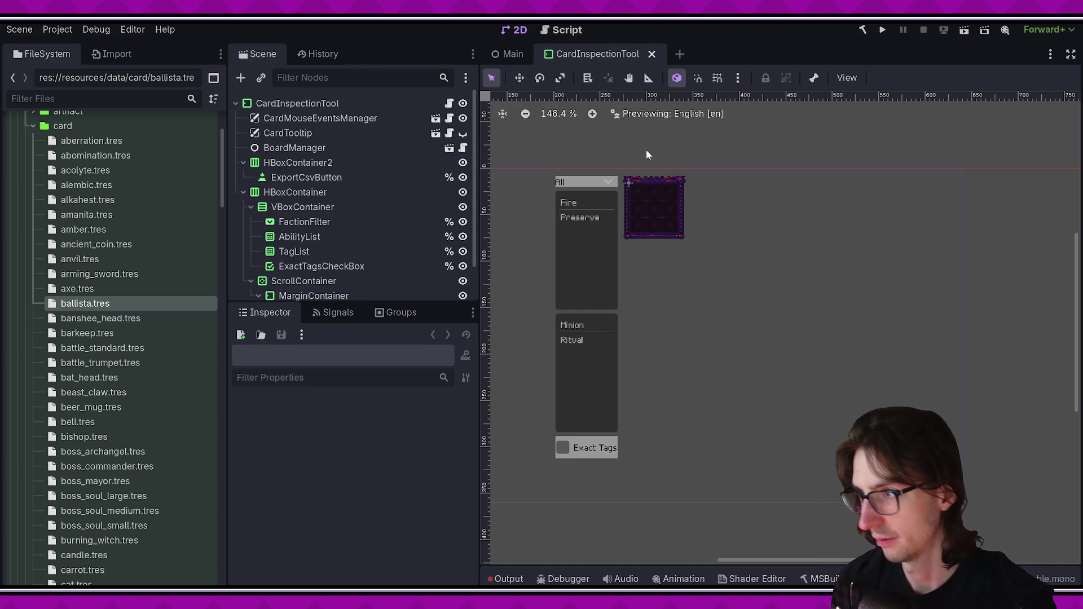
Launch the card inspection tool and set its faction filter to Enemy.
left_click(965, 30)
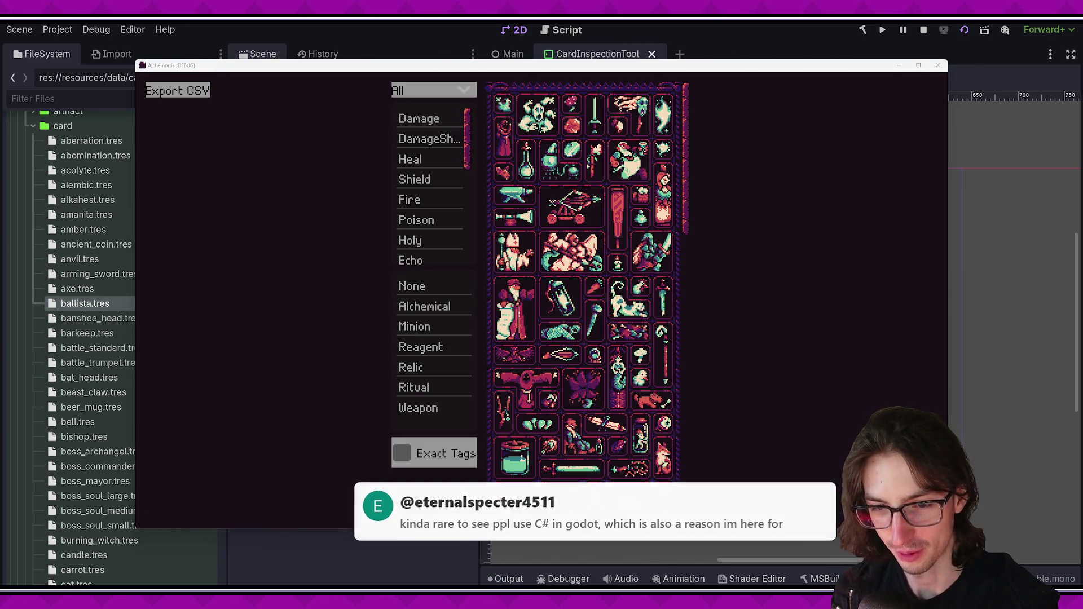
left_click(430, 89)
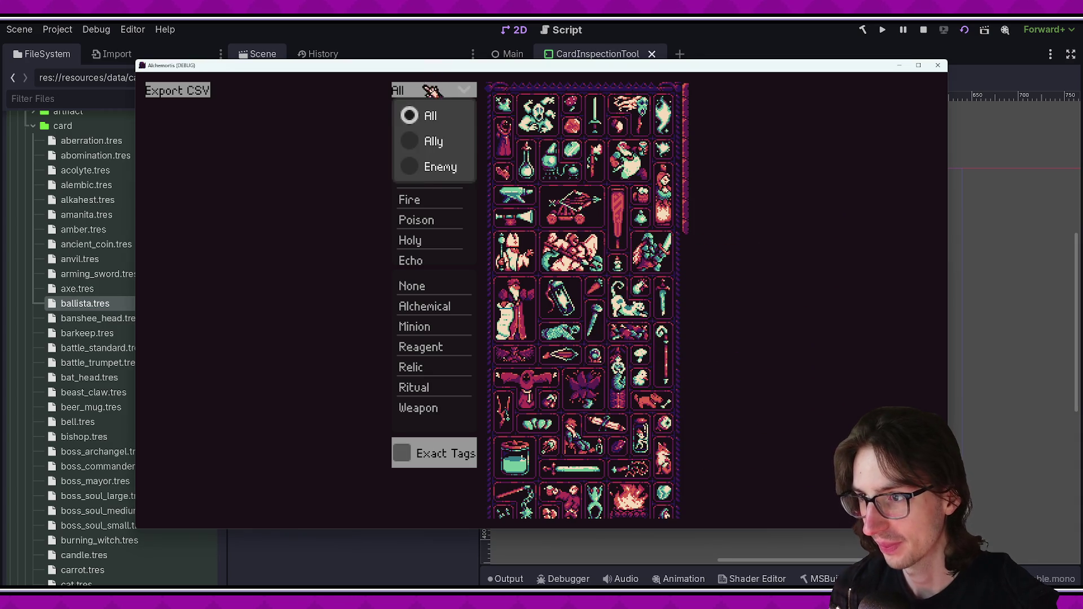
left_click(441, 167)
Scroll through the grid of enemy cards.
scroll(689, 176, "down", 2)
scroll(690, 176, "down", 2)
scroll(702, 179, "up", 2)
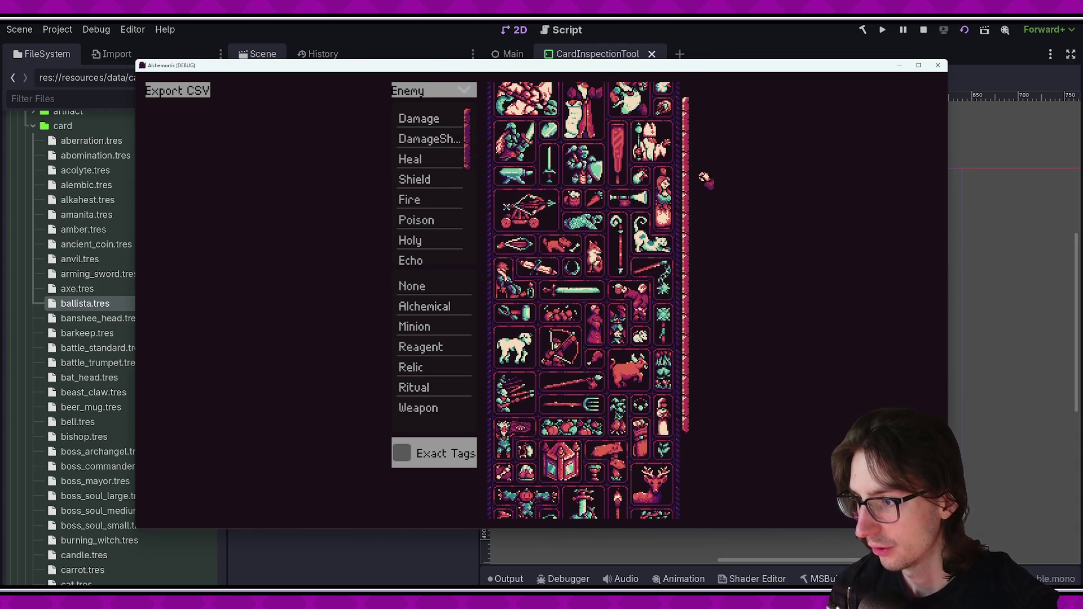
scroll(700, 175, "up", 2)
mouse_move(695, 167)
left_mouse_down()
mouse_move(688, 322)
mouse_move(688, 220)
mouse_move(658, 68)
left_mouse_up()
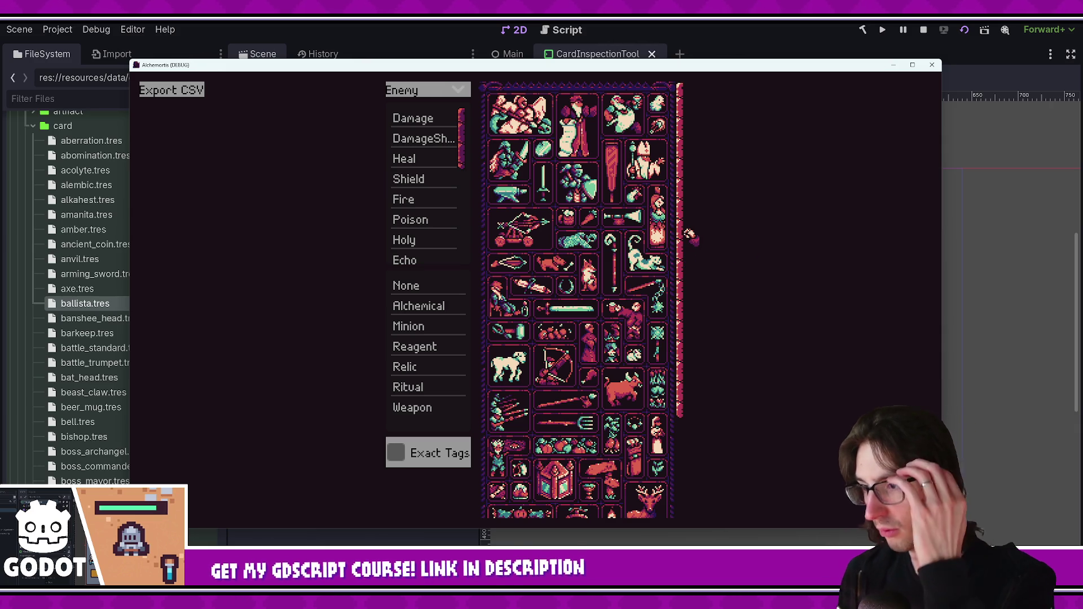
mouse_move(687, 235)
left_mouse_down()
mouse_move(713, 419)
mouse_move(706, 251)
mouse_move(684, 299)
mouse_move(680, 183)
mouse_move(691, 195)
mouse_move(684, 316)
mouse_move(675, 212)
mouse_move(686, 165)
left_mouse_up()
Browse down and back up through the enemy card grid.
scroll(684, 299, "down", 2)
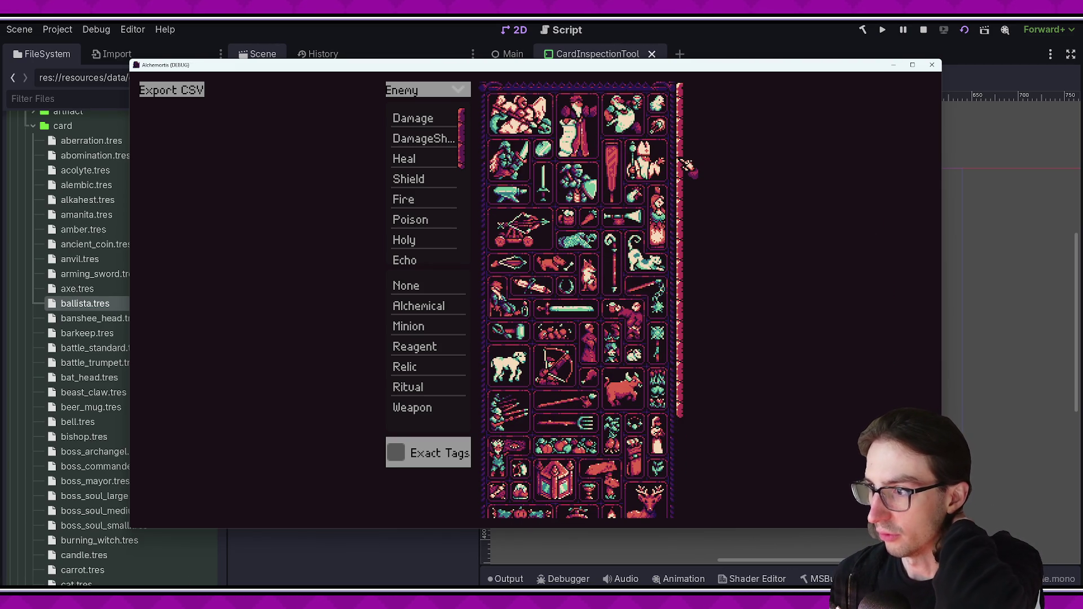
left_click_drag(688, 167, 684, 150)
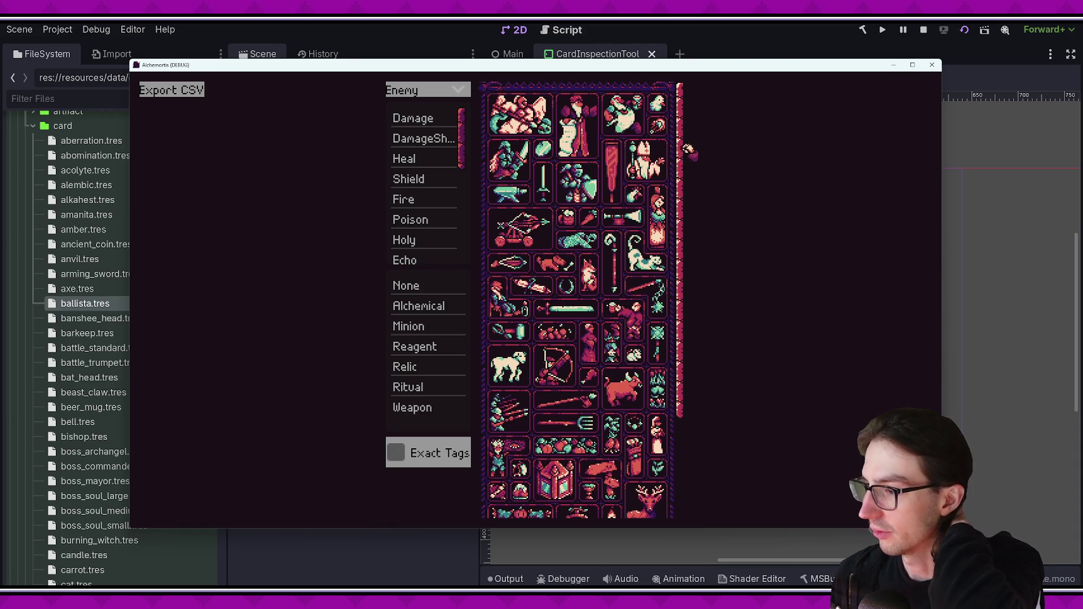
scroll(462, 139, "down", 5)
scroll(462, 139, "up", 5)
mouse_move(658, 220)
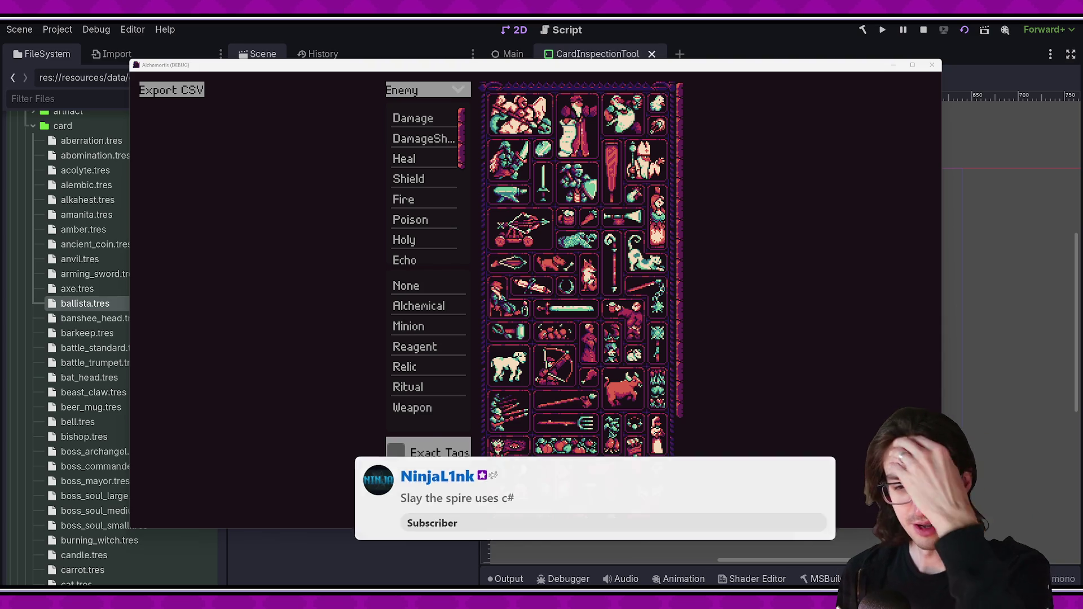
scroll(684, 342, "down", 5)
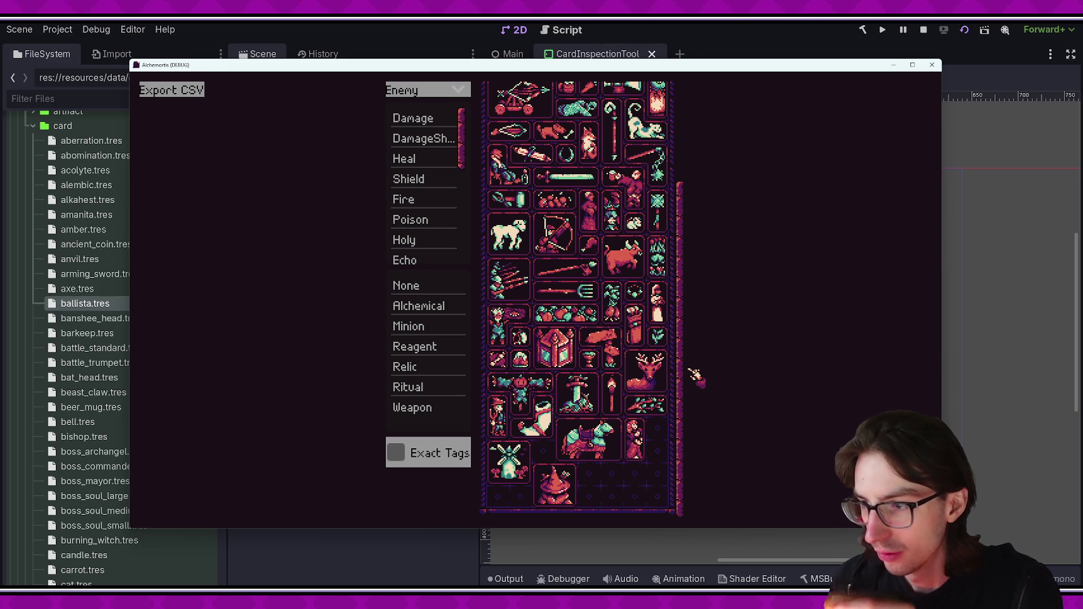
scroll(694, 370, "up", 5)
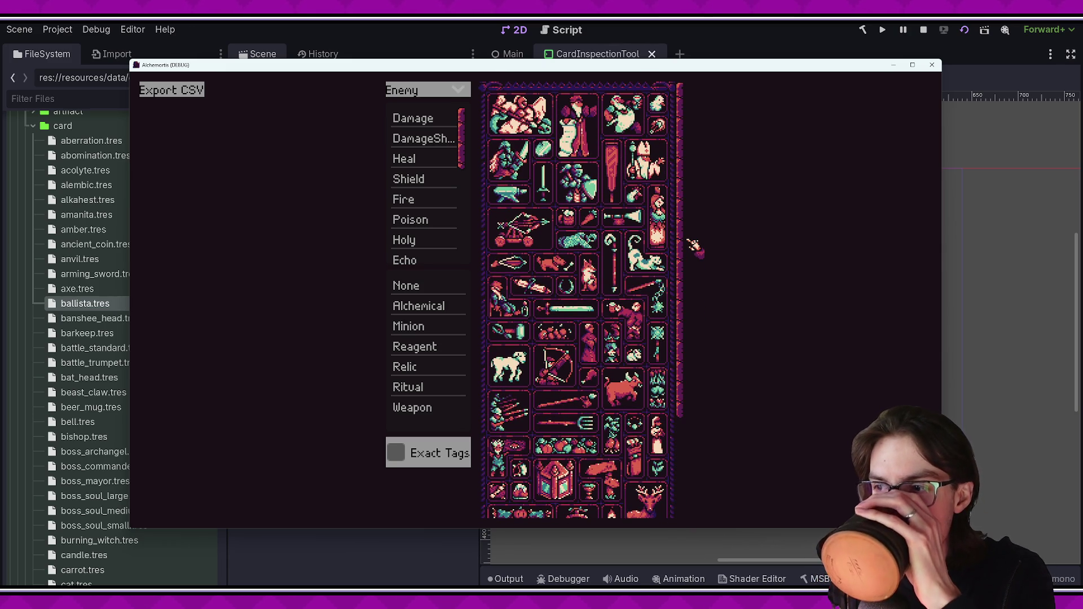
Switch the faction filter to Ally and scroll the ally cards.
left_click(407, 92)
left_click(431, 138)
scroll(677, 254, "down", 10)
Stop the running game and run the Card Statistics Tool from the Command Palette.
key("F8")
key("ctrl+shift+p")
type("card st")
key("Return")
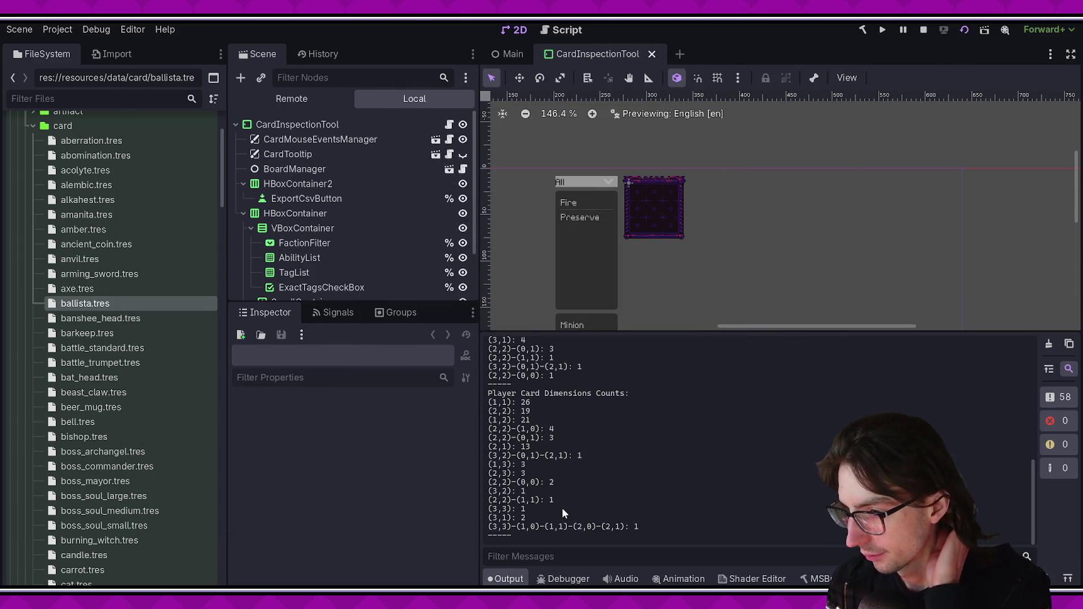
Check the (2,2): 19 and (3,2): 1 counts in the Output, then switch to Obsidian.
double_click(516, 411)
left_click(564, 430)
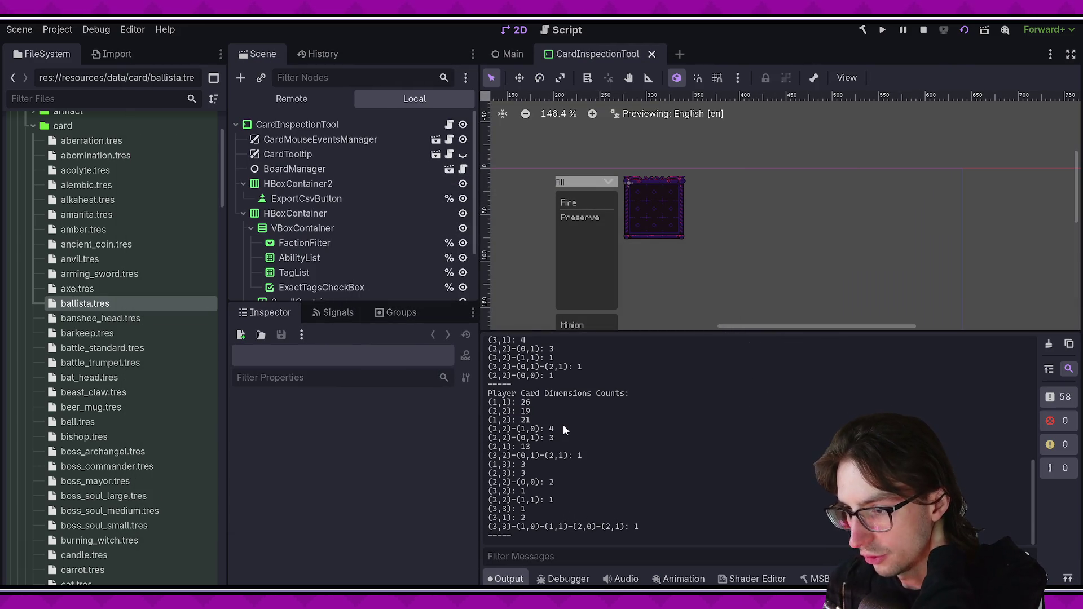
left_click(582, 429)
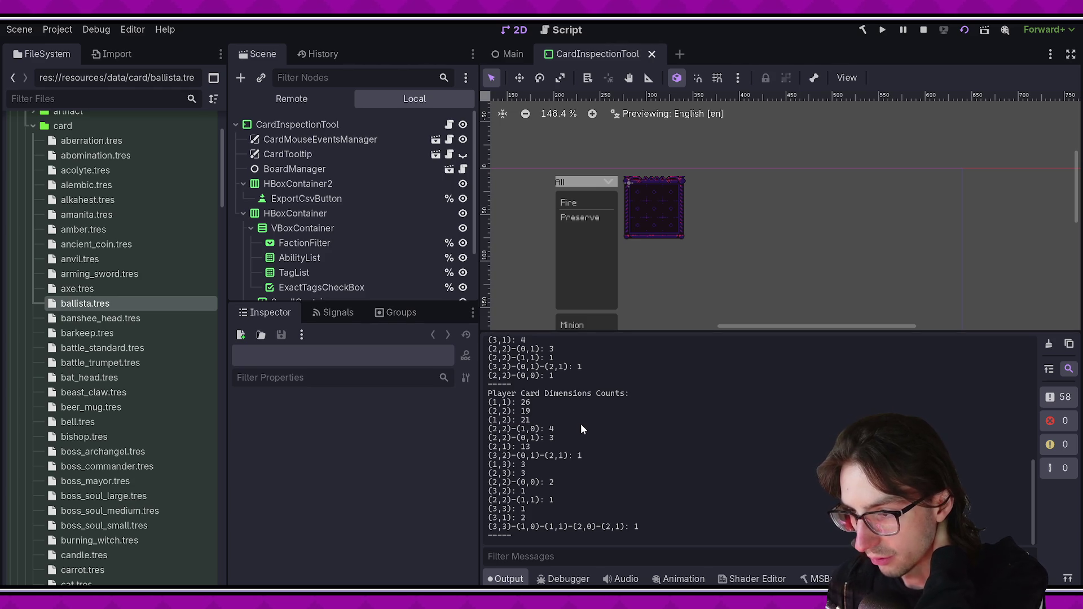
mouse_move(490, 411)
left_mouse_down()
mouse_move(531, 411)
mouse_move(494, 411)
left_mouse_up()
left_click(556, 416)
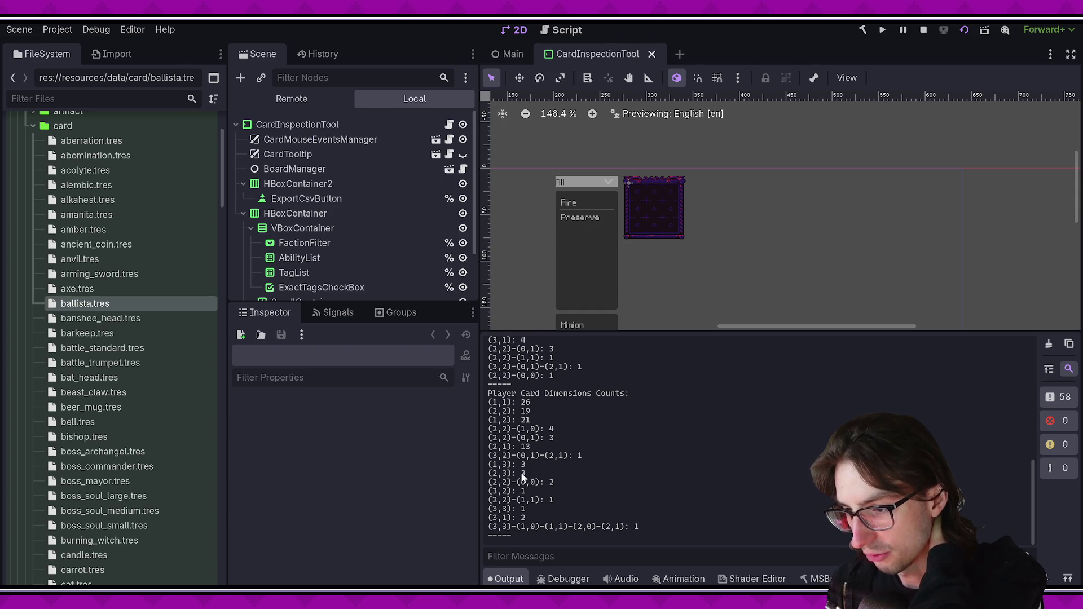
left_click_drag(493, 493, 546, 491)
left_click(546, 490)
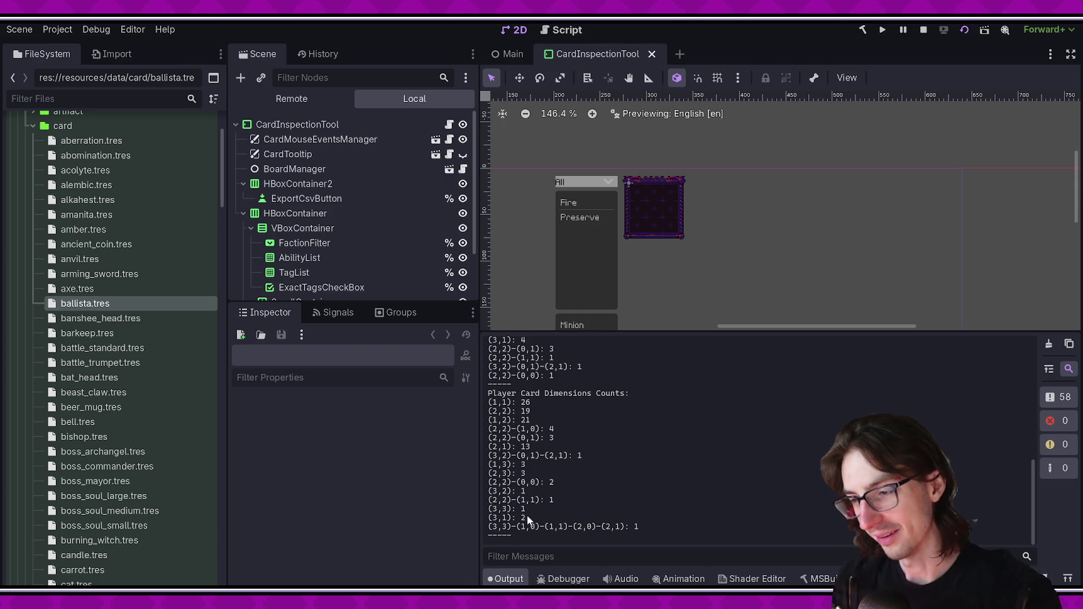
key("alt+Tab")
scroll(571, 310, "right", 20)
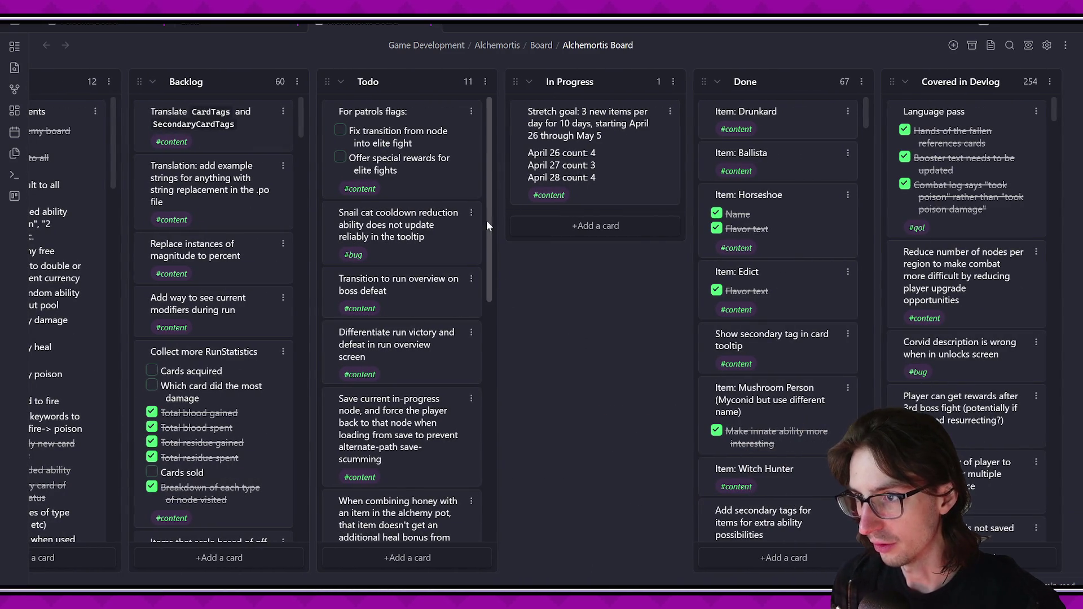
Add an 'Item: Skeleton Horde (3x2)' card to Todo and move it to the top.
left_click(429, 559)
type("Item: Skeleton Horde")
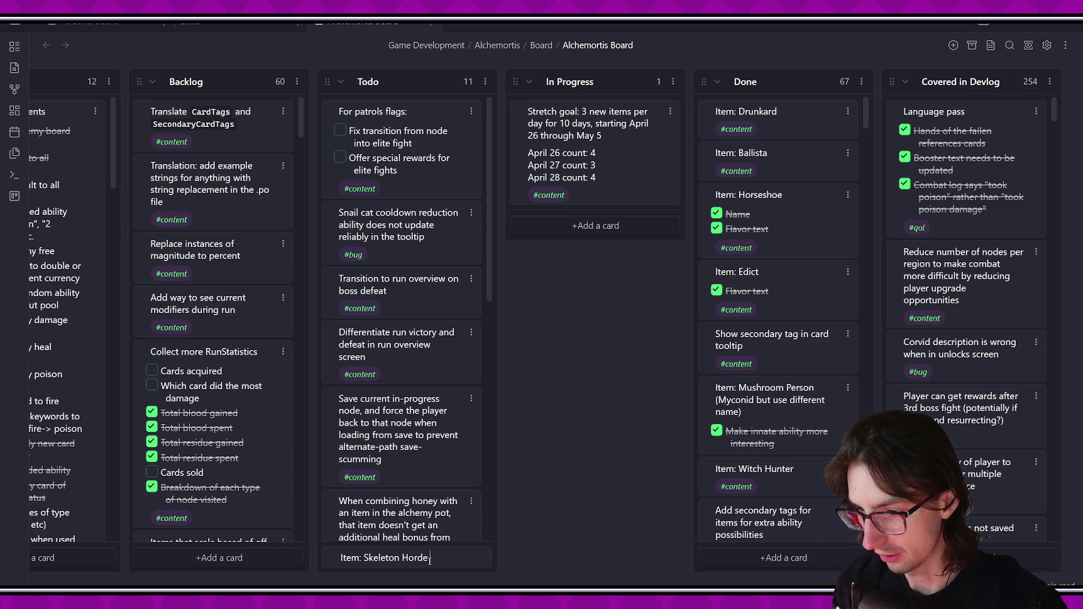
type(" (3x2)")
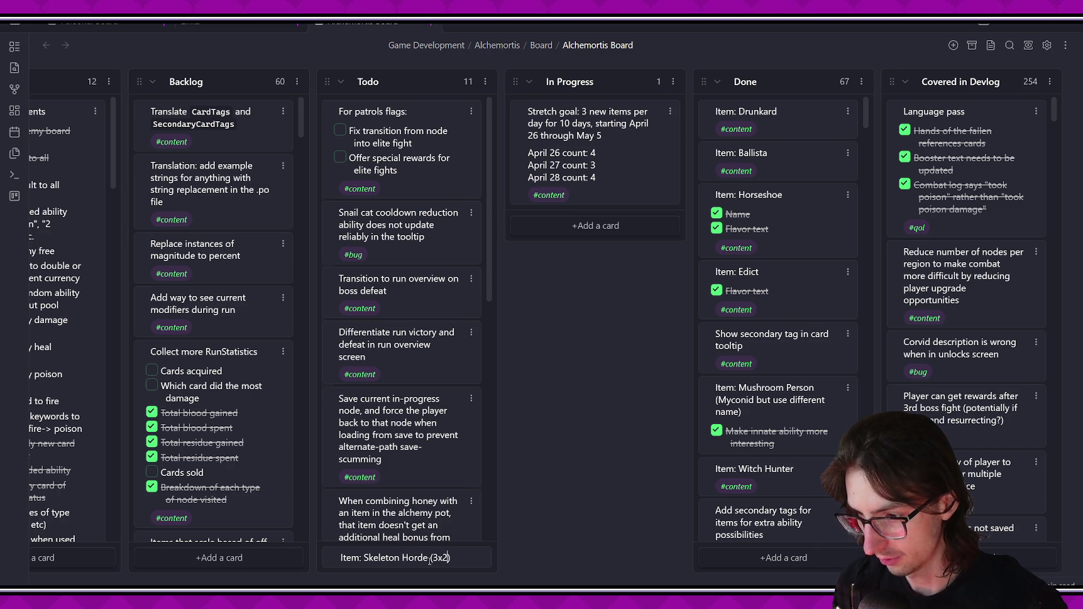
key("Return")
left_click_drag(380, 533, 379, 110)
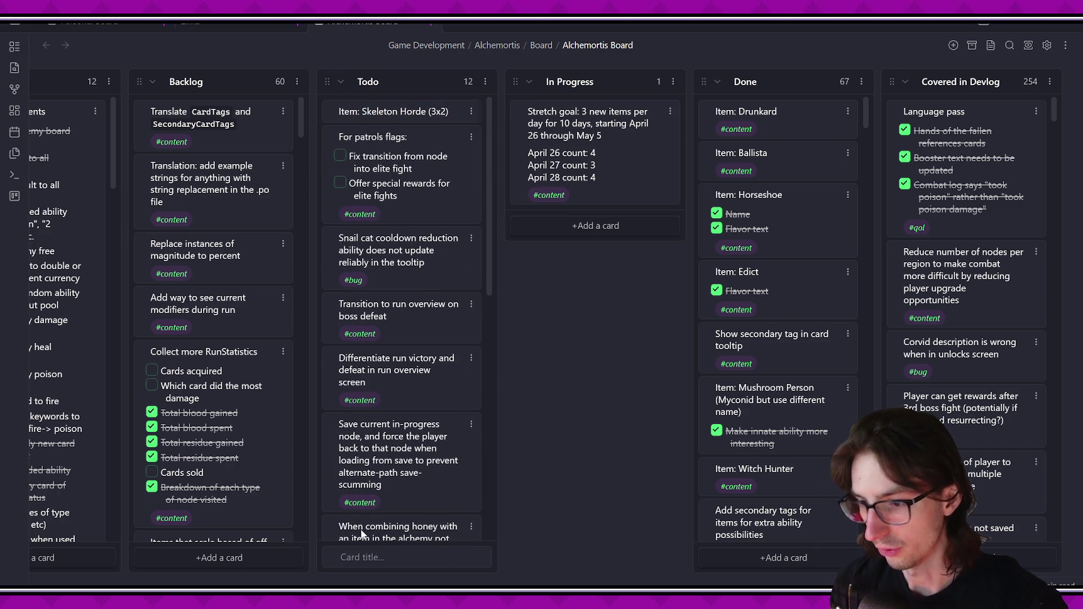
Add an 'Item: Skeleton Captain 2x2' card with a content tag at the top of Todo.
type("Item: Sekel")
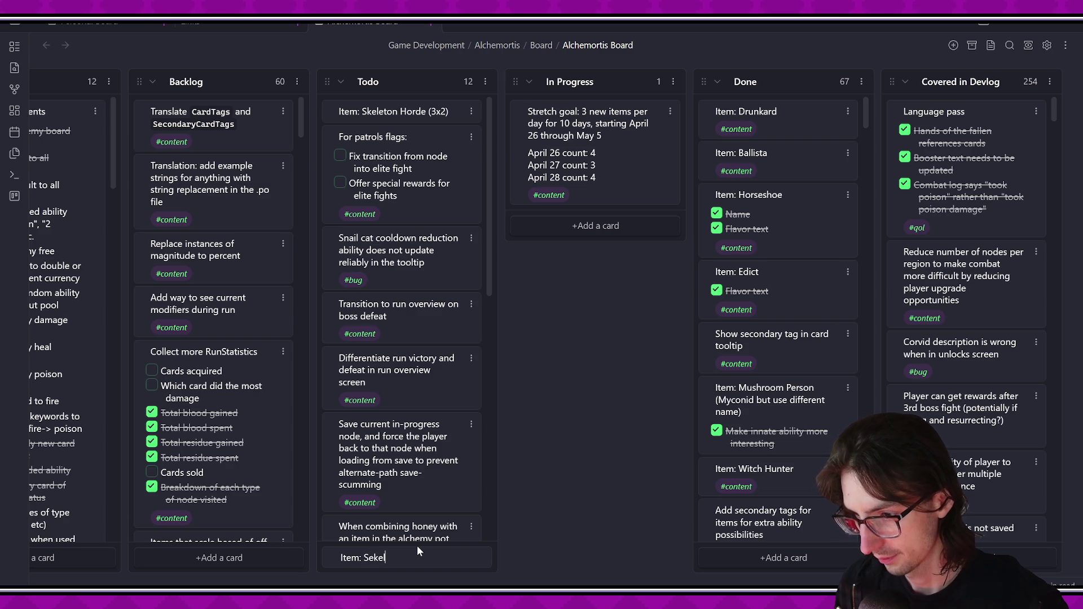
key("BackSpace")
key("BackSpace")
key("BackSpace")
key("BackSpace")
type("keleton")
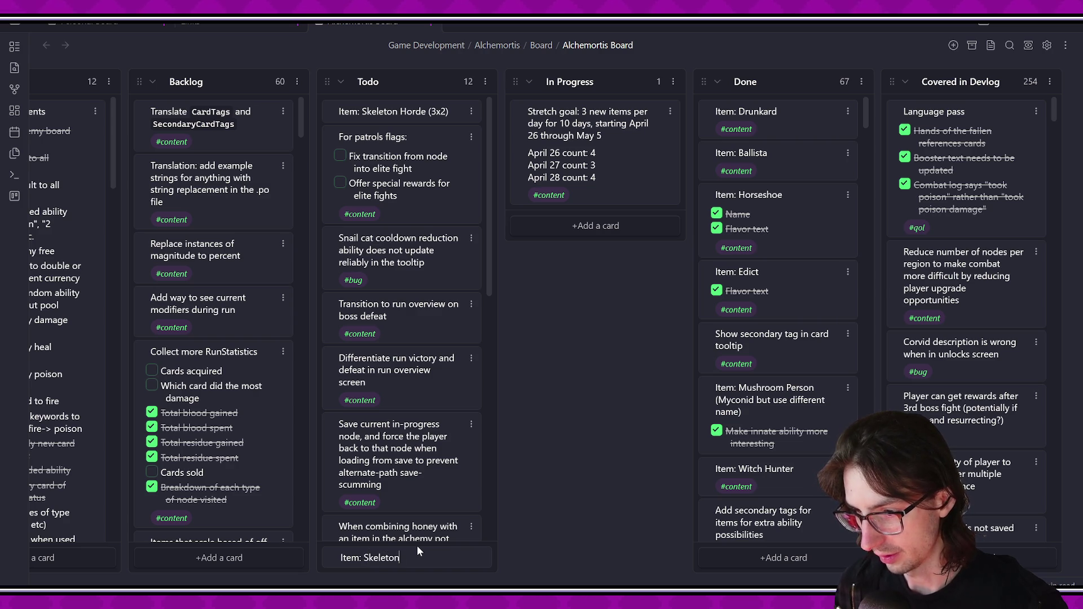
type(" Captain ")
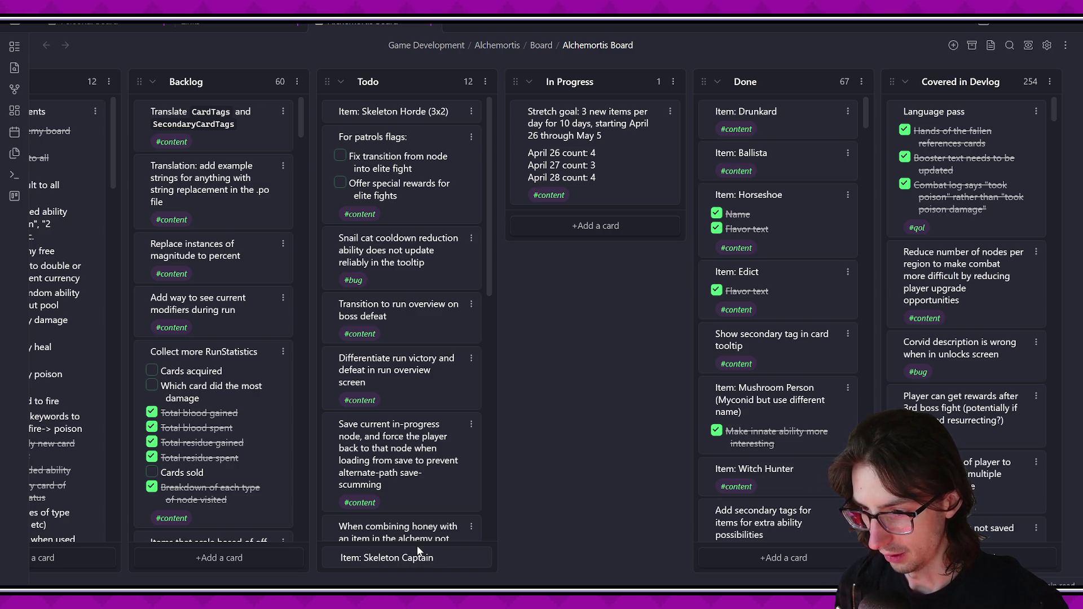
type("2x2")
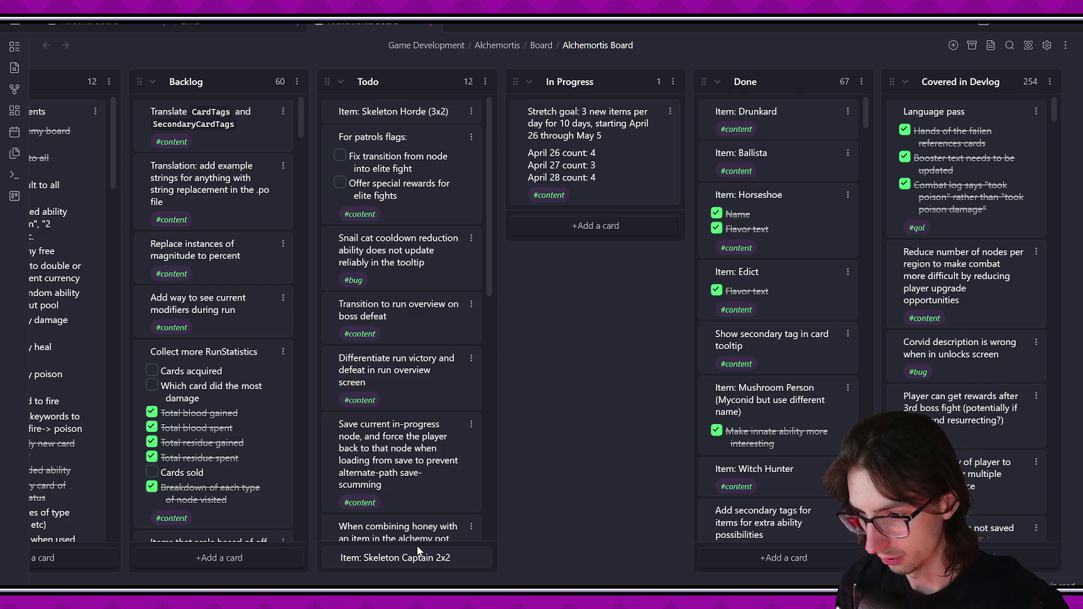
key("shift+Return")
type("#")
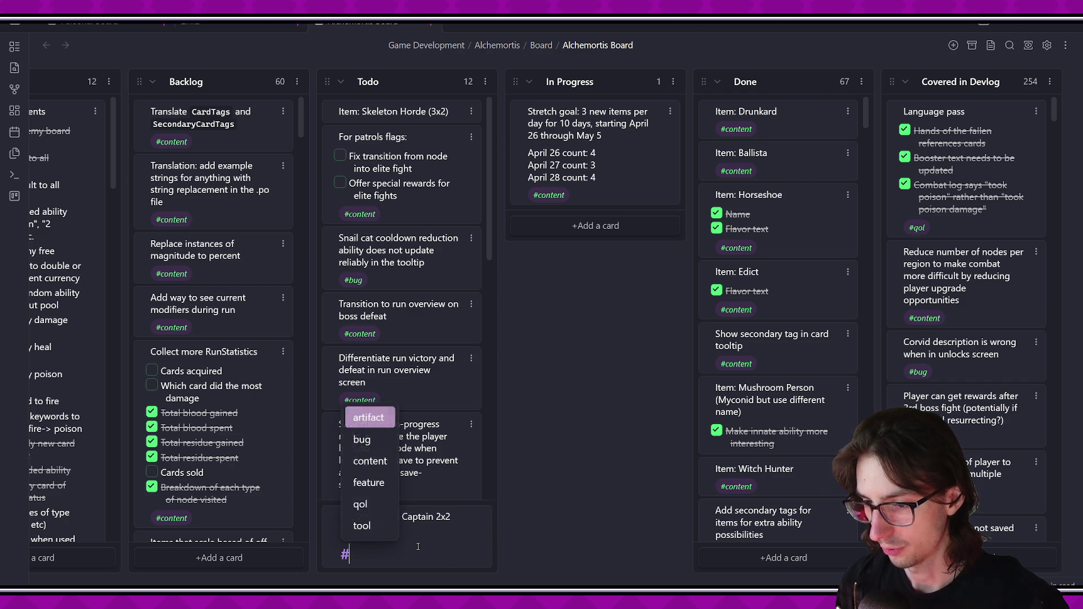
key("Return")
key("Return")
mouse_move(404, 512)
left_mouse_down()
mouse_move(495, 87)
mouse_move(449, 155)
left_mouse_up()
Tag the Skeleton Horde card with #content.
double_click(449, 155)
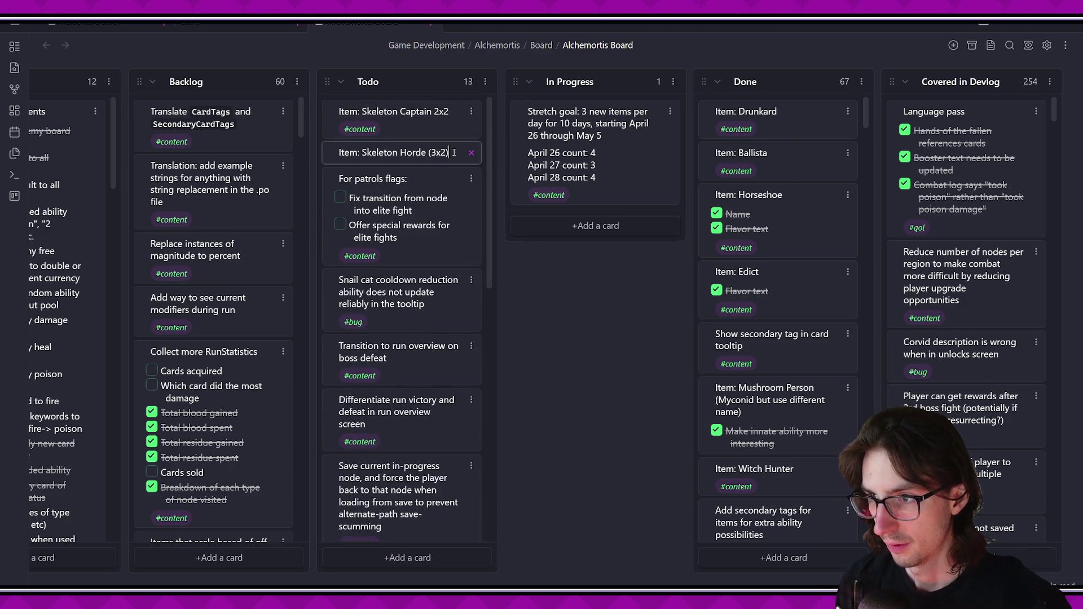
key("shift+Return")
type("#content")
key("Return")
key("Return")
mouse_move(429, 124)
left_mouse_down()
mouse_move(612, 237)
mouse_move(181, 570)
left_mouse_up()
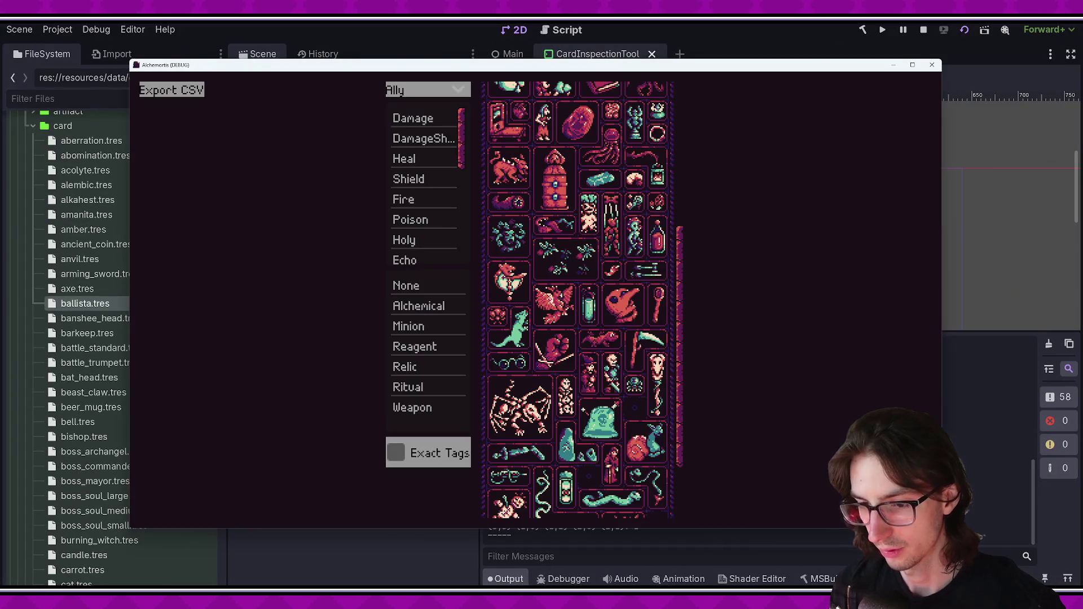
Scroll the card grid, then stop and relaunch the game with F8 and F6.
scroll(690, 359, "up", 5)
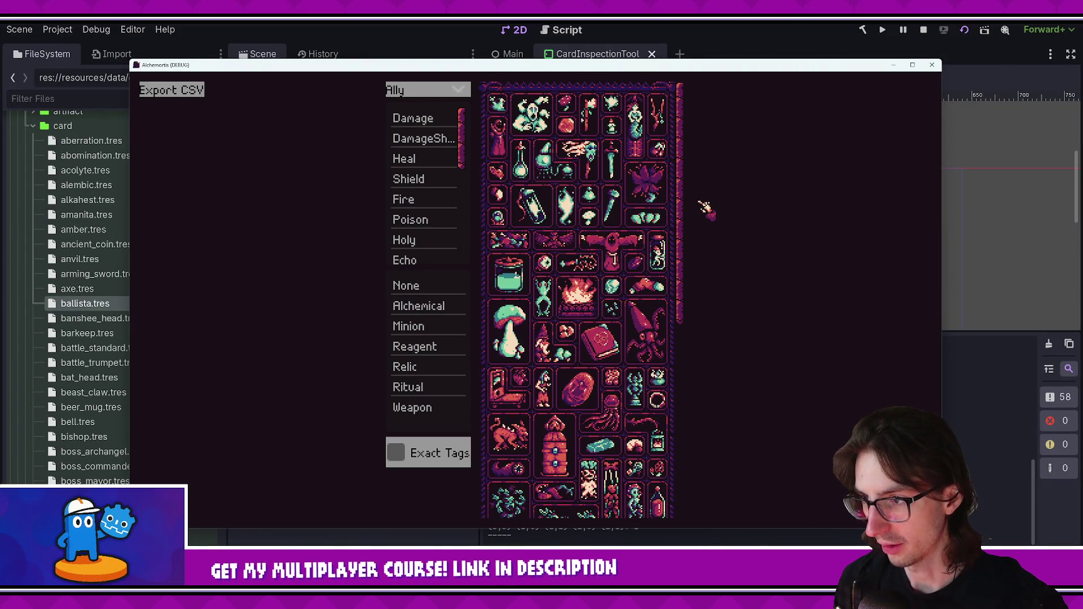
mouse_move(509, 209)
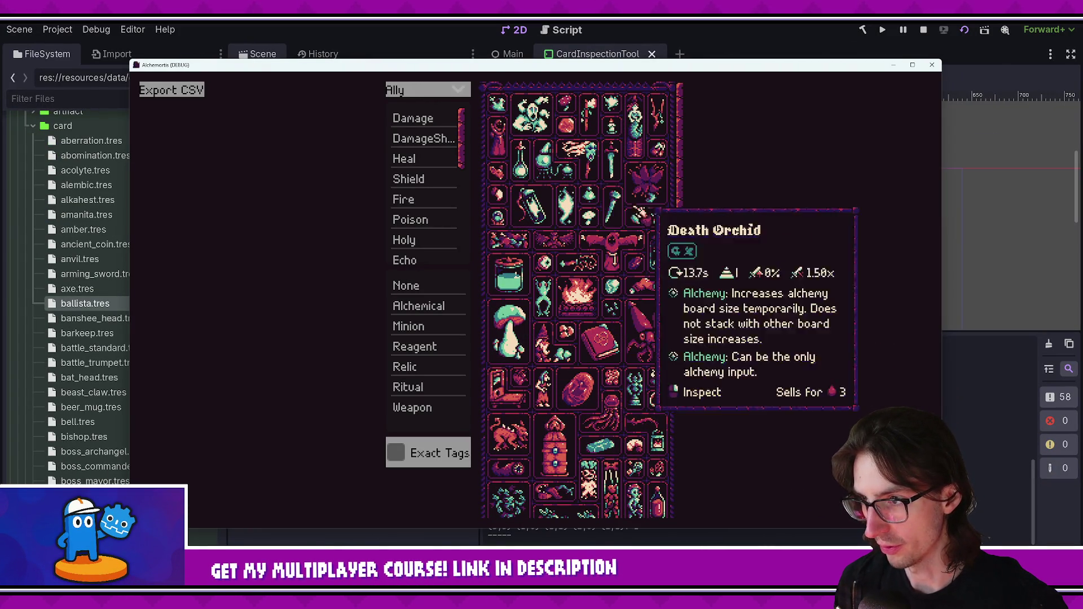
scroll(692, 213, "down", 5)
scroll(695, 328, "down", 3)
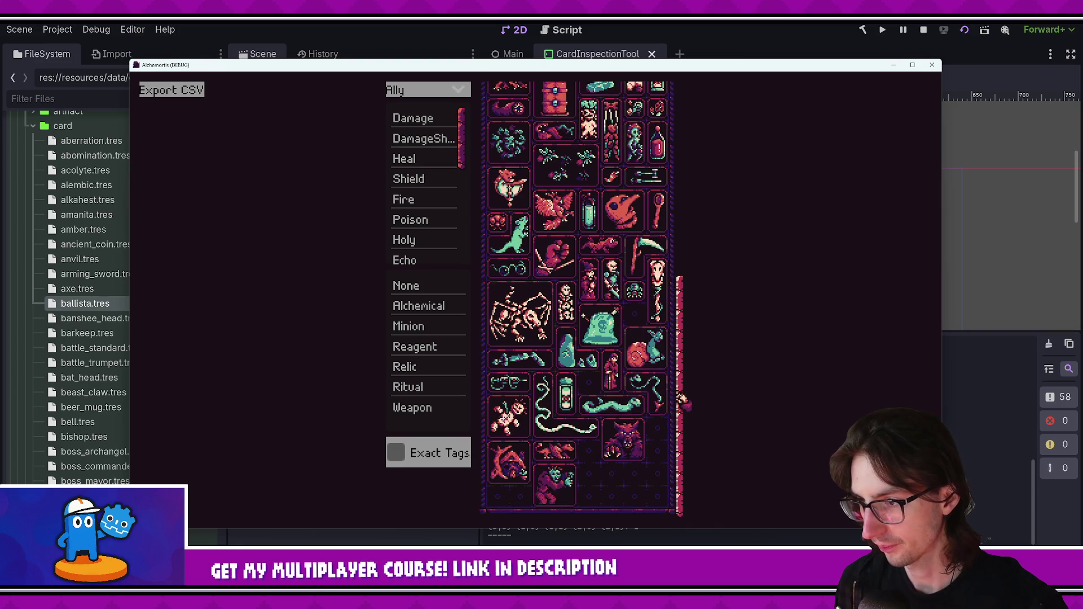
scroll(681, 391, "up", 1)
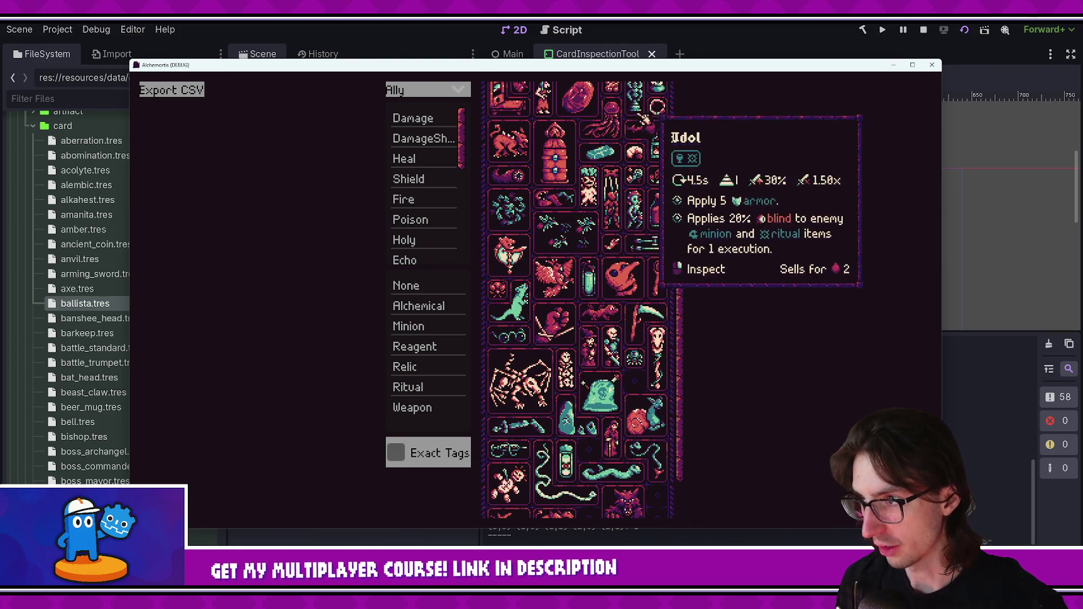
key("F8")
key("F6")
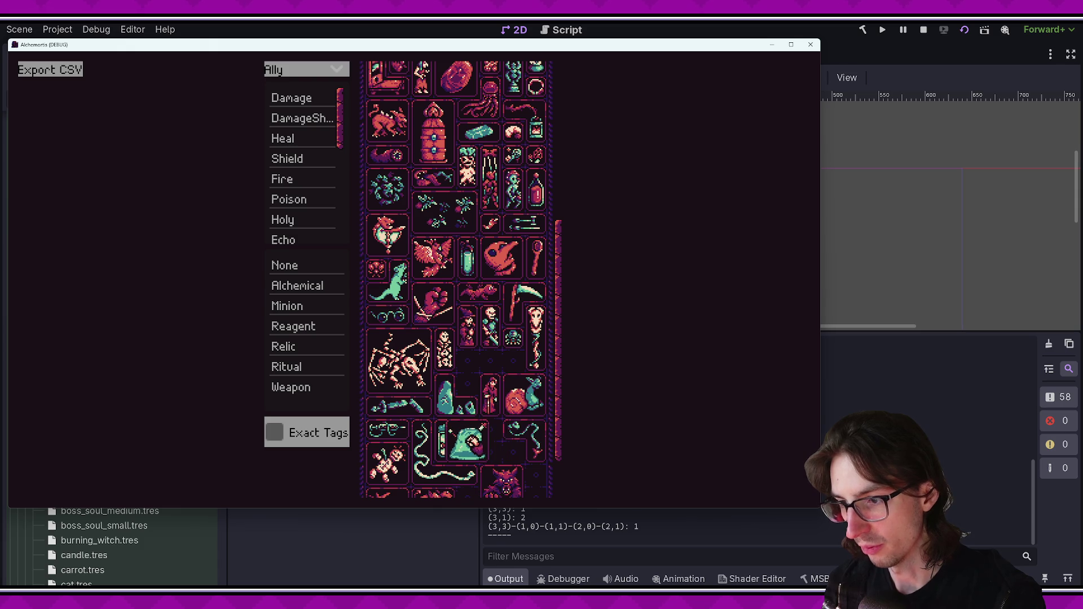
Move the Slime and Snail Cat items and toggle the Gnome inspect view.
left_click(478, 441)
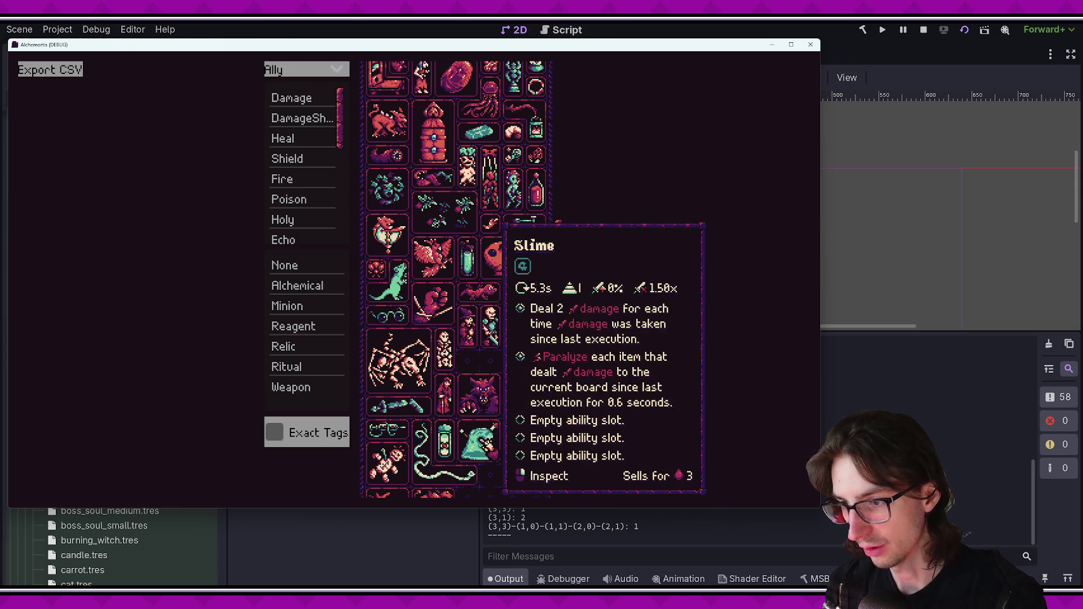
left_click_drag(522, 398, 494, 375)
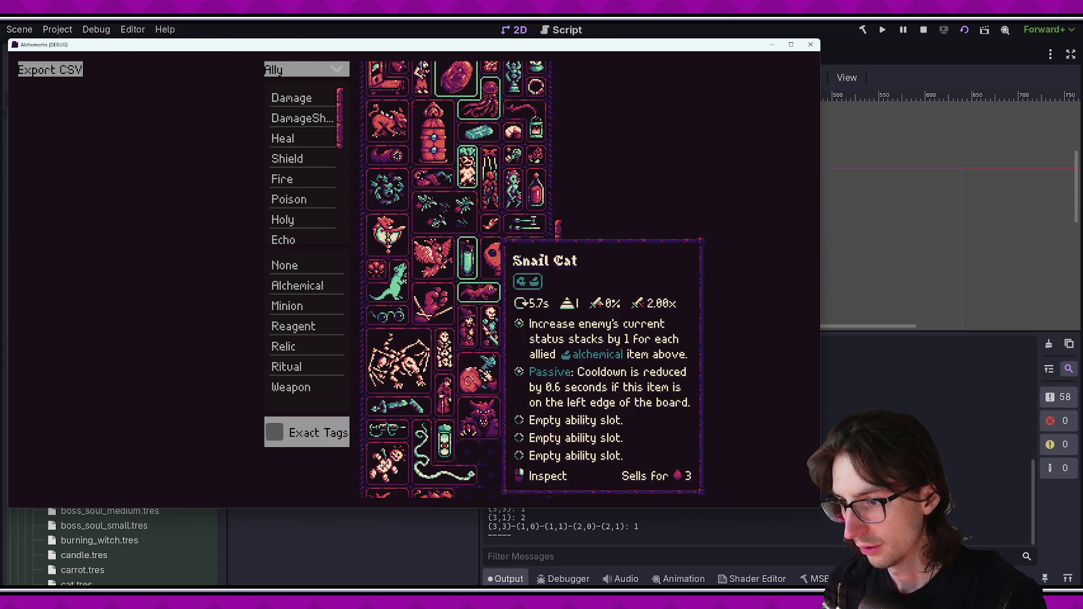
left_click_drag(559, 336, 563, 174)
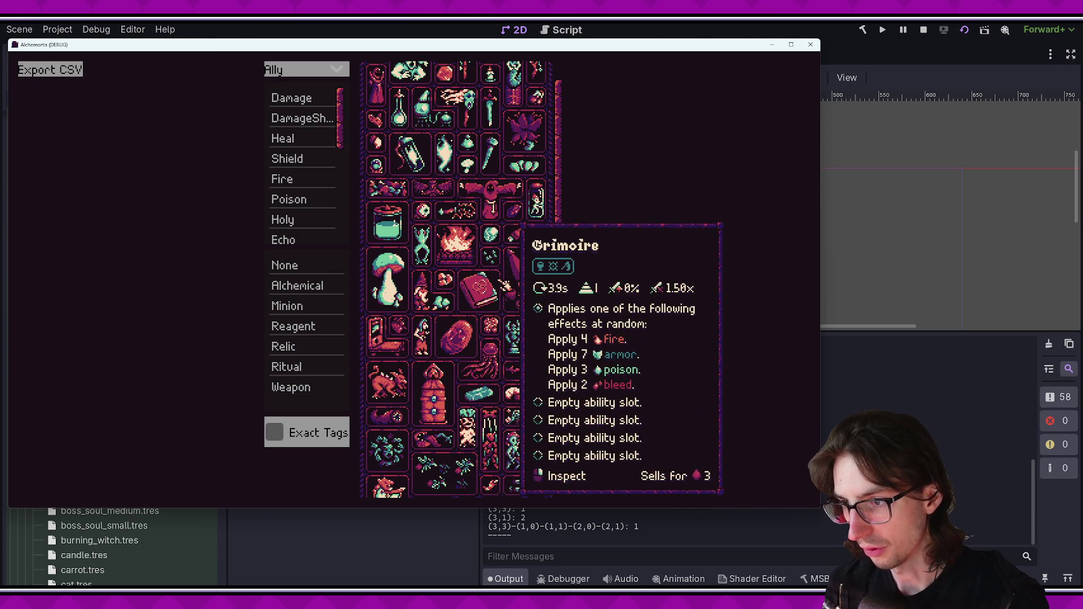
right_click(448, 313)
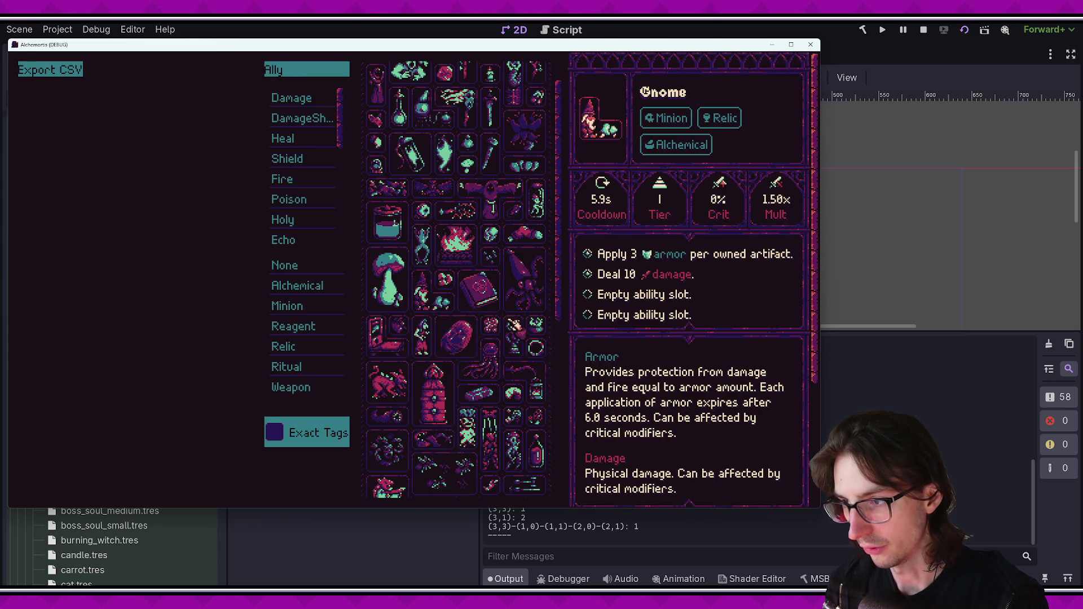
right_click(455, 313)
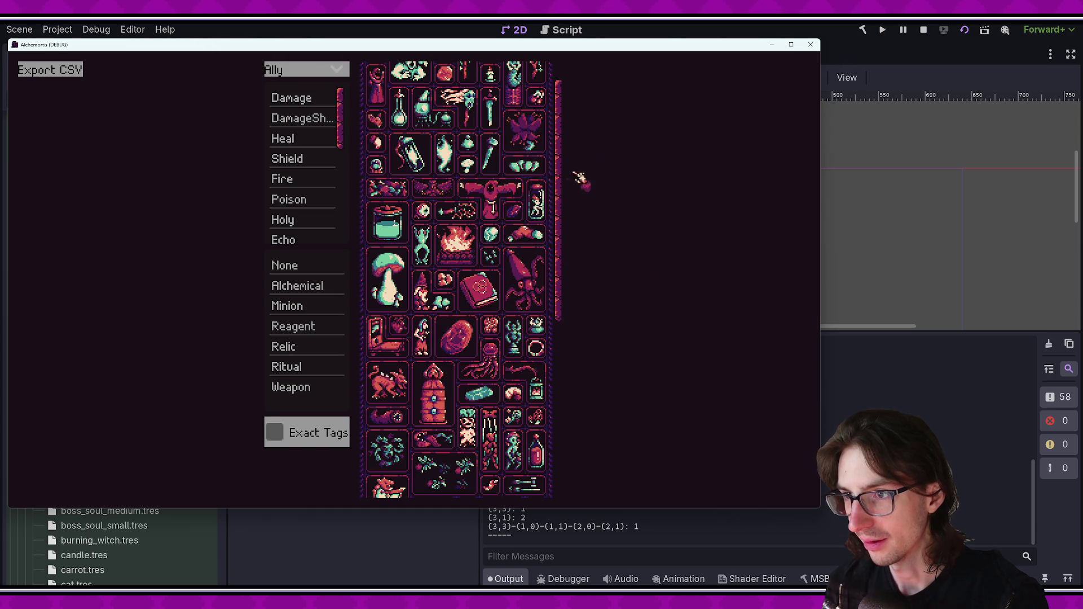
Scroll the grid once more and close the game window.
scroll(561, 119, "up", 1)
scroll(560, 96, "down", 5)
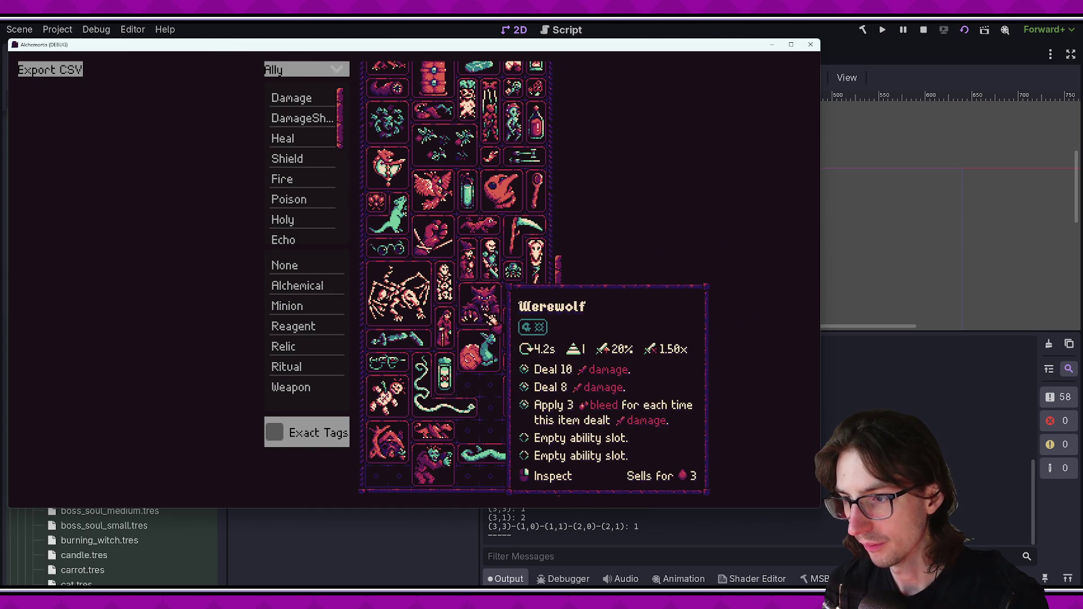
left_click_drag(563, 322, 571, 66)
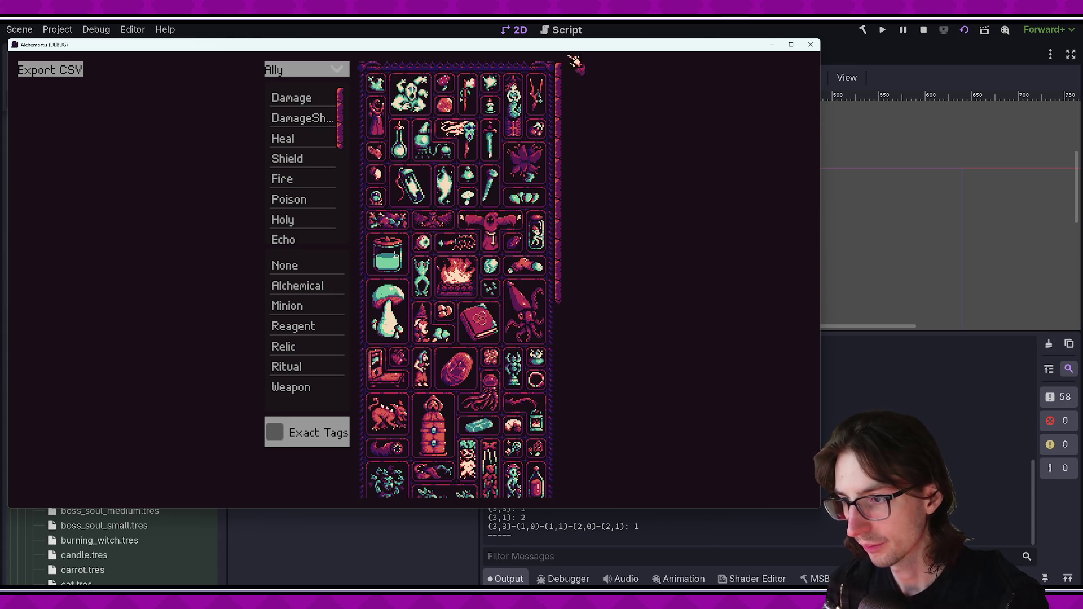
left_click(811, 44)
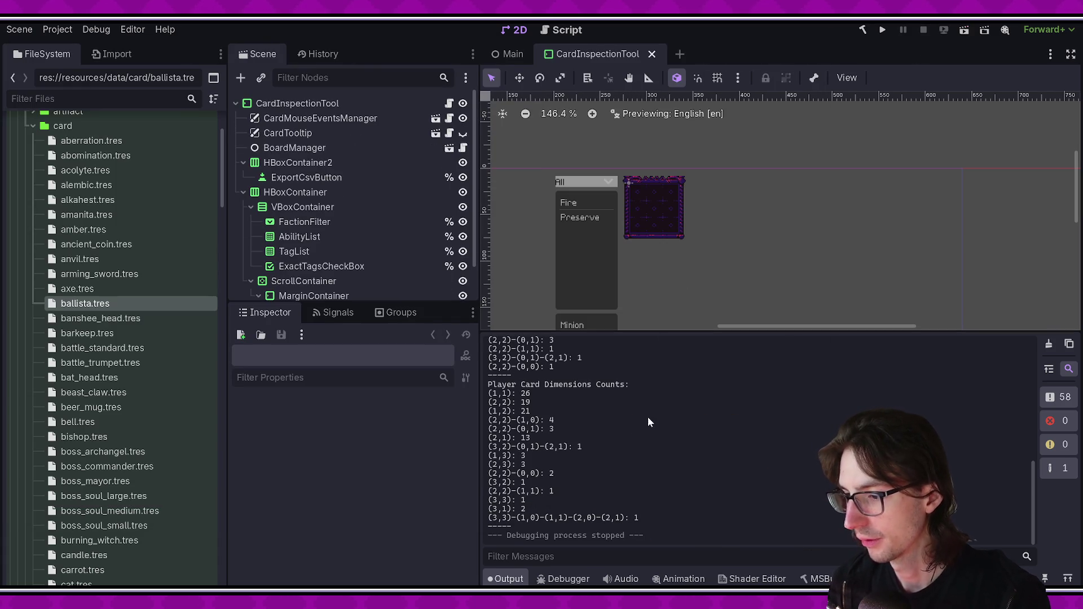
Create skeleton_commander from the 2x2 template via Card Creation Tool, then launch Aseprite.
key("ctrl+shift+p")
type("card")
key("Return")
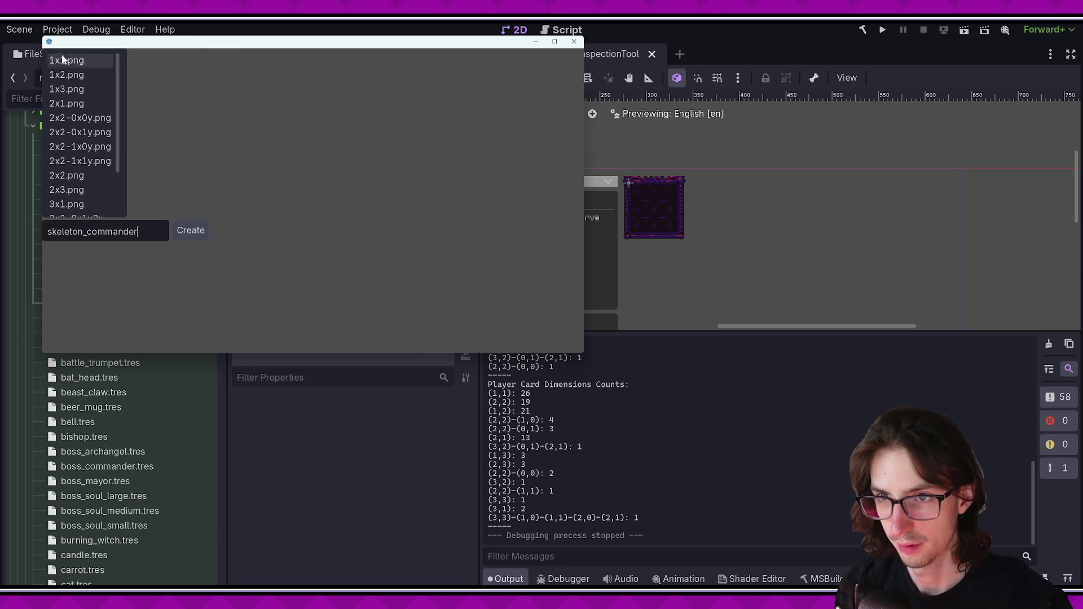
left_click(76, 175)
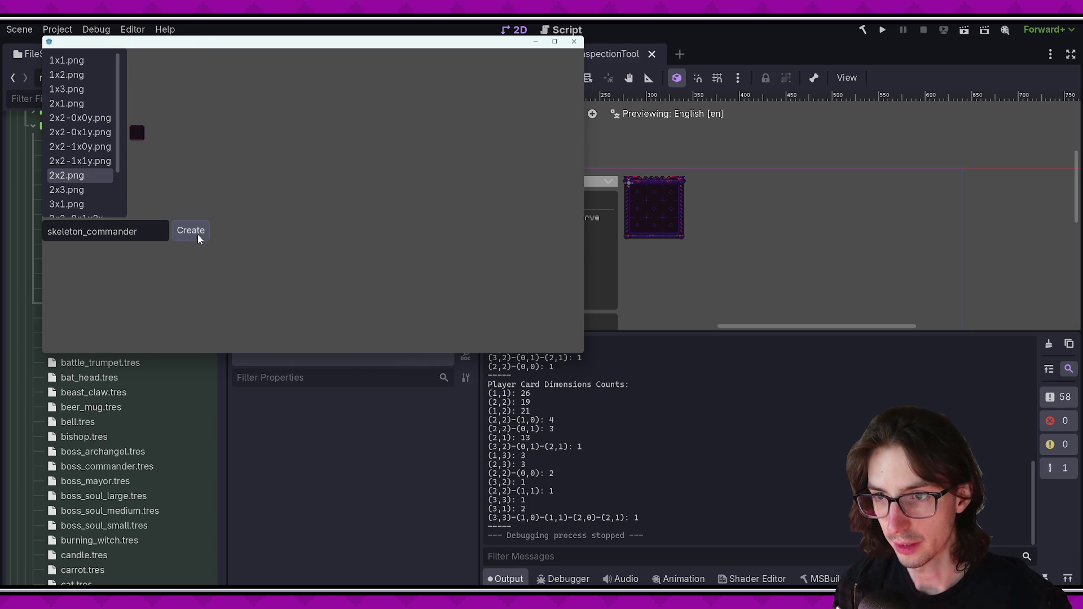
key("super")
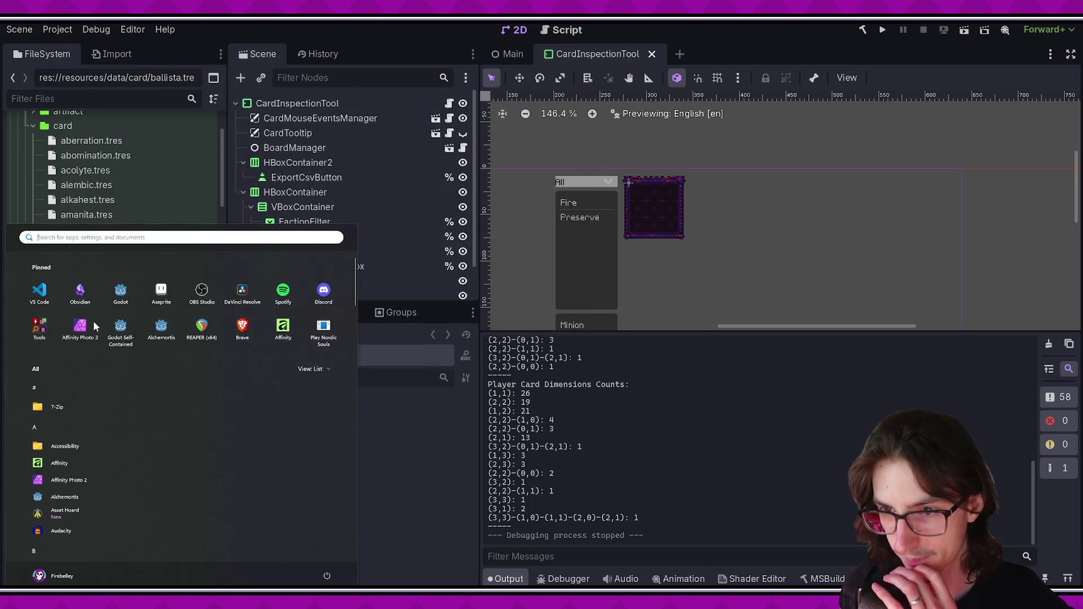
left_click(161, 293)
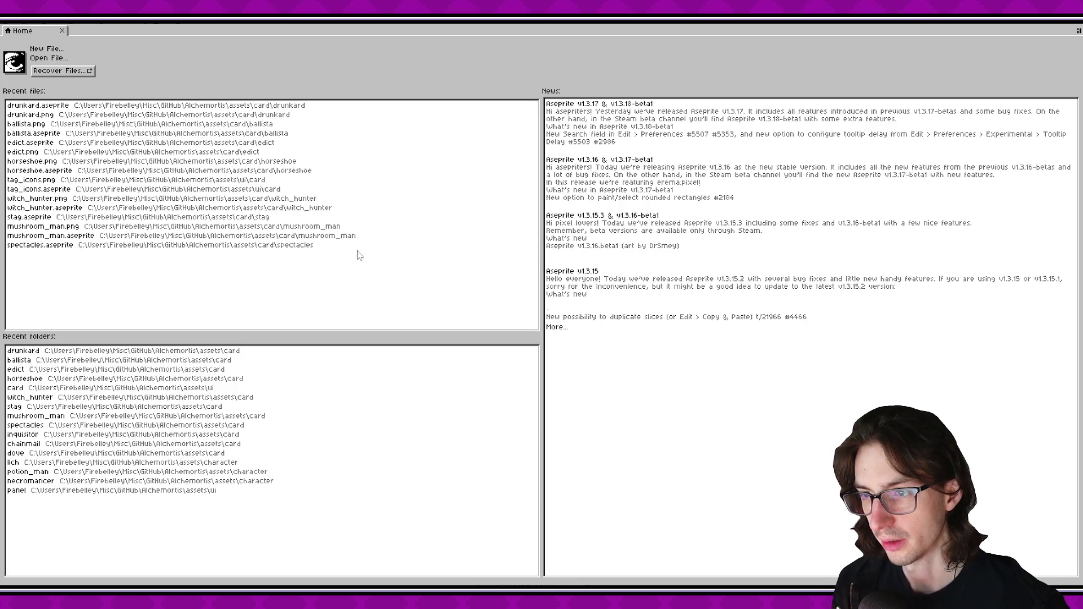
In the Open File dialog, browse between the assets and card folders.
left_click(59, 58)
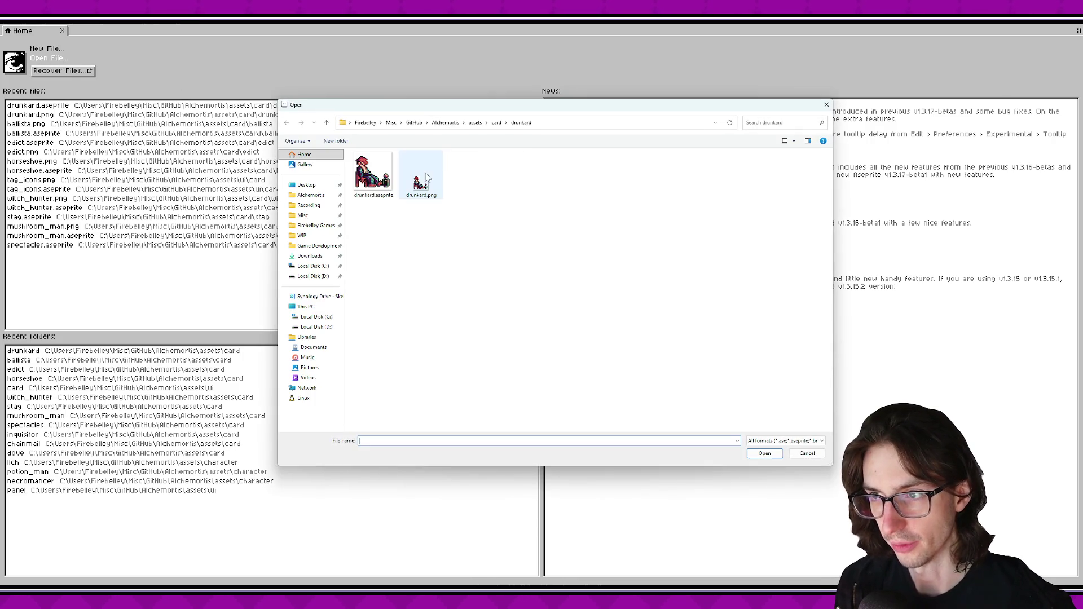
left_click(496, 127)
left_click(475, 122)
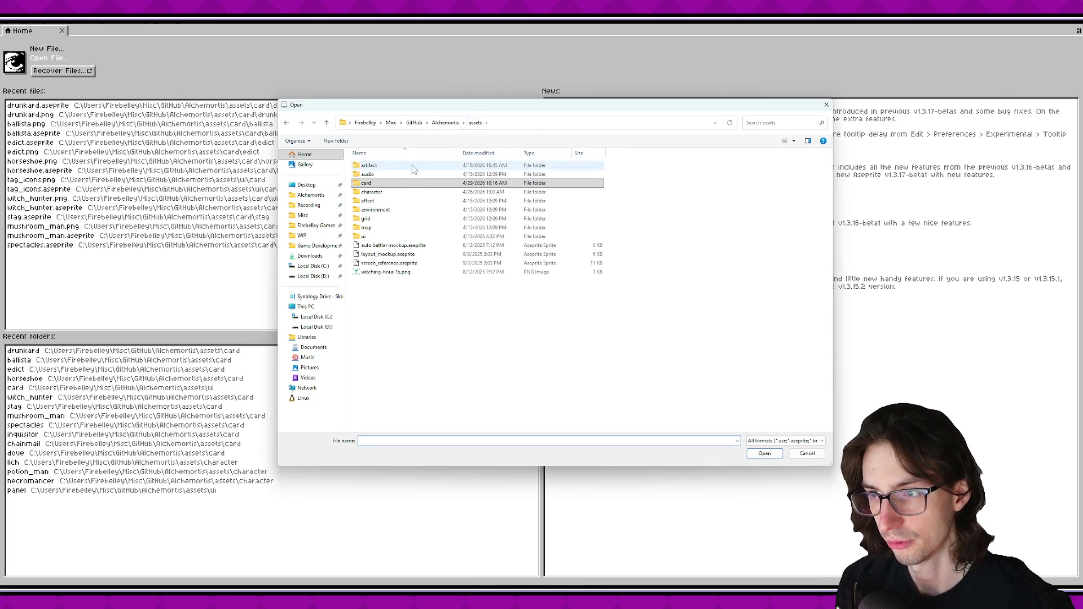
double_click(389, 186)
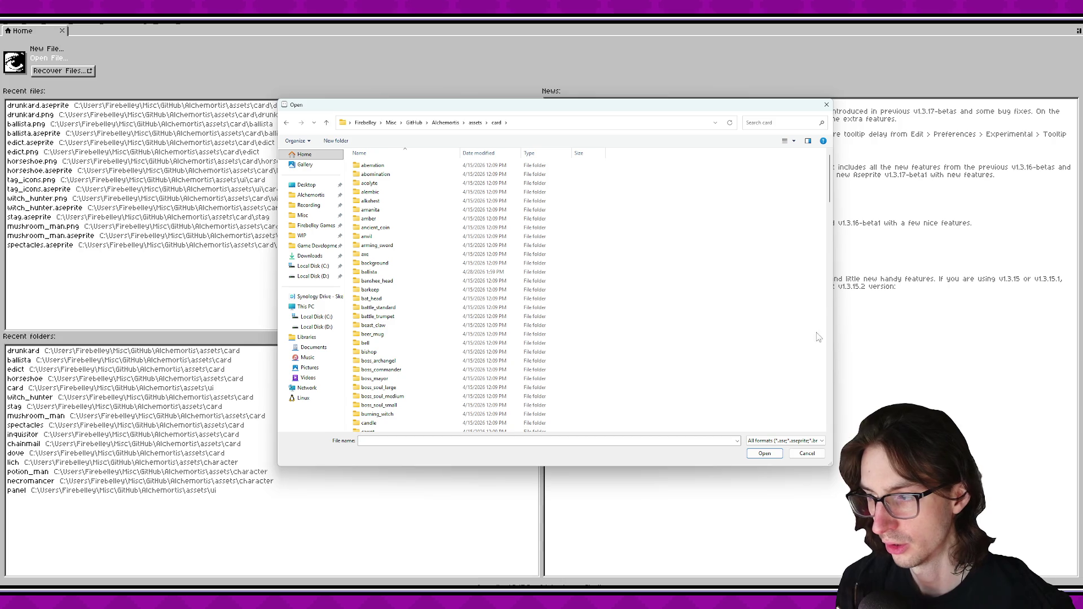
scroll(787, 389, "down", 3)
scroll(787, 389, "up", 3)
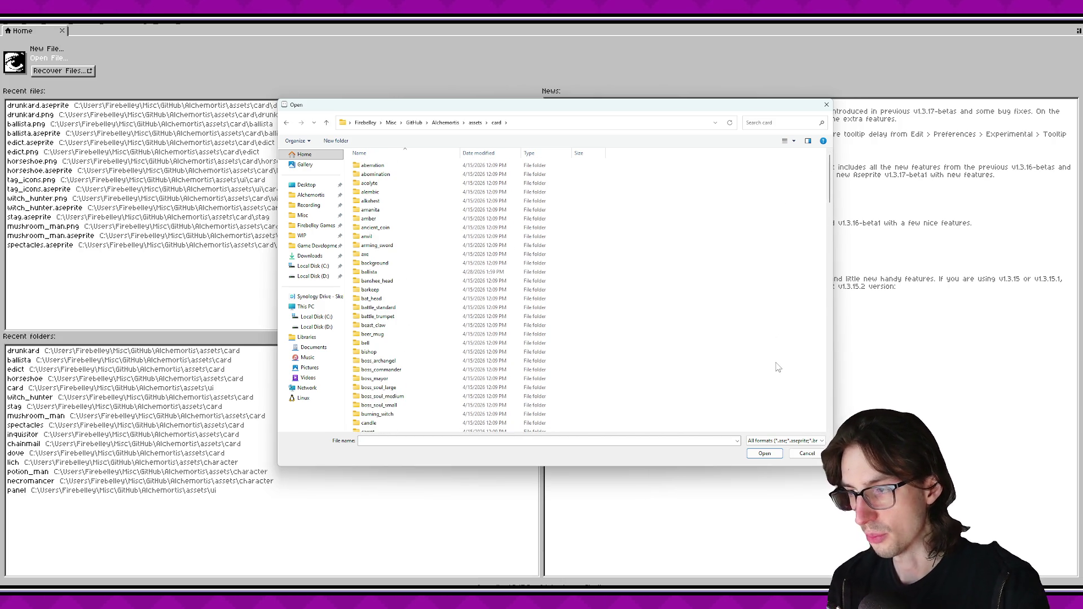
scroll(823, 226, "down", 3)
scroll(813, 283, "up", 3)
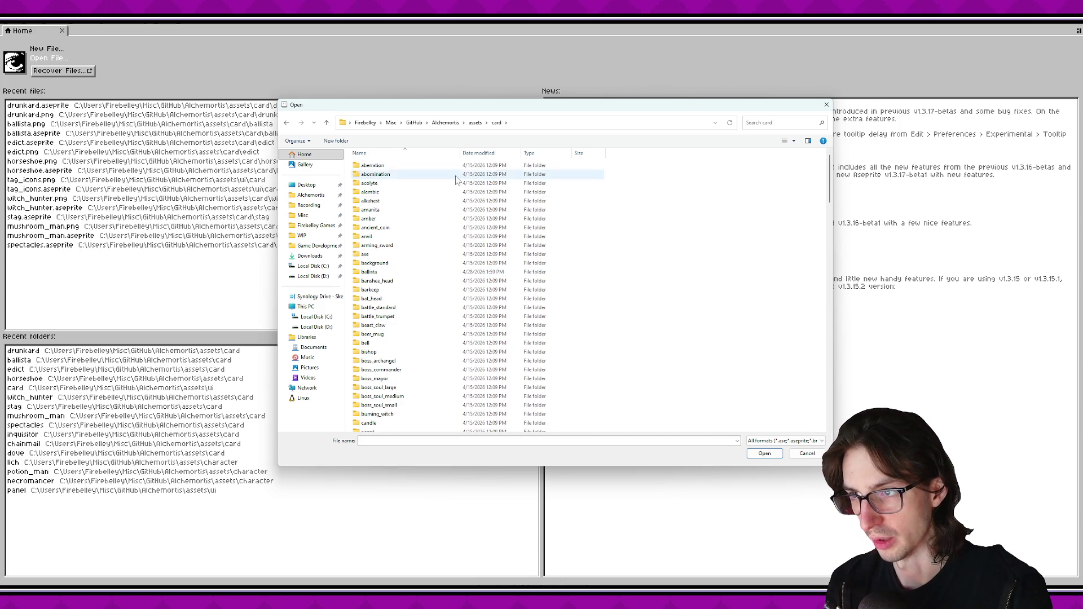
key("alt+Up")
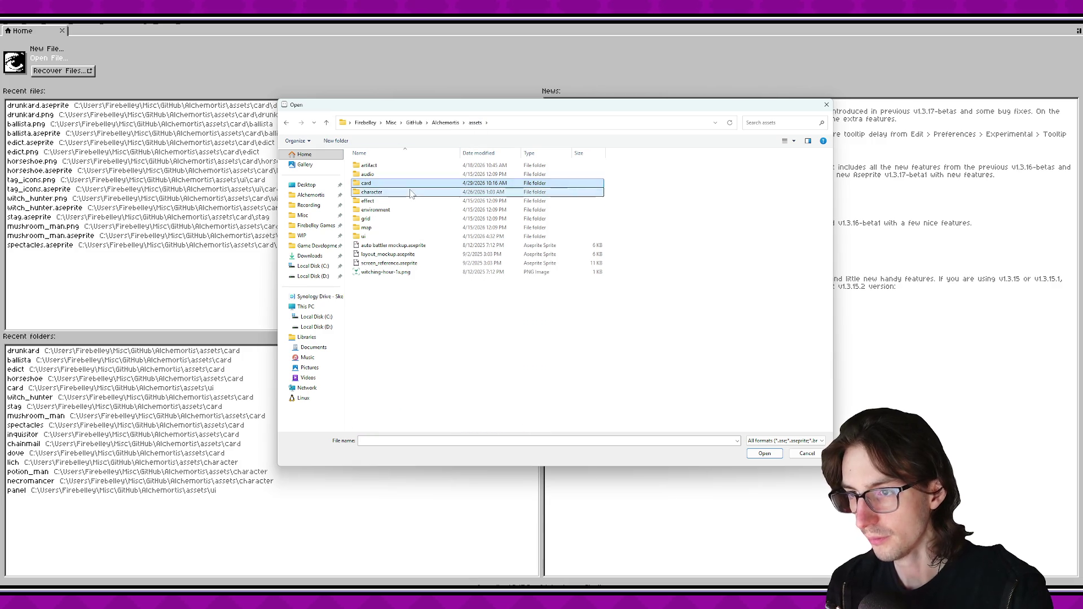
double_click(389, 184)
Open skeleton_commander.aseprite from assets/card/skeleton_commander.
left_click(287, 123)
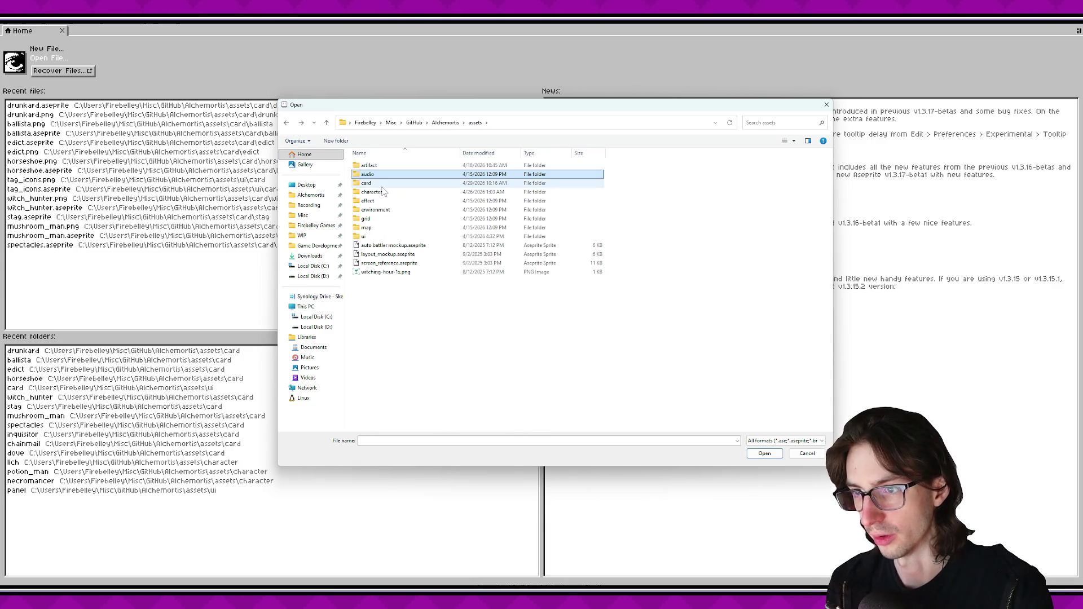
left_click(383, 184)
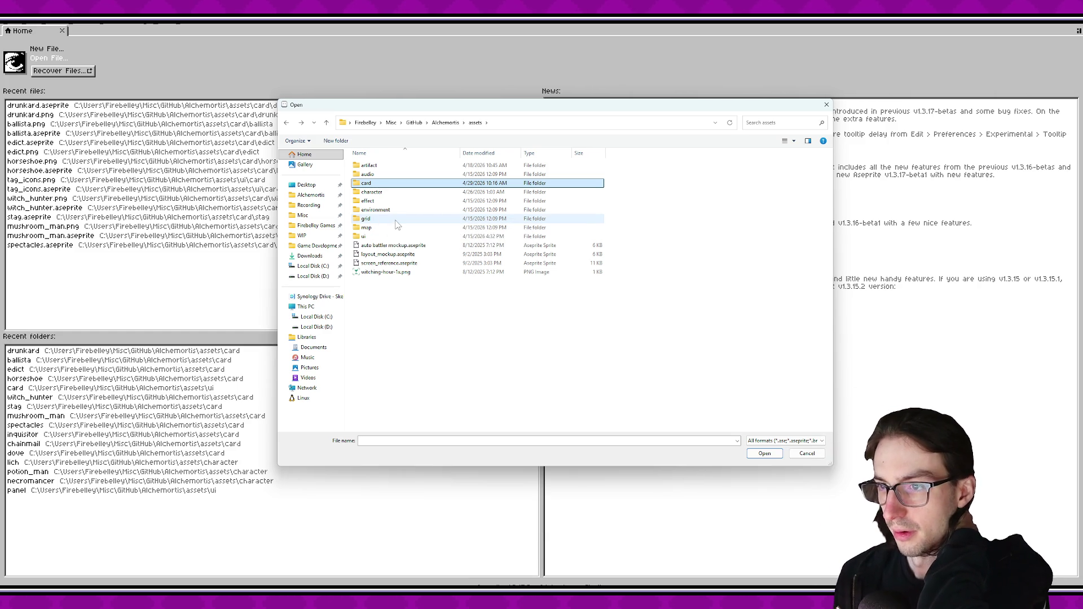
double_click(395, 184)
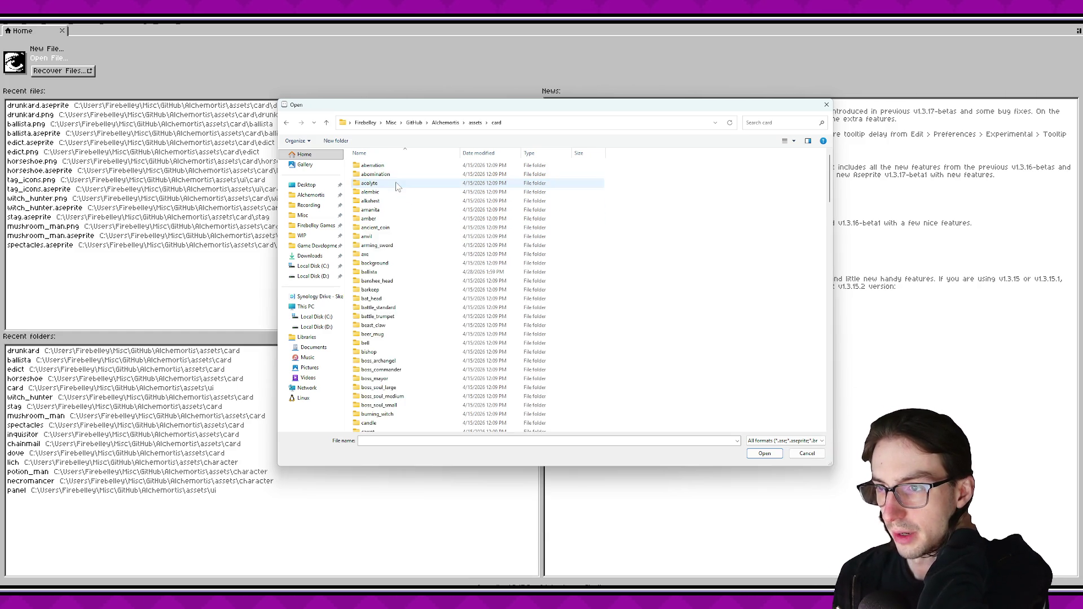
scroll(426, 280, "down", 10)
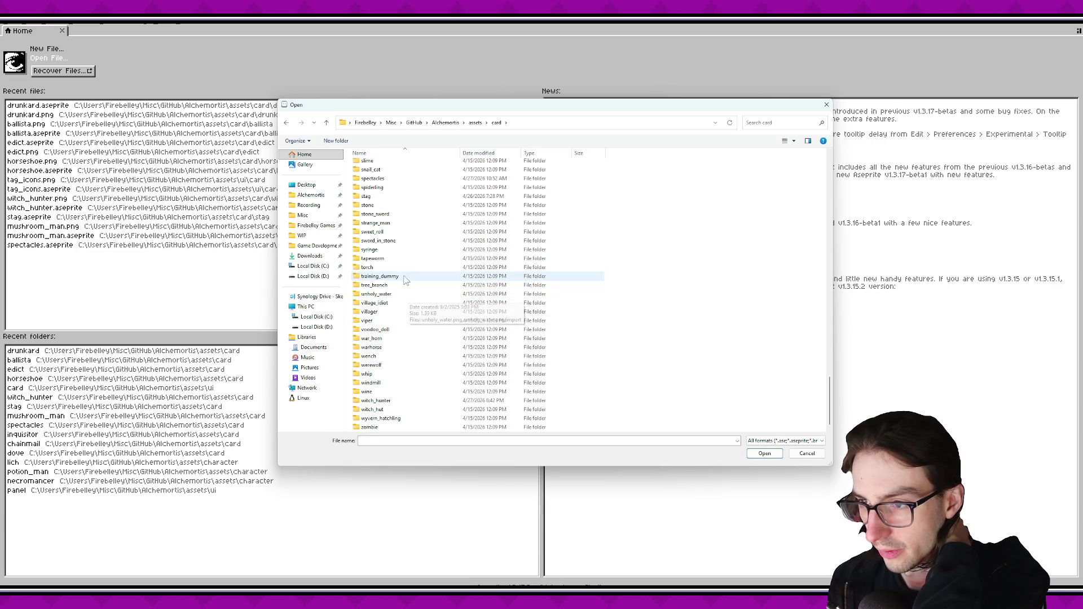
scroll(415, 233, "up", 4)
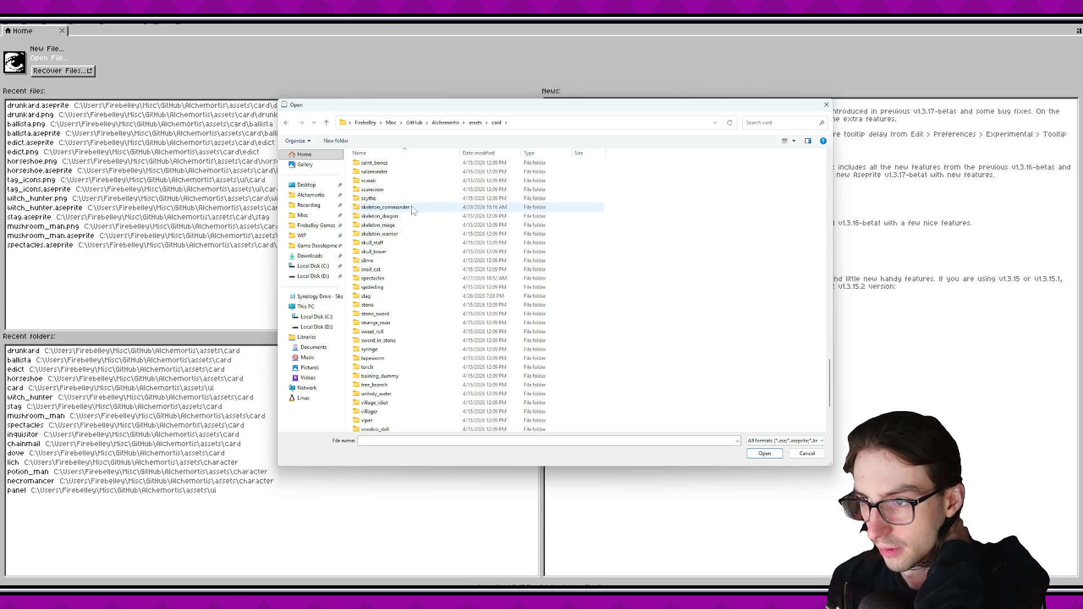
double_click(412, 207)
double_click(398, 209)
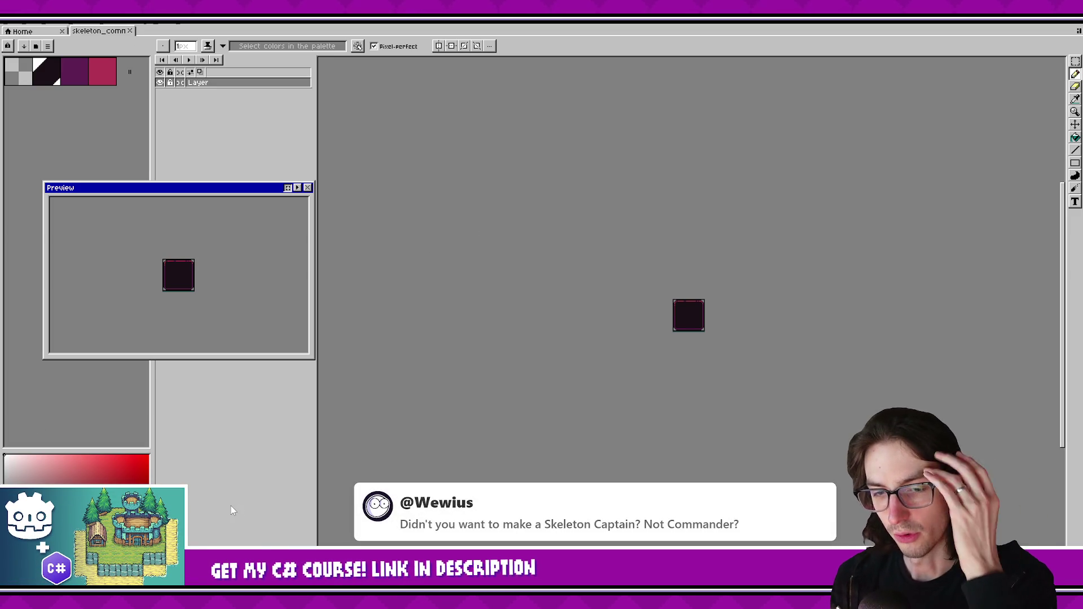
Zoom into the card canvas and bring up the palette options menu.
scroll(700, 327, "up", 4)
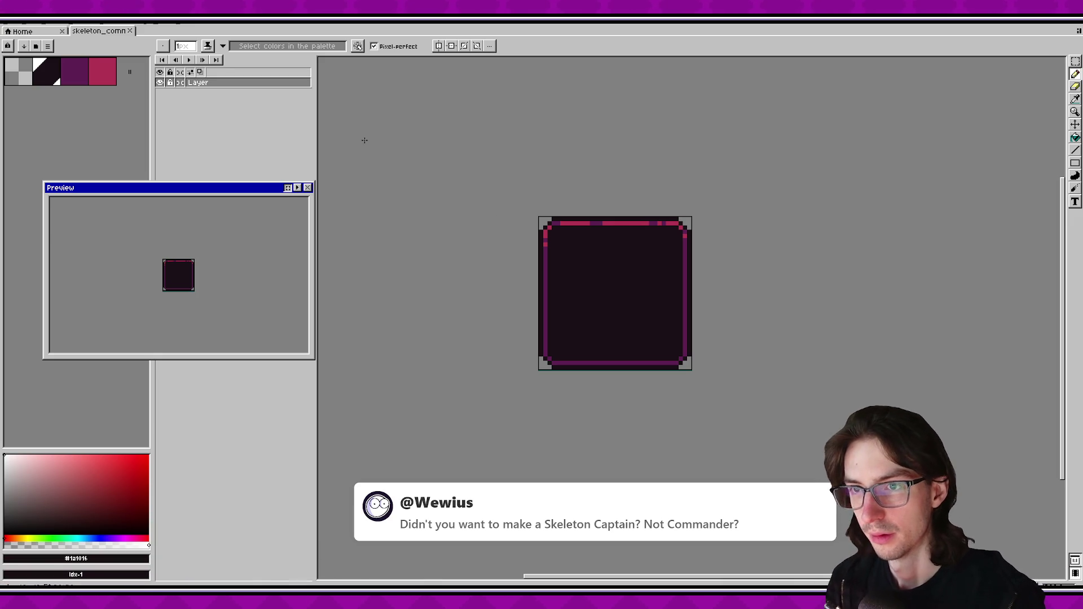
left_click(48, 46)
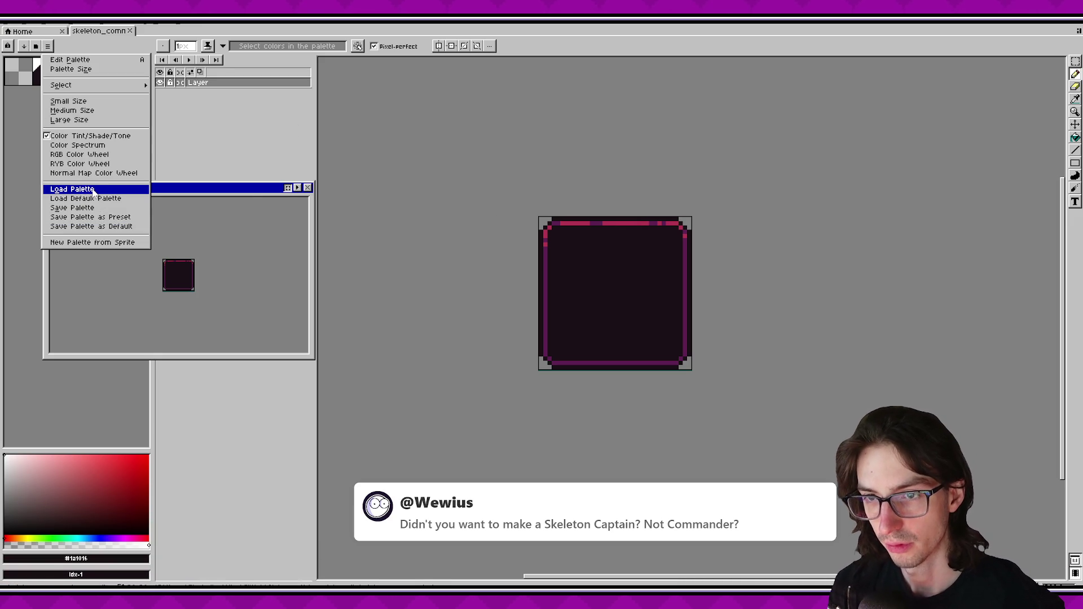
Cancel the palette load, zoom and pan onto the card, and add Layer 1 with Shift+N.
left_click(93, 192)
key("Escape")
left_click(48, 47)
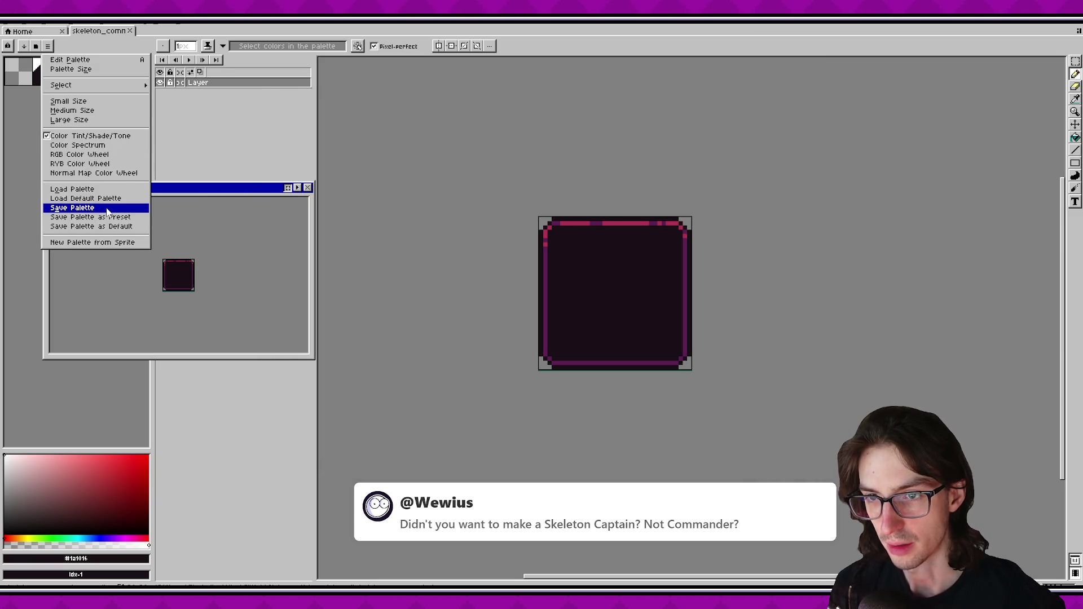
key("Escape")
scroll(636, 308, "up", 1)
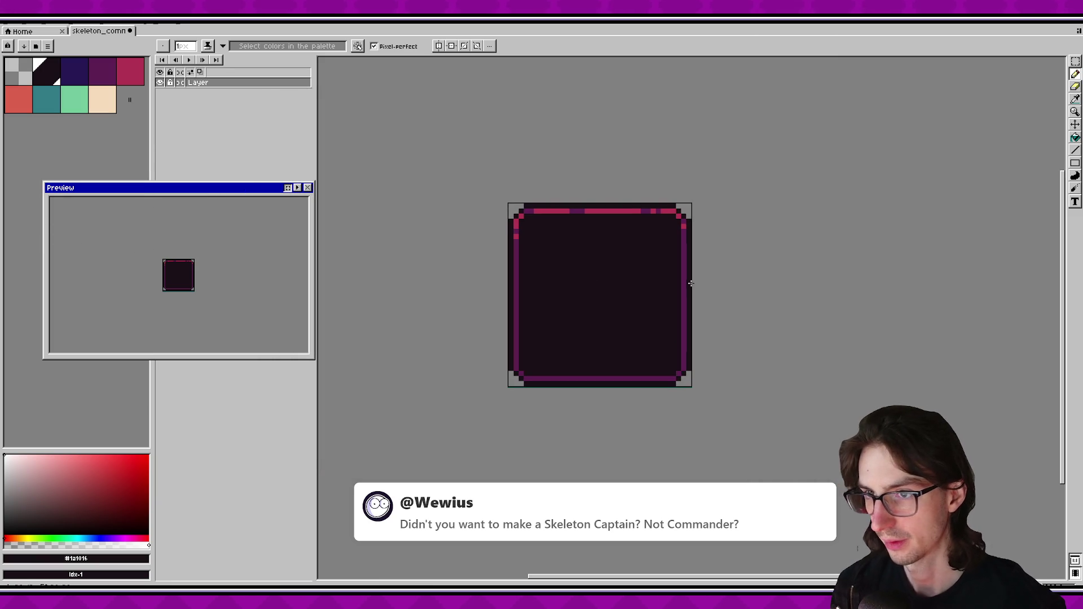
scroll(569, 286, "right", 3)
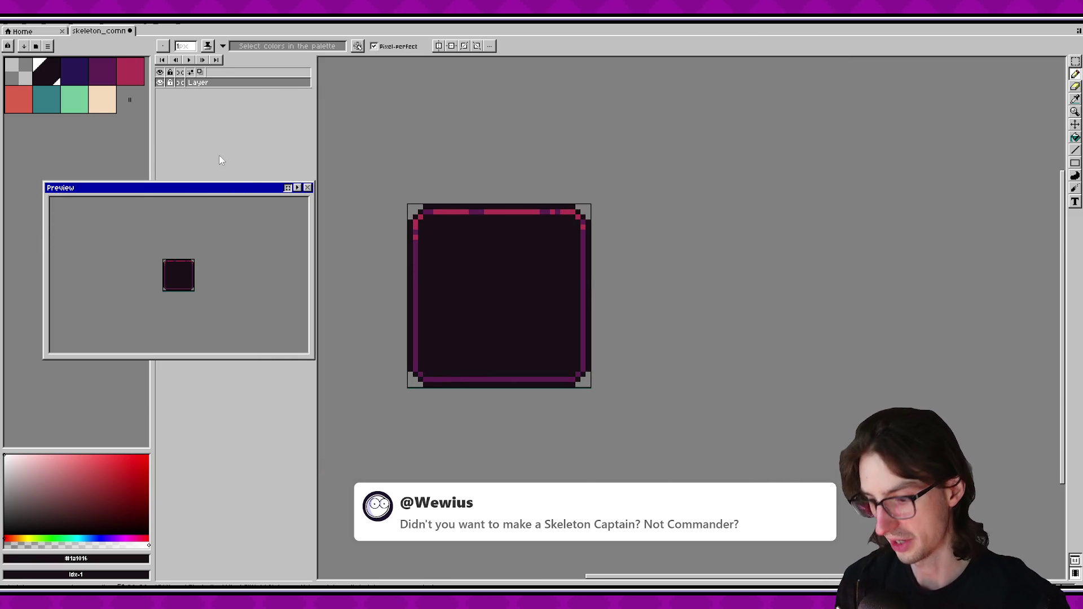
key("shift+n")
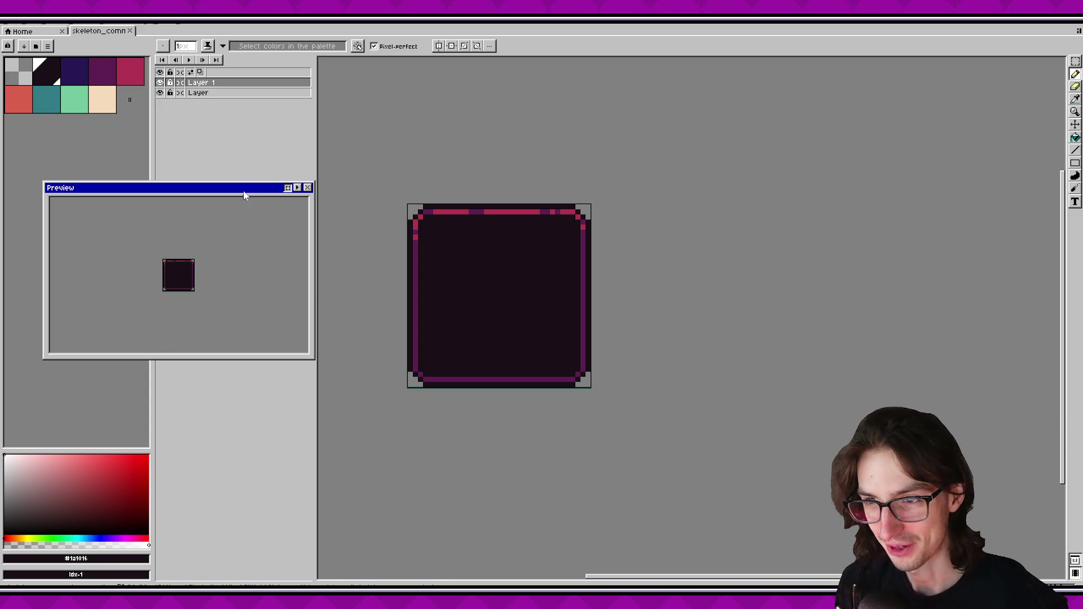
Move the Preview window higher and pan the card view up and right.
left_click_drag(244, 195, 291, 195)
scroll(544, 321, "up", 2)
left_click_drag(207, 189, 172, 172)
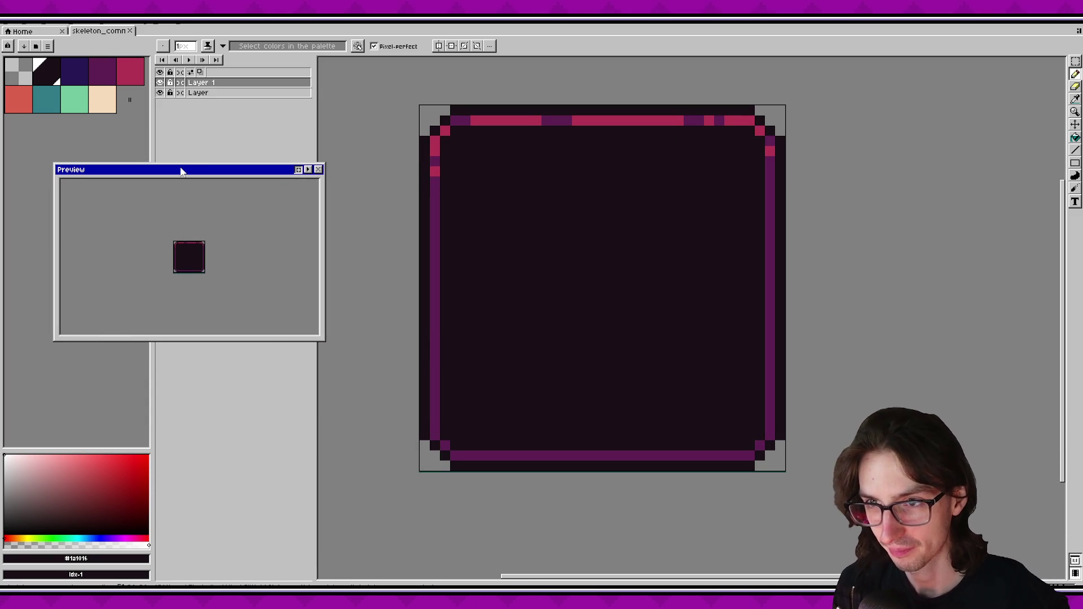
left_click(102, 101)
scroll(576, 283, "up", 1)
scroll(477, 374, "down", 1)
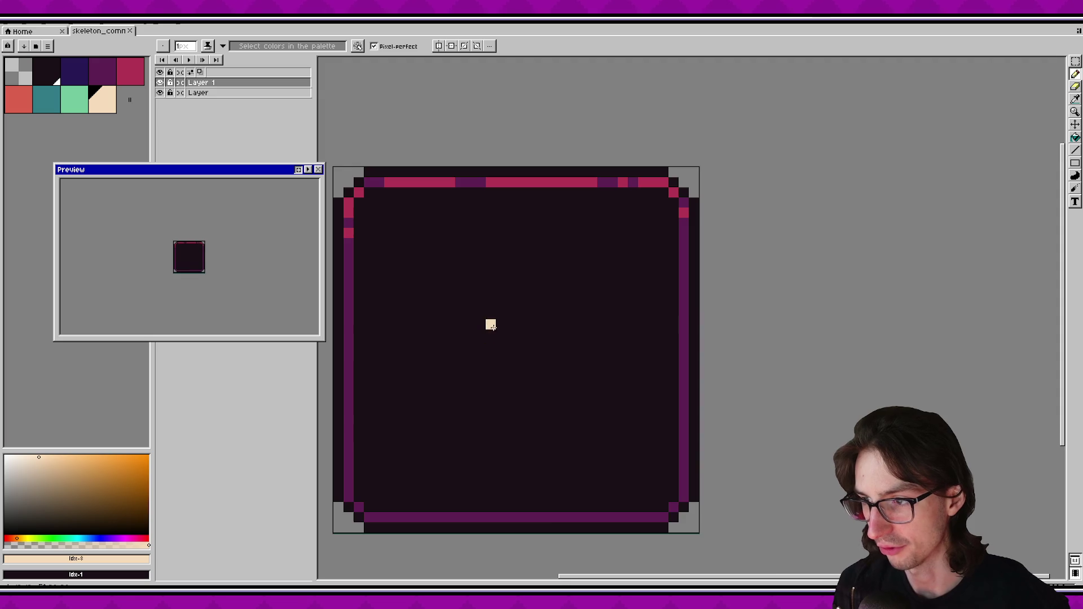
left_click_drag(490, 294, 554, 263)
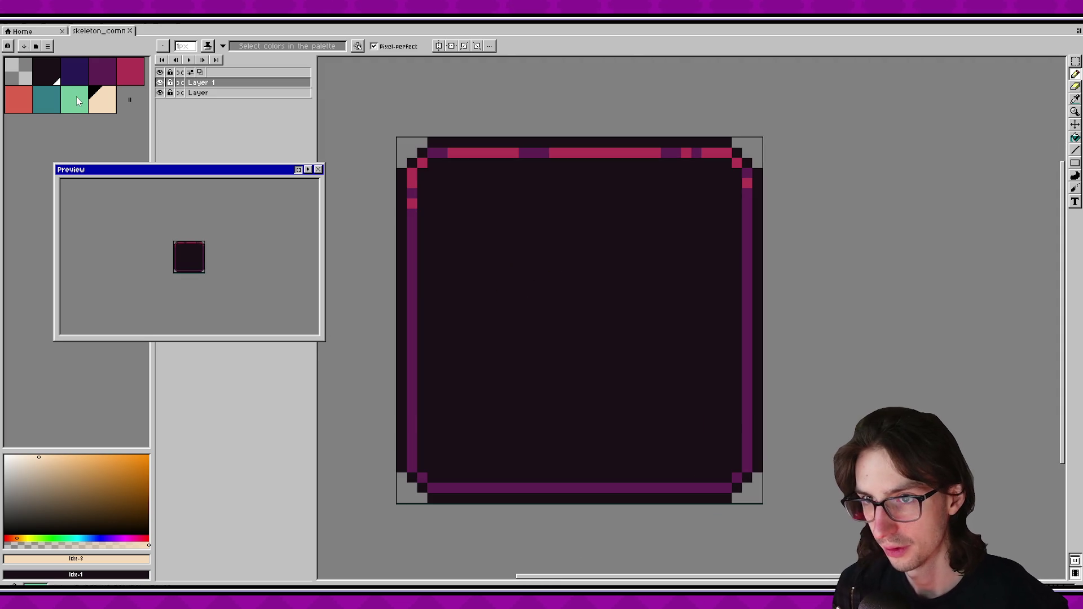
Draw a teal loop, fill it solid teal, and nudge the blob into place.
left_click(52, 96)
mouse_move(522, 315)
left_mouse_down()
mouse_move(480, 292)
mouse_move(457, 337)
mouse_move(485, 371)
mouse_move(517, 384)
mouse_move(534, 362)
mouse_move(524, 316)
left_mouse_up()
key("g")
left_click(503, 337)
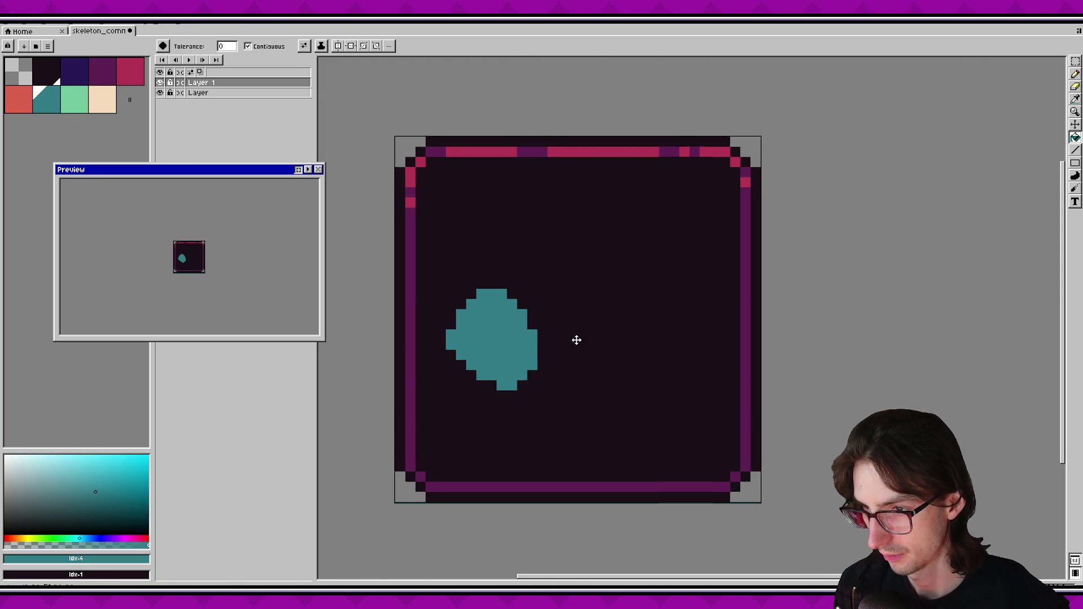
key("v")
key("Right")
key("Right")
key("Right")
key("Left")
key("Up")
key("Up")
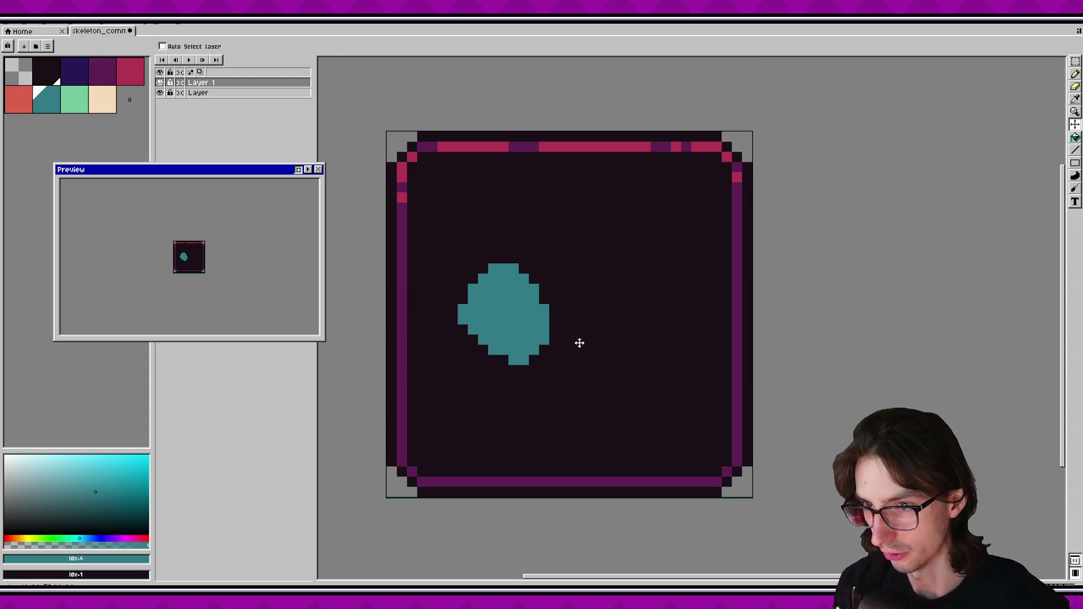
left_click_drag(657, 293, 628, 295)
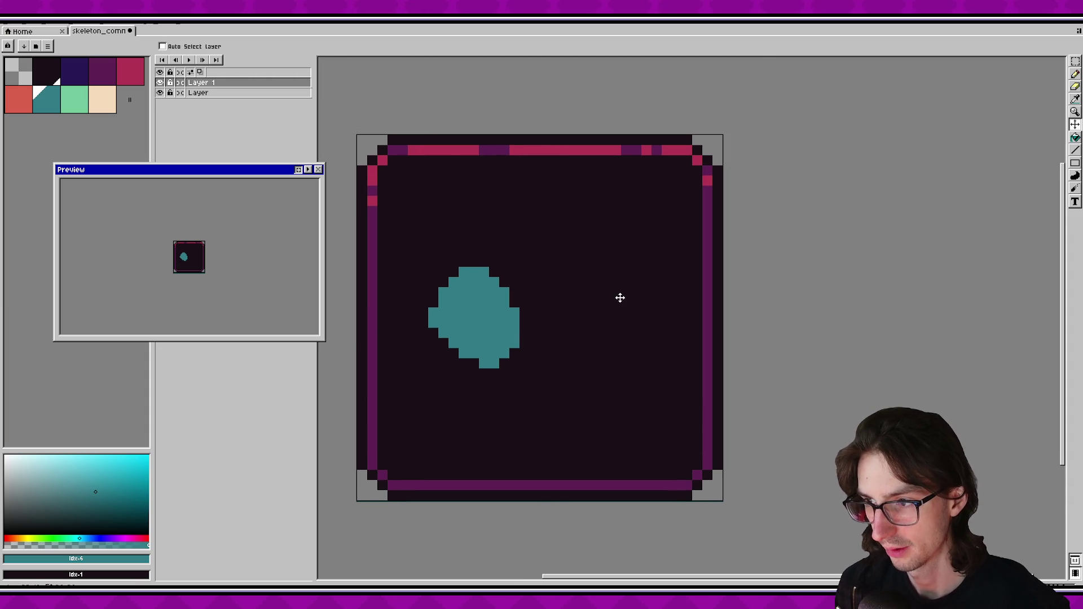
Paint a small peach L shape above the teal blob with the Pencil.
key("b")
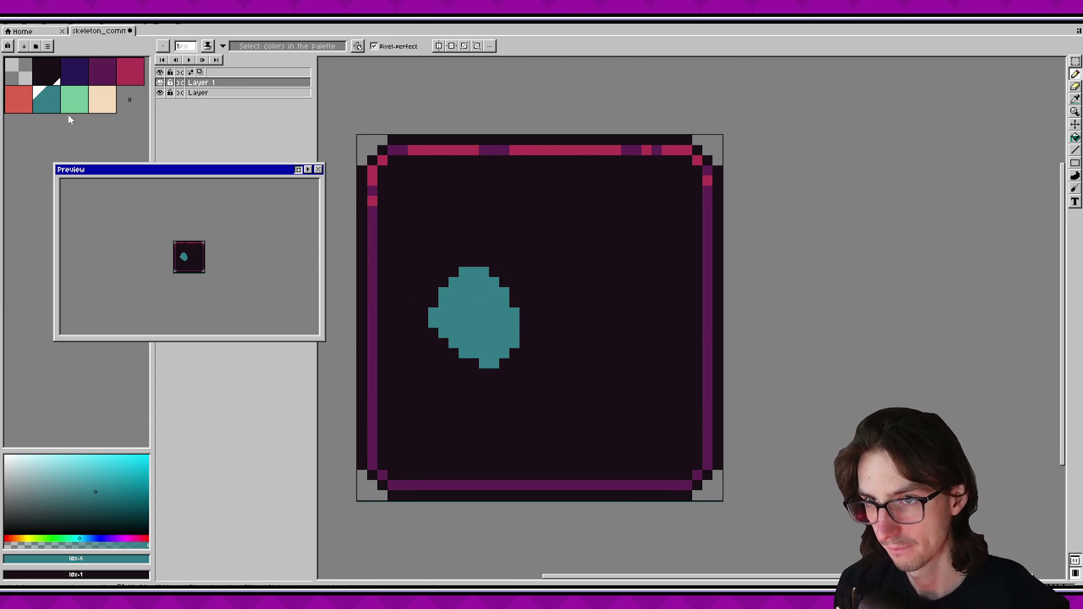
left_click(102, 99)
mouse_move(505, 261)
left_mouse_down()
mouse_move(519, 263)
mouse_move(530, 227)
left_mouse_up()
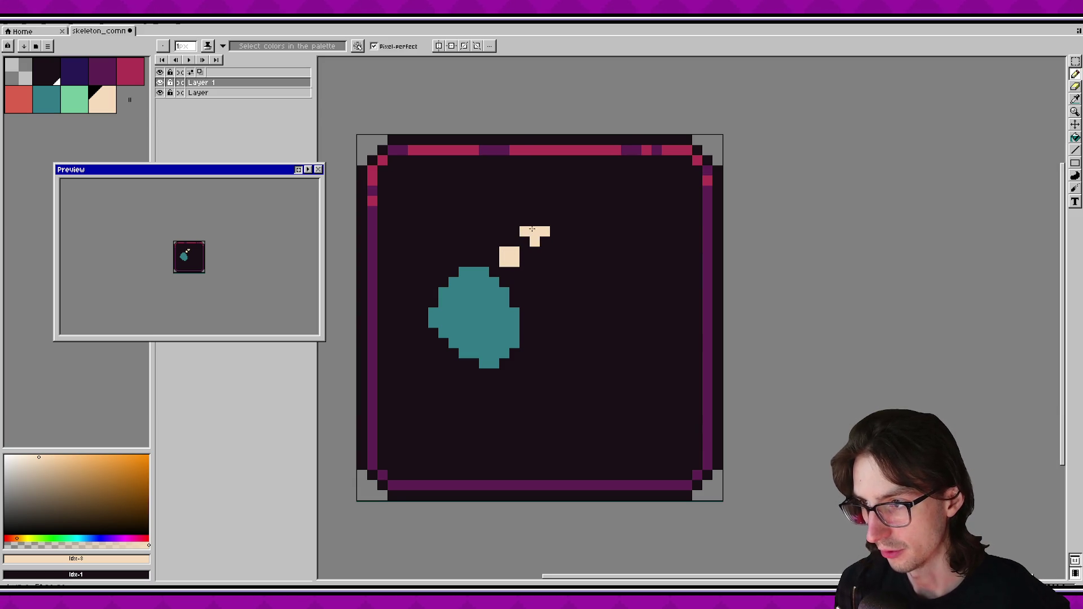
Undo and erase the stray peach strokes and bar near the teal blob.
key("ctrl+z")
key("ctrl+z")
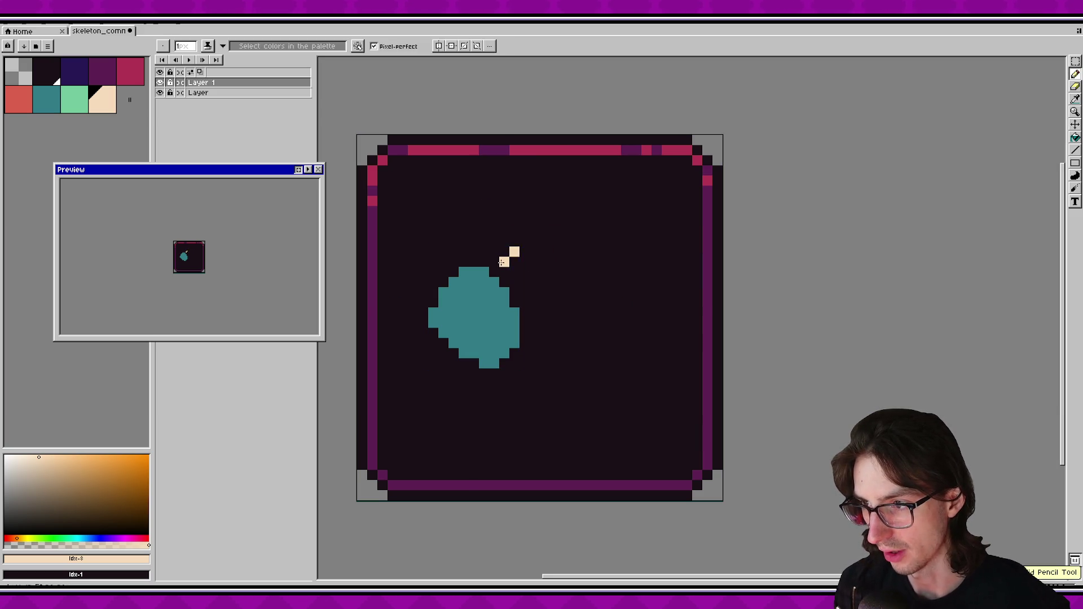
key("ctrl+y")
key("ctrl+z")
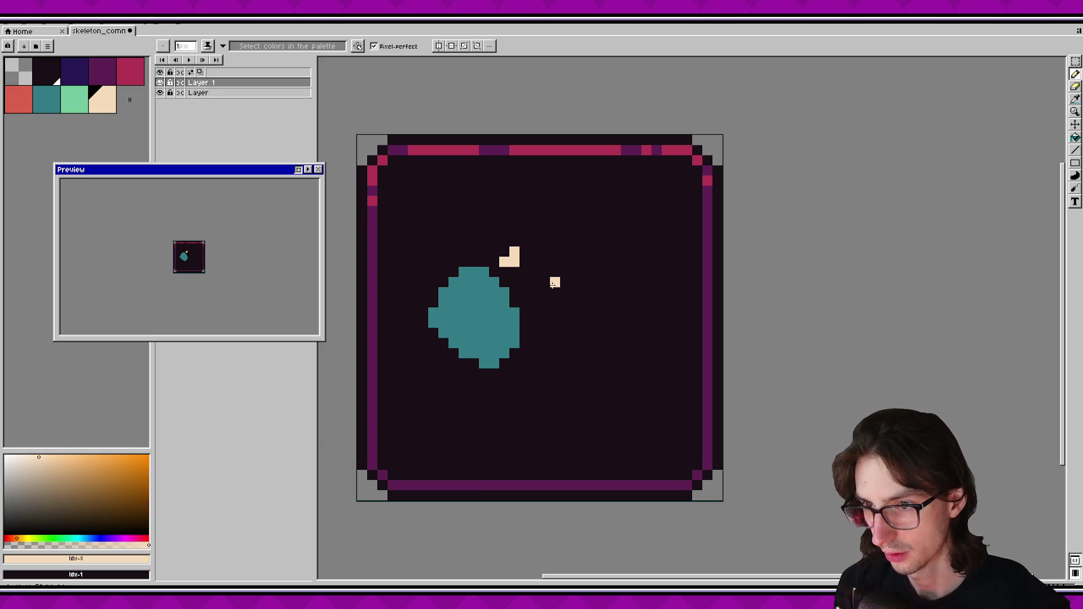
left_click_drag(553, 284, 529, 316)
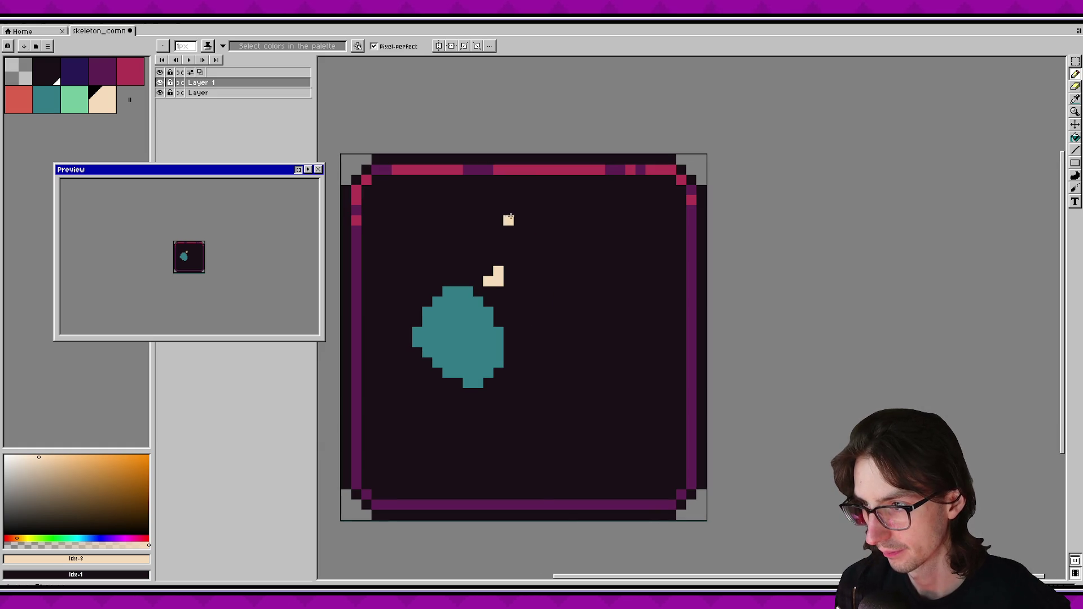
left_click_drag(569, 301, 570, 281)
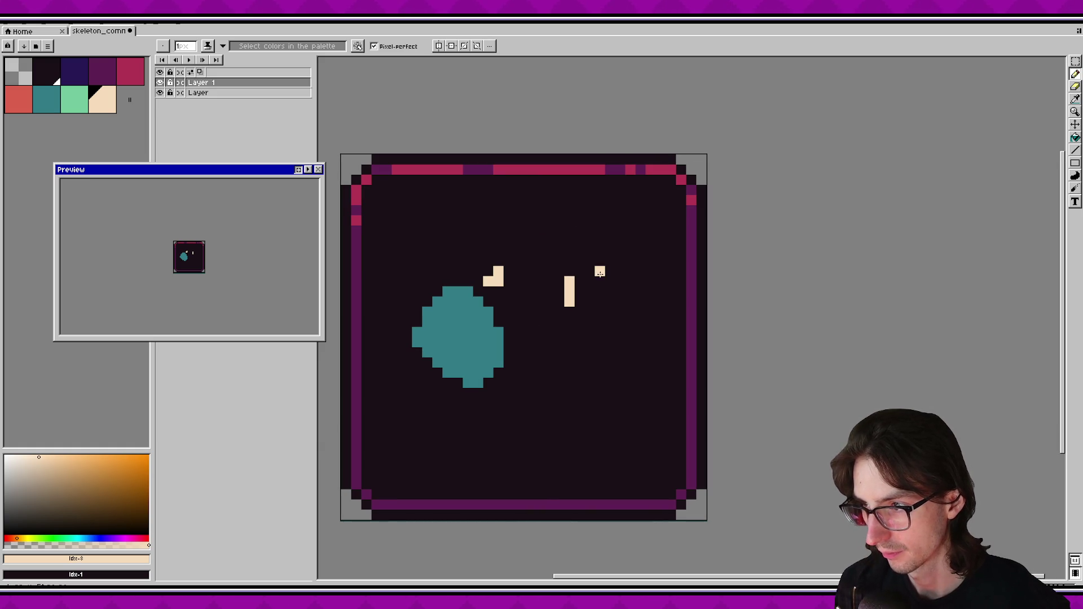
left_click(558, 271)
left_click(558, 261)
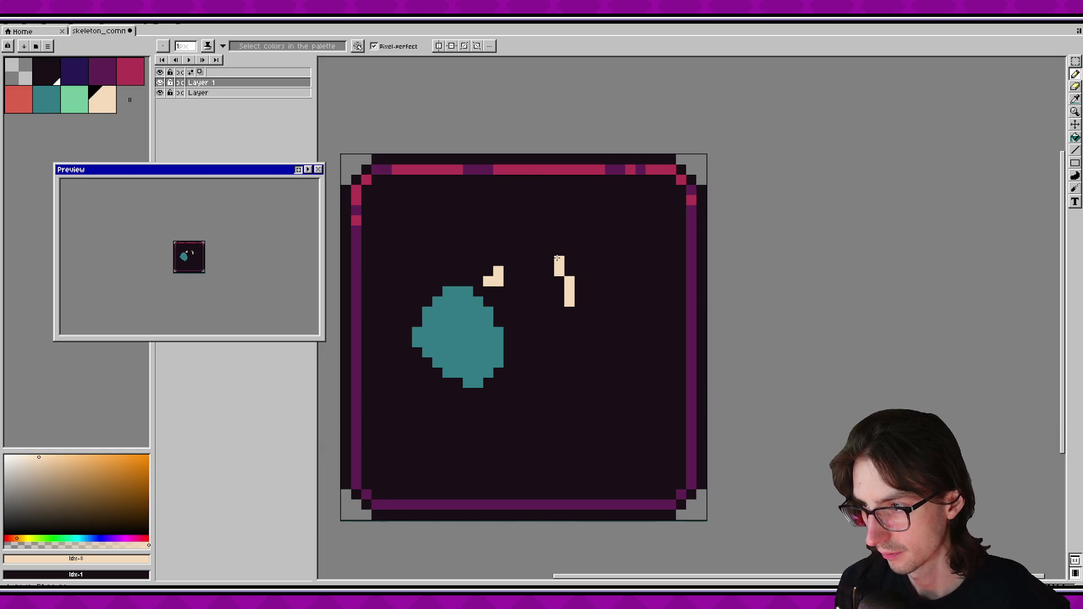
key("ctrl+z")
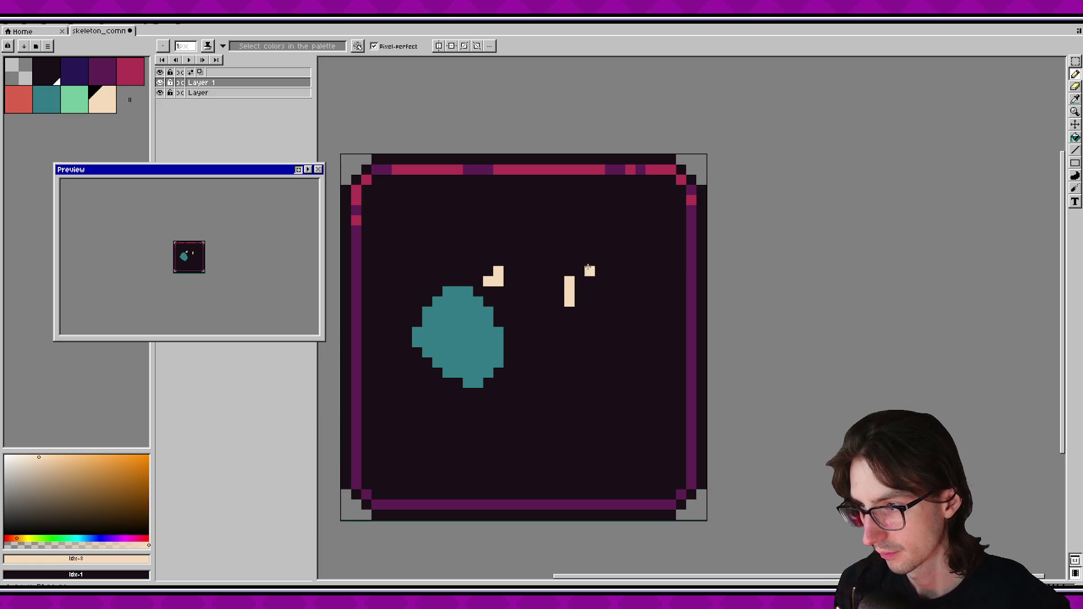
key("e")
left_click_drag(570, 279, 569, 303)
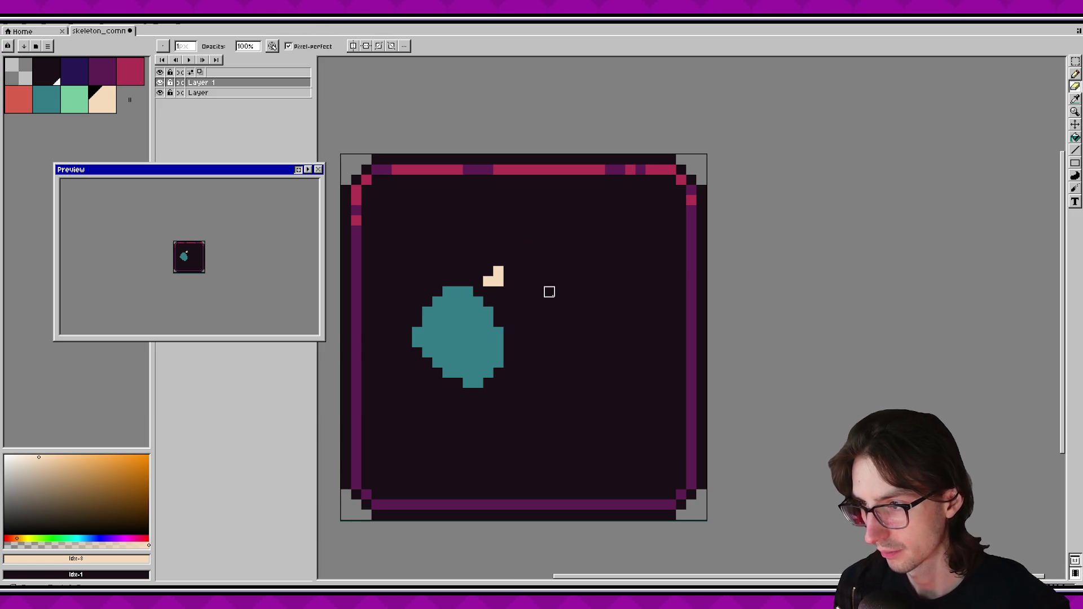
key("b")
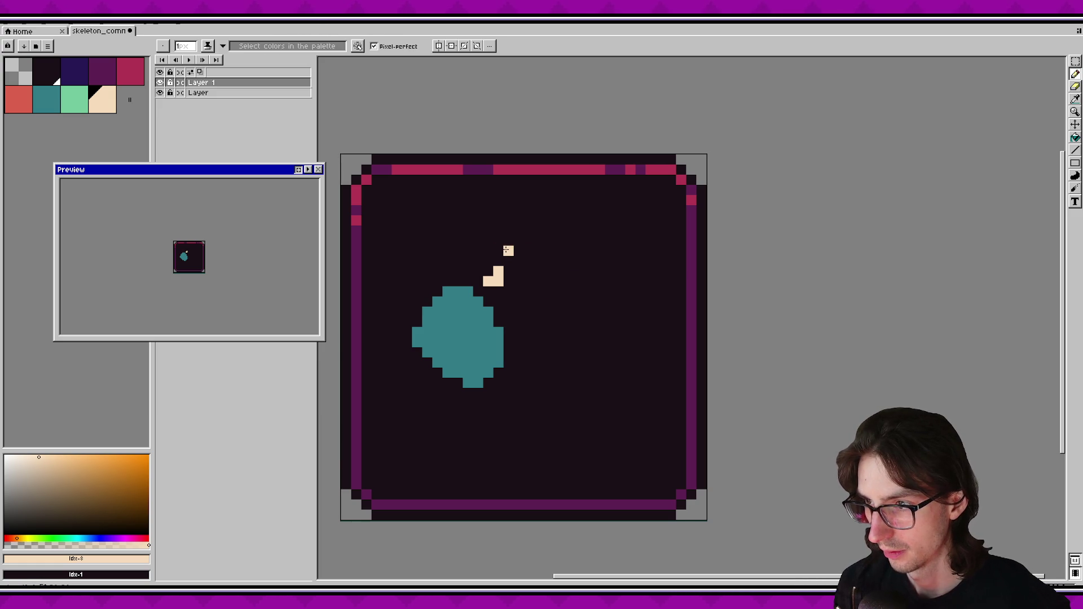
Move the teal blob two pixels down with a rectangular selection.
key("m")
left_click_drag(402, 236, 576, 440)
left_click_drag(499, 275, 499, 295)
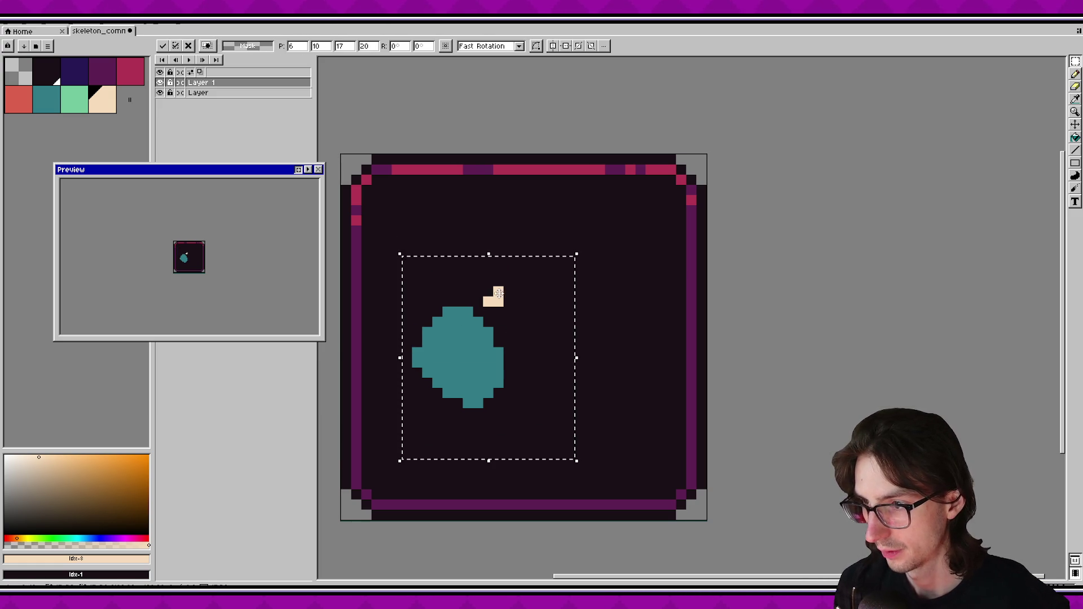
key("Return")
Draw a cream skull outline with a closed jaw line and fill it solid cream.
key("b")
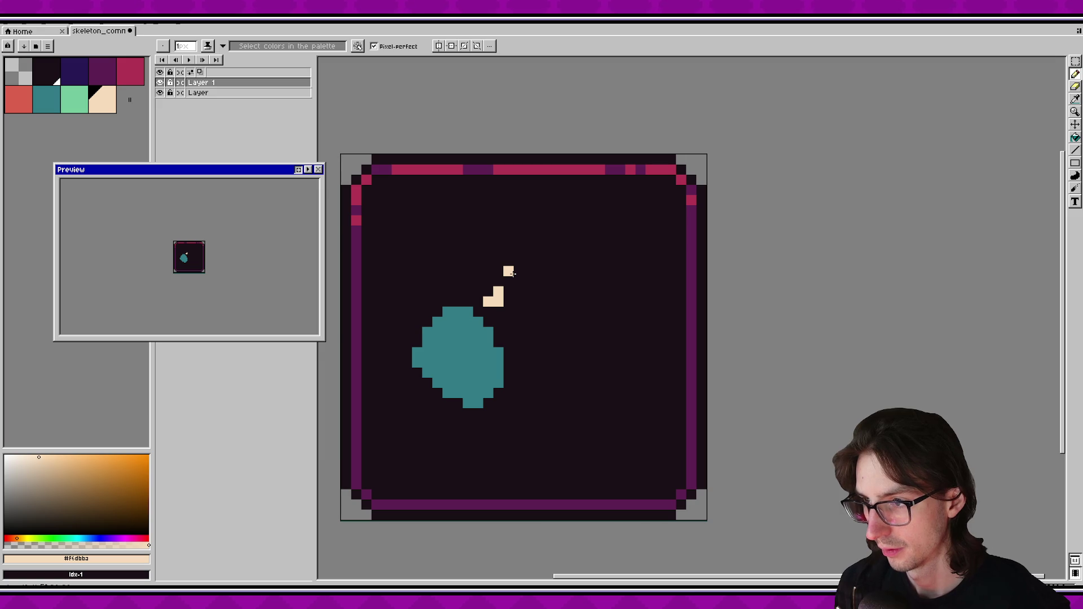
mouse_move(476, 242)
left_mouse_down()
mouse_move(492, 198)
mouse_move(539, 194)
mouse_move(581, 223)
mouse_move(585, 268)
mouse_move(563, 319)
left_mouse_up()
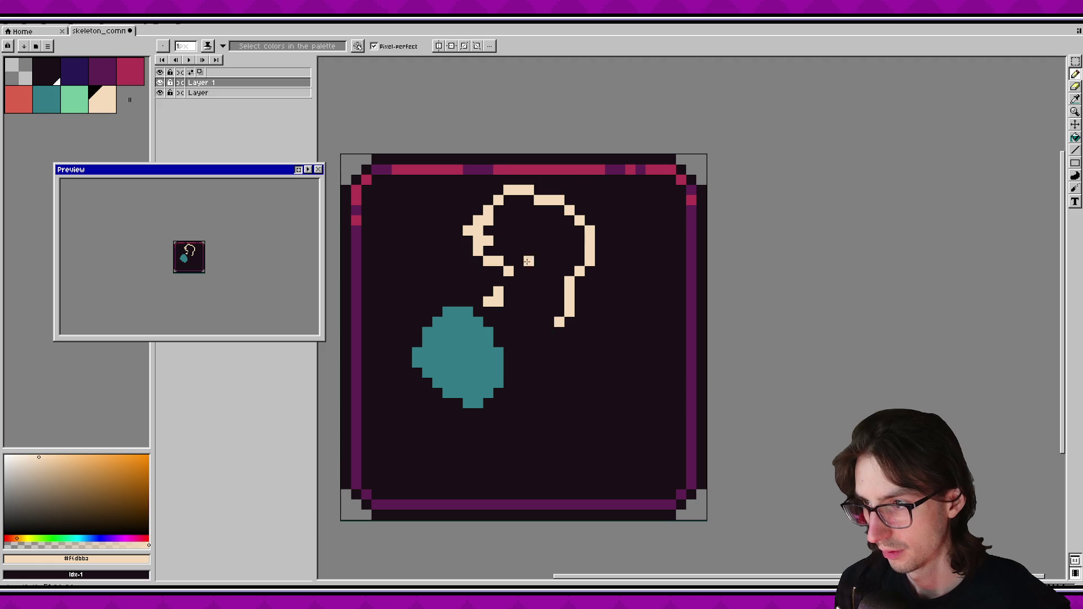
right_click(559, 322)
left_click(559, 312)
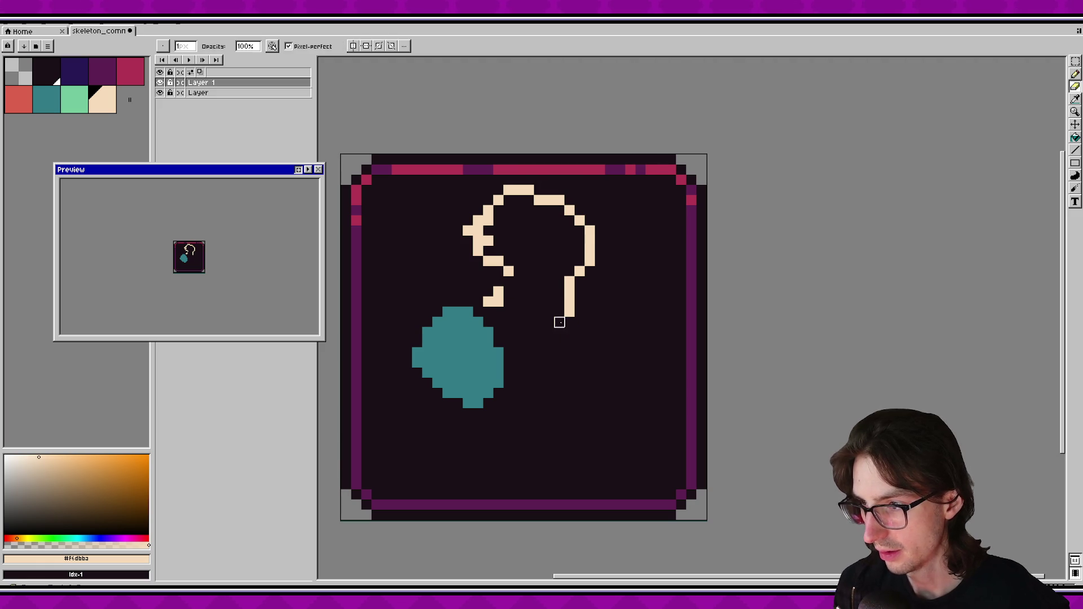
mouse_move(563, 311)
left_mouse_down()
mouse_move(541, 312)
mouse_move(521, 290)
left_mouse_up()
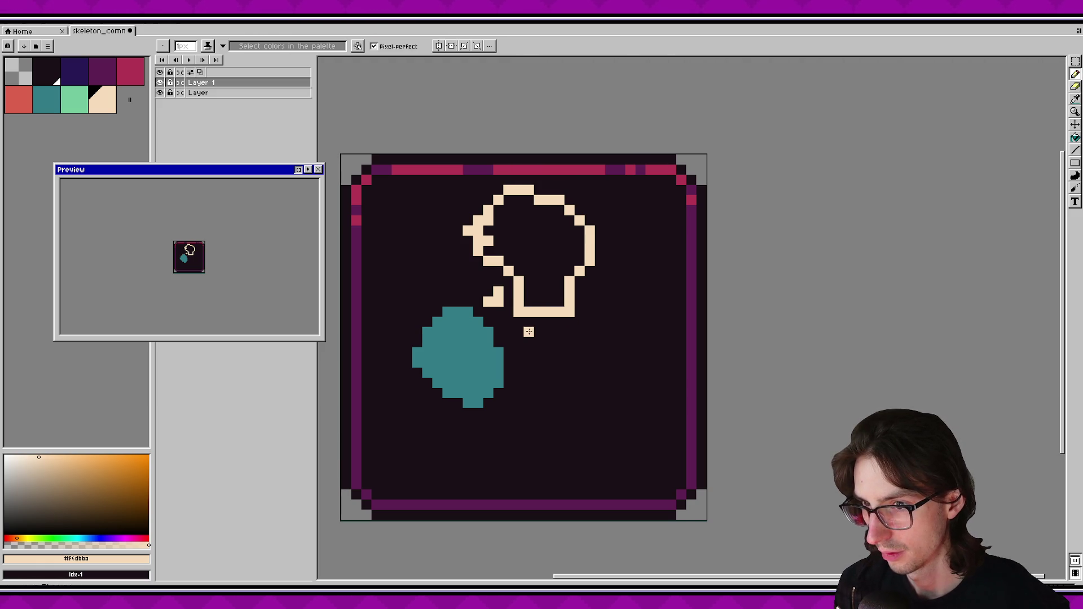
key("e")
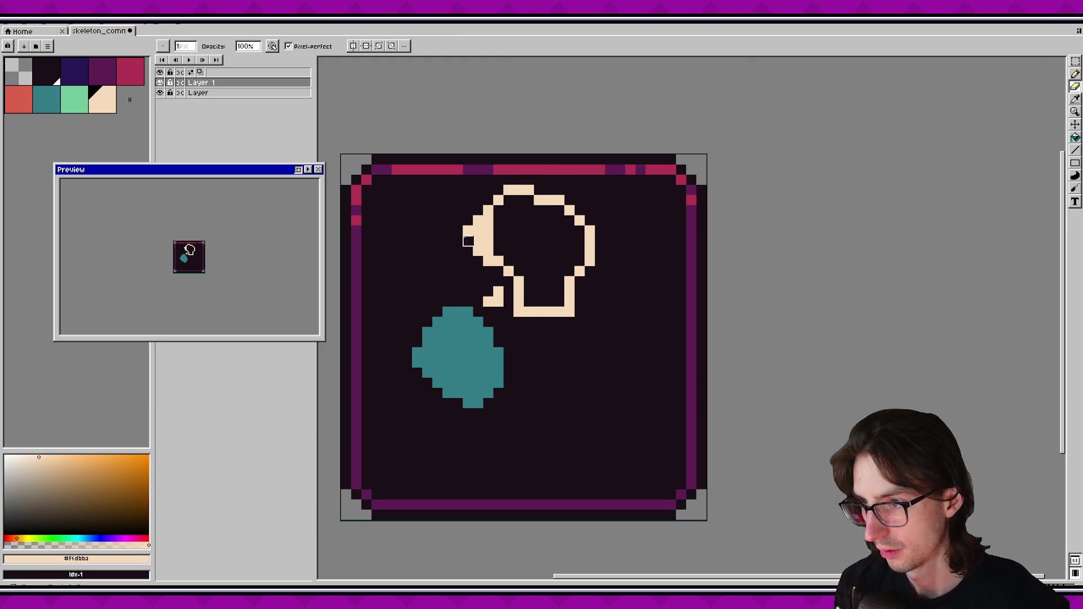
key("g")
left_click(518, 230)
left_click_drag(566, 319, 543, 344)
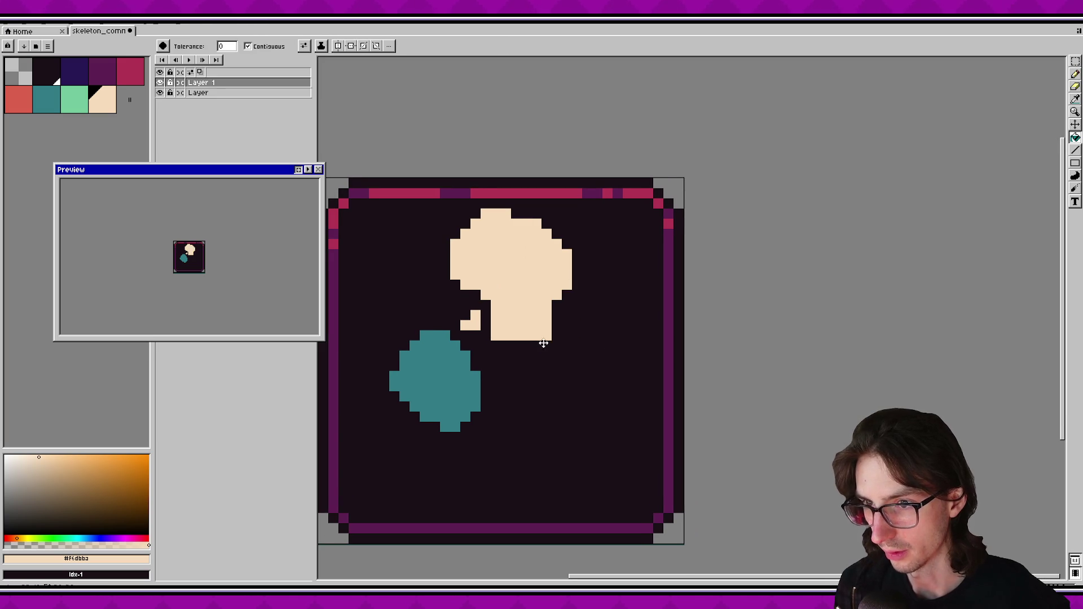
Erase the jaw's bottom-left corner pixel, keeping the bottom-right one.
key("e")
left_click(496, 336)
left_click(547, 335)
key("ctrl+z")
key("b")
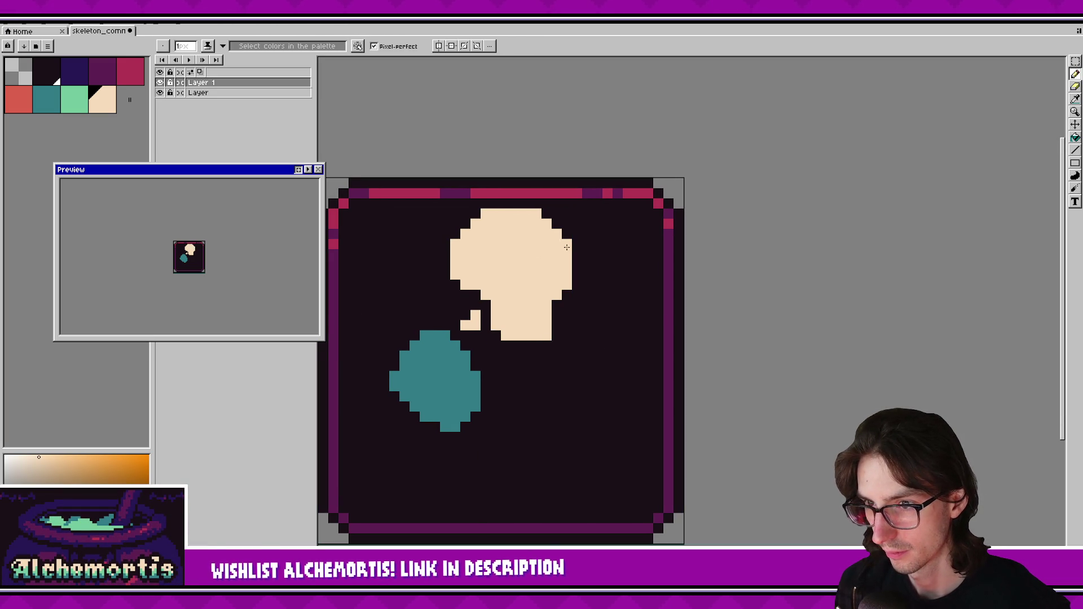
key("e")
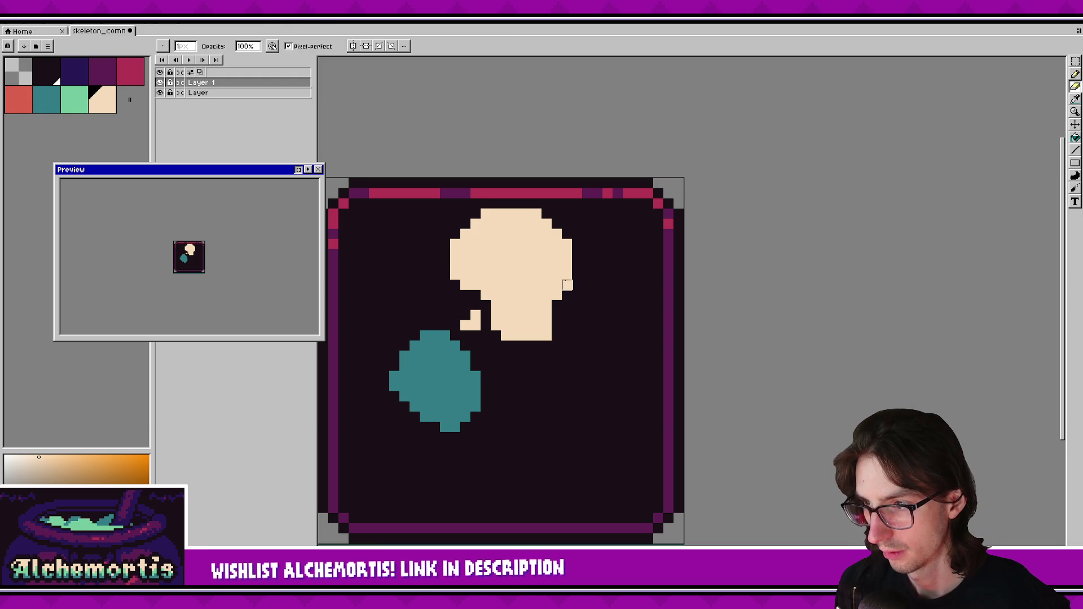
Shift the skull's jaw two pixels right and reposition the head section.
key("m")
left_click_drag(479, 296, 519, 378)
left_click_drag(503, 333, 525, 332)
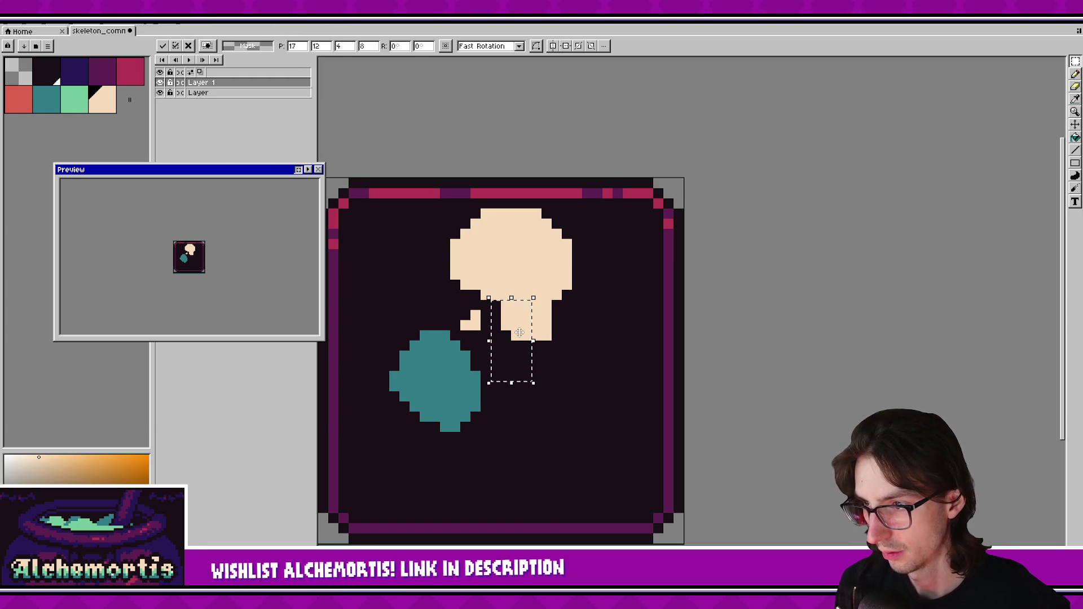
key("Return")
mouse_move(429, 198)
left_mouse_down()
mouse_move(503, 302)
mouse_move(499, 274)
mouse_move(595, 358)
left_mouse_up()
key("Return")
key("Return")
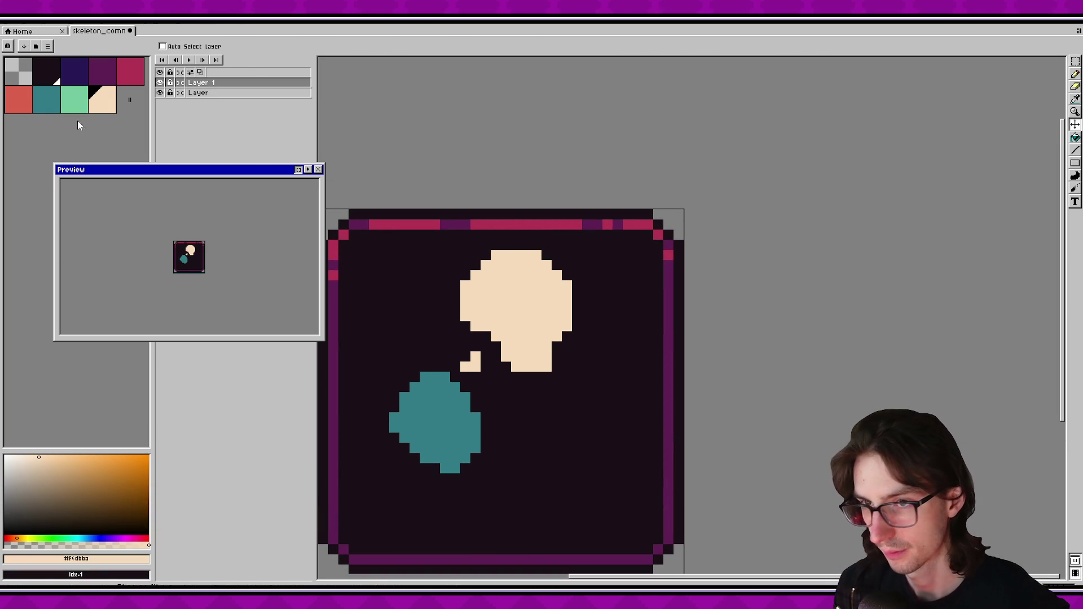
Paint a dark cross onto the skull in the dark palette colour.
left_click(46, 71)
key("b")
left_click(555, 303)
Paint a dark plus-shaped eye socket and a one-pixel nostril on the skull.
key("ctrl+d")
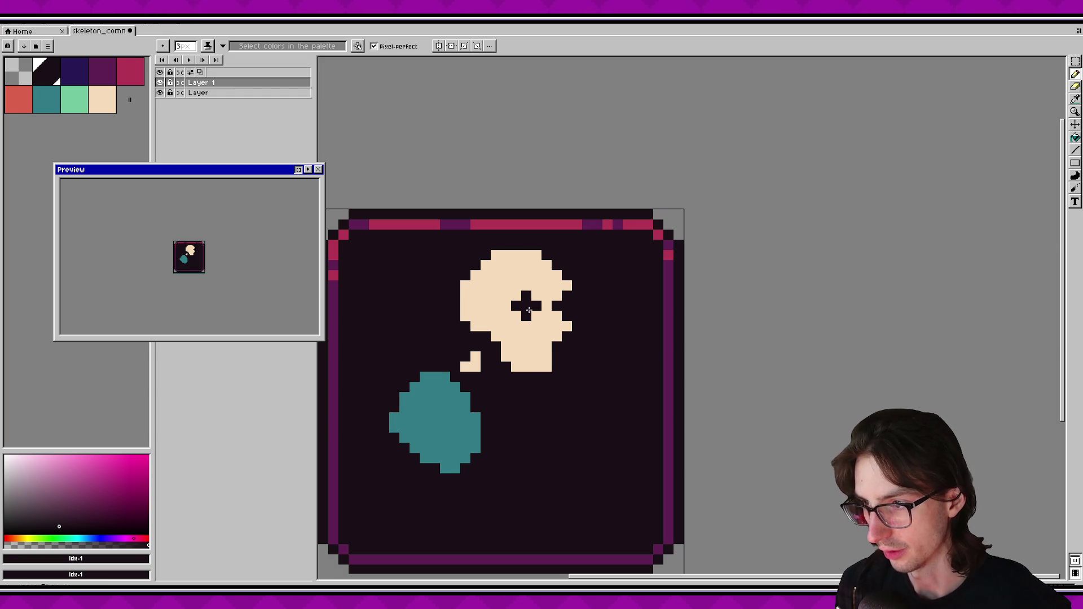
left_click(527, 306)
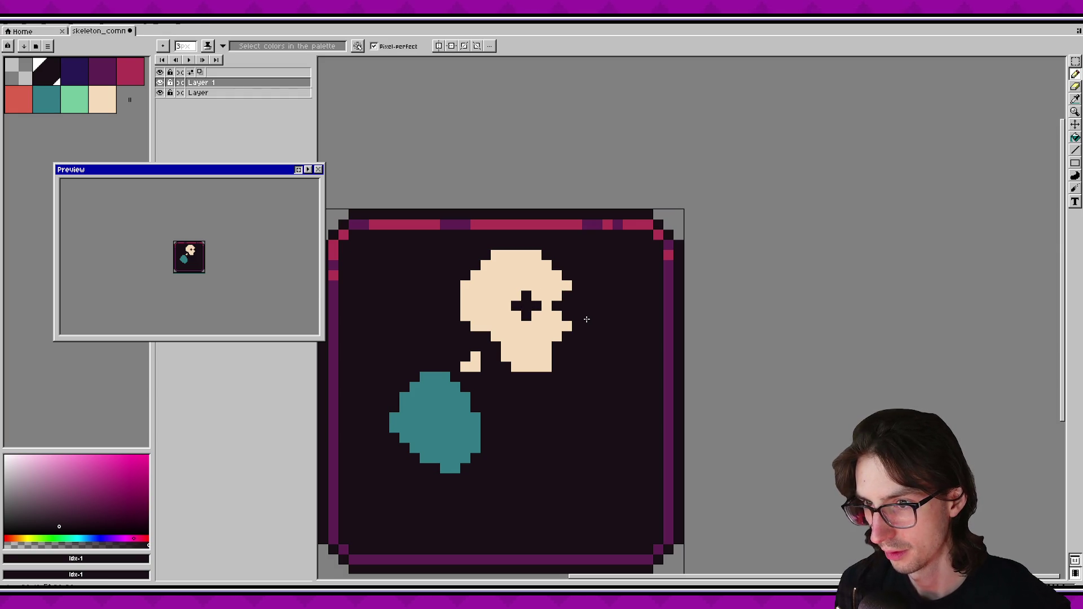
key("minus")
key("minus")
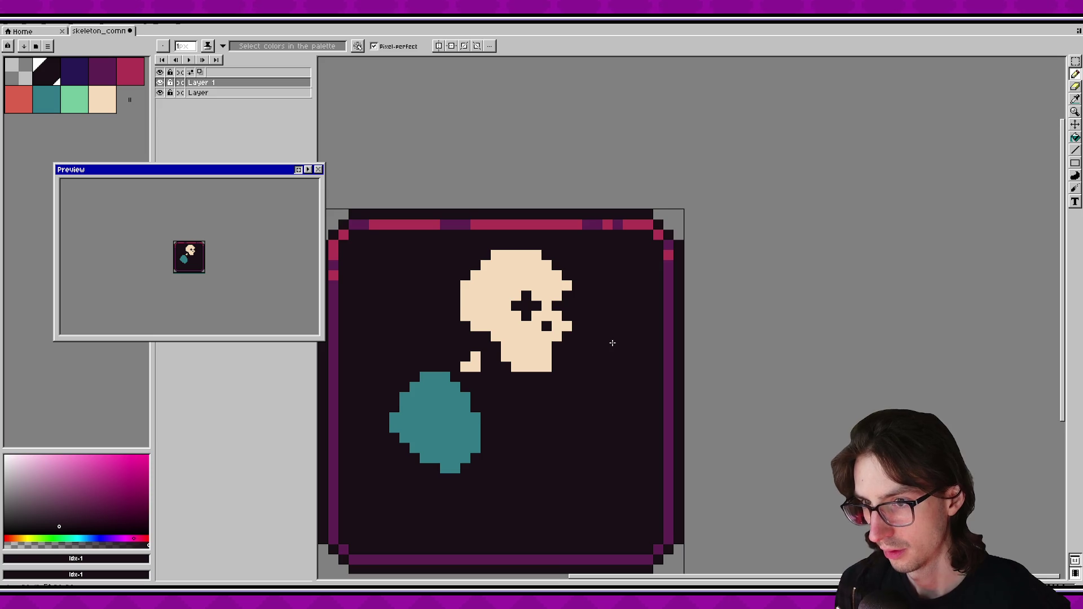
Sample the skull's cream colour and enlarge the small bone piece by a pixel.
scroll(561, 283, "down", 1)
scroll(543, 343, "up", 1)
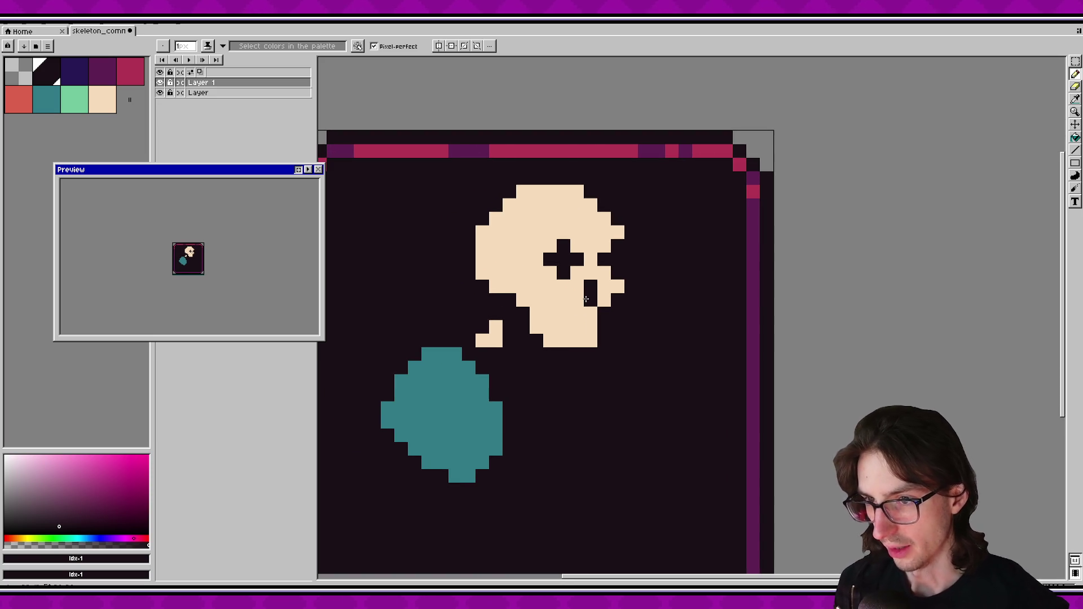
scroll(586, 373, "down", 1)
scroll(586, 383, "right", 1)
left_click(529, 339, "alt")
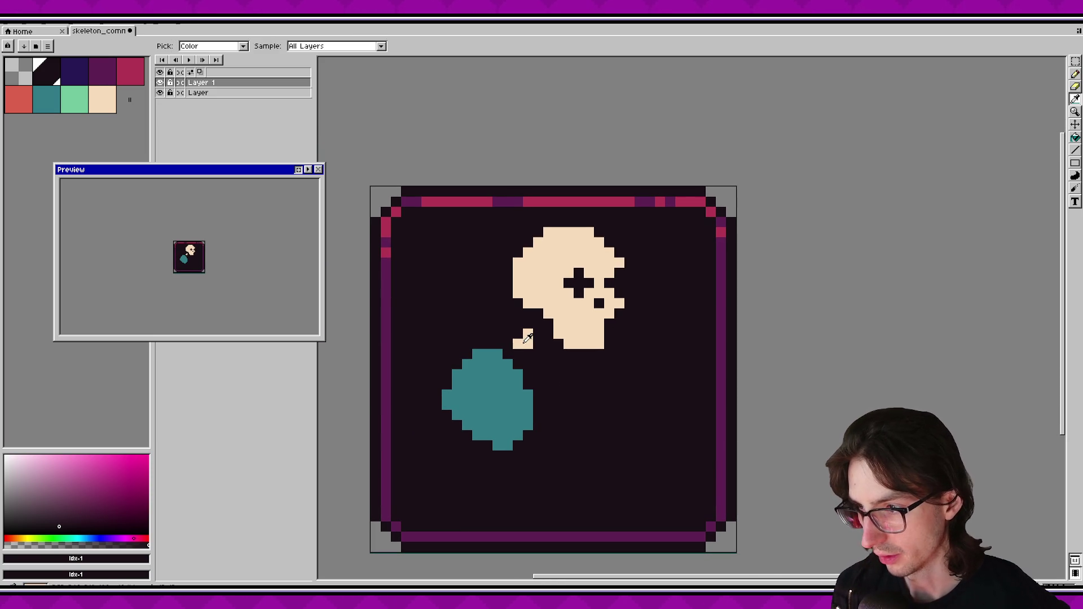
left_click(536, 345)
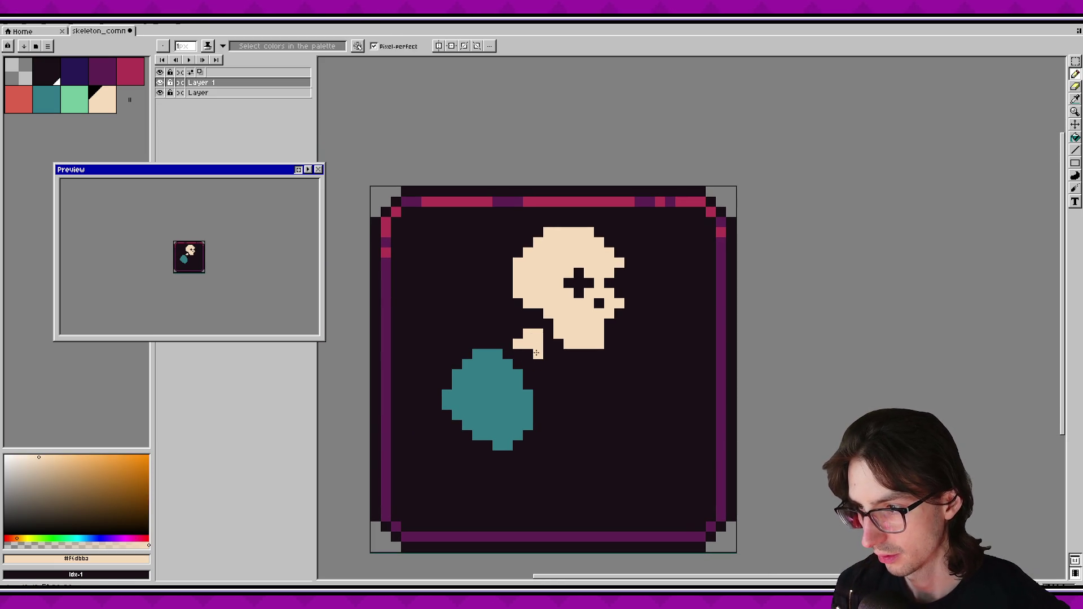
scroll(599, 395, "right", 2)
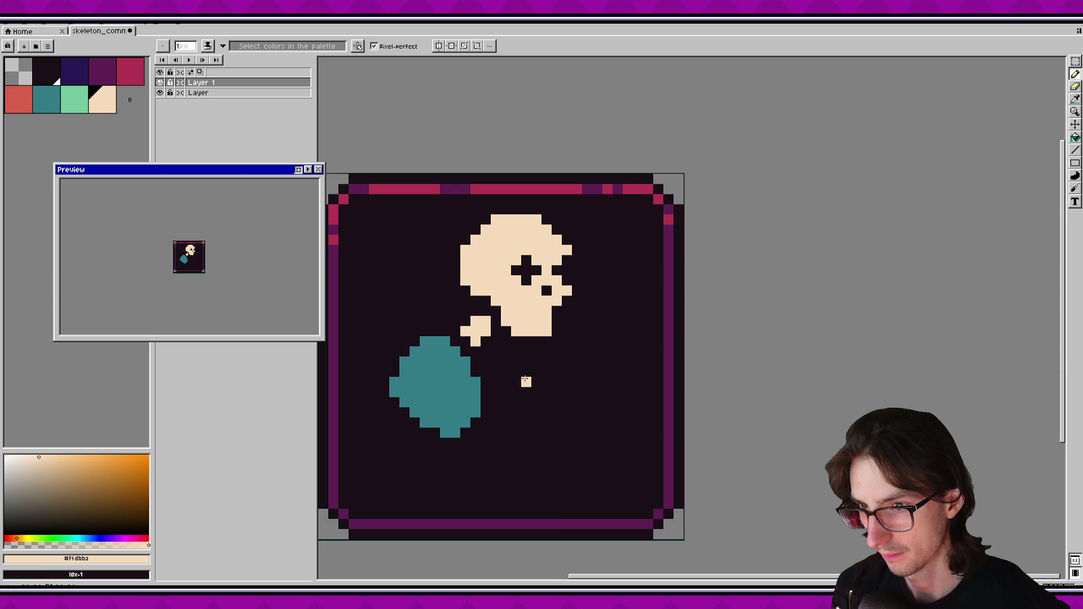
Nudge the small bone piece under the skull slightly right and down.
key("w")
left_click(476, 333)
left_click_drag(475, 333, 485, 354)
scroll(541, 361, "up", 1)
key("b")
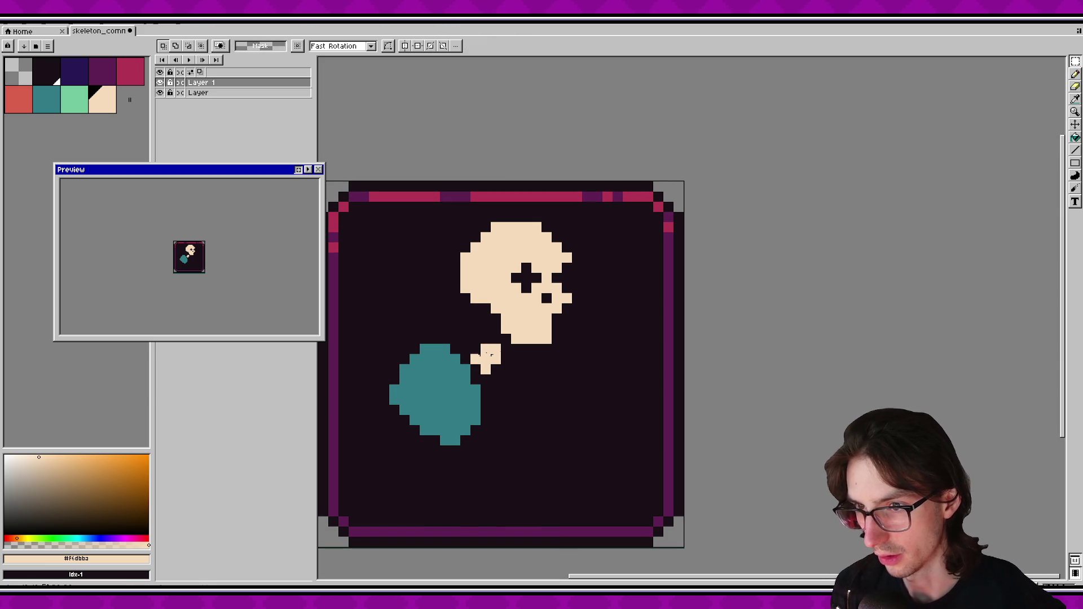
Paint the cream right bone hand beside the ribcage and save the file.
left_click(479, 322, "alt")
left_click(475, 319)
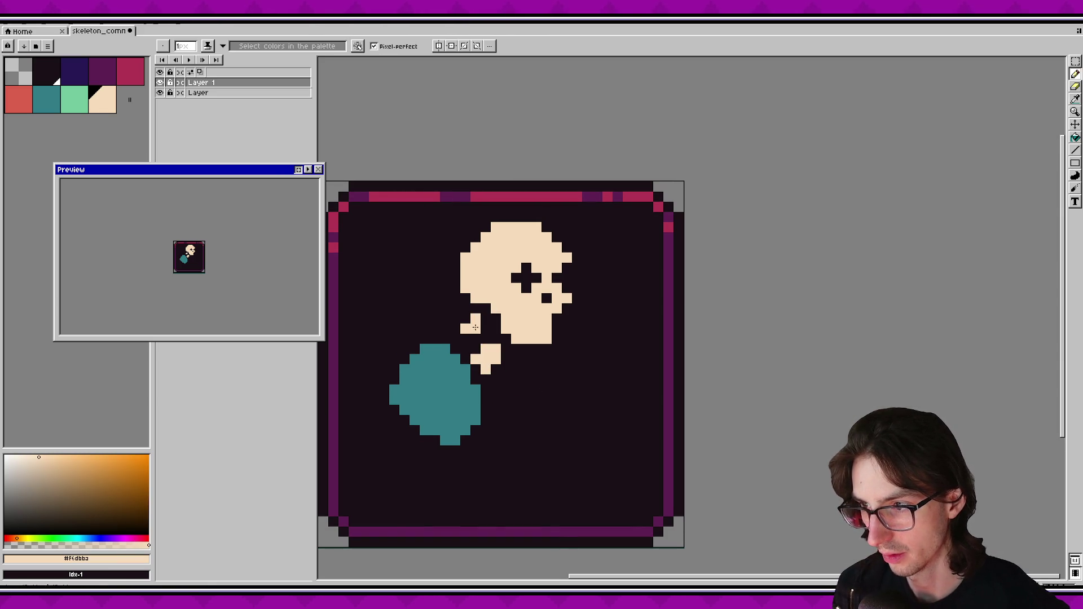
key("ctrl+s")
scroll(525, 409, "down", 1)
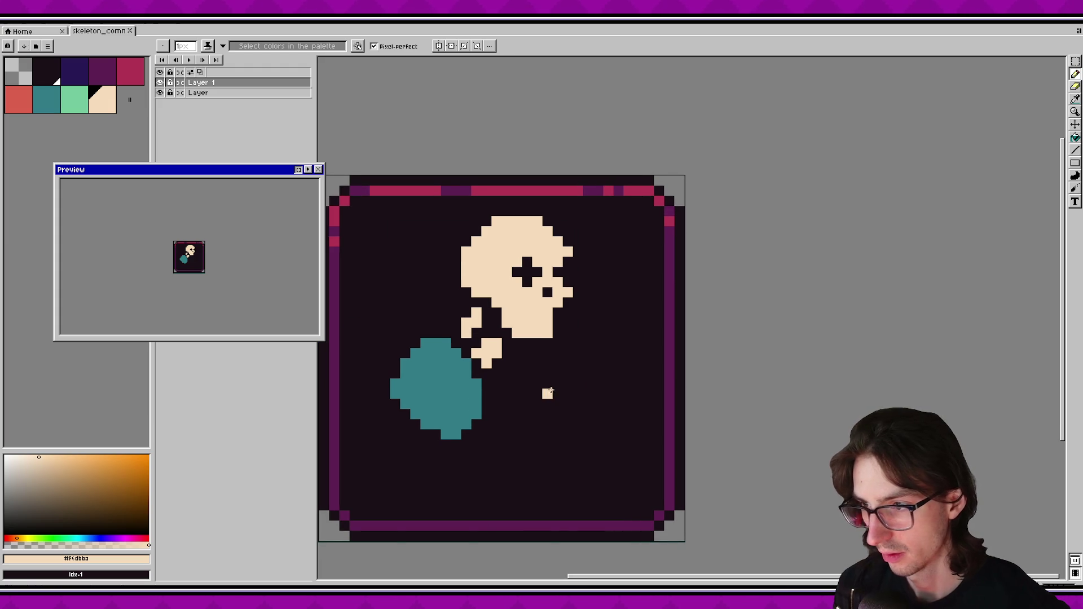
mouse_move(548, 355)
left_mouse_down()
mouse_move(579, 361)
mouse_move(557, 353)
left_mouse_up()
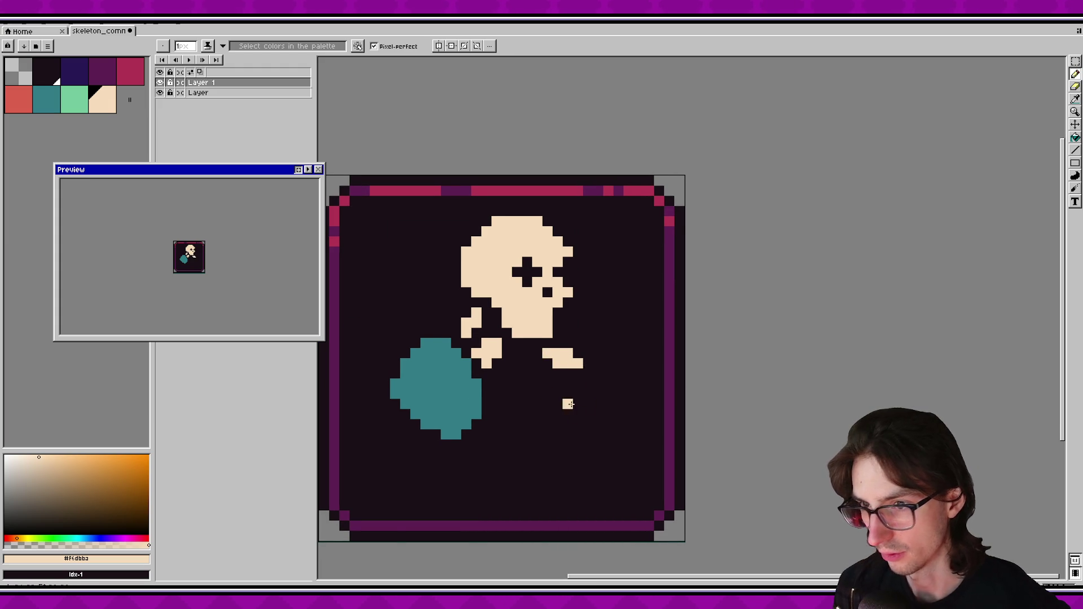
Shift the skeleton and teal blob further left on the card.
key("v")
mouse_move(510, 401)
left_mouse_down()
mouse_move(490, 401)
mouse_move(501, 406)
left_mouse_up()
scroll(547, 370, "down", 1)
mouse_move(548, 369)
left_mouse_down()
mouse_move(524, 384)
mouse_move(534, 391)
mouse_move(517, 358)
left_mouse_up()
scroll(526, 324, "up", 2)
scroll(600, 372, "down", 2)
scroll(600, 373, "up", 1)
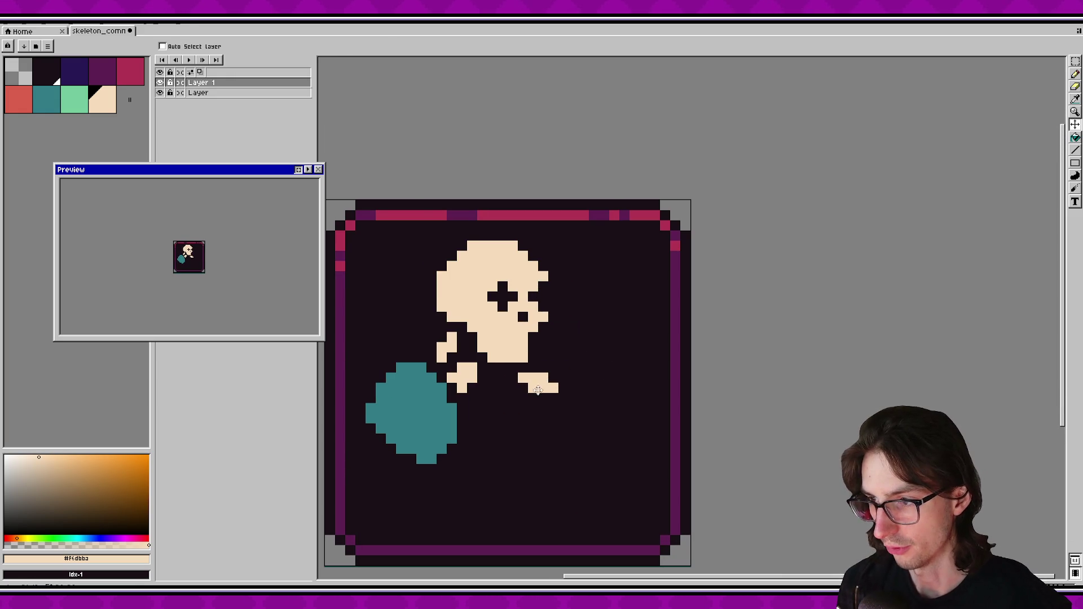
Draw a teal hook-shaped pauldron right of the skull and trim its corner.
key("b")
key("bracketleft")
key("bracketleft")
left_click(543, 347)
mouse_move(546, 351)
left_mouse_down()
mouse_move(583, 380)
mouse_move(585, 401)
mouse_move(586, 347)
mouse_move(603, 359)
mouse_move(589, 399)
mouse_move(596, 390)
left_mouse_up()
key("e")
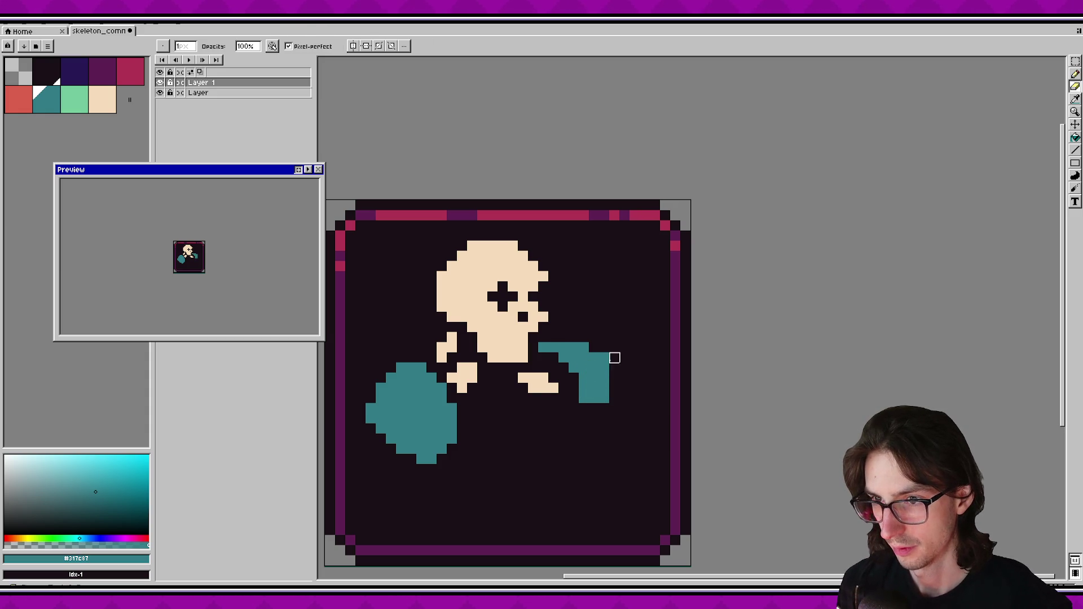
left_click(605, 358)
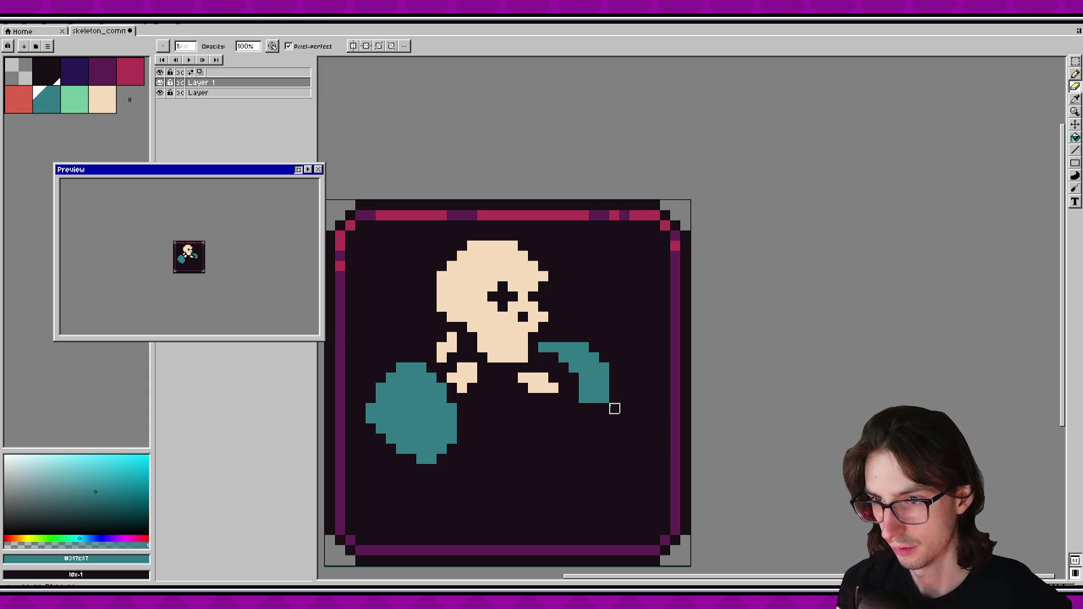
key("b")
left_click(584, 438)
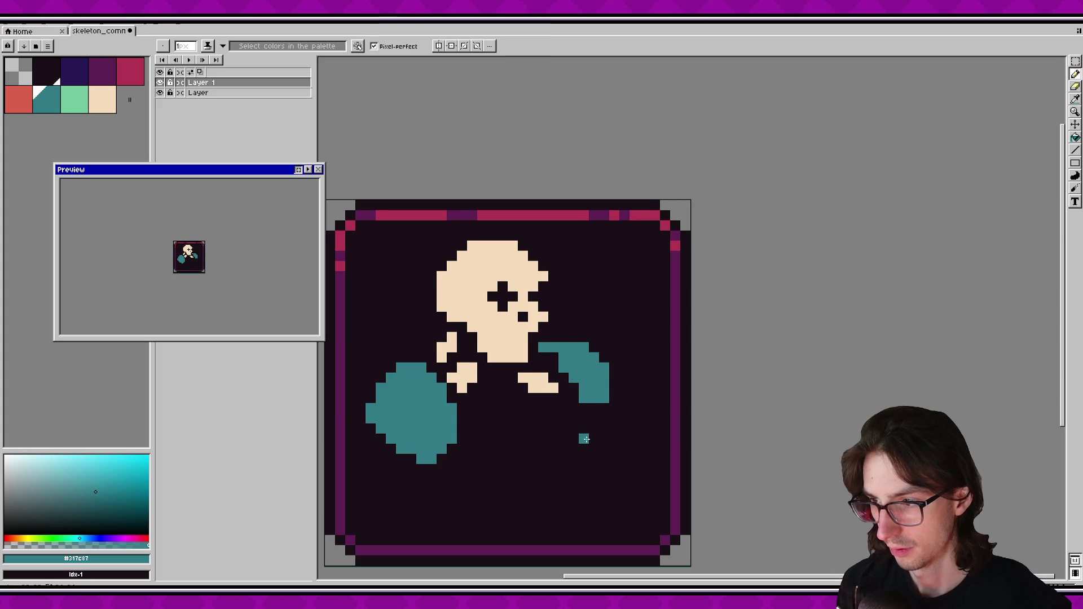
left_click_drag(574, 429, 567, 398)
key("ctrl+z")
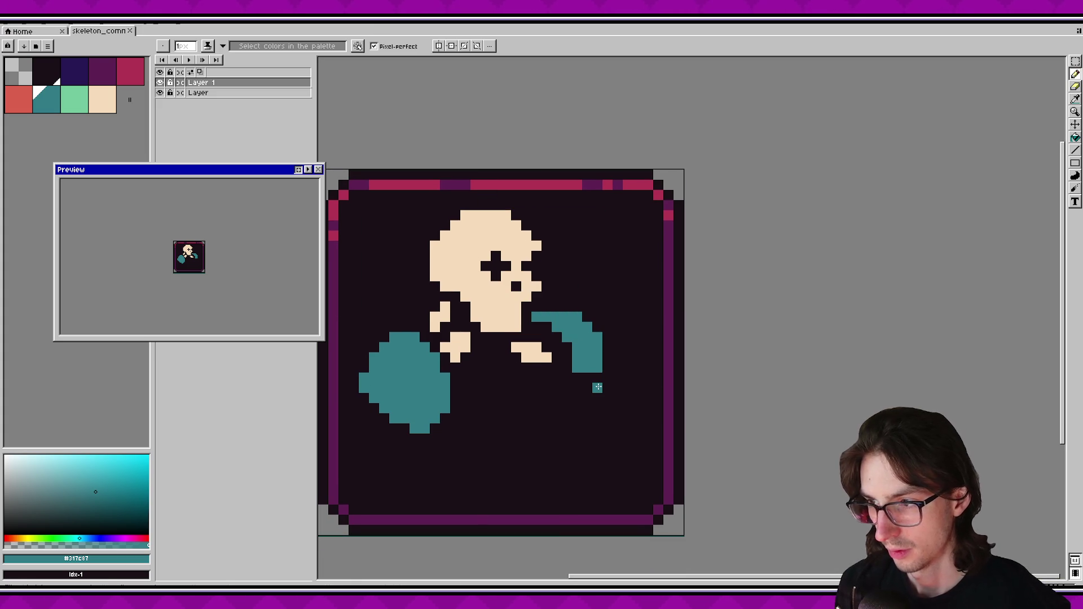
left_click_drag(546, 358, 574, 320)
Sample the cream bone colour and nudge the right hand block up-right.
key("i")
left_click(543, 311)
key("b")
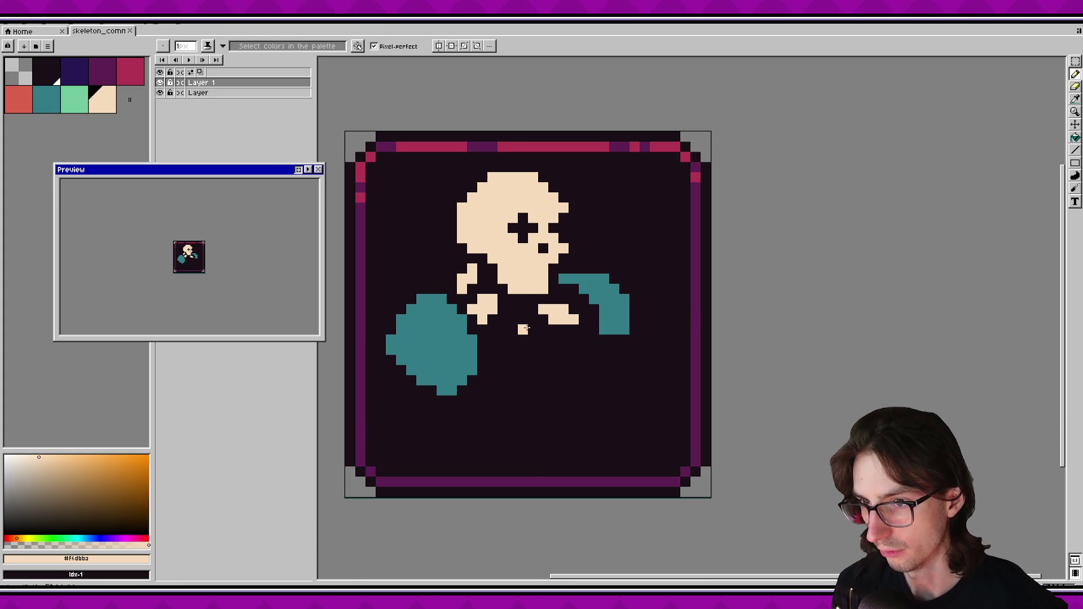
key("m")
mouse_move(536, 303)
left_mouse_down()
mouse_move(580, 326)
mouse_move(569, 303)
left_mouse_up()
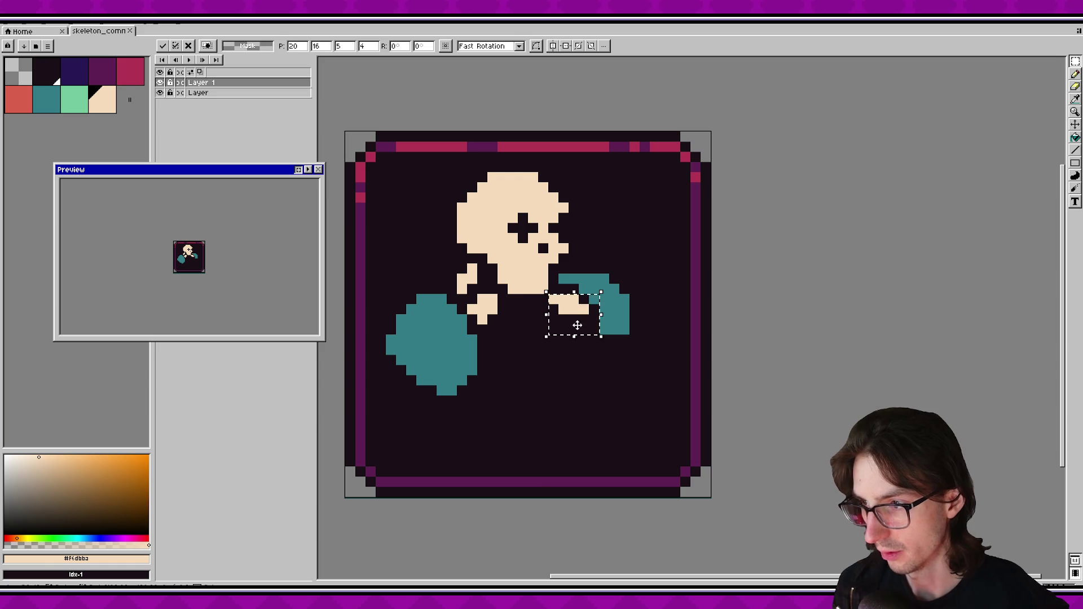
key("ctrl+d")
Draw a cream spine running down from the ribcage.
key("b")
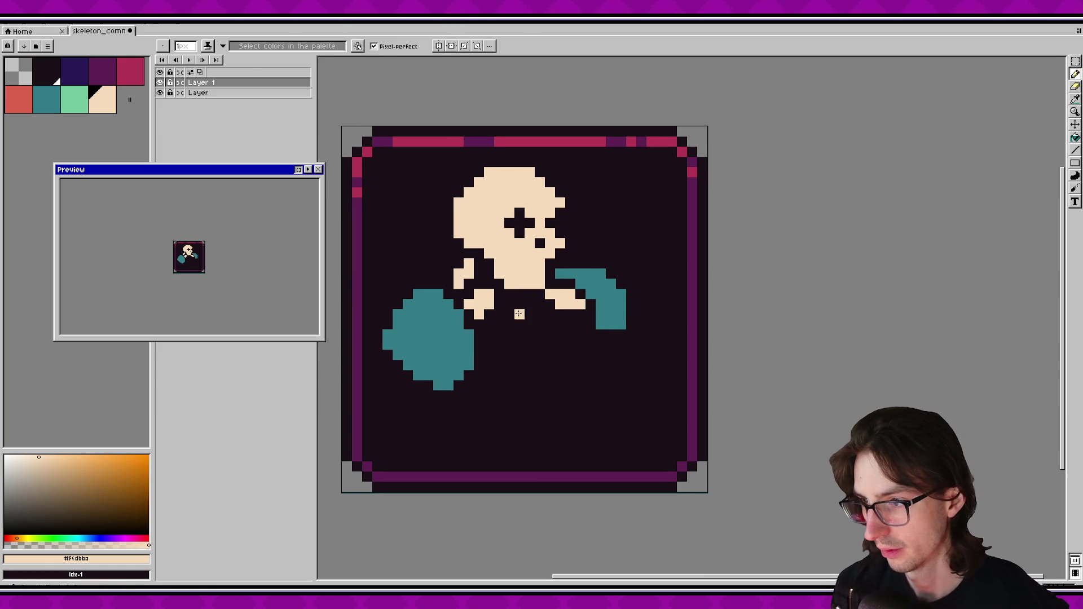
left_click(523, 305)
mouse_move(529, 316)
left_mouse_down()
mouse_move(540, 370)
mouse_move(549, 356)
mouse_move(537, 329)
mouse_move(550, 354)
left_mouse_up()
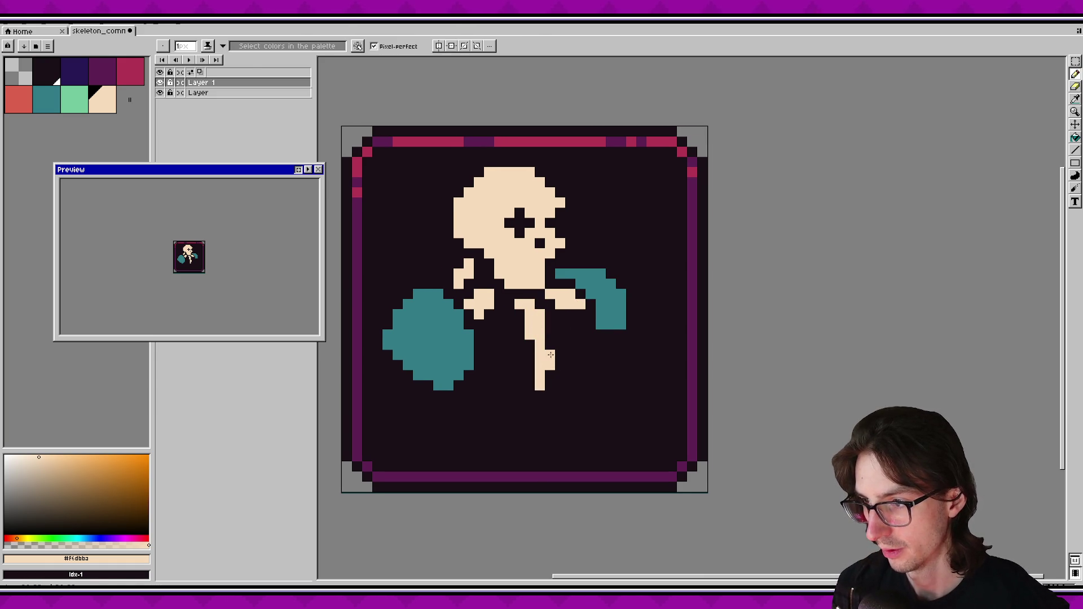
Undo the spine's lower end and paint cream hip pixels, removing strays.
key("ctrl+z")
key("ctrl+z")
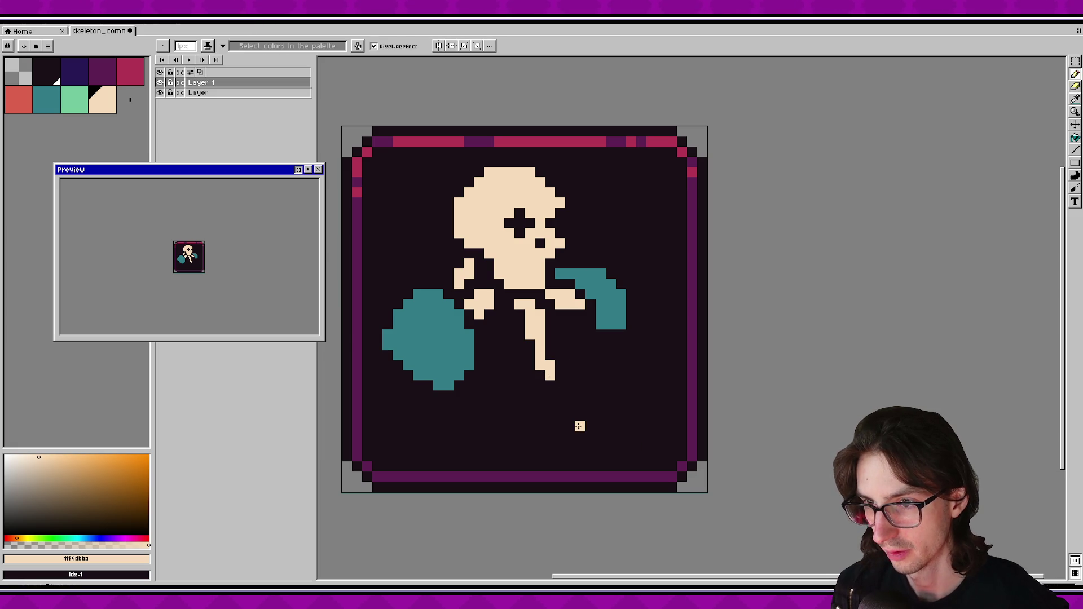
scroll(591, 395, "up", 2)
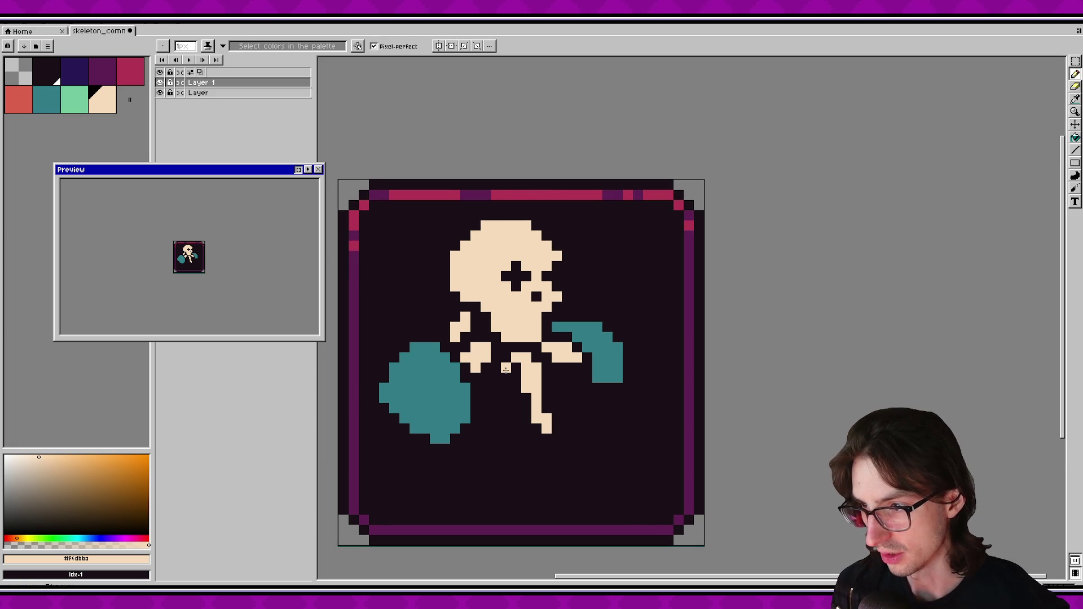
mouse_move(499, 374)
left_mouse_down()
mouse_move(486, 398)
mouse_move(504, 410)
mouse_move(516, 398)
left_mouse_up()
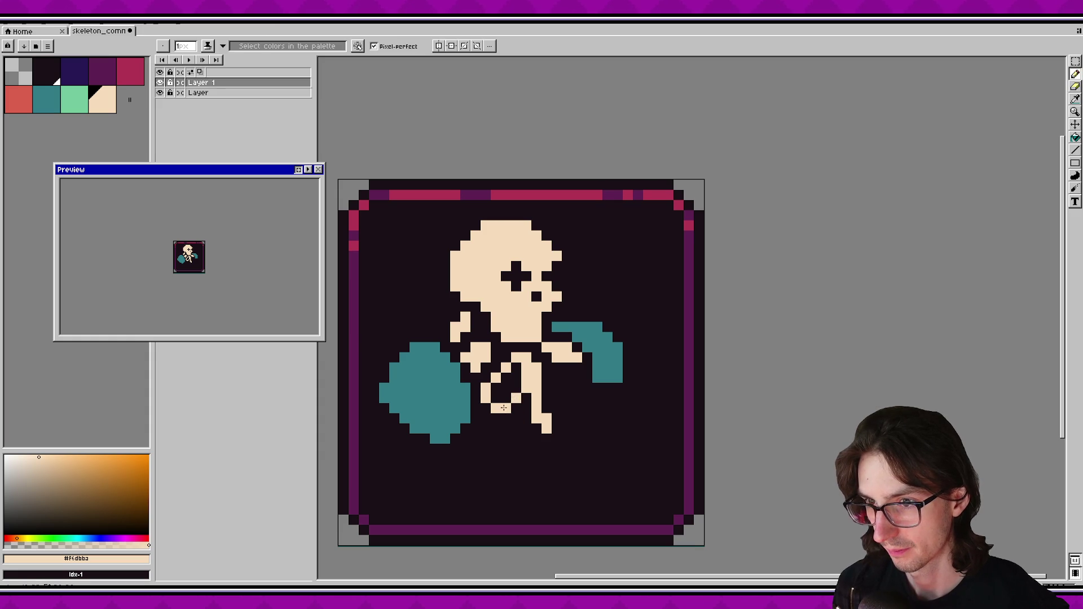
key("e")
left_click(515, 400)
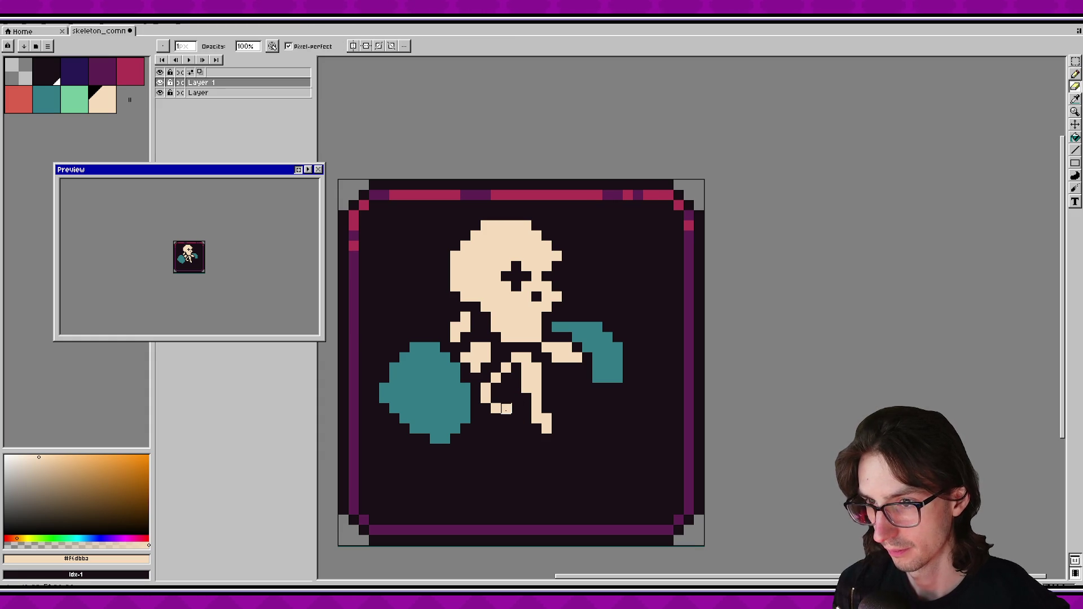
key("b")
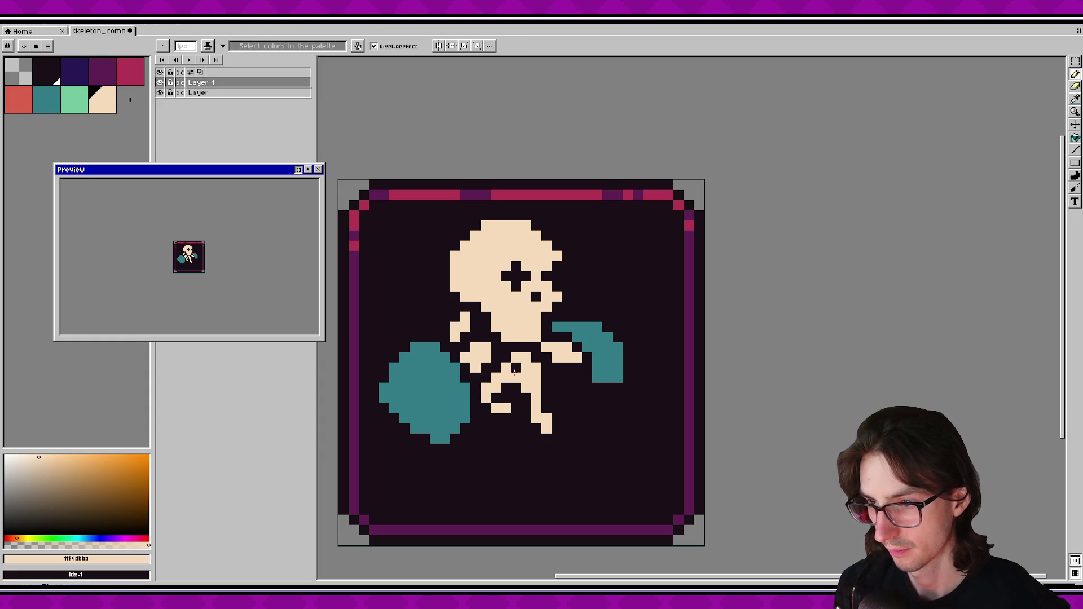
scroll(517, 399, "up", 1)
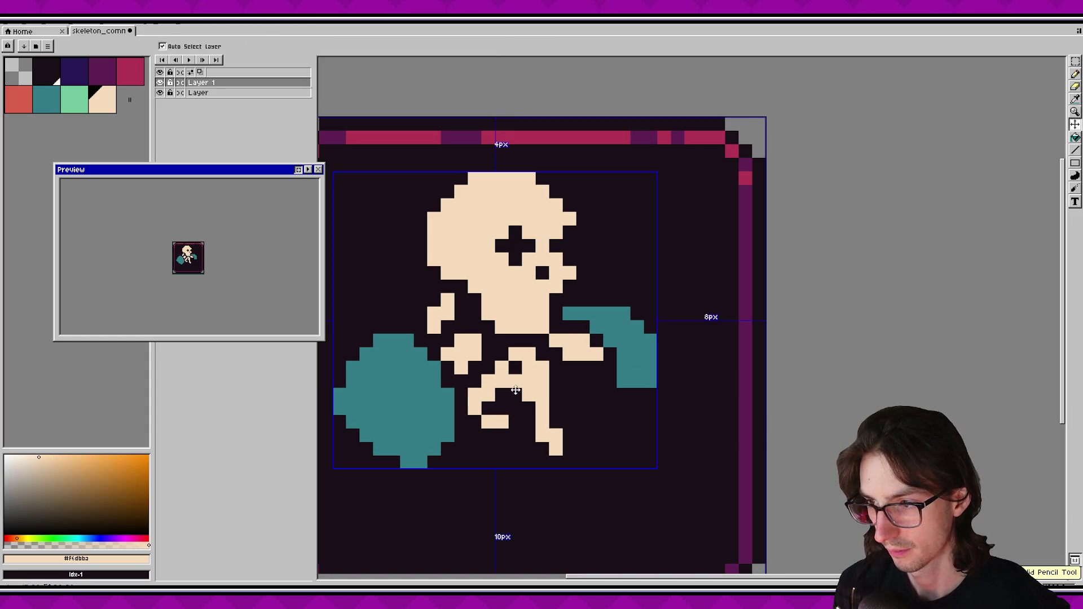
left_click(515, 419)
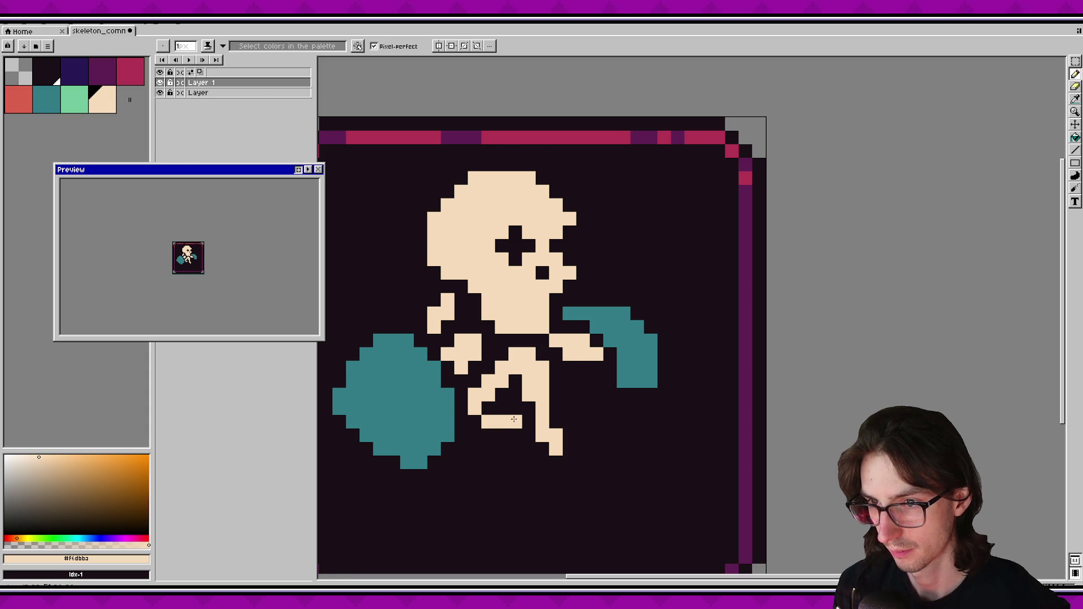
key("ctrl+z")
Add cream pixels to the left leg, then erase parts of it and the hip.
left_click(474, 421)
left_click(488, 435)
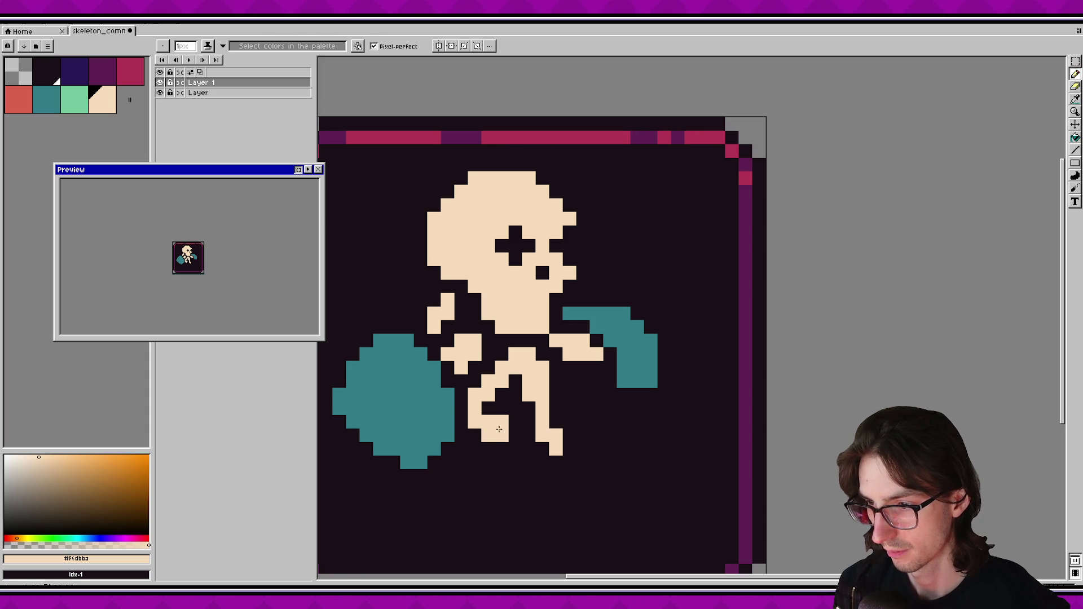
key("e")
left_click_drag(501, 422, 488, 422)
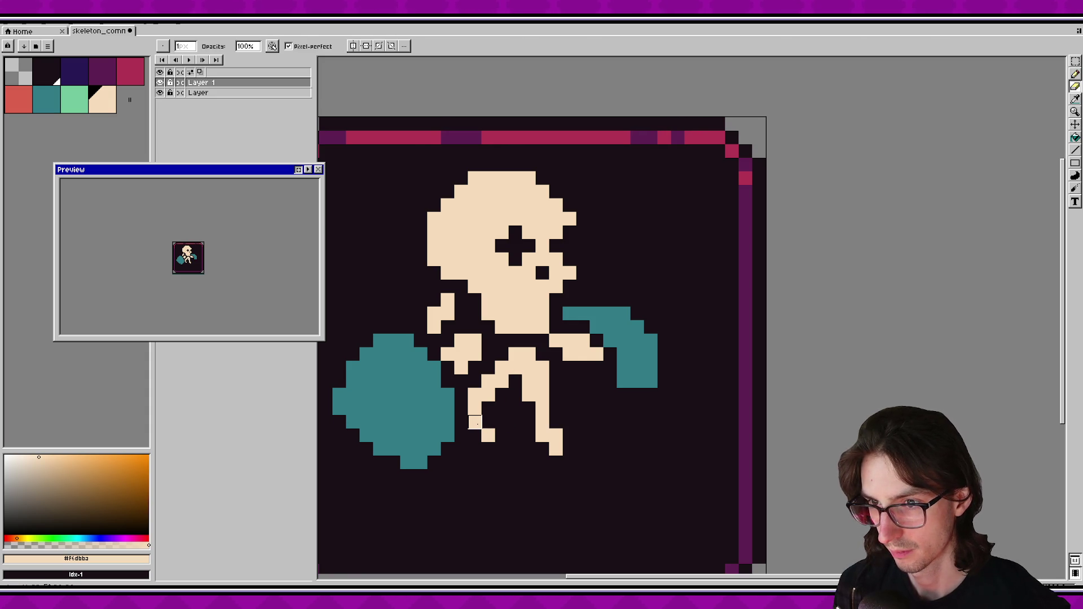
left_click(489, 436)
mouse_move(489, 436)
left_mouse_down()
mouse_move(476, 408)
mouse_move(508, 401)
left_mouse_up()
Redraw cream pixels on the left leg, undoing a stray one near the pauldron.
key("b")
left_click(474, 408)
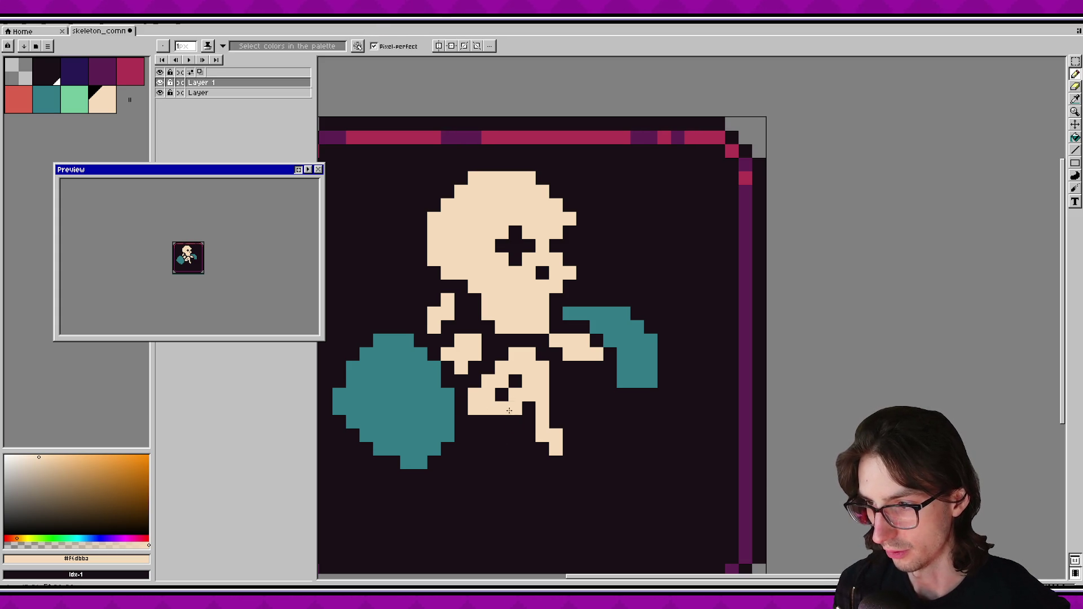
key("ctrl+z")
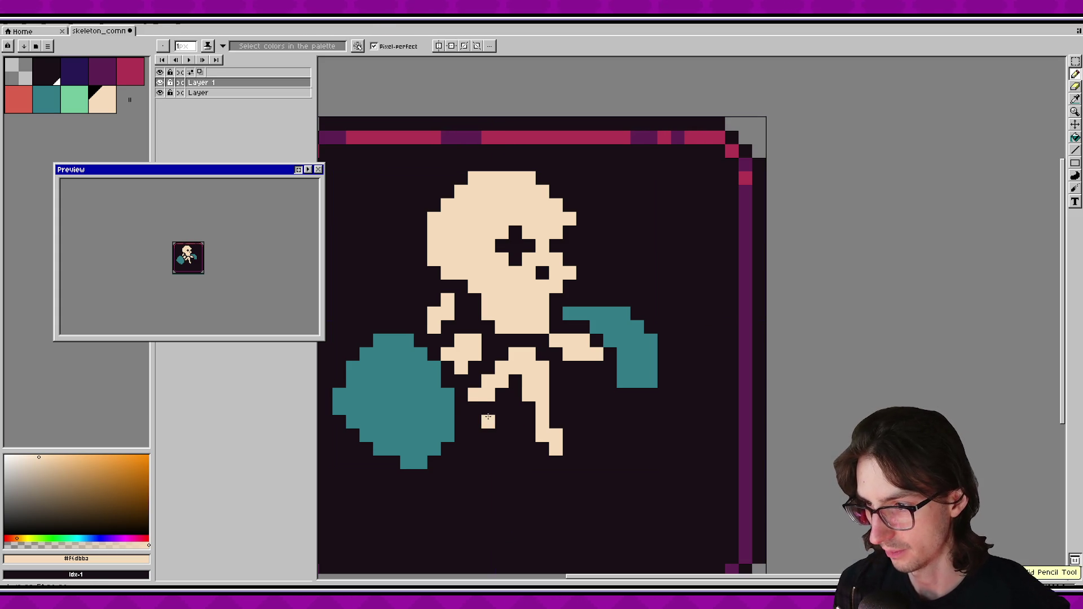
left_click(488, 421)
left_click(502, 408)
left_click(407, 449)
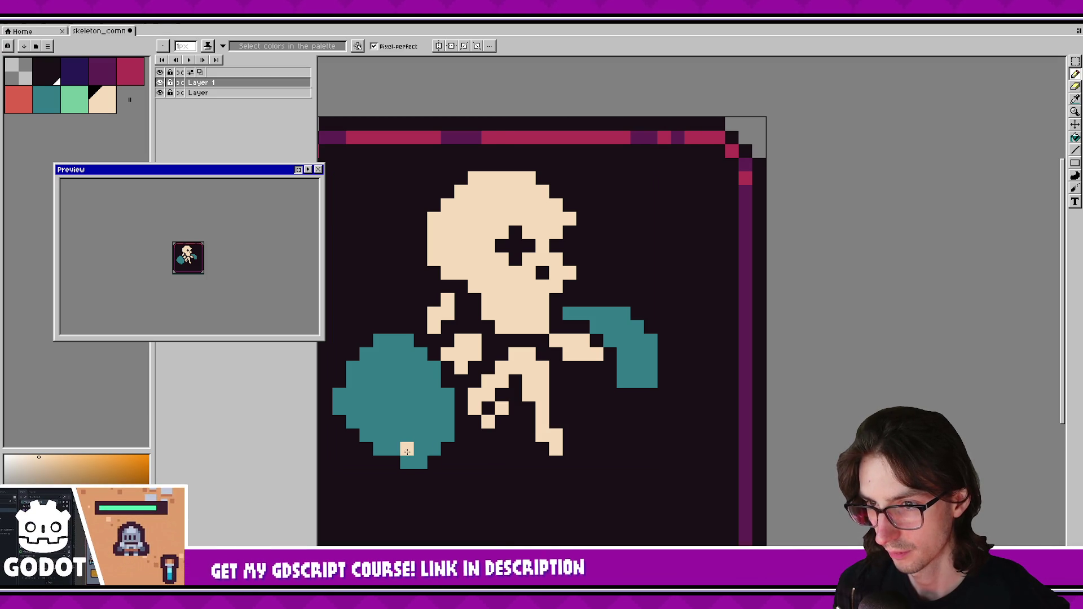
key("ctrl+z")
Move the selected left leg up and right, then shift its lower part one pixel.
mouse_move(466, 444)
left_mouse_down()
mouse_move(514, 399)
mouse_move(510, 371)
left_mouse_up()
left_click_drag(470, 418, 497, 404)
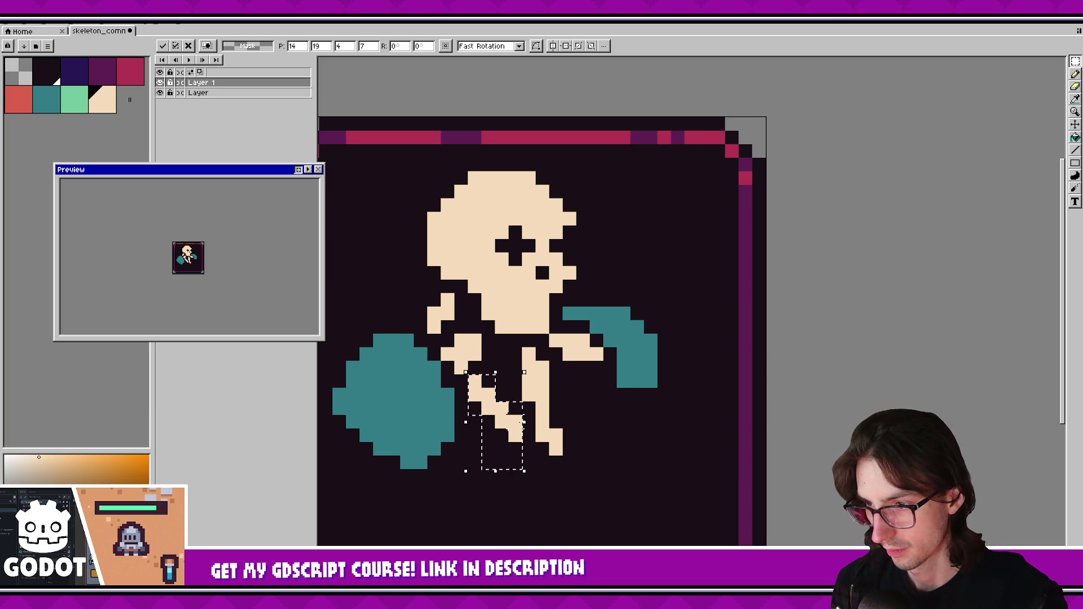
key("Down")
key("Up")
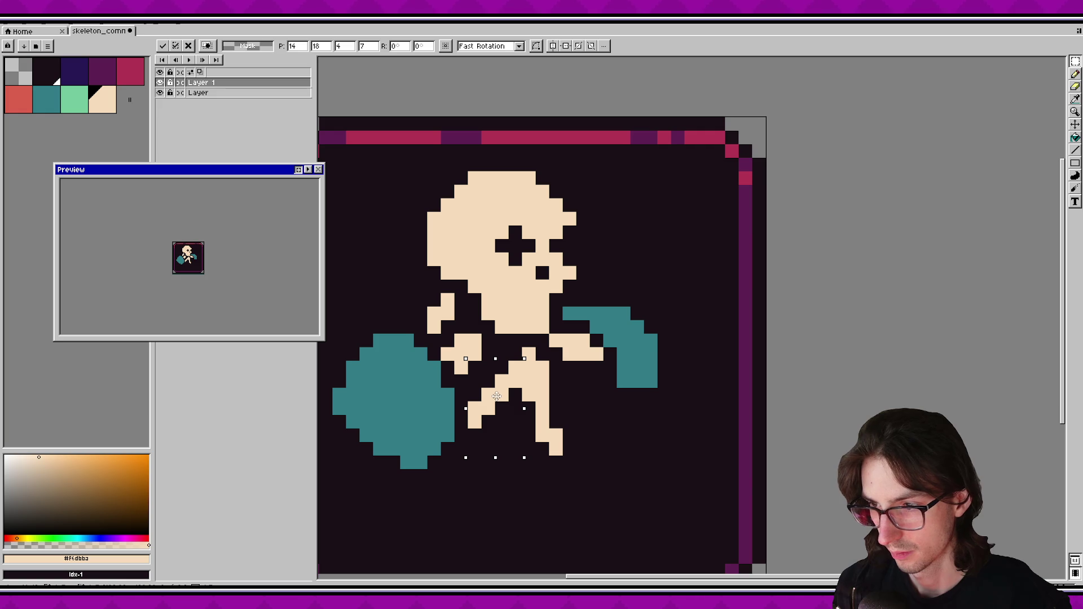
key("Return")
mouse_move(475, 398)
left_mouse_down()
mouse_move(497, 425)
mouse_move(485, 397)
left_mouse_up()
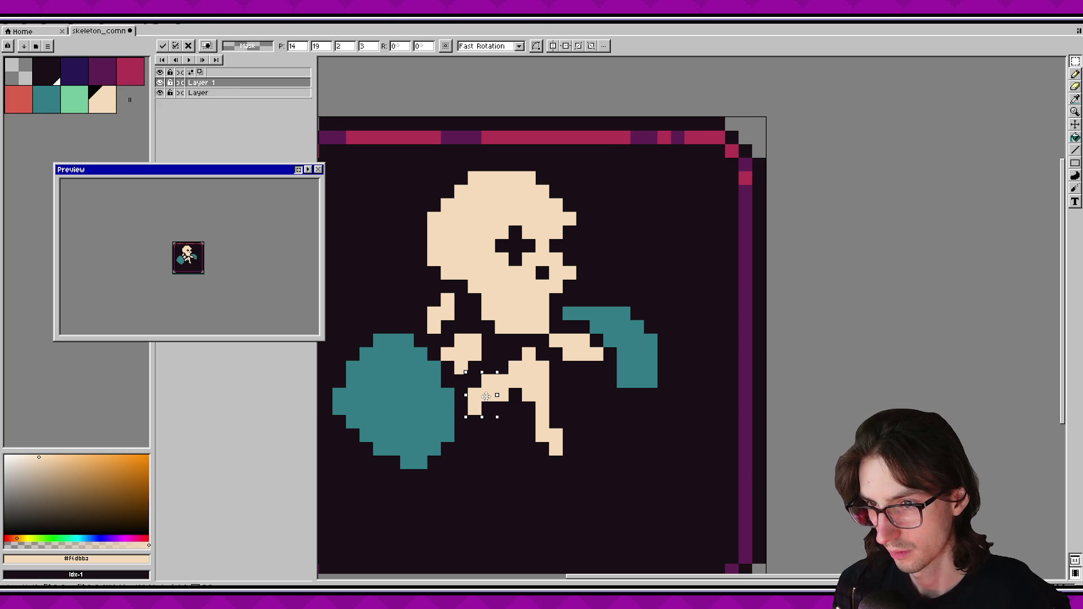
key("Return")
Erase the left leg and hip pixels, leaving only the right leg.
key("b")
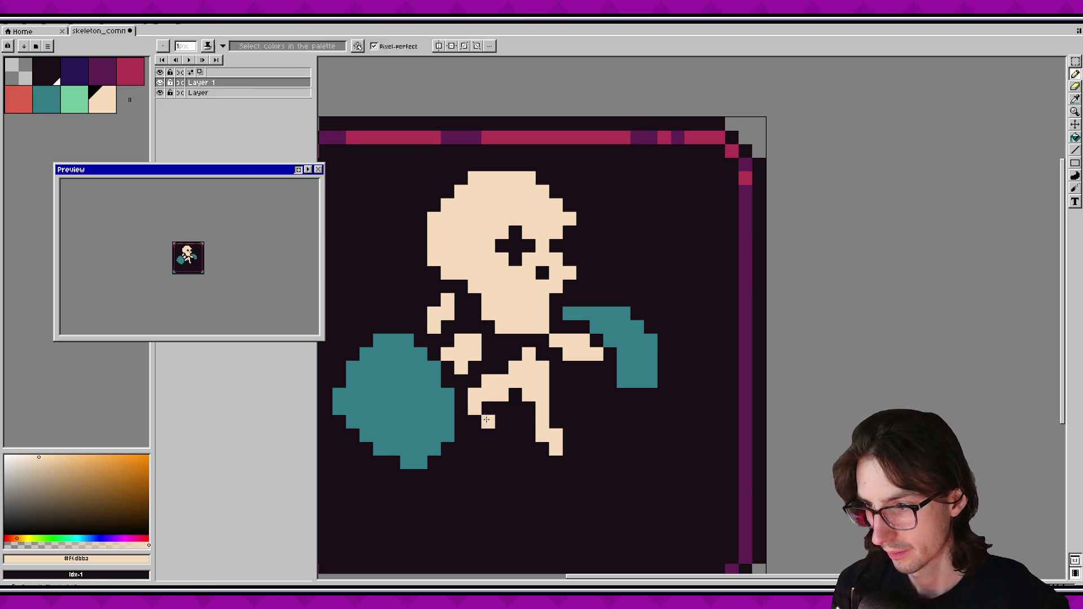
left_click(470, 433)
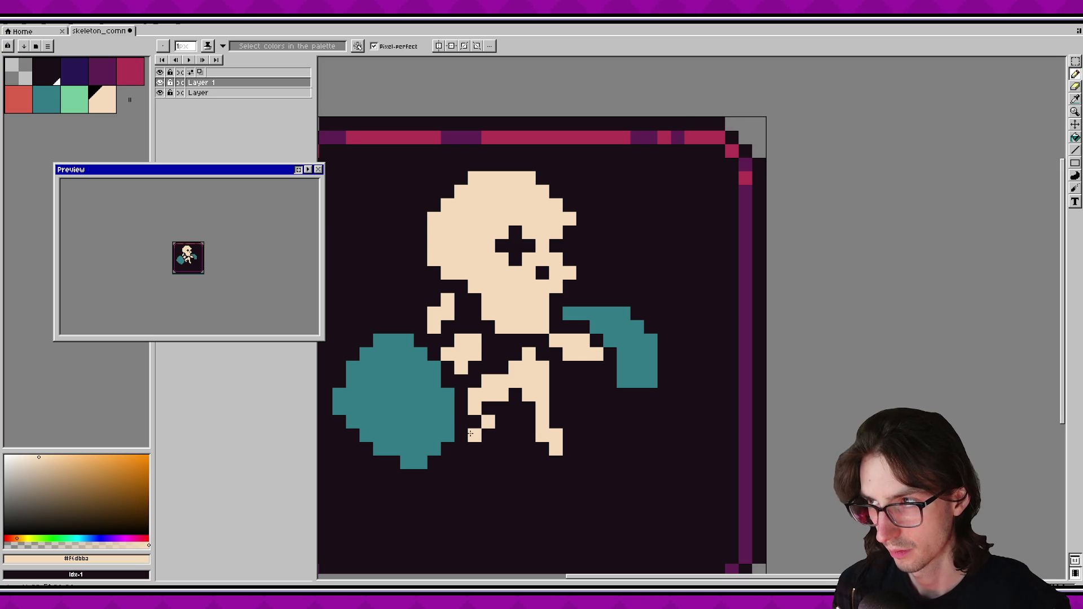
key("ctrl+z")
key("e")
mouse_move(515, 368)
left_mouse_down()
mouse_move(496, 395)
mouse_move(501, 382)
mouse_move(474, 395)
left_mouse_up()
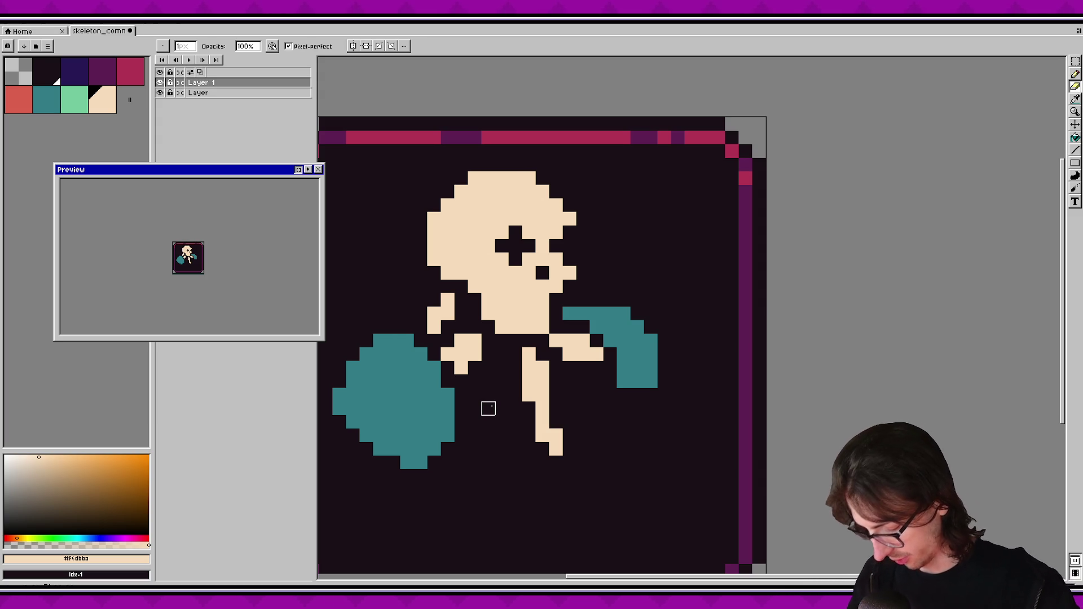
Draw cream bars across the lower body and add cream pixels near the right forearm.
key("b")
left_click(468, 393)
mouse_move(469, 393)
left_mouse_down()
mouse_move(517, 367)
mouse_move(484, 422)
mouse_move(516, 423)
mouse_move(530, 408)
mouse_move(504, 422)
left_mouse_up()
left_click(488, 395)
left_click(487, 432)
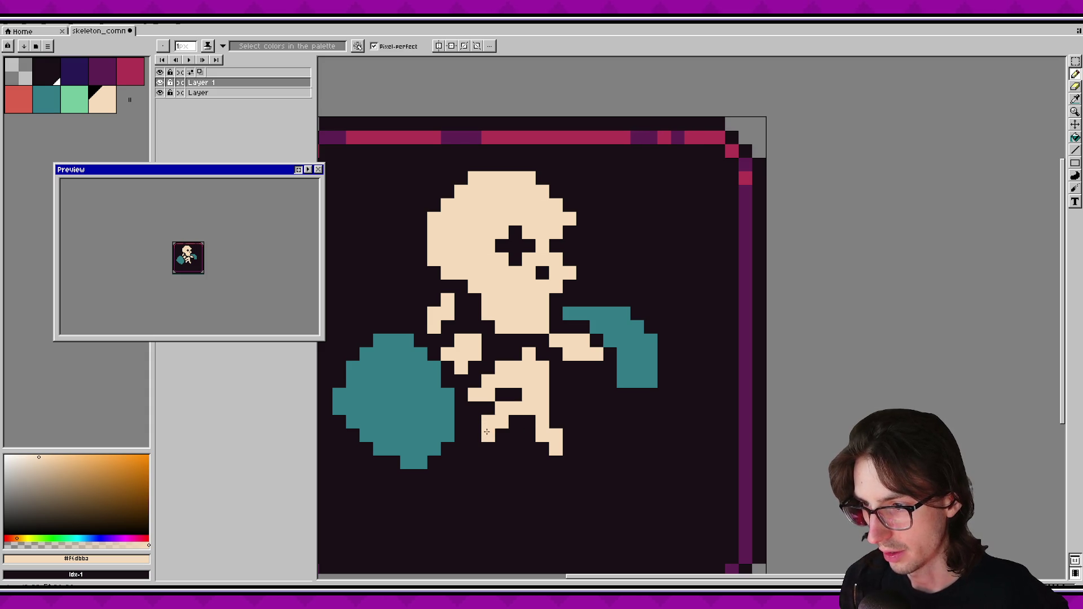
key("ctrl+z")
scroll(502, 450, "right", 2)
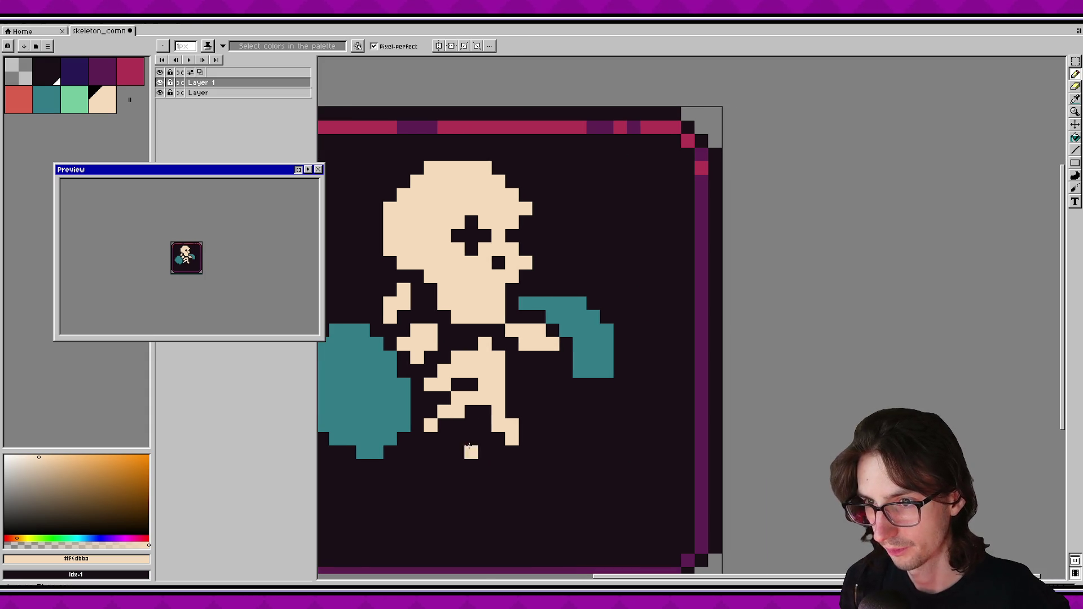
mouse_move(535, 370)
left_mouse_down()
mouse_move(512, 359)
mouse_move(550, 372)
mouse_move(525, 384)
mouse_move(513, 371)
mouse_move(552, 382)
mouse_move(539, 384)
left_mouse_up()
Erase two stray pixels beside the right forearm and draw cream ribs right of the spine.
key("e")
left_click(539, 384)
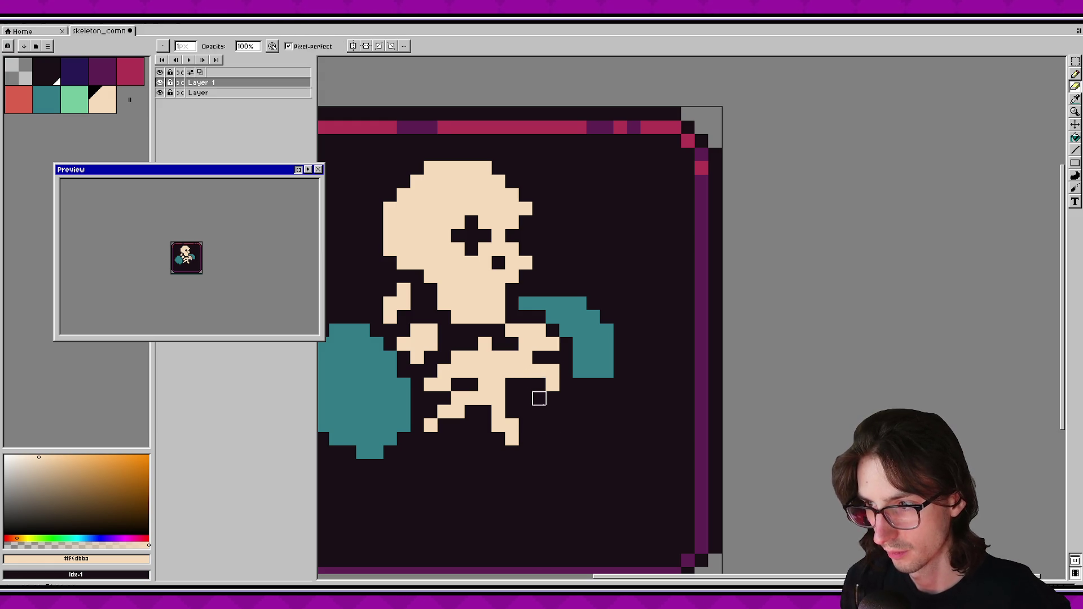
left_click(553, 371)
key("b")
left_click_drag(512, 398, 541, 411)
left_click(525, 412)
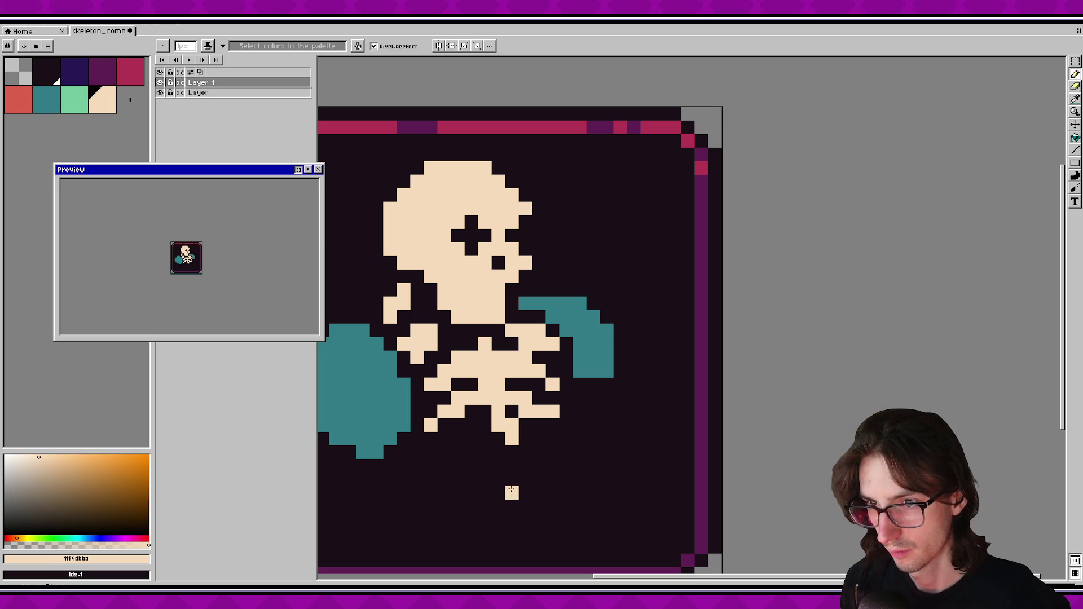
left_click_drag(528, 460, 495, 450)
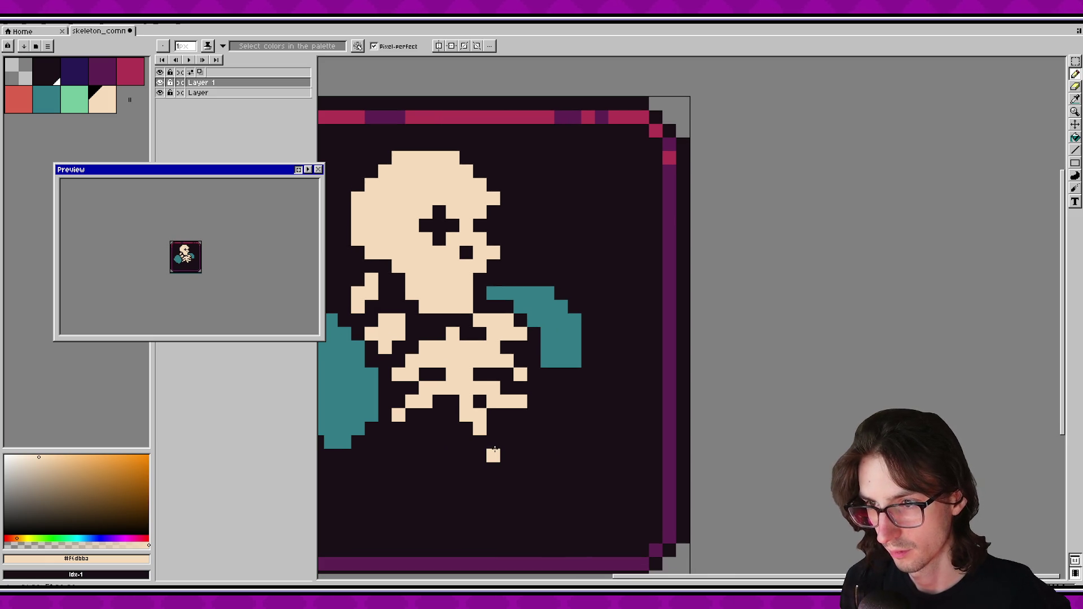
Marquee-select the ribcage and lower body, then deselect with Ctrl+D.
scroll(494, 449, "down", 3)
scroll(507, 446, "up", 1)
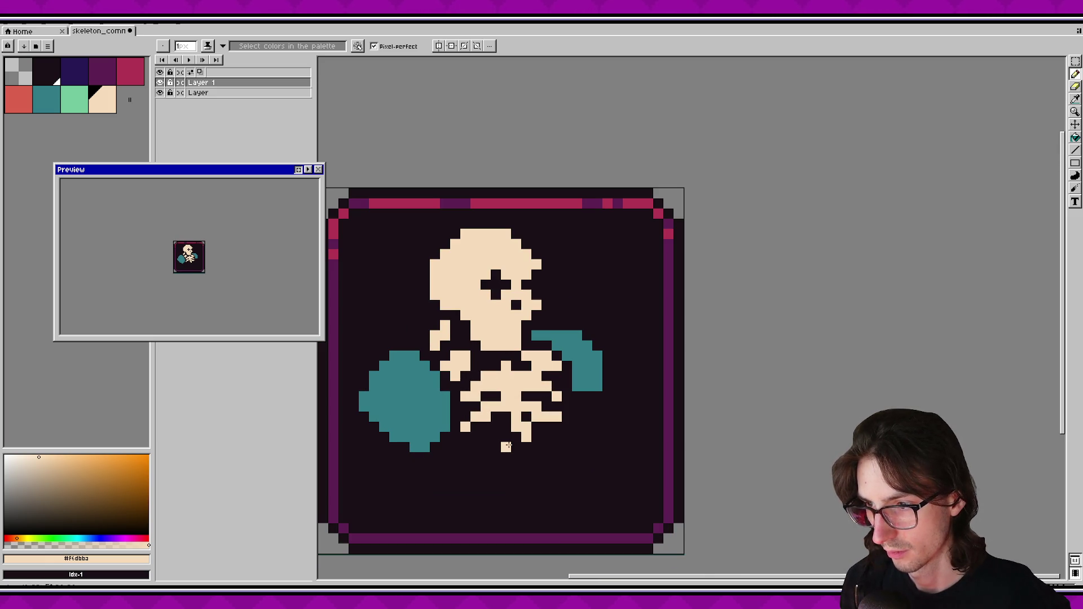
key("m")
left_click_drag(470, 360, 523, 454)
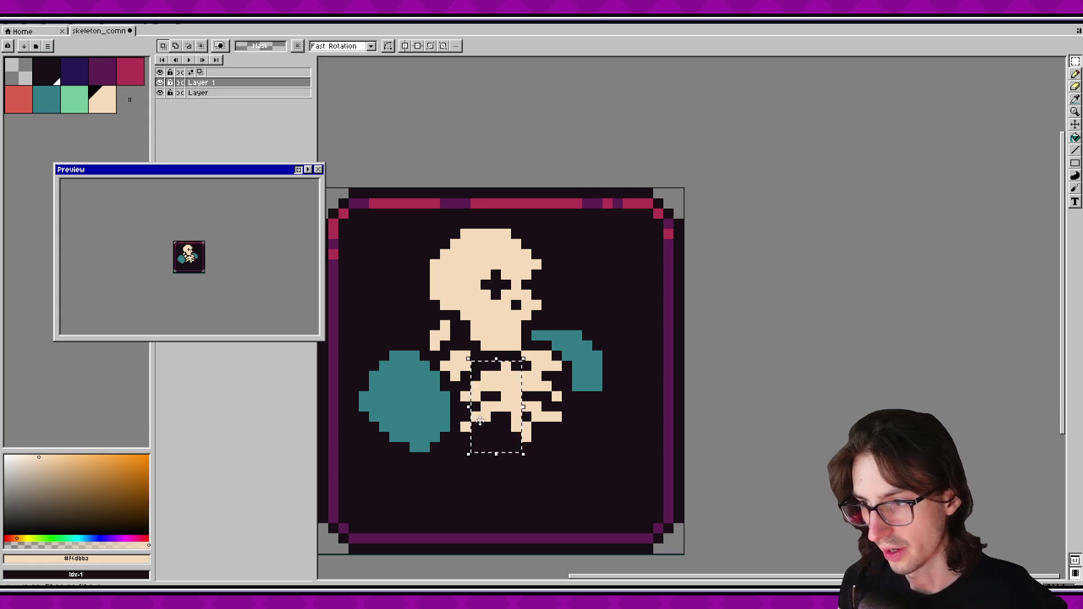
key("ctrl+d")
scroll(420, 446, "up", 1)
Add two more cream pixels to the ribs and save the sprite.
key("i")
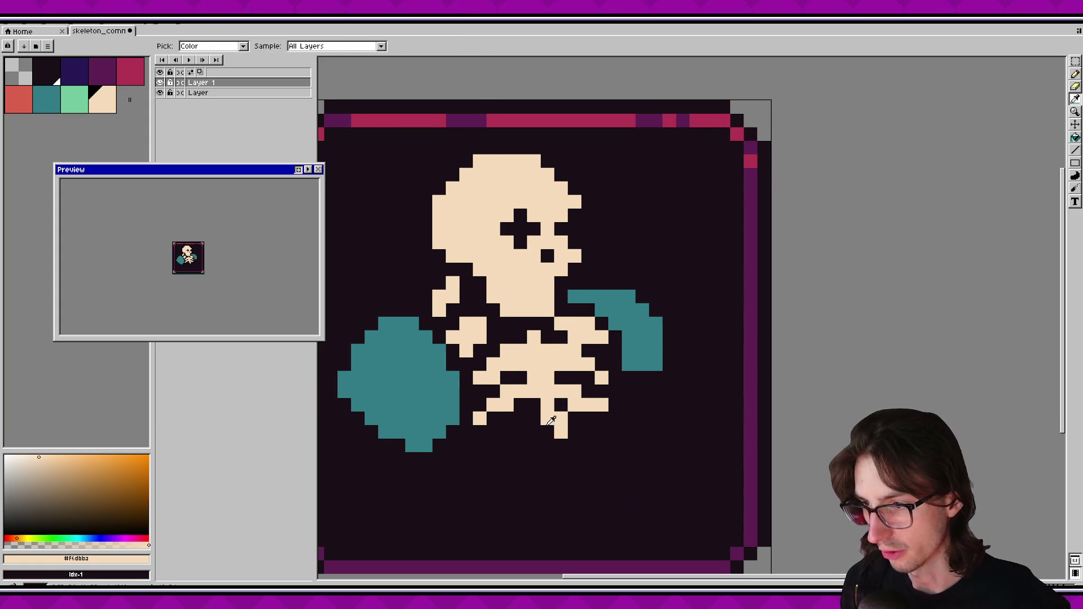
key("b")
left_click(534, 405)
left_click(521, 432)
key("ctrl+s")
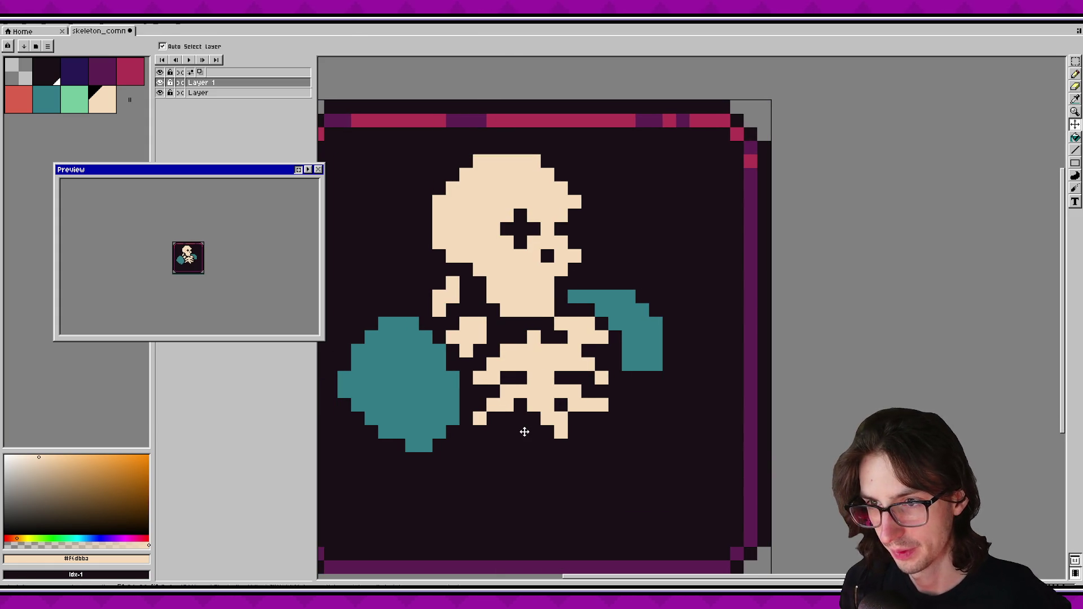
Undo the last pixel, then draw a long vertical cream line at lower left and undo it.
key("ctrl+z")
key("e")
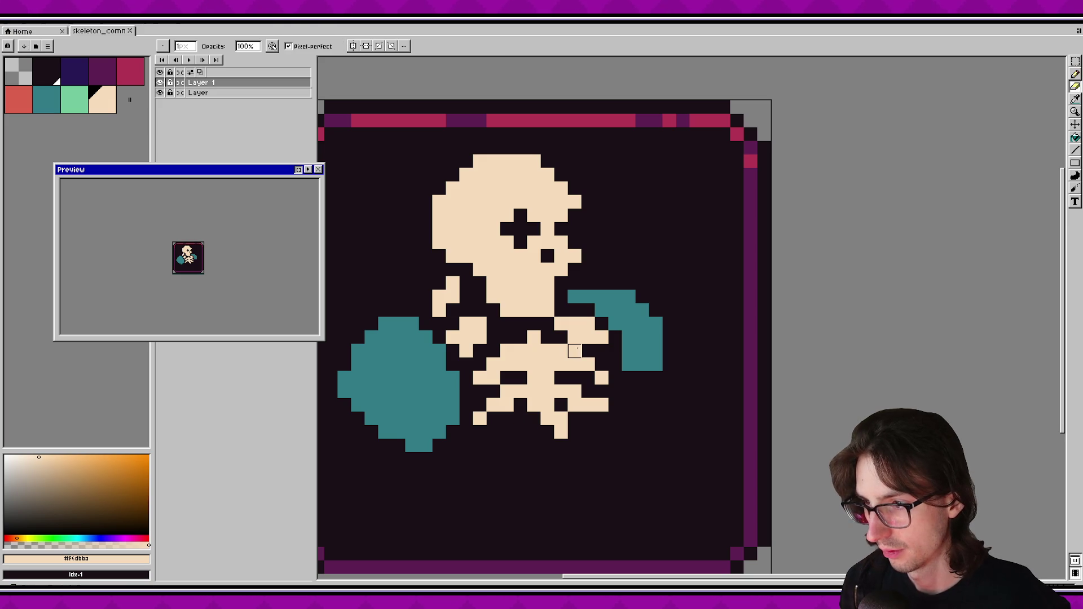
left_click_drag(588, 446, 576, 439)
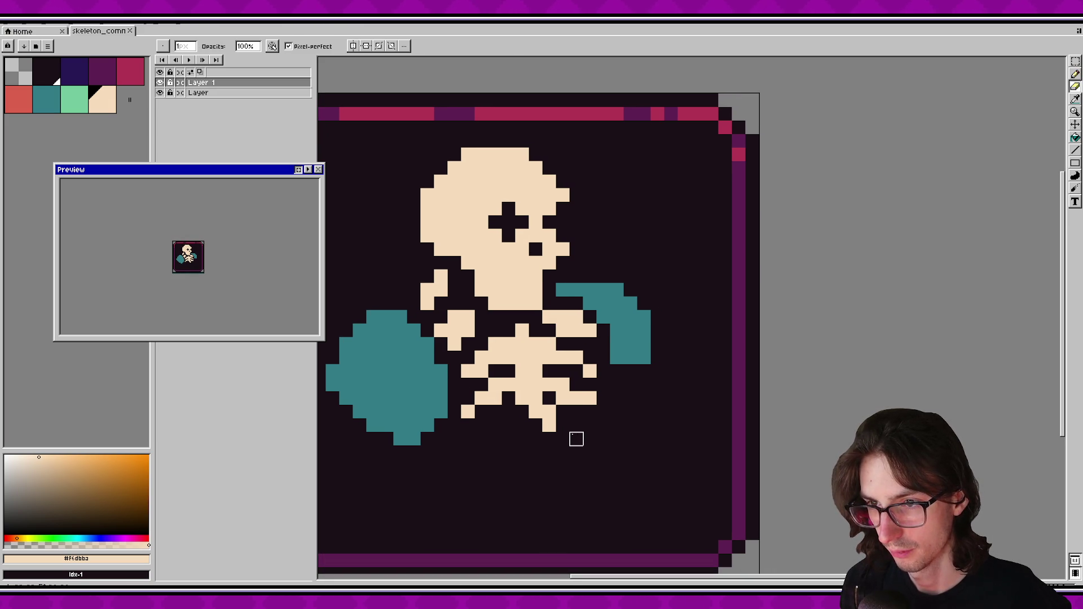
key("v")
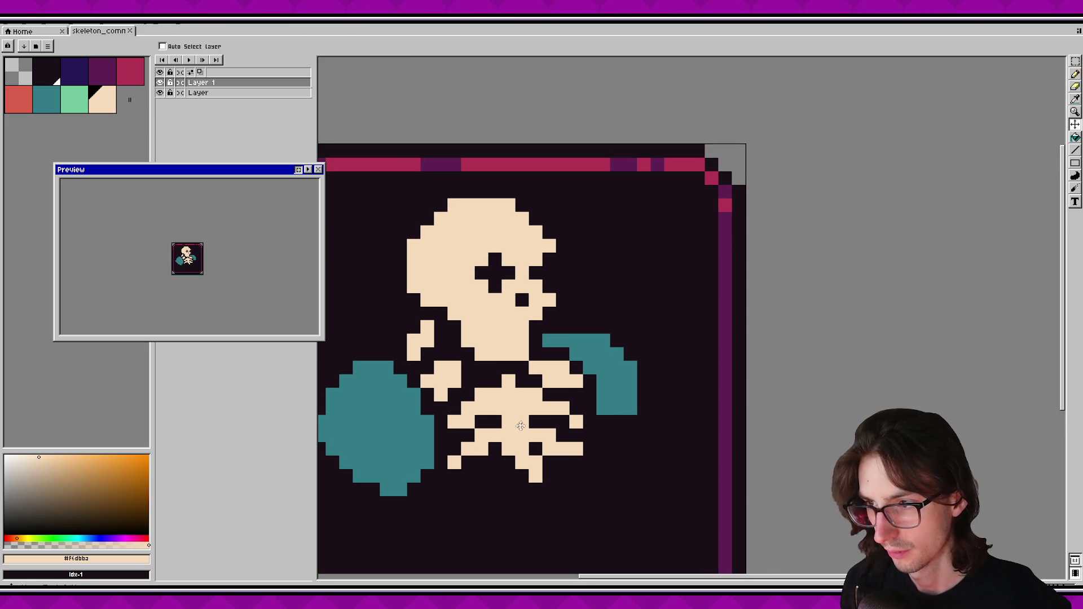
scroll(576, 395, "left", 3)
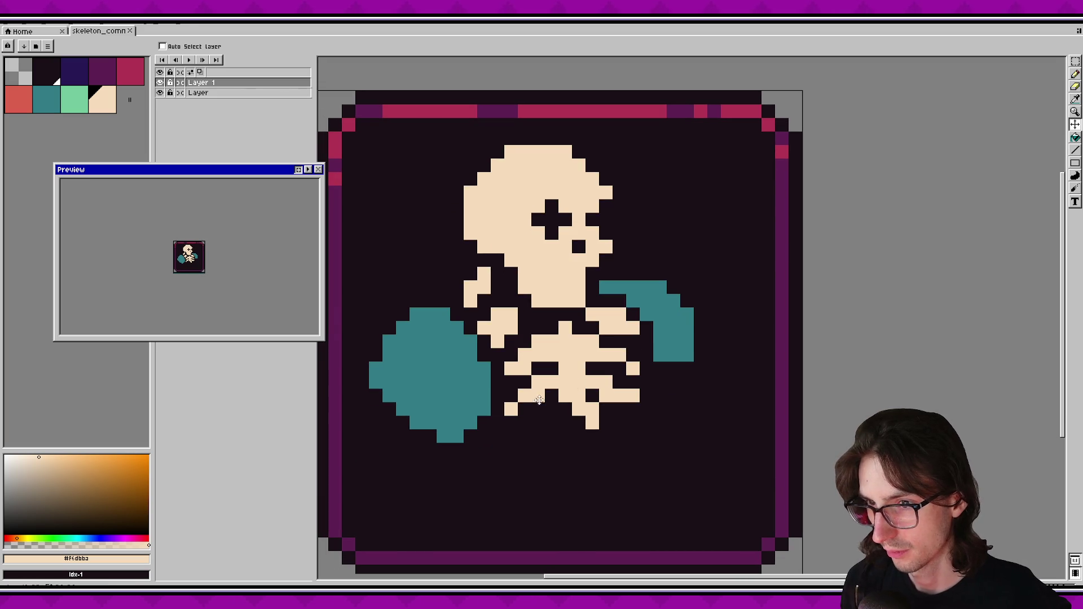
key("b")
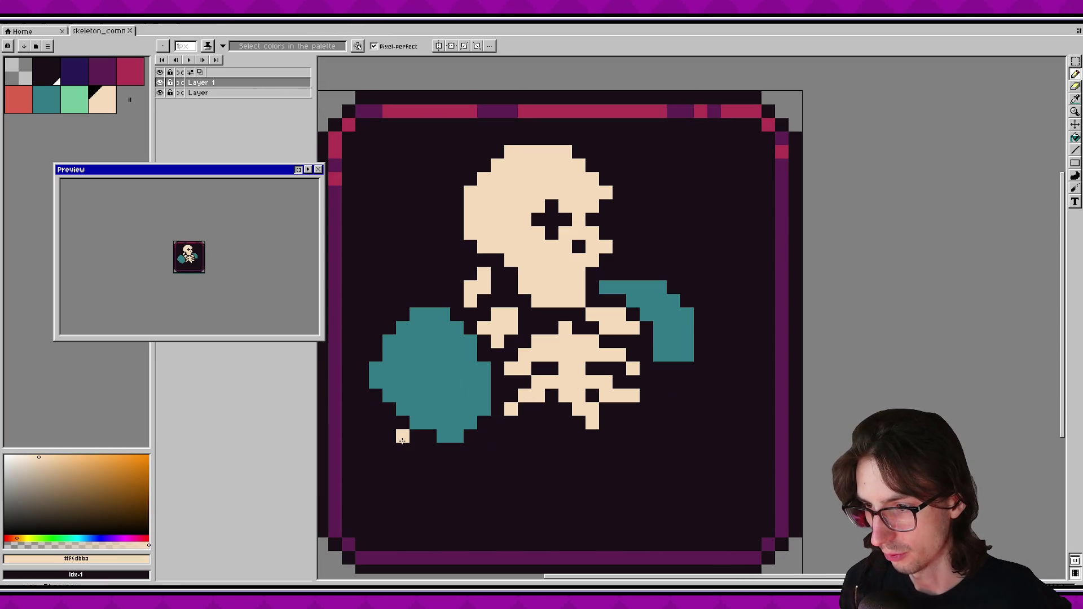
mouse_move(402, 454)
left_mouse_down()
mouse_move(403, 522)
mouse_move(420, 535)
left_mouse_up()
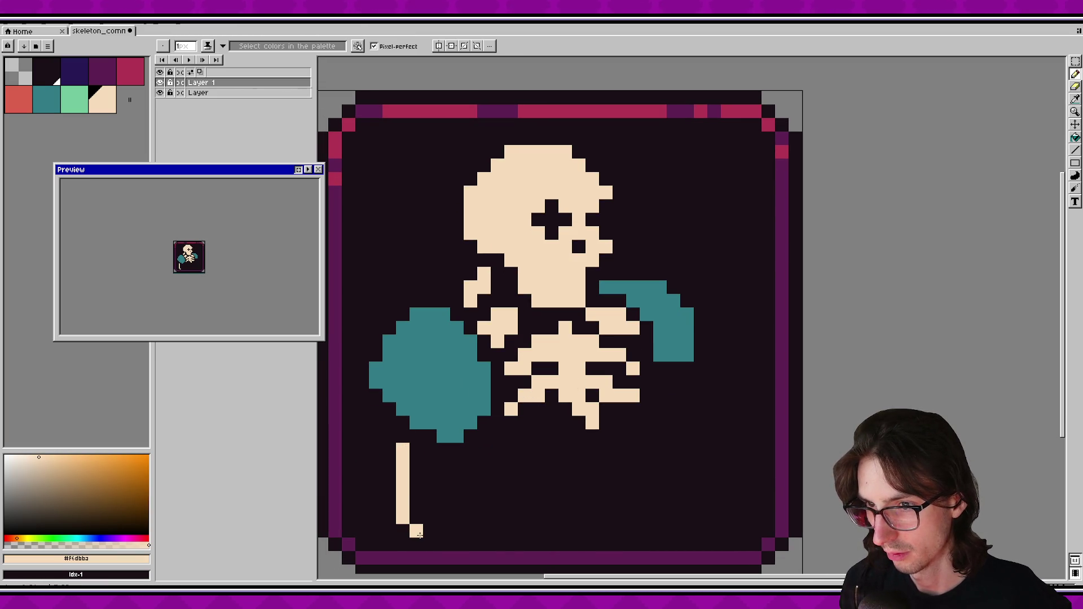
key("ctrl+z")
left_click_drag(525, 483, 476, 452)
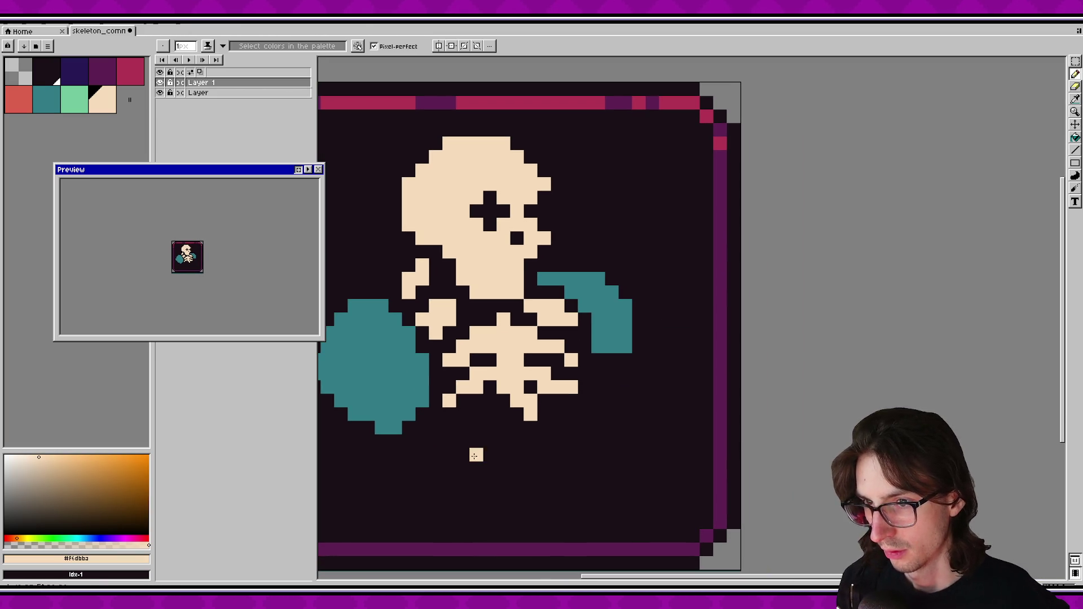
Select the ribcage, nudge it right and back left, and commit its position.
scroll(497, 408, "down", 1)
key("m")
mouse_move(470, 336)
left_mouse_down()
mouse_move(510, 415)
mouse_move(545, 408)
mouse_move(564, 381)
mouse_move(514, 391)
left_mouse_up()
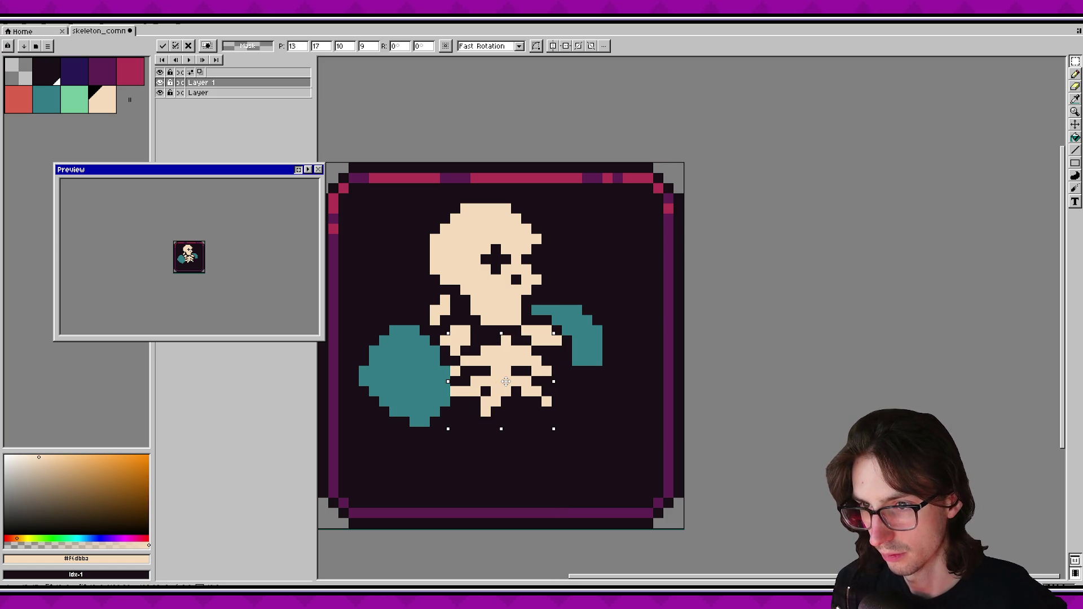
key("Right")
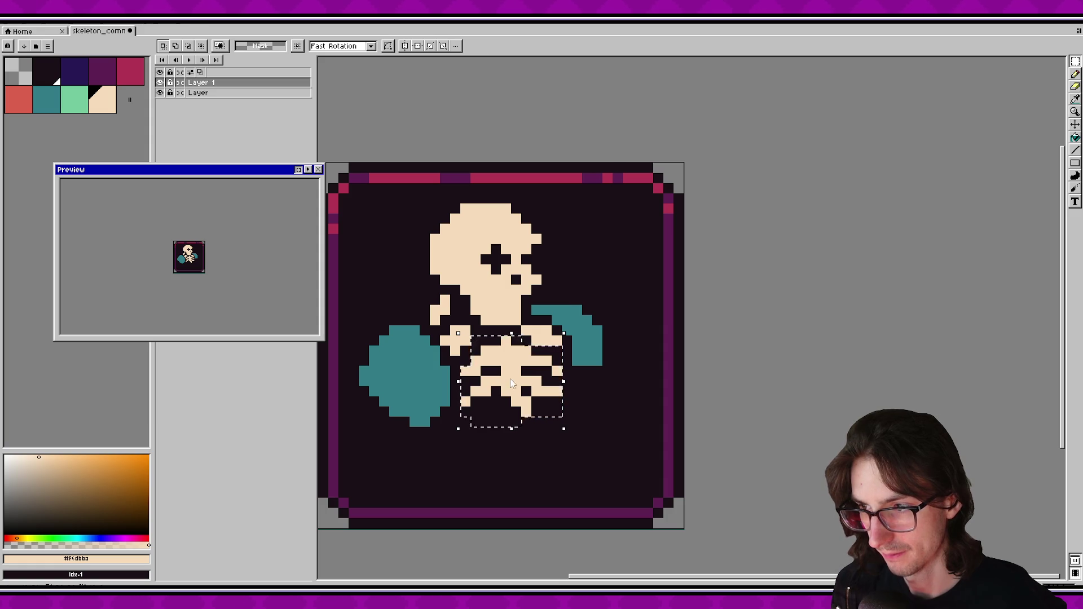
key("Left")
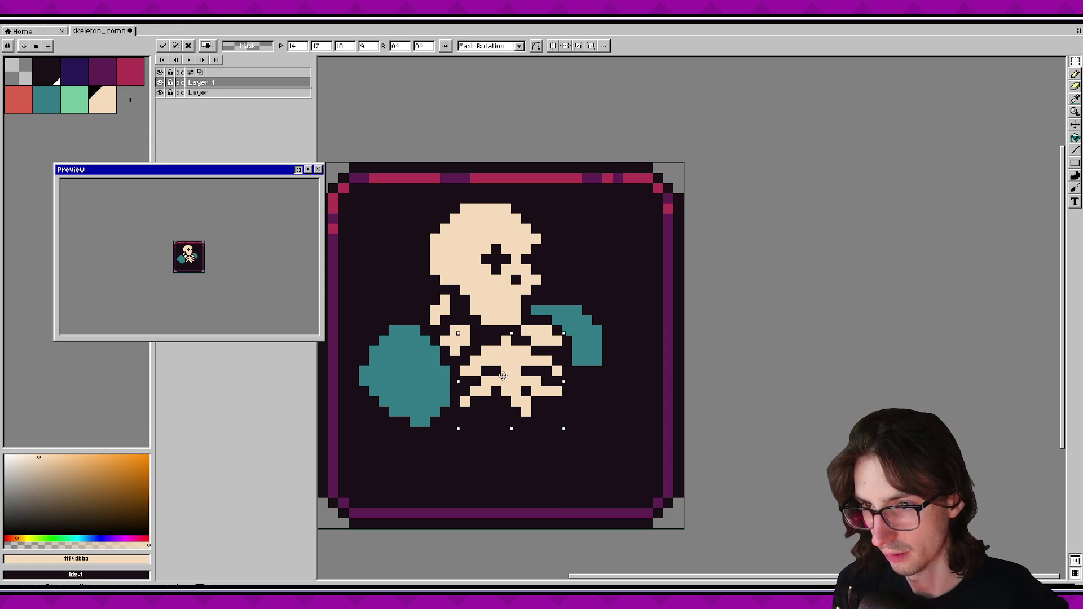
key("Return")
Extend the spine one cream pixel downward and erase the stray pixel beside it.
key("b")
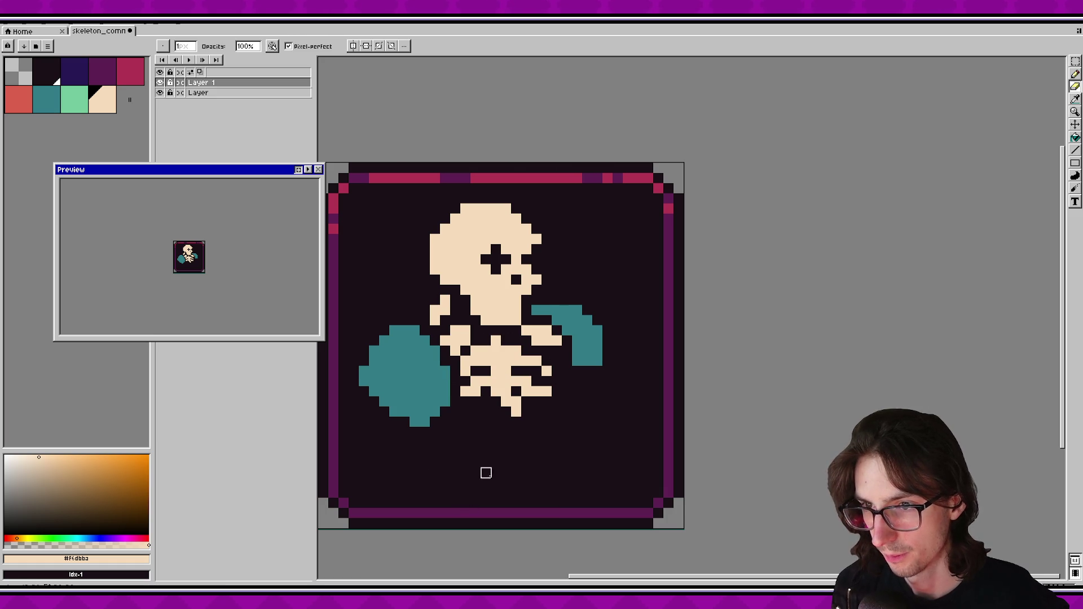
key("b")
left_click(496, 422)
key("e")
left_click(517, 411)
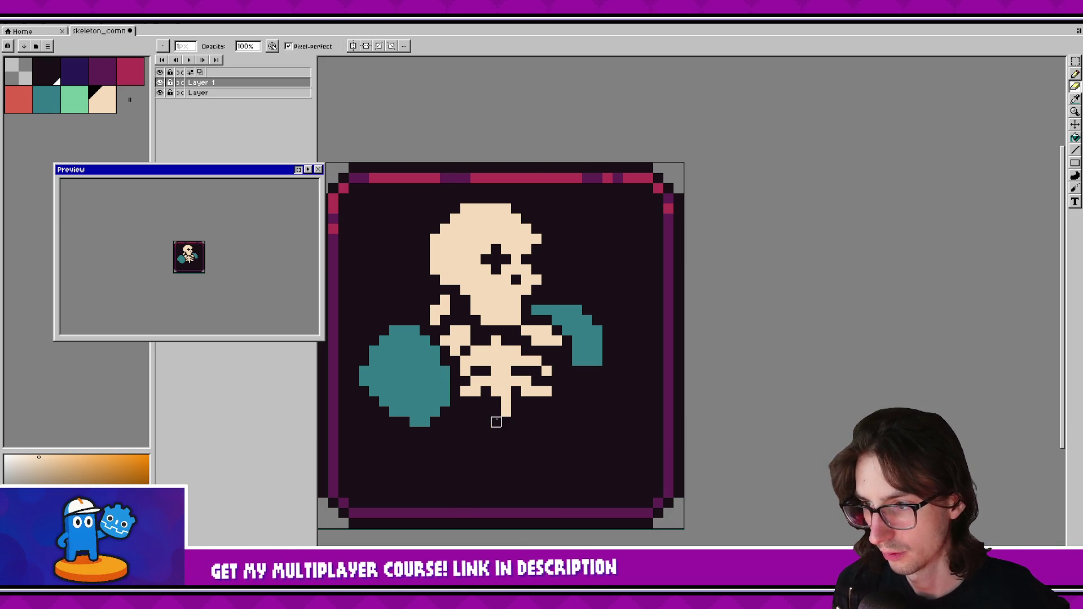
scroll(525, 421, "up", 1)
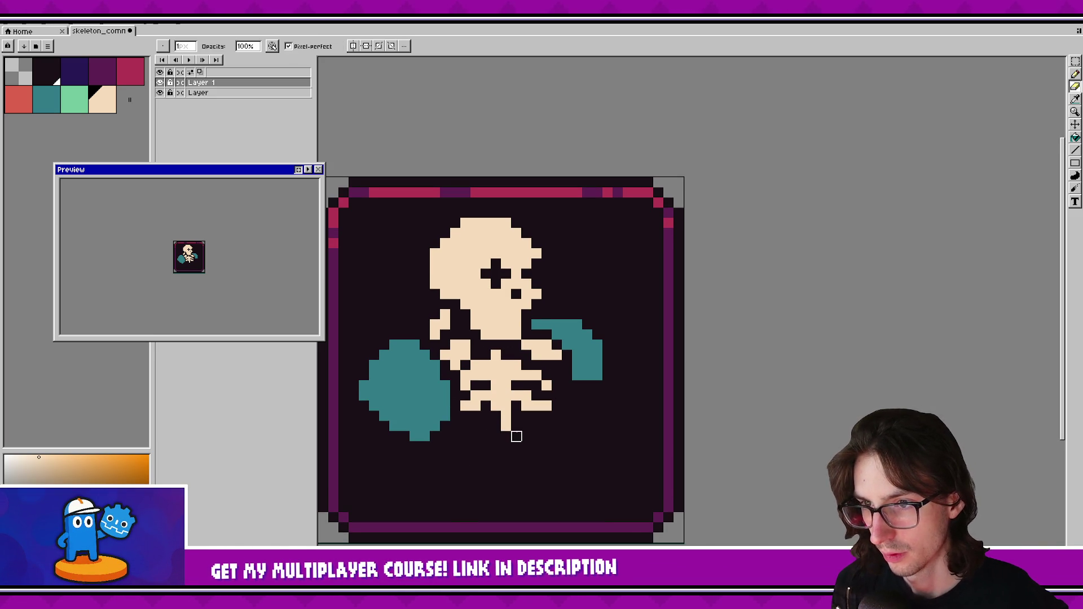
scroll(506, 433, "down", 1)
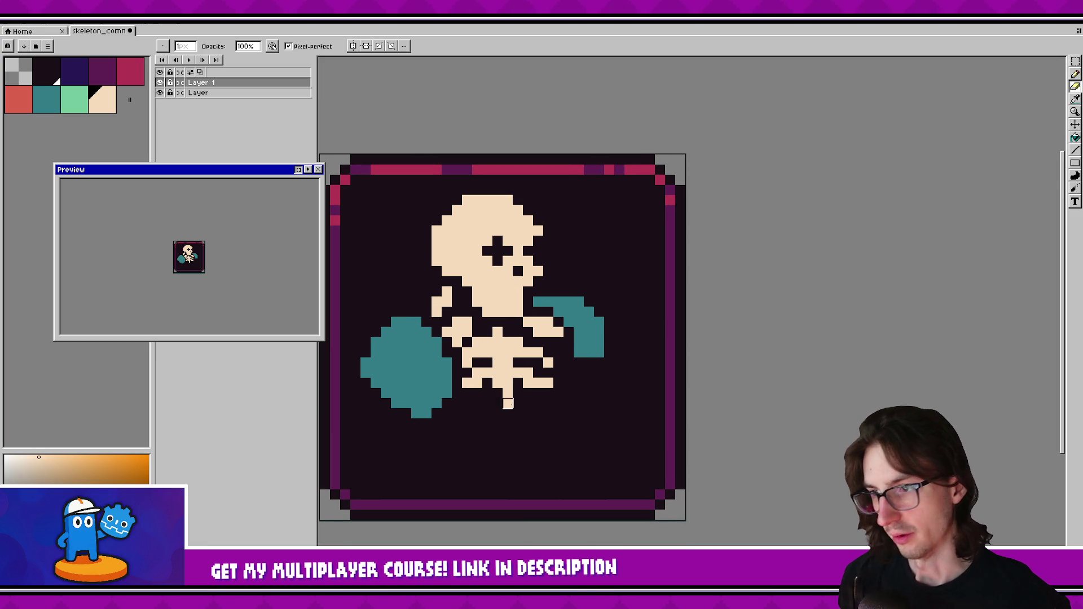
Pick the teal from the pauldron and place a single teal pixel on the card.
key("b")
key("e")
key("b")
key("v")
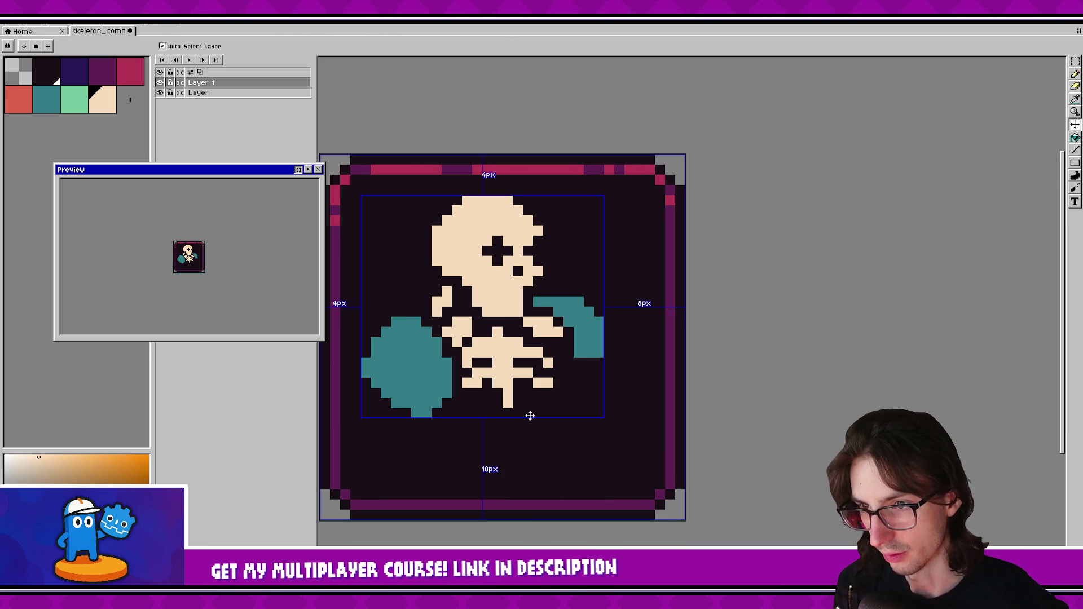
key("b")
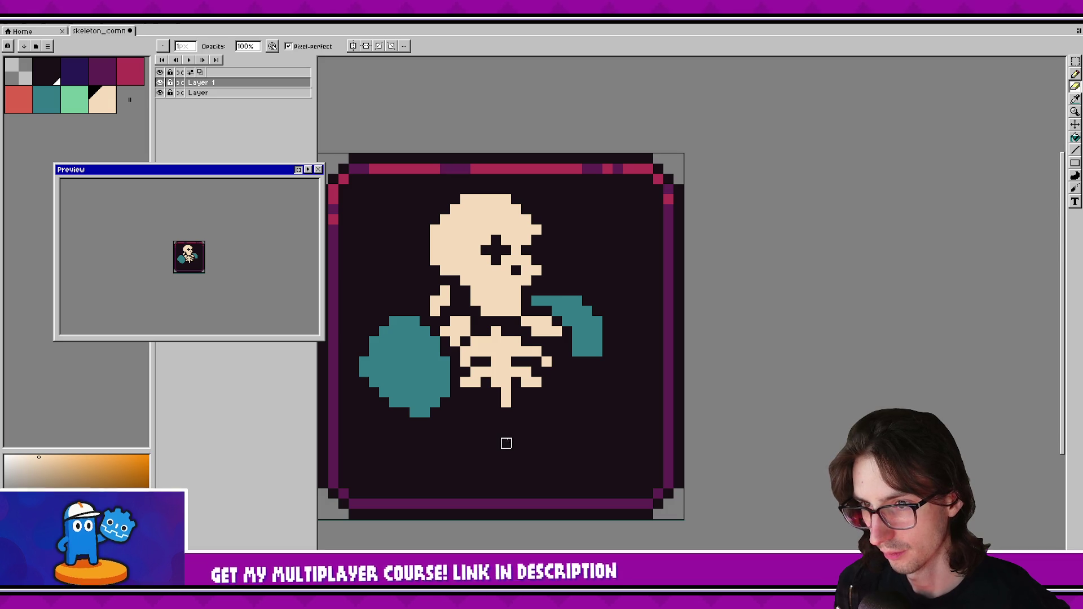
key("i")
left_click(576, 359)
key("b")
left_click(565, 360)
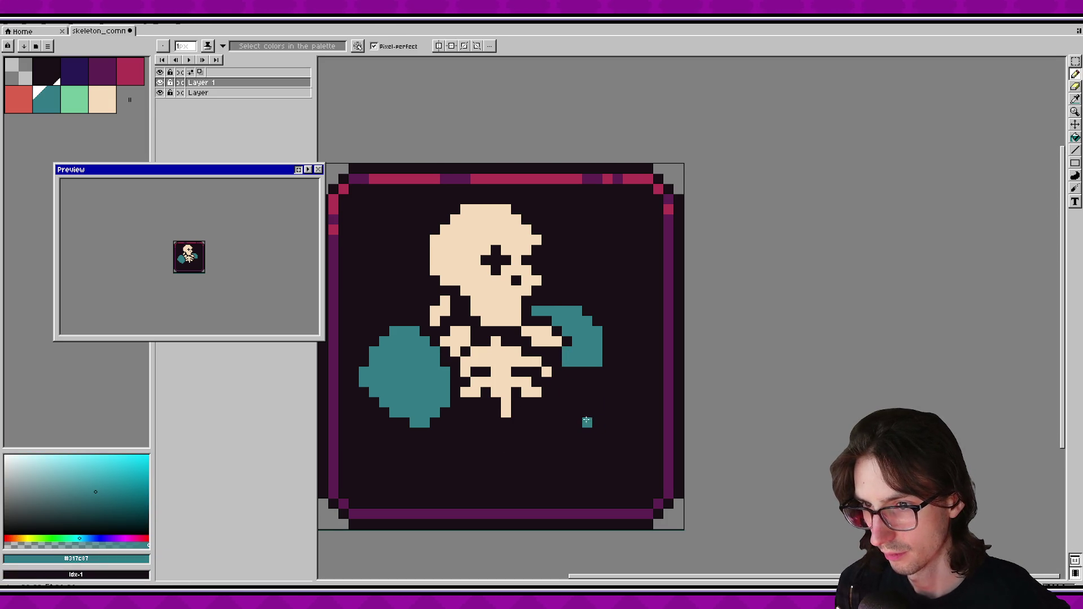
Move the skeleton layer down one pixel with the Move tool.
scroll(587, 446, "down", 2)
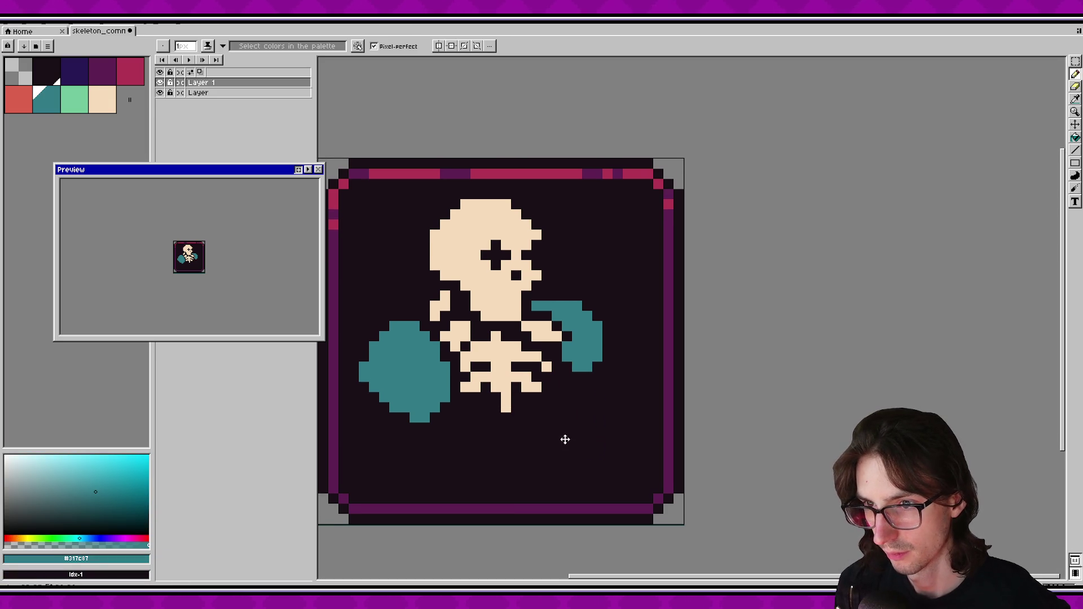
scroll(423, 390, "down", 2)
scroll(511, 403, "up", 3)
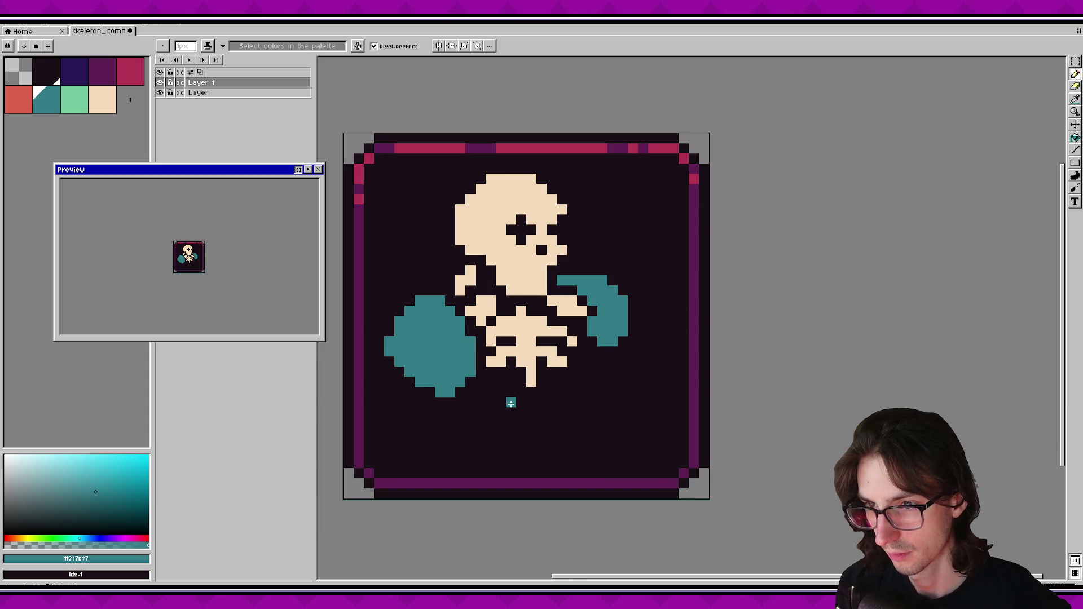
scroll(506, 402, "up", 5)
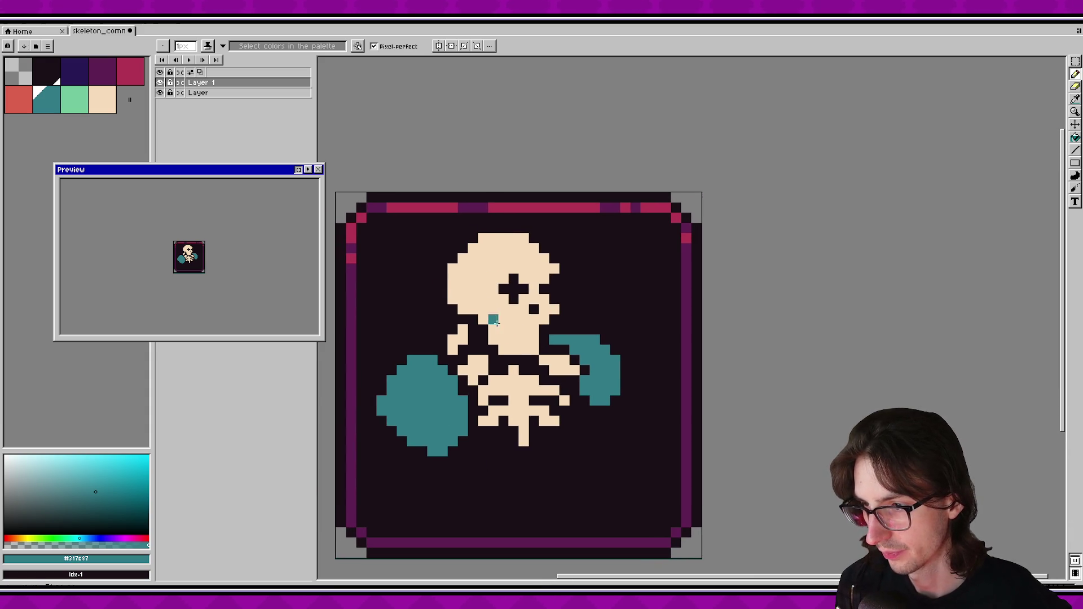
scroll(473, 360, "down", 3)
scroll(494, 386, "up", 3)
key("v")
left_click_drag(505, 328, 505, 338)
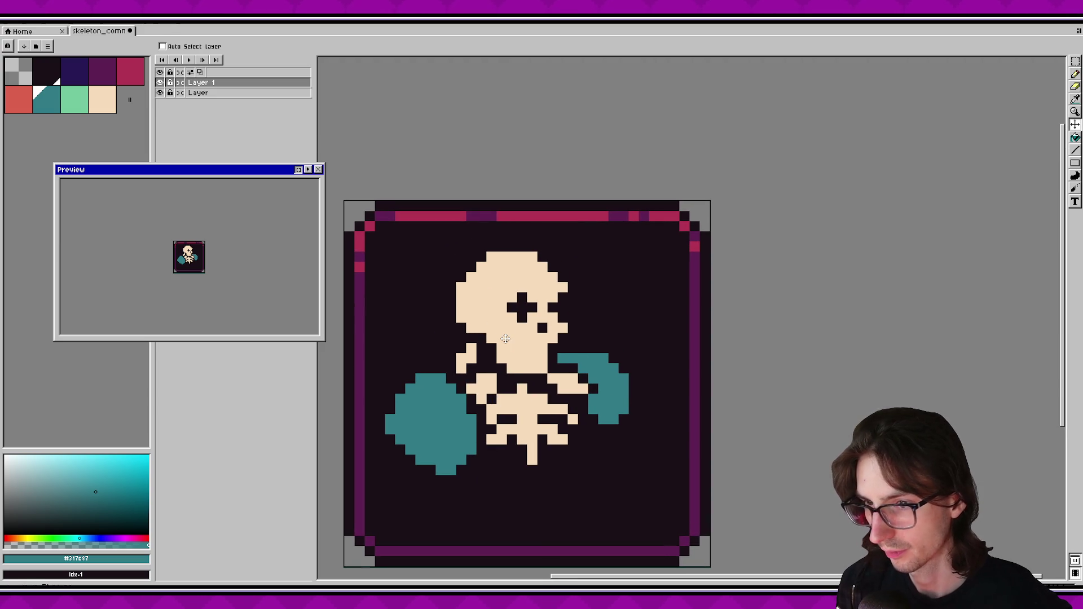
Slant the eye and paint dark #1a1016 notches into the jaw and neck.
key("b")
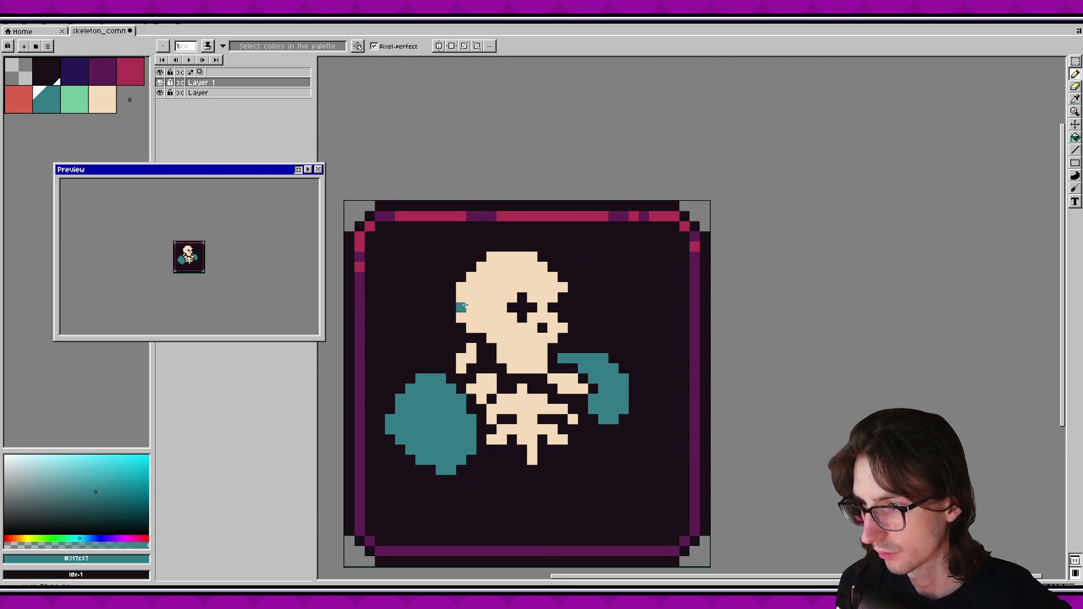
left_click(520, 307, "alt")
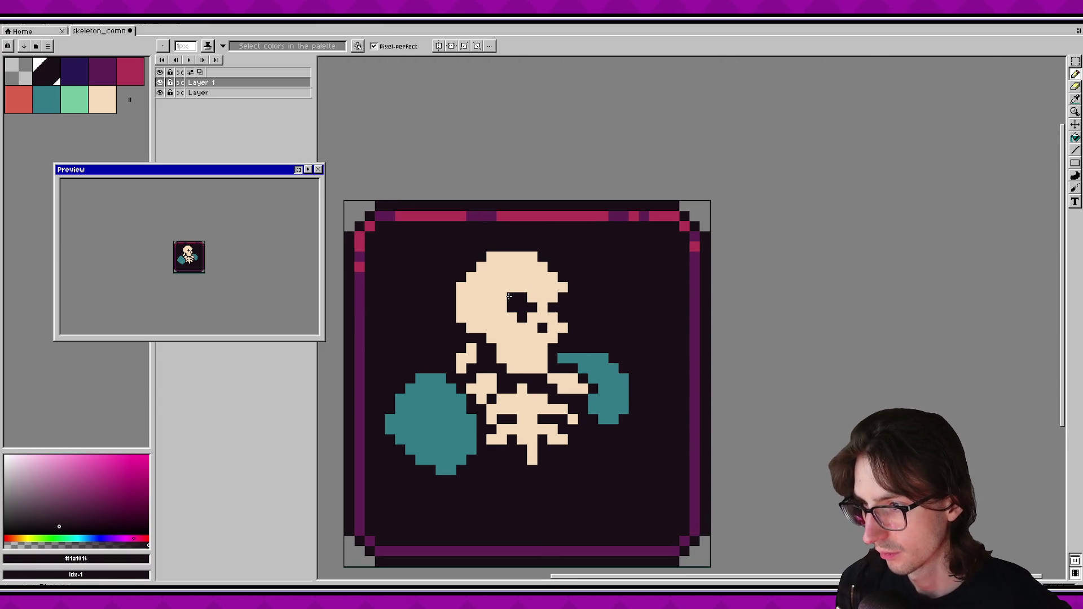
left_click(532, 318)
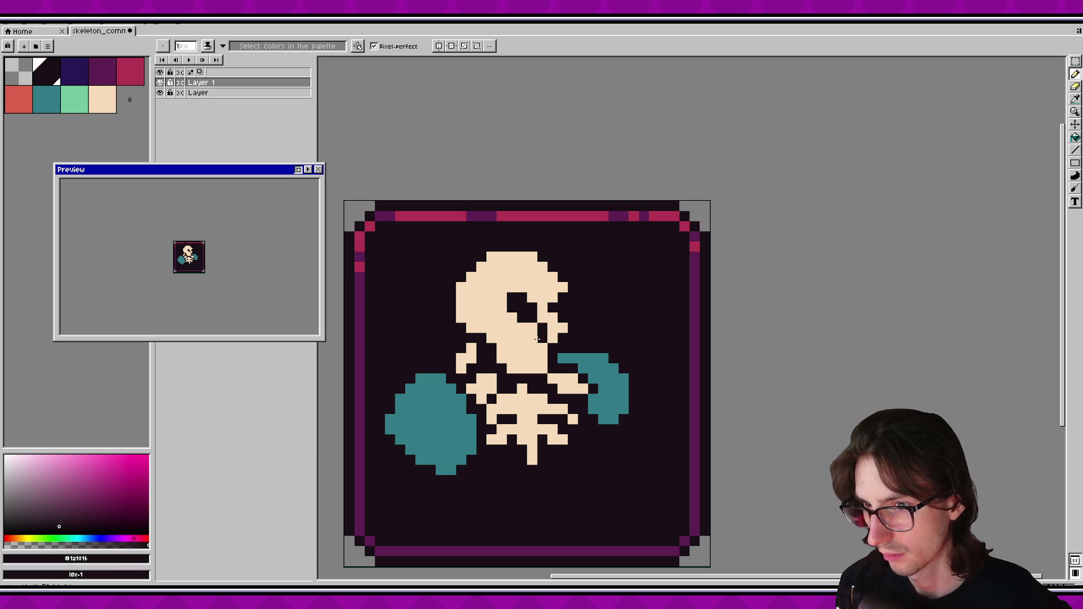
left_click_drag(537, 377, 511, 362)
left_click(506, 325)
left_click(517, 324)
left_click(517, 344)
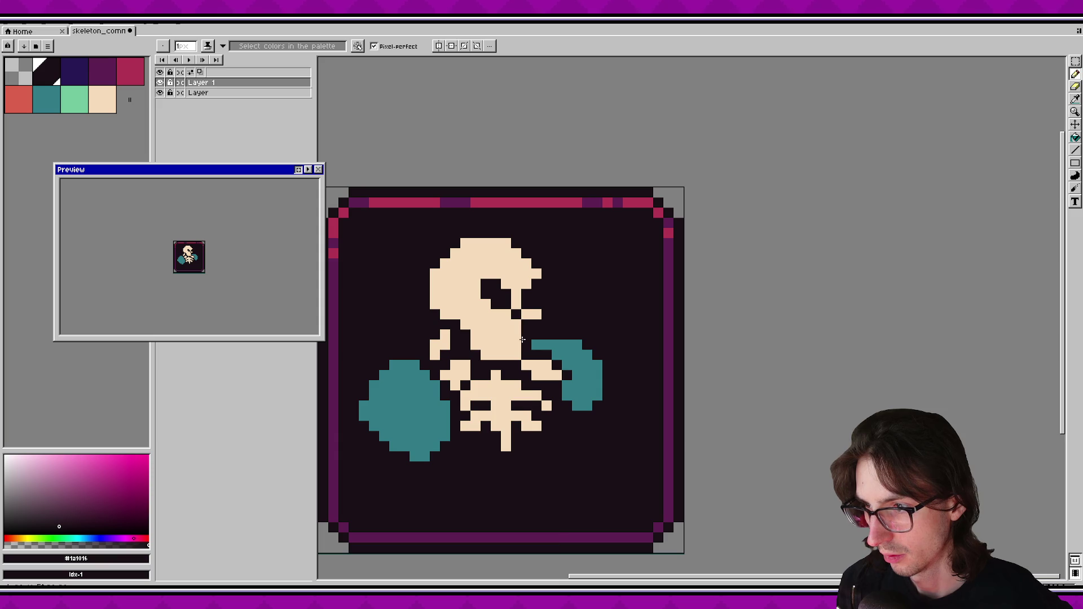
left_click(506, 325)
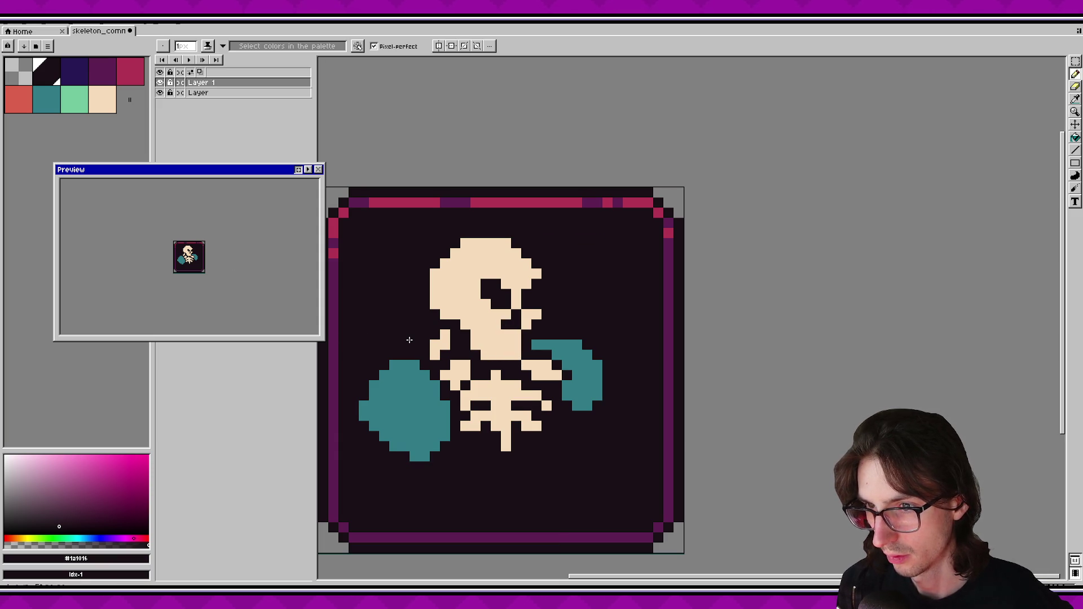
Marquee-select the eye, shift it left, commit, and save the sprite.
left_click(495, 293, "alt")
key("m")
mouse_move(479, 277)
left_mouse_down()
mouse_move(514, 311)
mouse_move(489, 296)
left_mouse_up()
key("Return")
key("b")
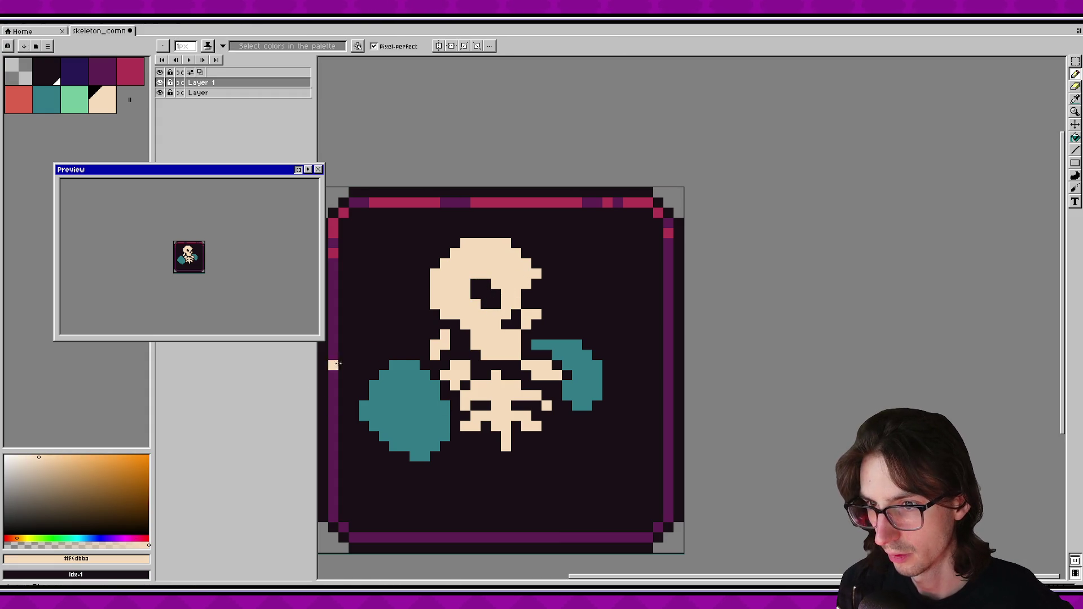
key("ctrl+s")
scroll(491, 339, "down", 1)
scroll(485, 327, "up", 2)
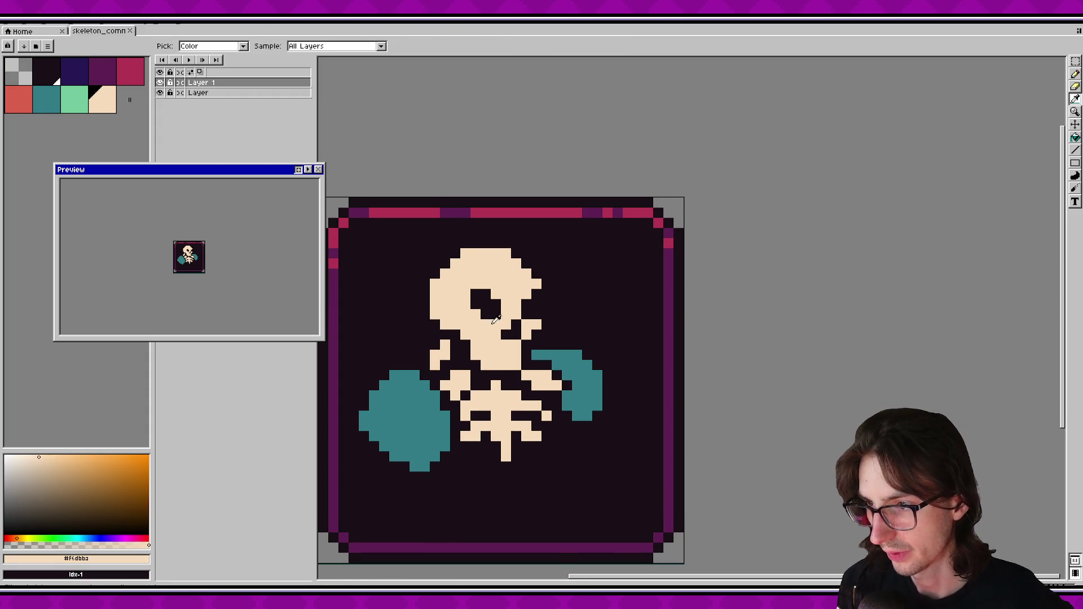
Restore the eye's lower-left pixel to cream and save.
left_click(481, 315, "alt")
right_click(434, 354)
right_click(476, 314)
key("ctrl+s")
Try the dark blue idx-2 and purple idx-3 swatches on two eye pixels.
left_click(75, 70)
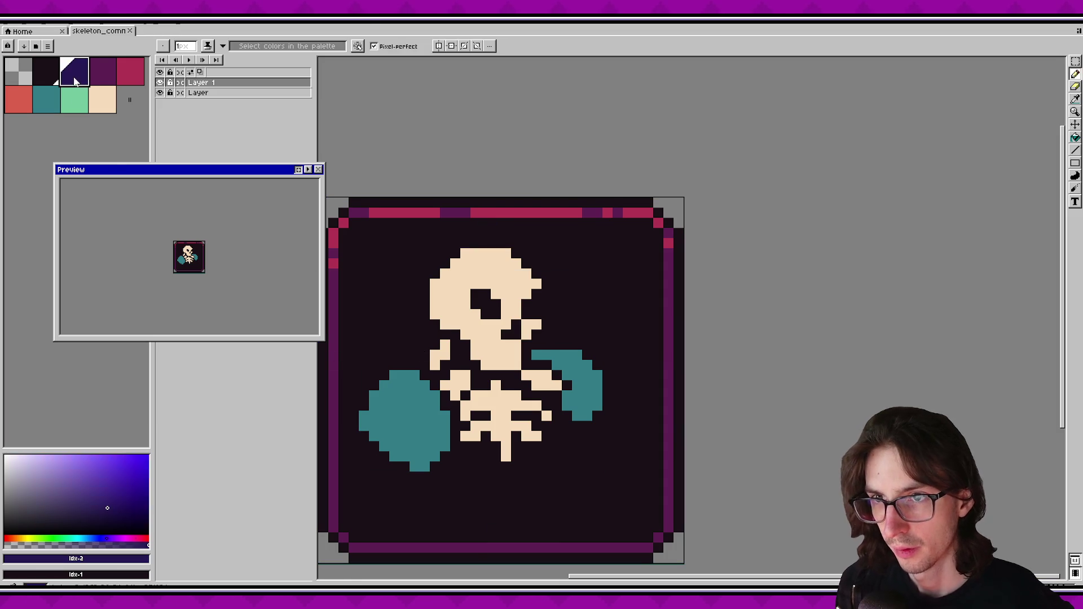
left_click(475, 315)
left_click(533, 313)
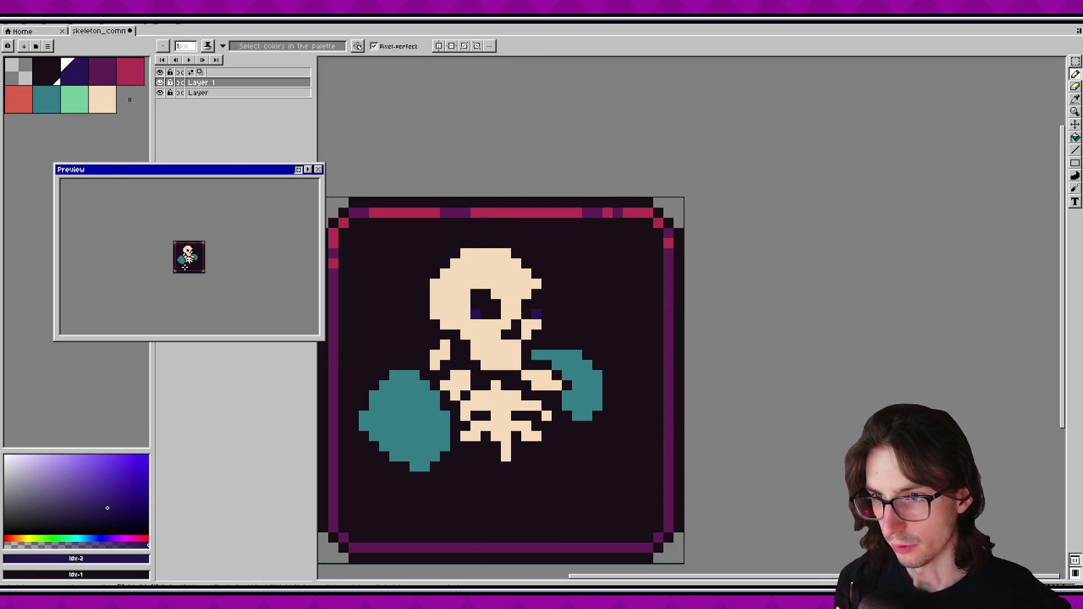
scroll(184, 267, "up", 1)
left_click(102, 70)
left_click(475, 315)
left_click(530, 313)
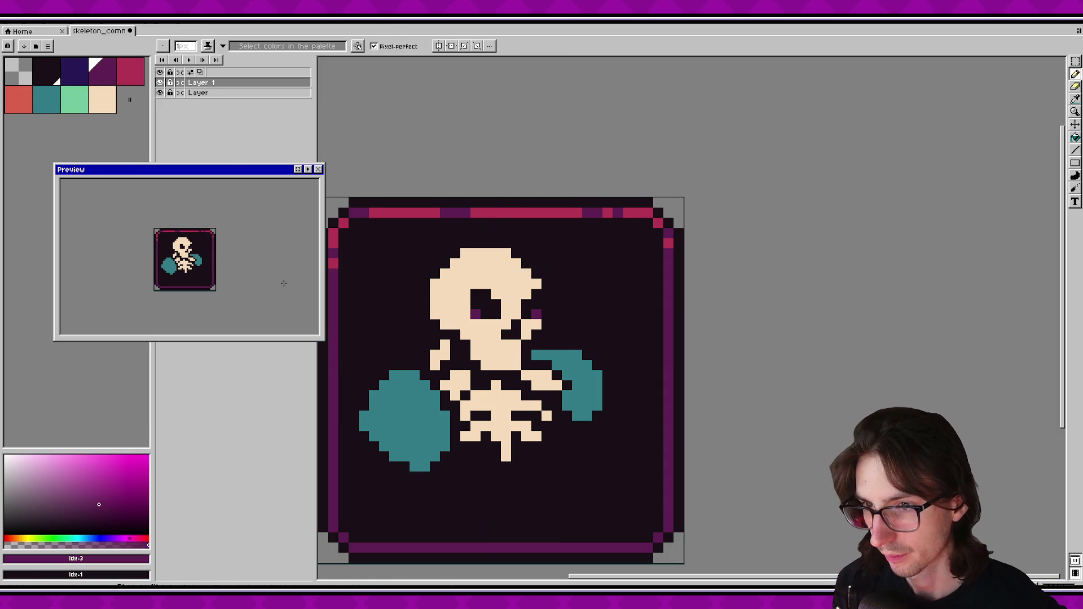
scroll(299, 295, "down", 1)
Repaint both tinted eye pixels with the dark #1a1016.
left_click(486, 309, "alt")
left_click(476, 315)
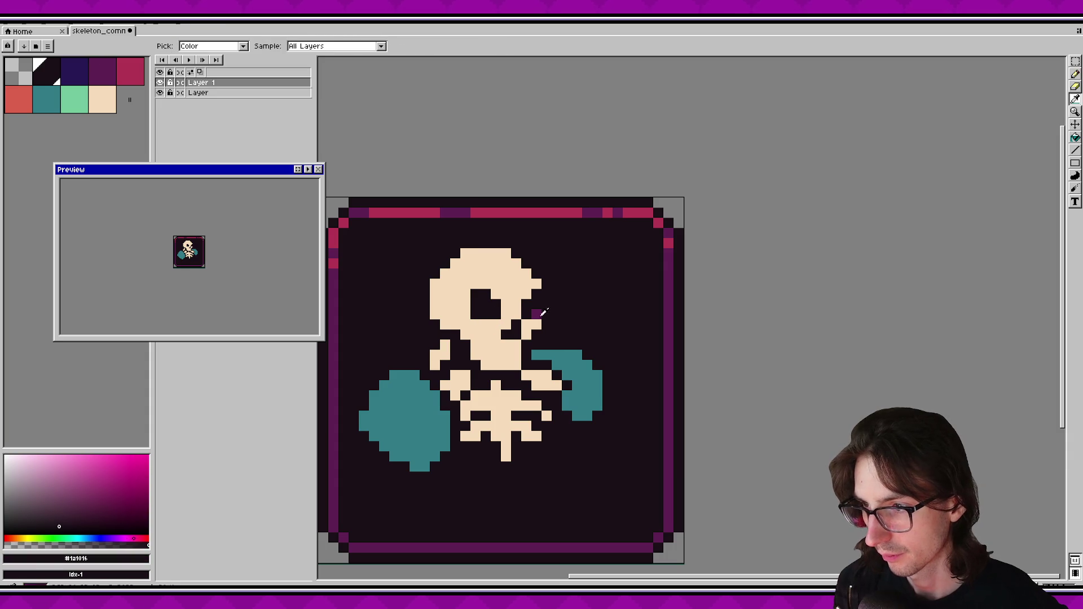
left_click(536, 312)
left_click(528, 326, "alt")
left_click_drag(474, 306, 474, 288)
Look over the card and pick the teal colour from the arm.
scroll(214, 252, "up", 1)
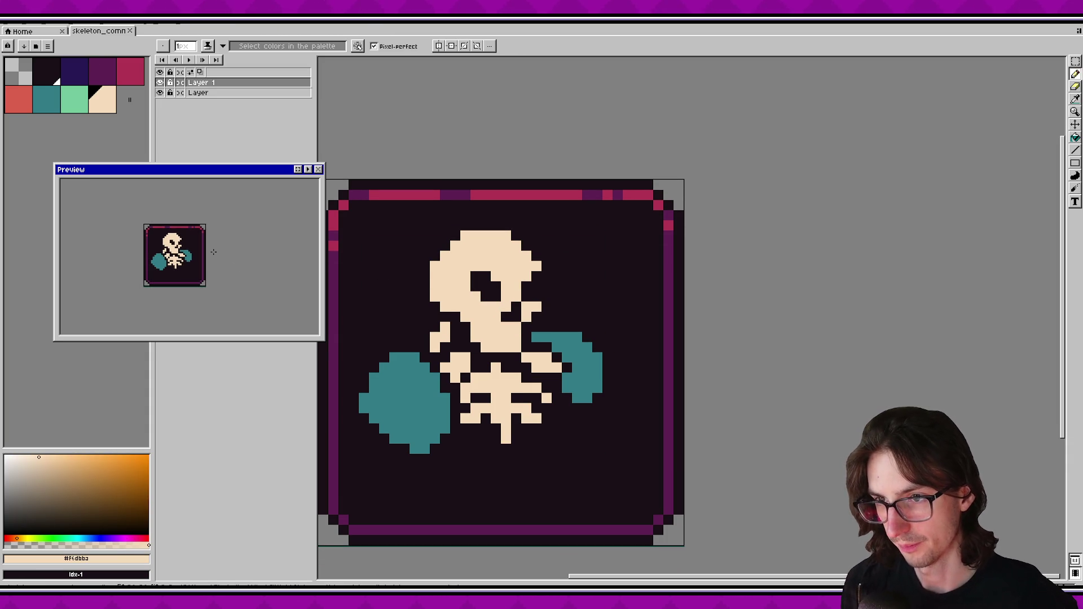
scroll(214, 252, "down", 1)
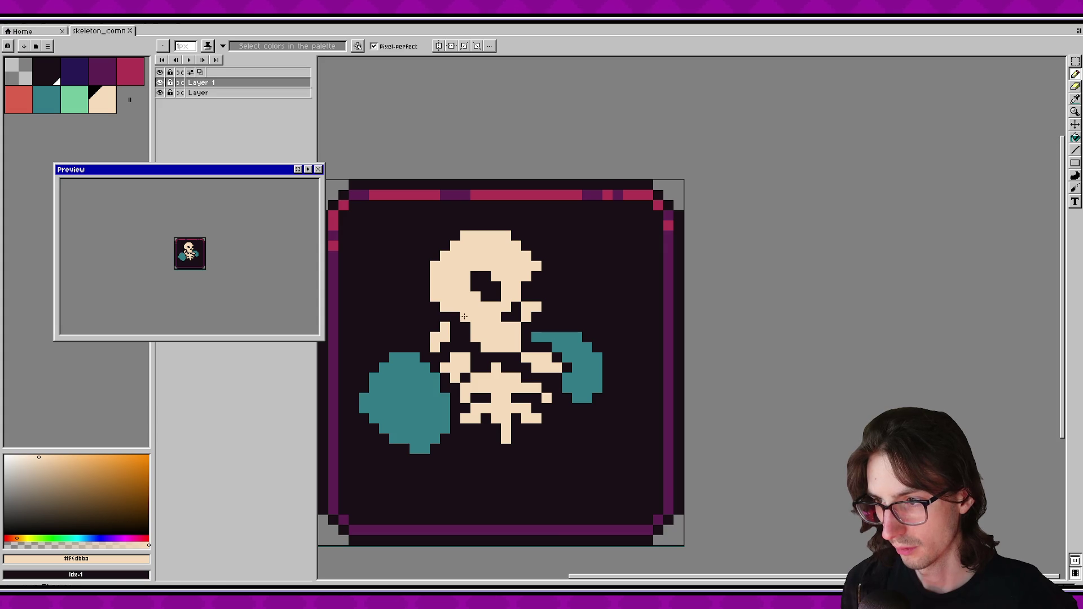
scroll(200, 243, "up", 1)
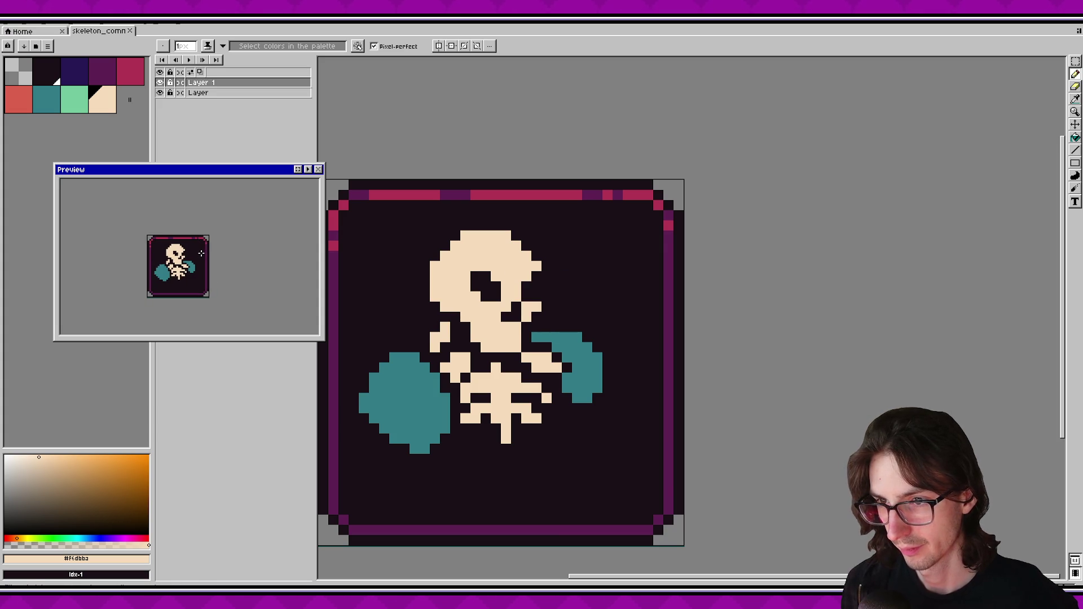
scroll(202, 257, "down", 1)
left_click_drag(516, 490, 508, 383)
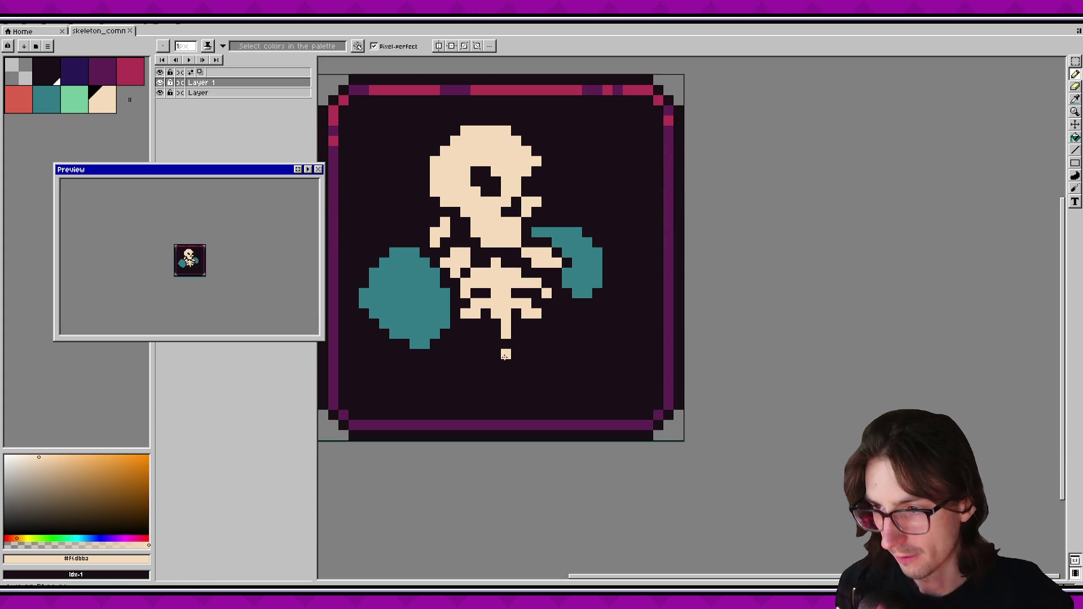
scroll(496, 339, "down", 1)
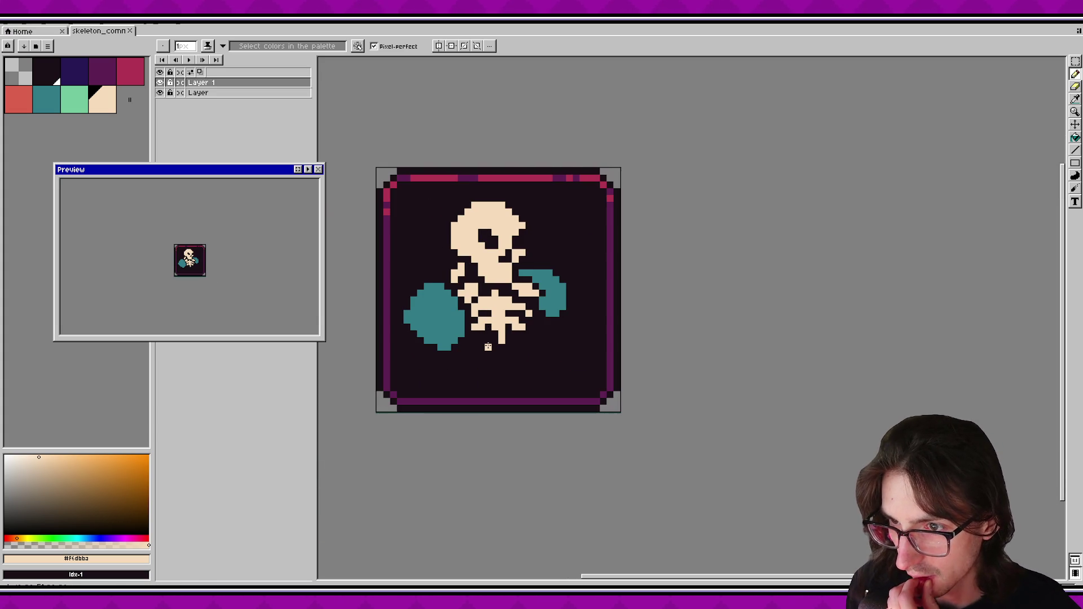
scroll(575, 338, "up", 1)
left_click(581, 293, "alt")
scroll(575, 332, "up", 2)
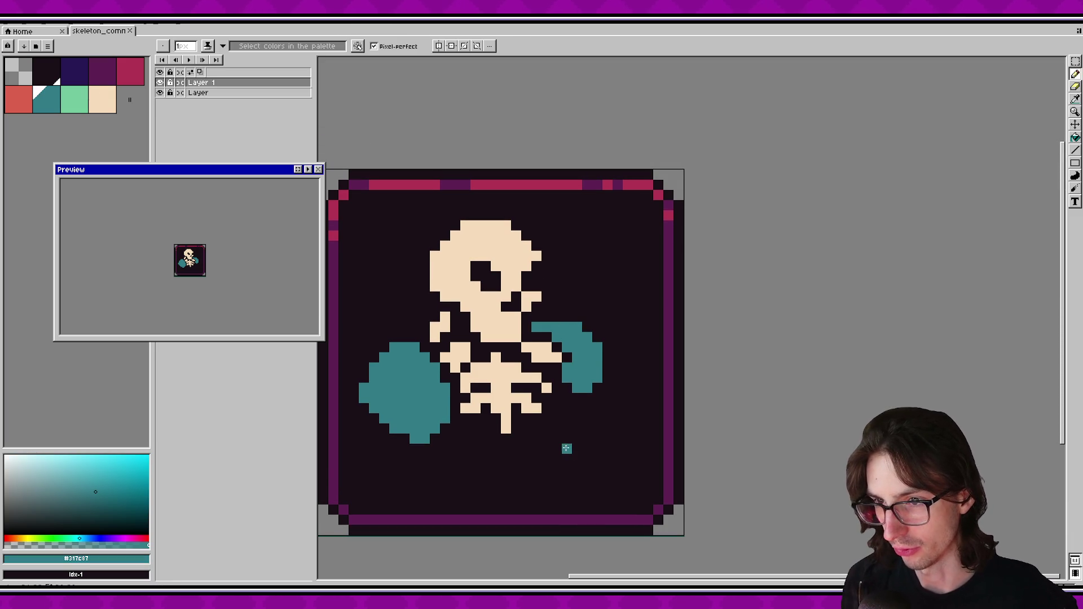
scroll(567, 446, "down", 1)
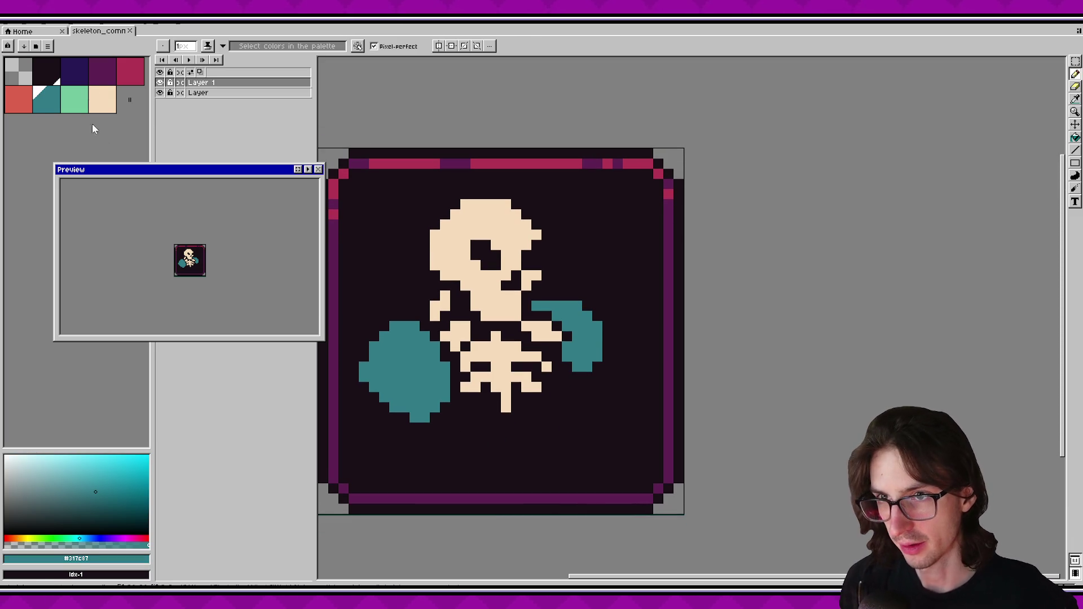
Choose salmon red and draw a smile shape below the skeleton.
key("9")
left_click(465, 437)
left_click_drag(475, 447, 547, 448)
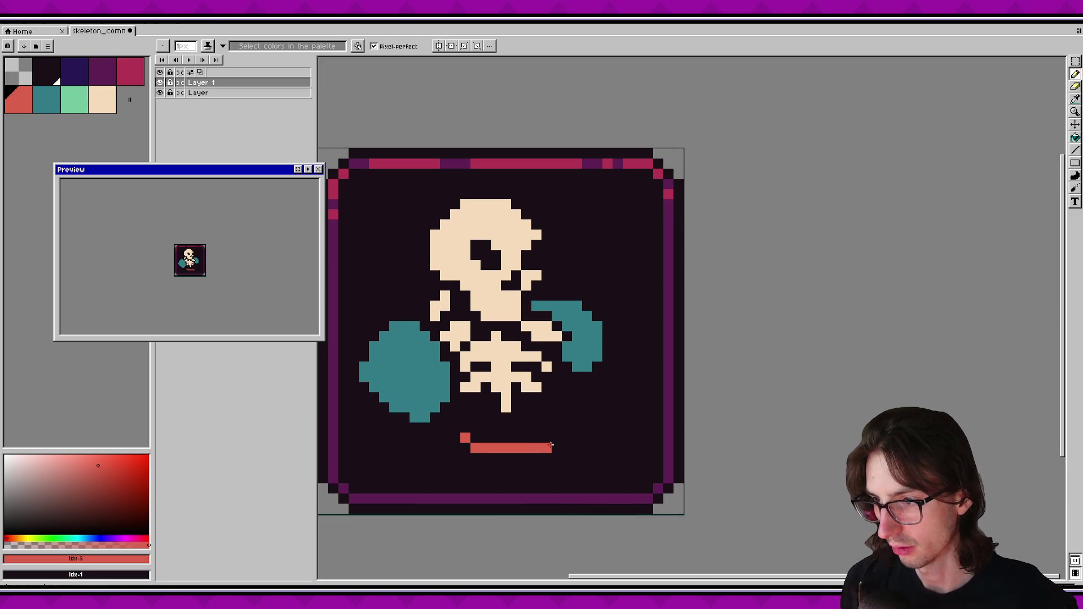
scroll(565, 474, "down", 1)
key("v")
key("ctrl+z")
key("ctrl+z")
key("b")
mouse_move(456, 434)
left_mouse_down()
mouse_move(522, 442)
mouse_move(547, 433)
mouse_move(513, 392)
left_mouse_up()
left_click(456, 452)
Thicken the salmon smile with a band underneath and trim its right end.
key("v")
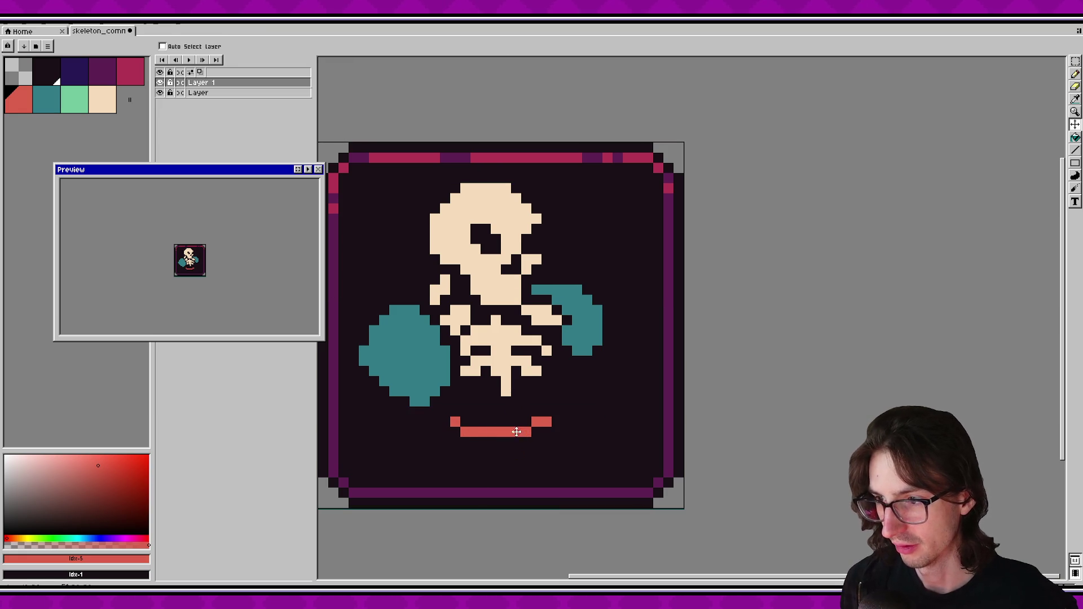
key("b")
left_click(456, 432)
mouse_move(455, 433)
left_mouse_down()
mouse_move(502, 443)
mouse_move(541, 431)
left_mouse_up()
left_click(445, 414)
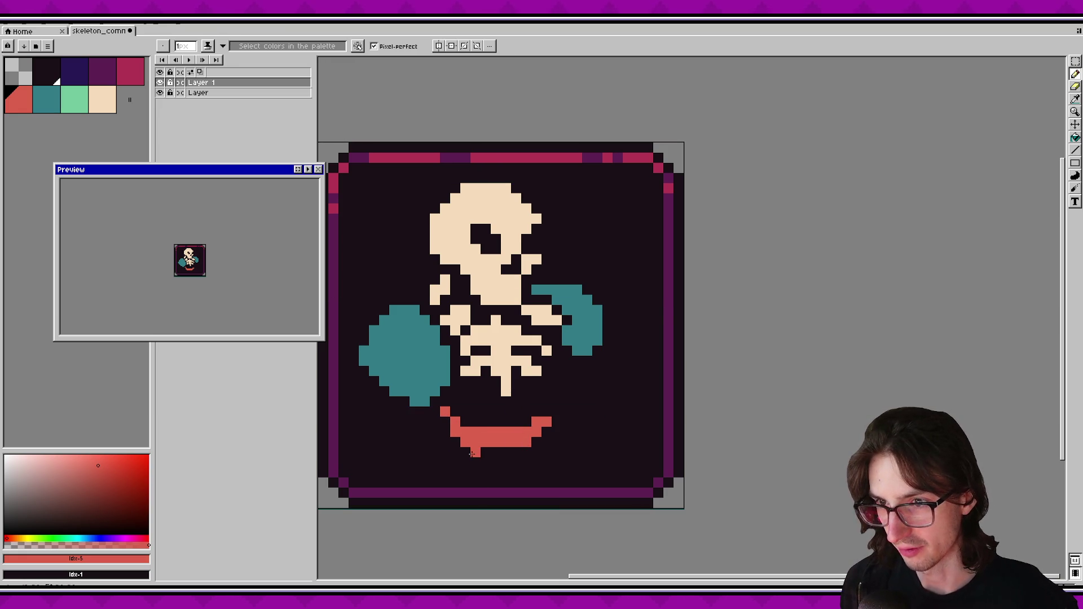
key("ctrl+z")
key("e")
left_click_drag(537, 423, 533, 441)
key("b")
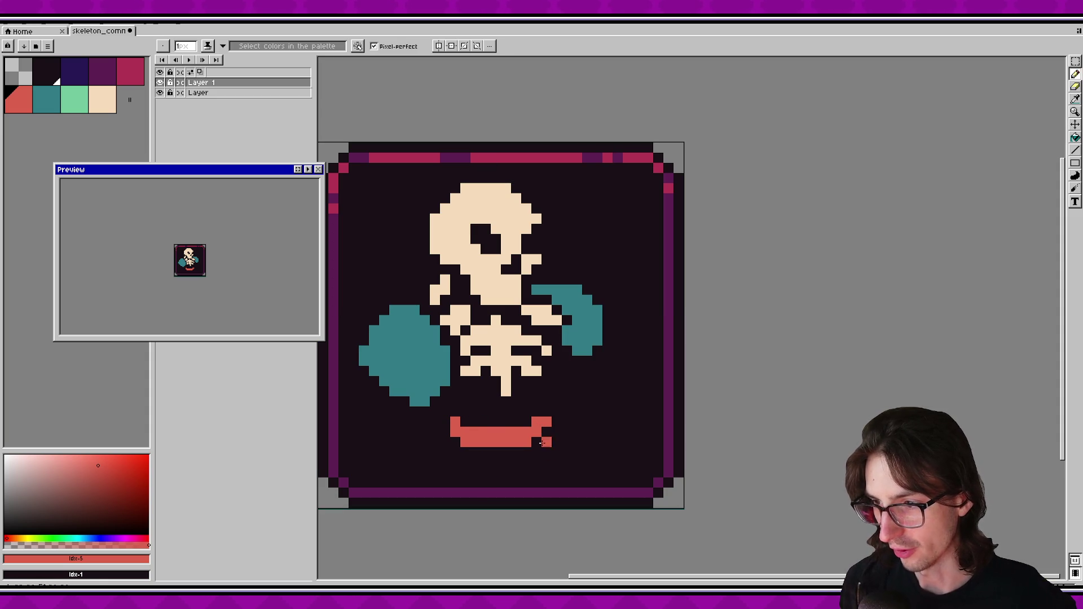
Delete the salmon smile via a marquee selection, then place one cream pixel below the left pauldron.
key("m")
left_click_drag(450, 417, 560, 450)
mouse_move(498, 433)
left_mouse_down()
mouse_move(498, 423)
mouse_move(509, 443)
left_mouse_up()
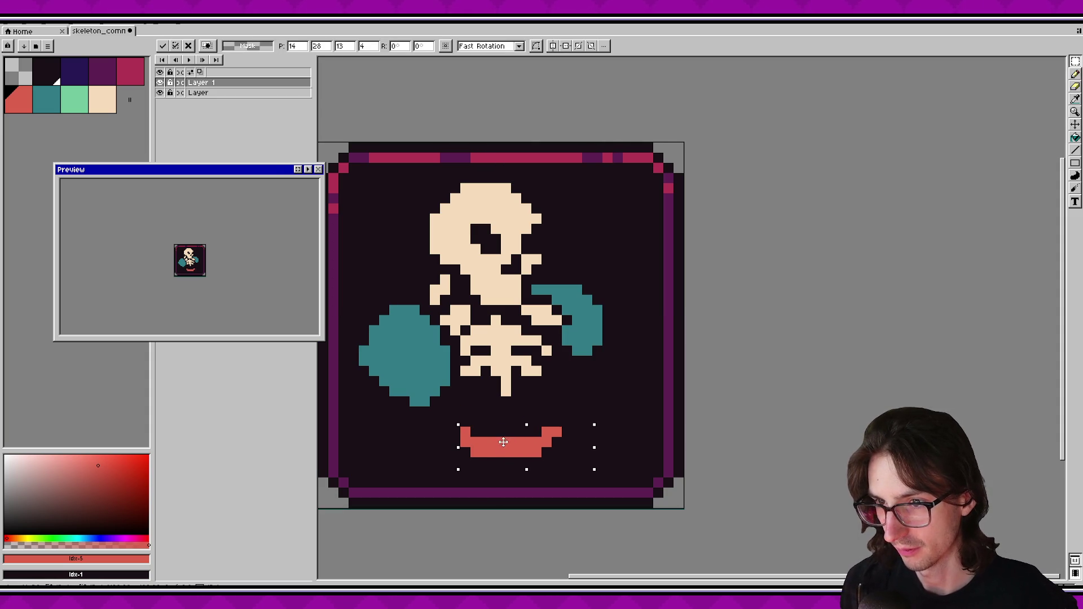
left_click(526, 411)
left_click(486, 441)
key("Delete")
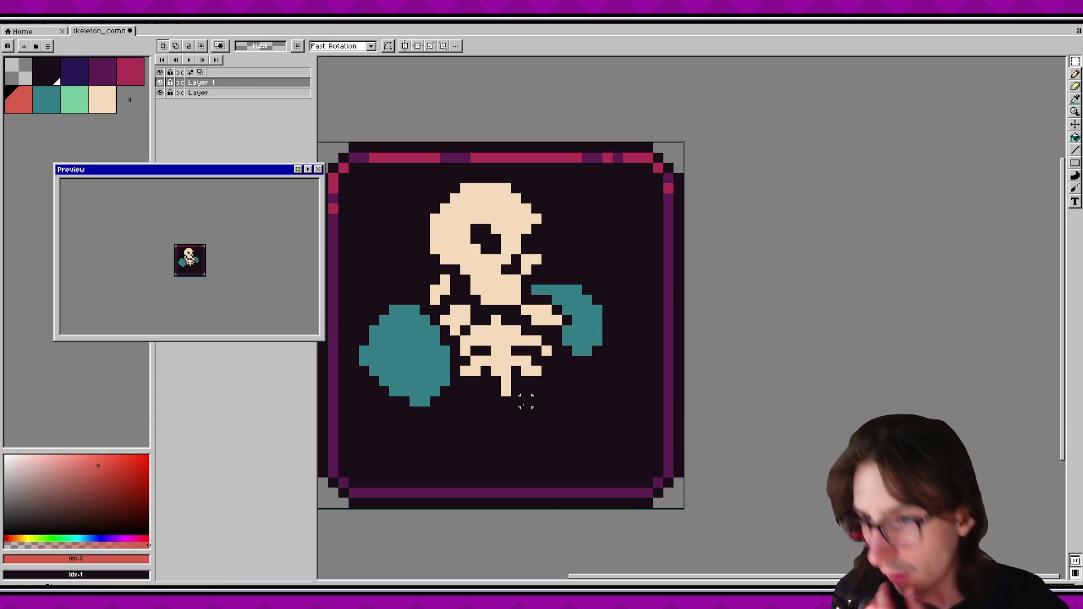
key("b")
left_click(374, 412)
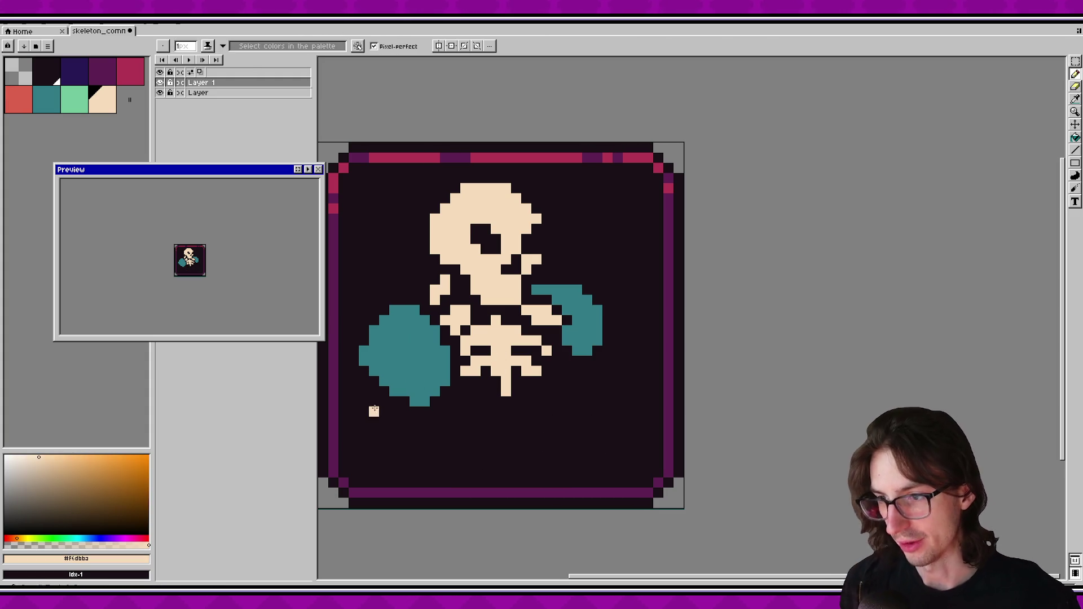
Draw and thicken a cream bent bone arm reaching toward the card's lower left corner.
key("ctrl+z")
left_click(394, 411)
left_click(394, 429, "shift")
left_click_drag(395, 442, 432, 479)
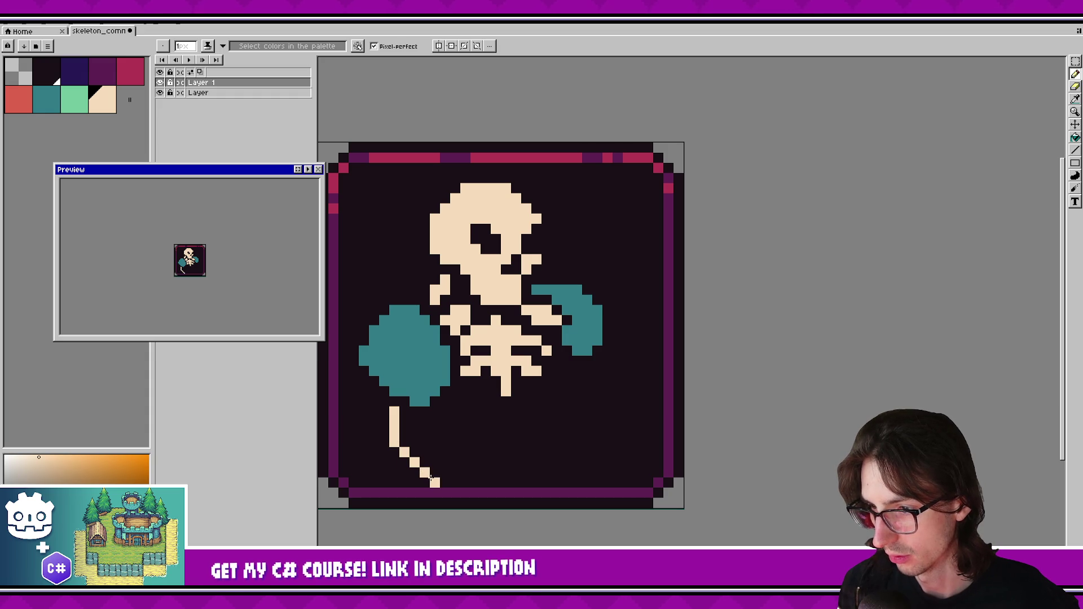
key("ctrl+z")
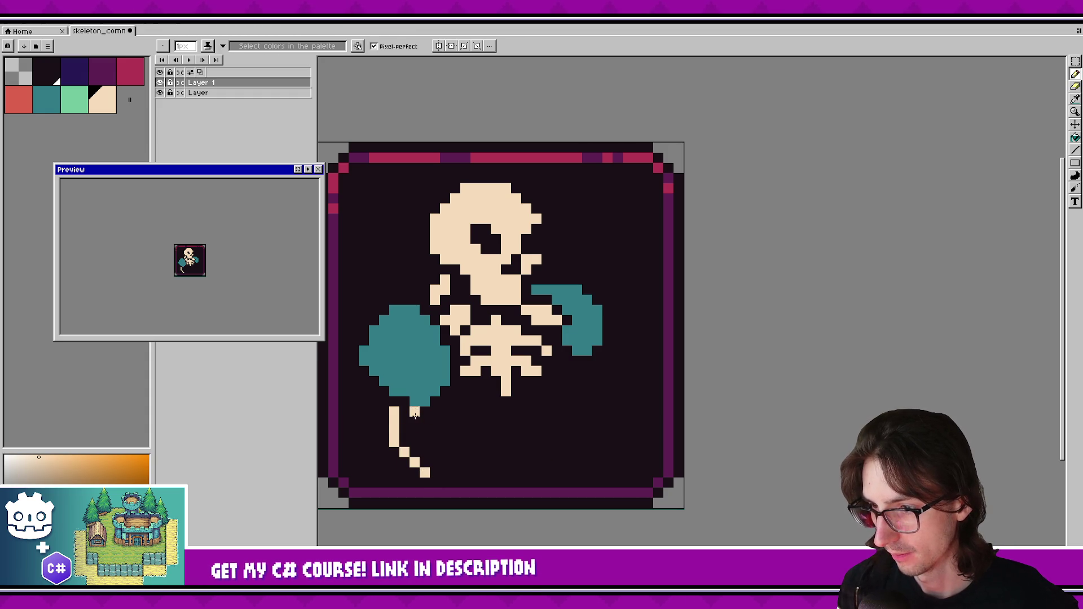
mouse_move(405, 432)
left_mouse_down()
mouse_move(404, 421)
mouse_move(434, 463)
left_mouse_up()
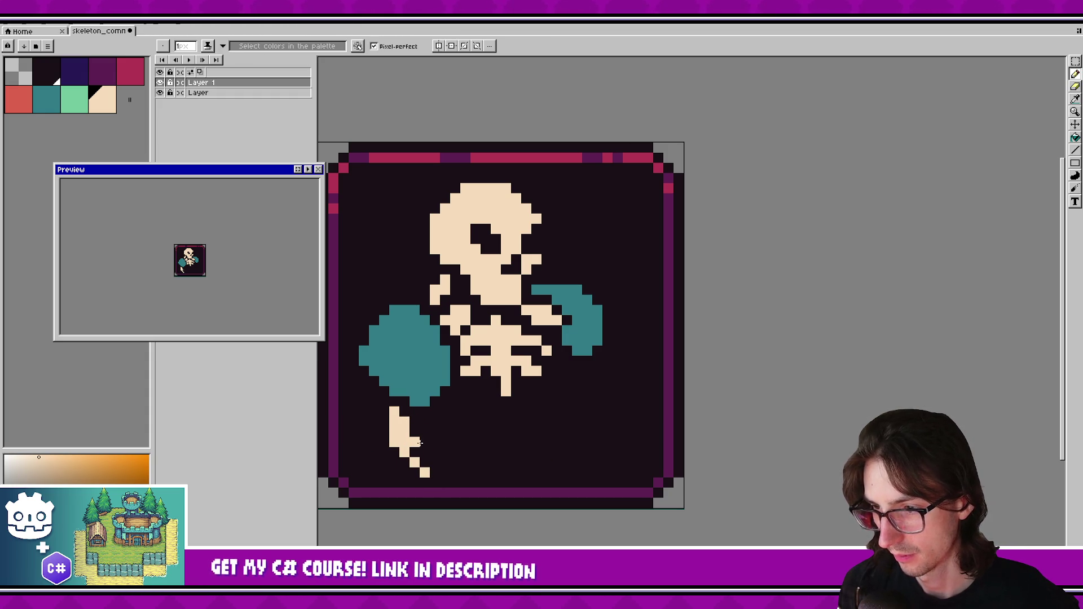
left_click(437, 476)
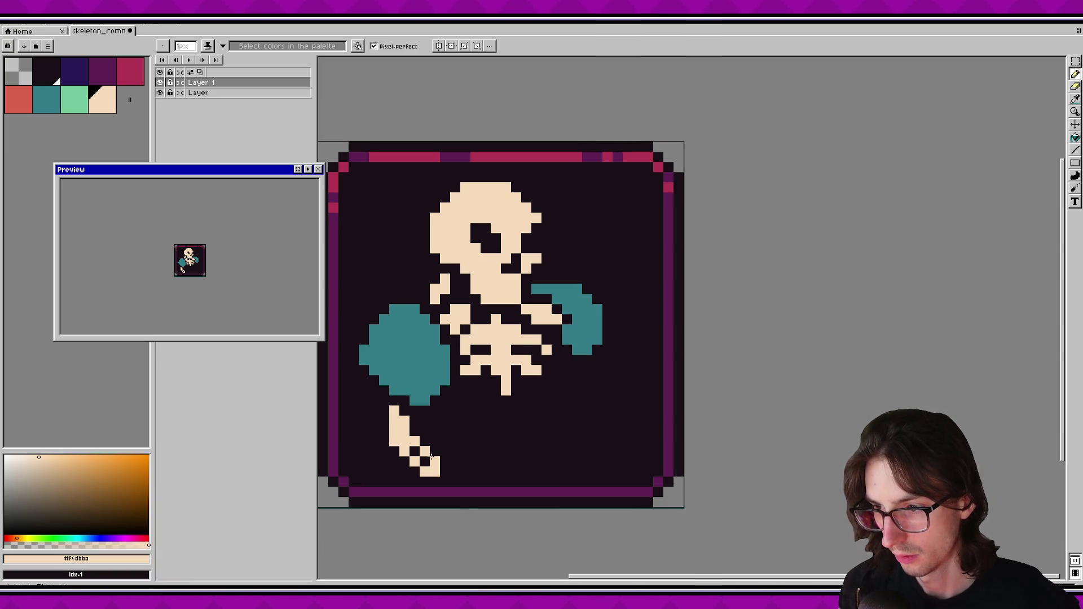
left_click_drag(384, 431, 385, 442)
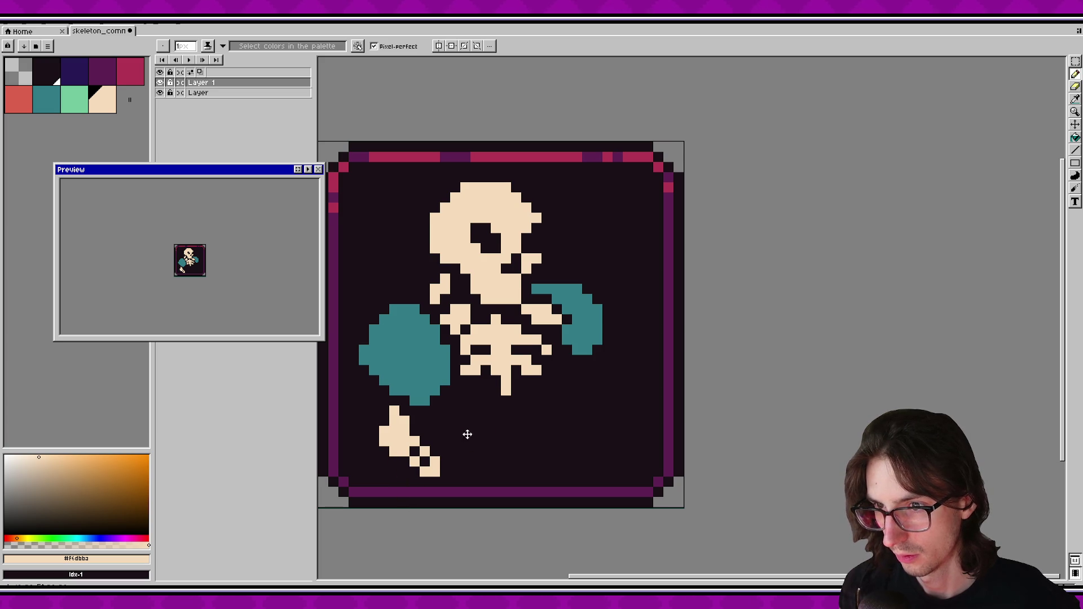
left_click(415, 450)
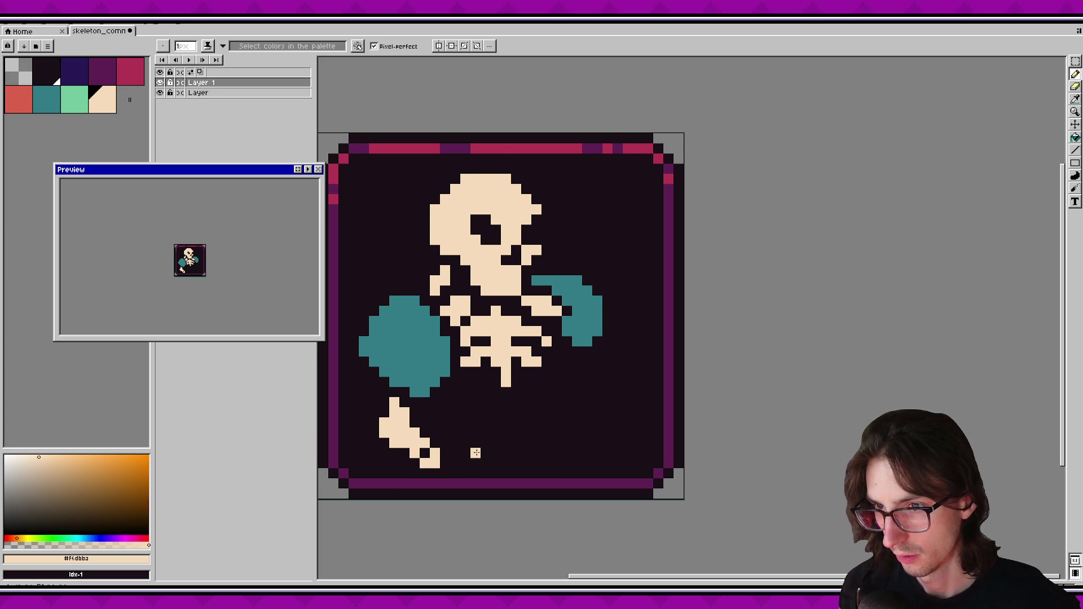
Try a cream bone stroke below the right pauldron, then undo it.
left_click_drag(588, 360, 584, 395)
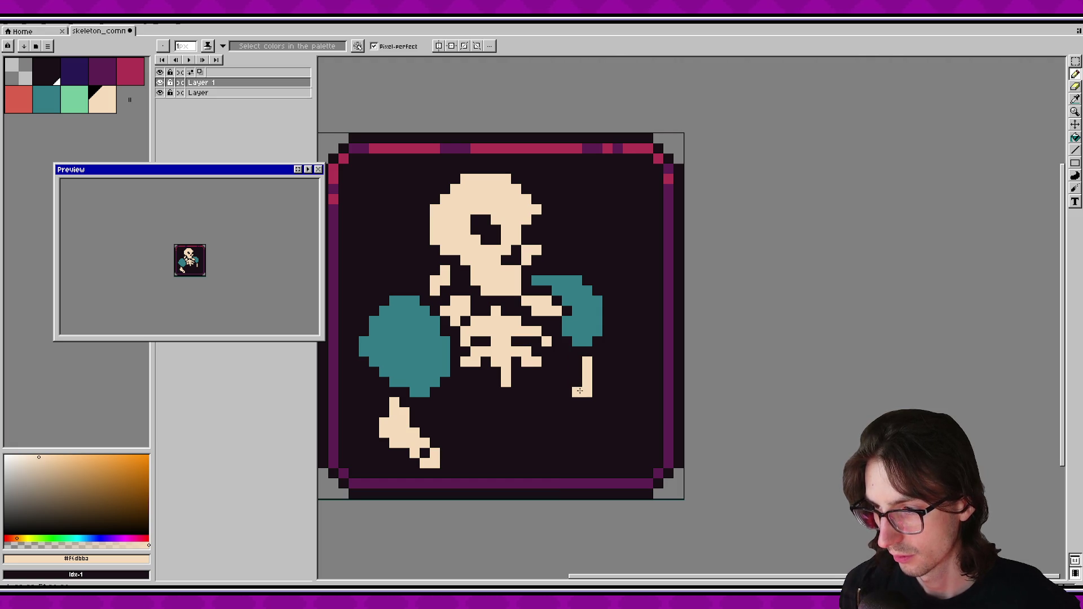
key("ctrl+z")
left_click_drag(577, 360, 602, 432)
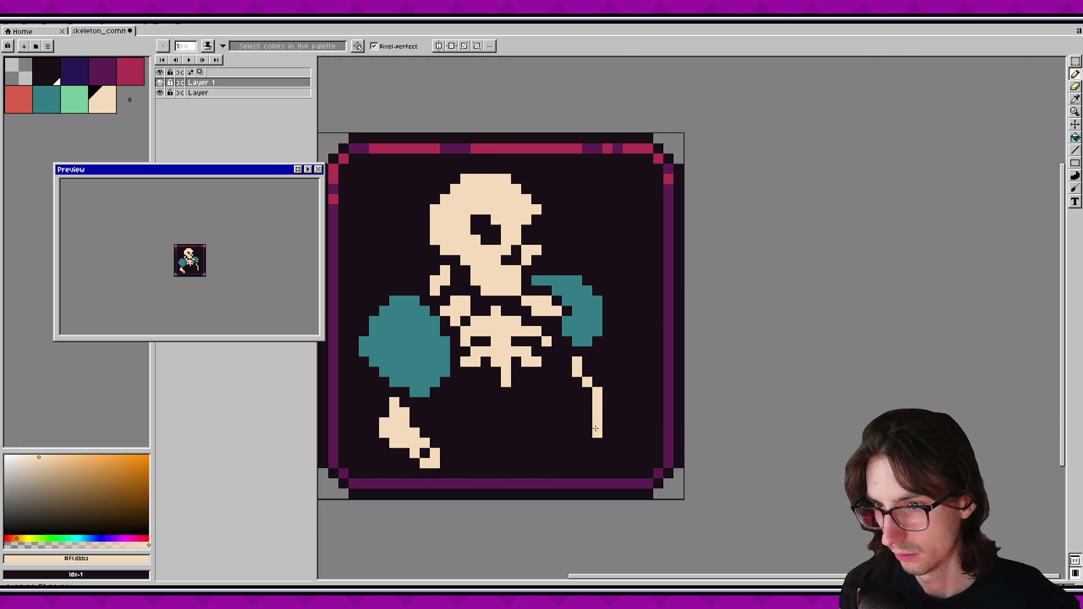
key("ctrl+z")
key("ctrl+z")
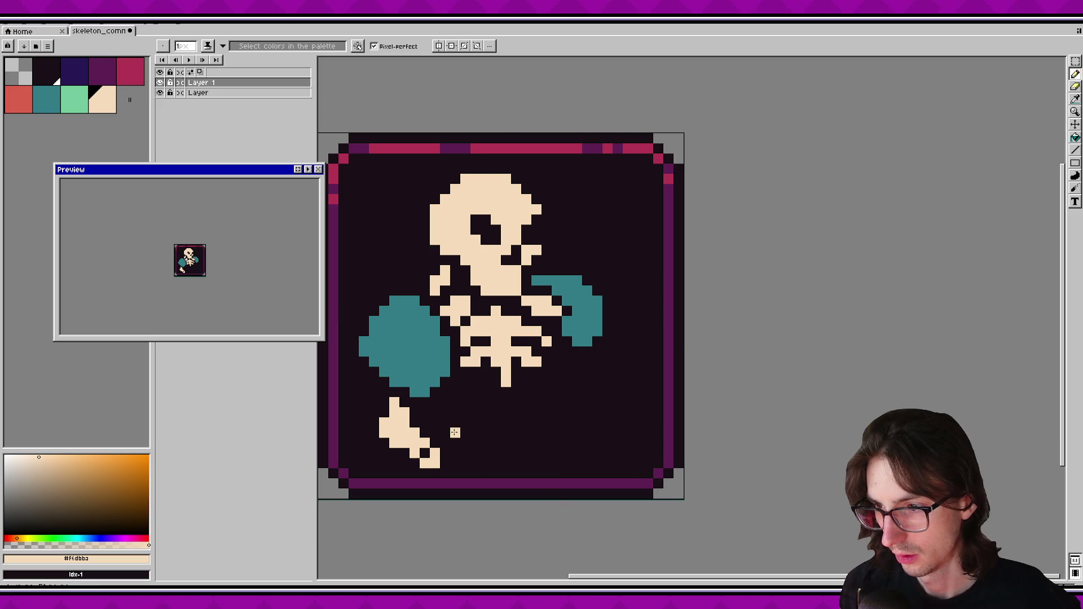
Sketch cream cross and diagonal strokes near the lower fist, undoing each attempt.
mouse_move(456, 432)
left_mouse_down()
mouse_move(456, 401)
mouse_move(434, 402)
mouse_move(472, 403)
left_mouse_up()
left_click(460, 440)
mouse_move(460, 440)
left_mouse_down()
mouse_move(444, 452)
mouse_move(477, 451)
mouse_move(453, 467)
left_mouse_up()
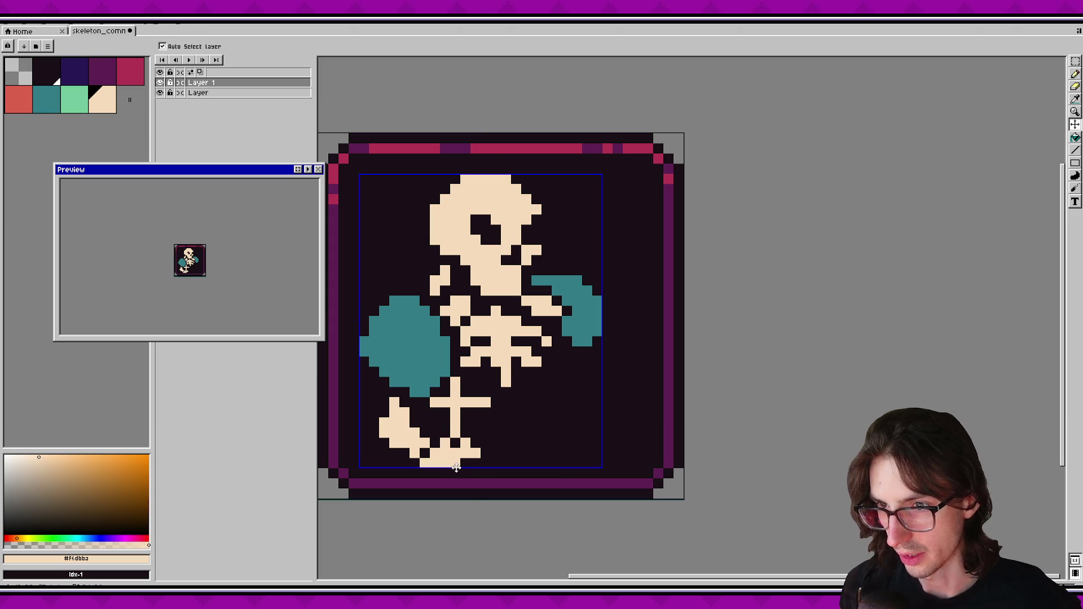
key("ctrl+z")
key("ctrl+z")
key("ctrl+z")
key("ctrl+z")
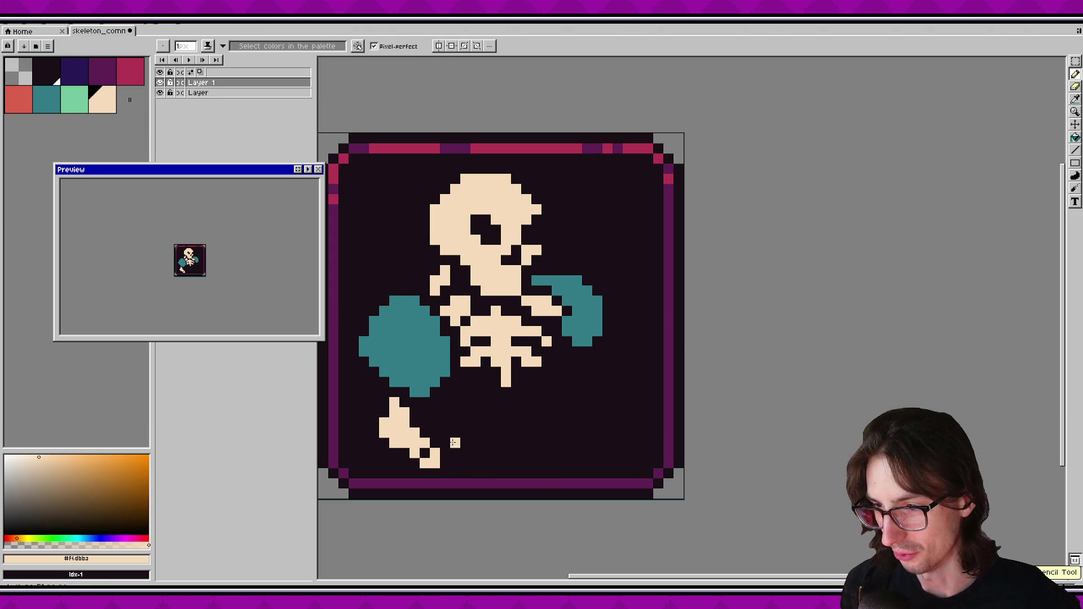
left_click_drag(455, 444, 496, 402)
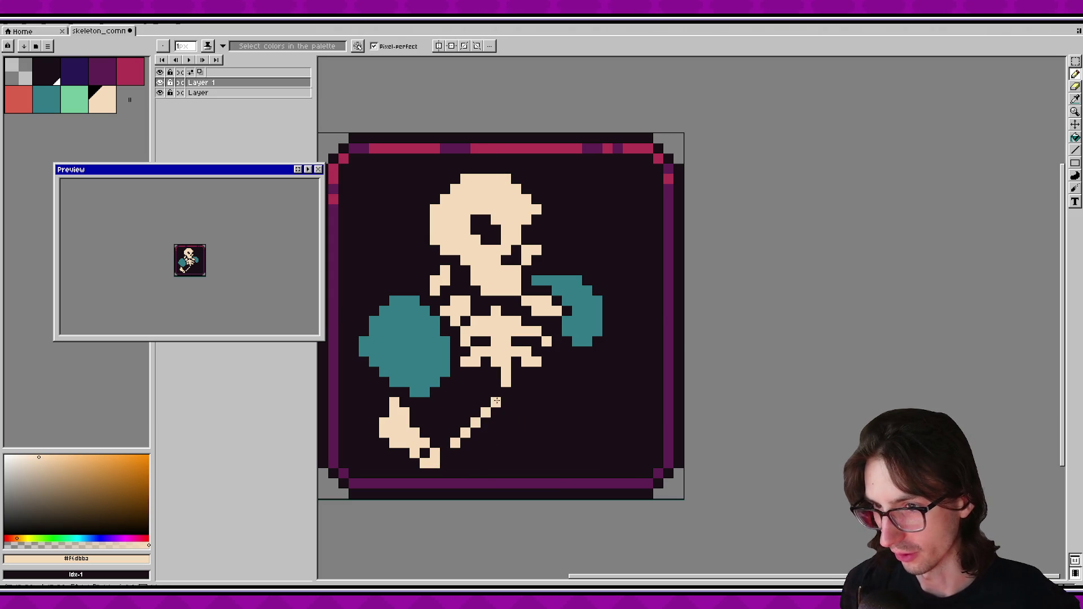
key("ctrl+z")
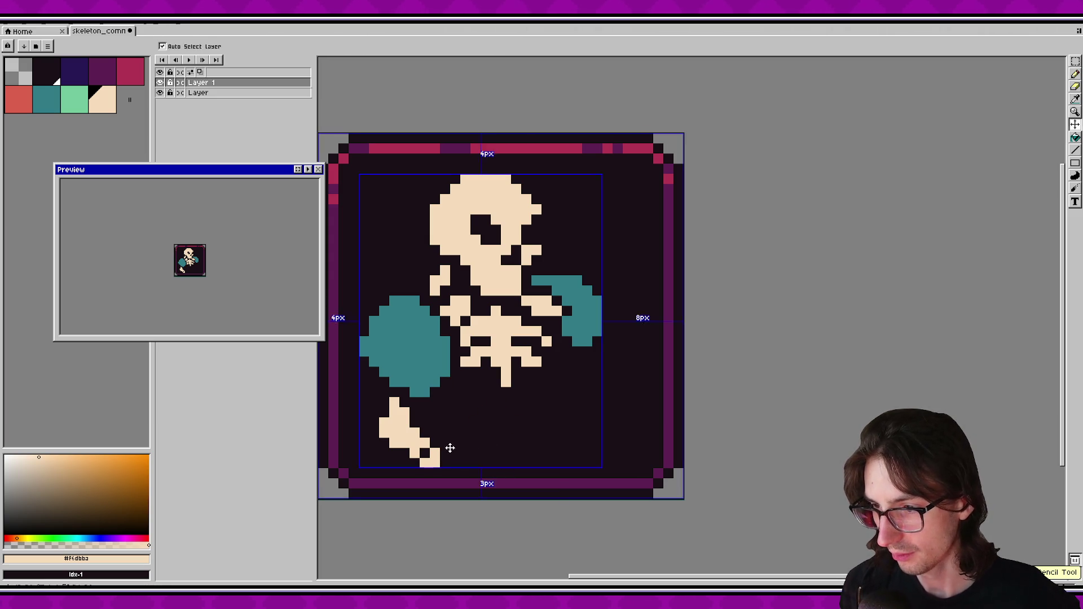
mouse_move(445, 448)
left_mouse_down()
mouse_move(472, 434)
mouse_move(452, 449)
left_mouse_up()
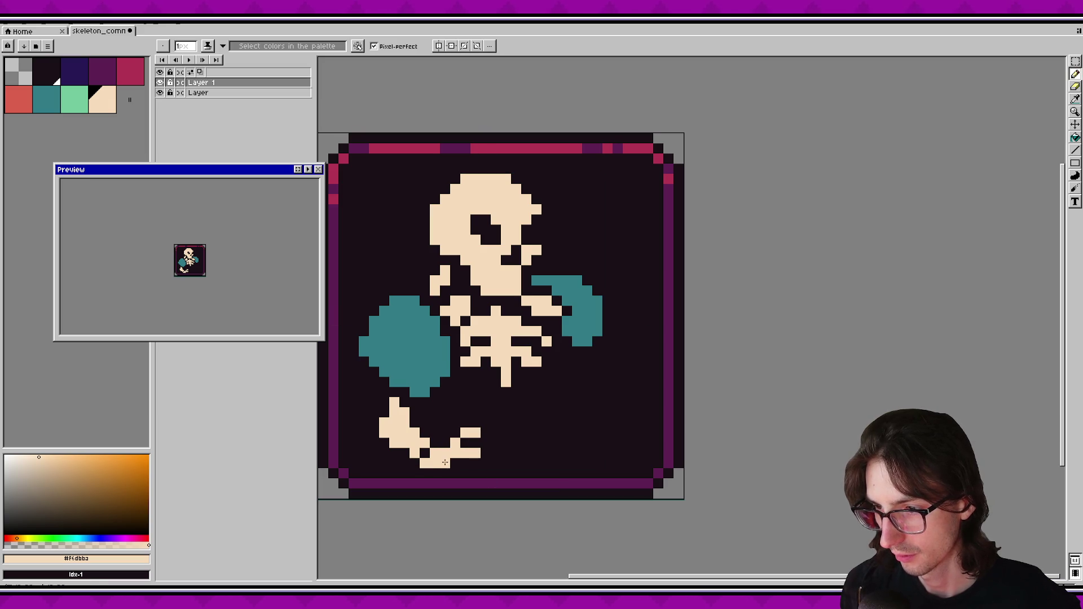
key("ctrl+z")
key("ctrl+z")
key("ctrl+z")
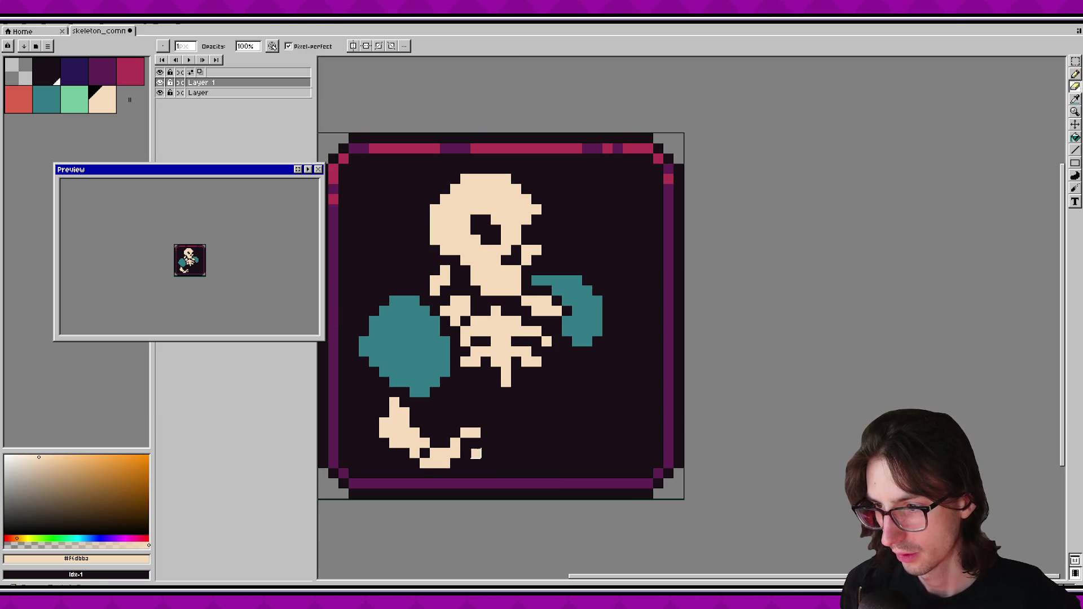
key("ctrl+z")
key("ctrl+z")
key("ctrl+z")
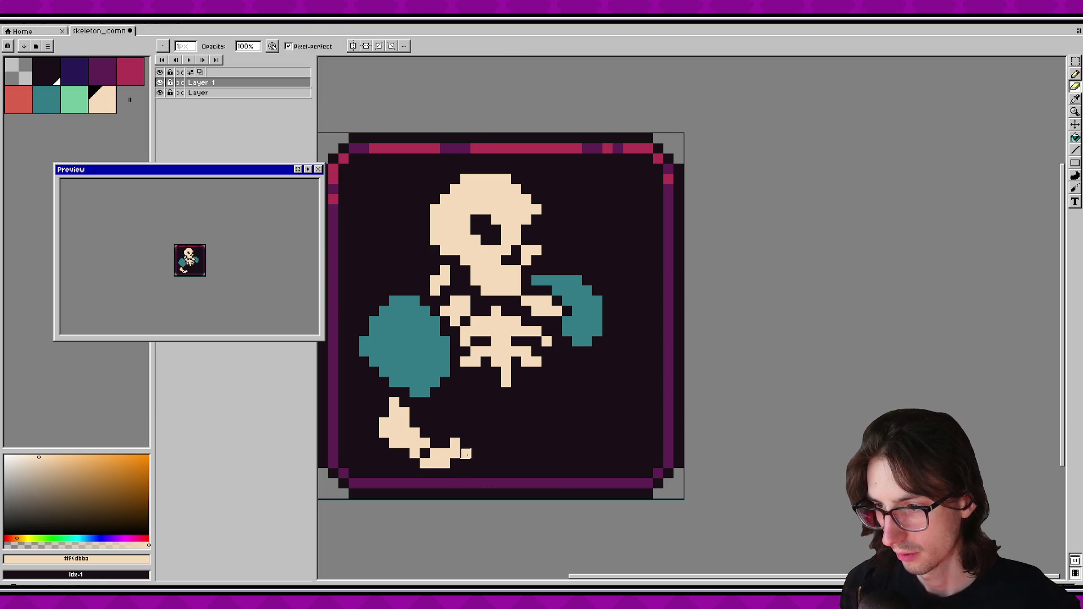
Add cream pixels to extend the fist shape, removing the misplaced ones.
key("ctrl")
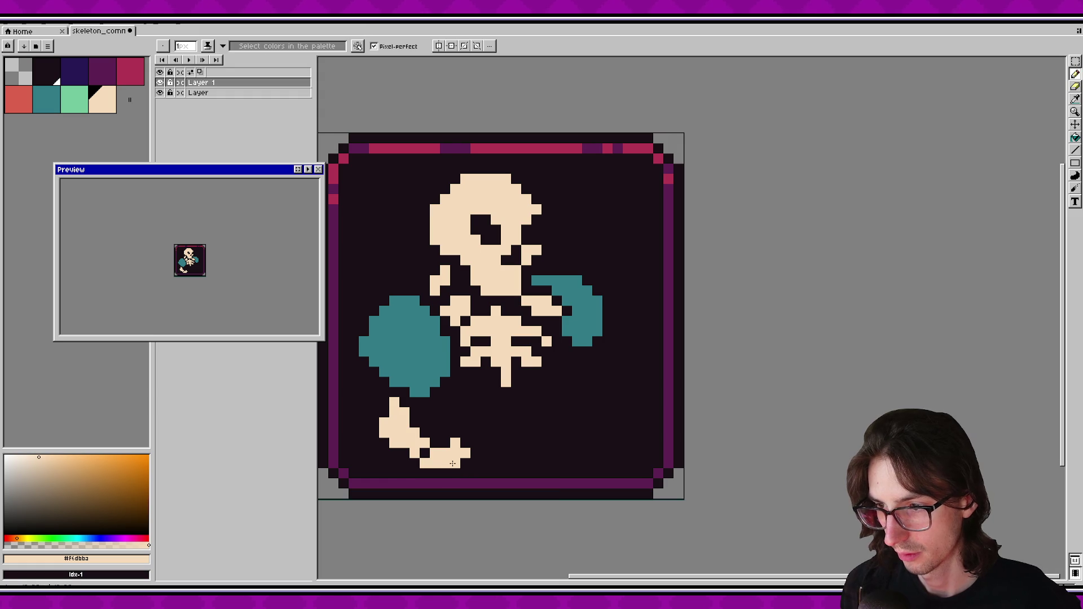
left_click(467, 432)
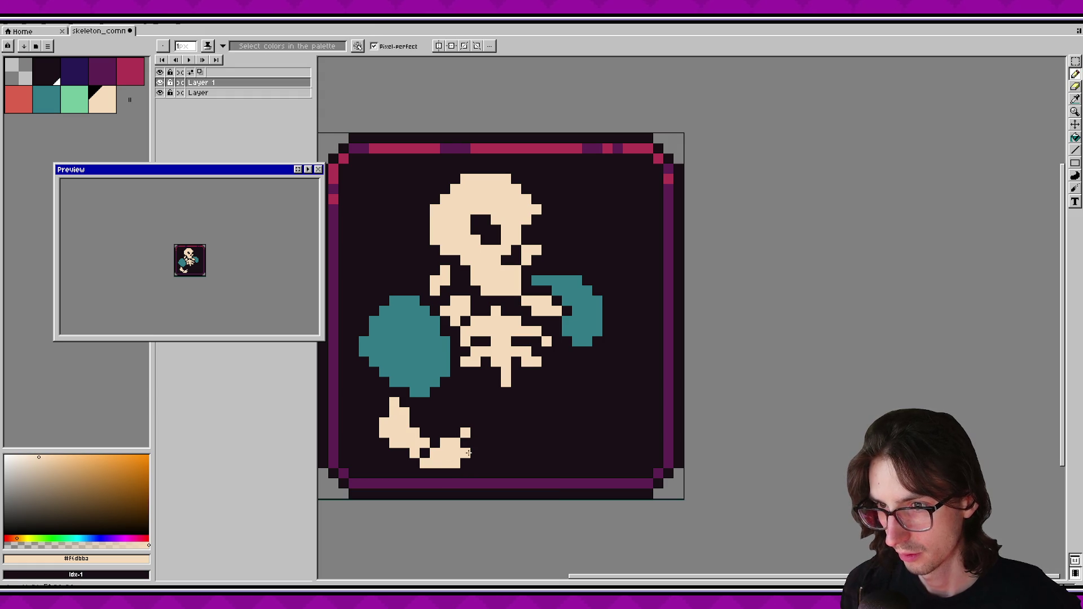
key("ctrl")
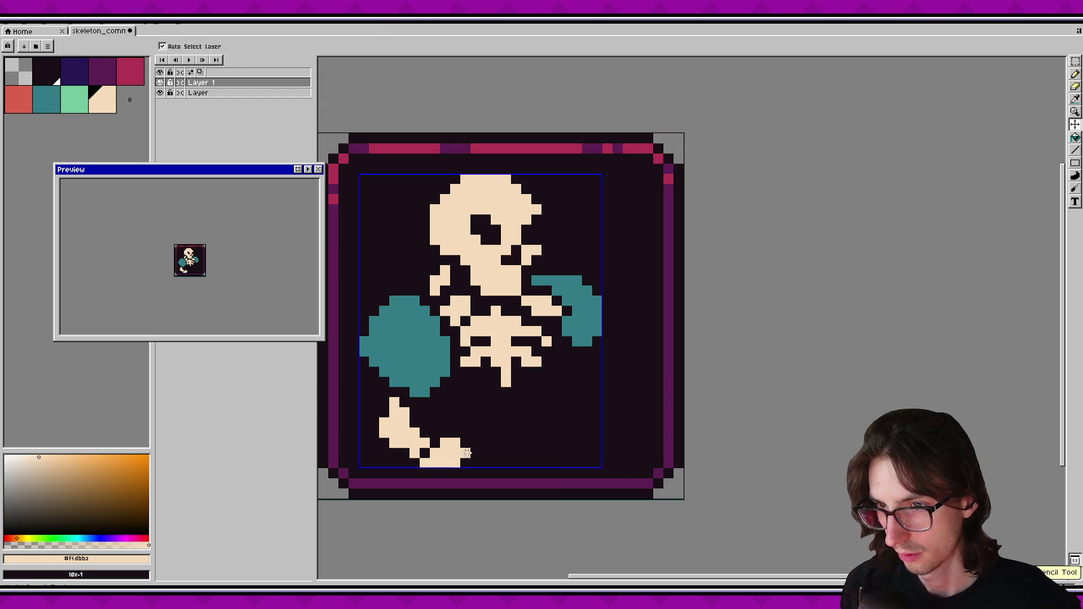
mouse_move(467, 453)
left_mouse_down()
mouse_move(466, 432)
mouse_move(477, 466)
left_mouse_up()
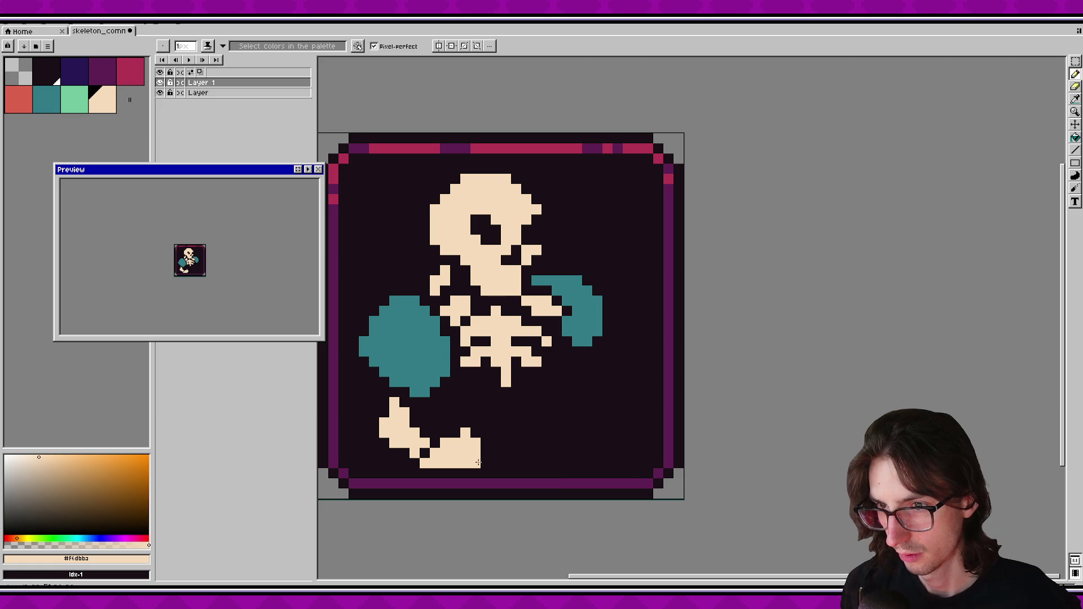
key("ctrl+z")
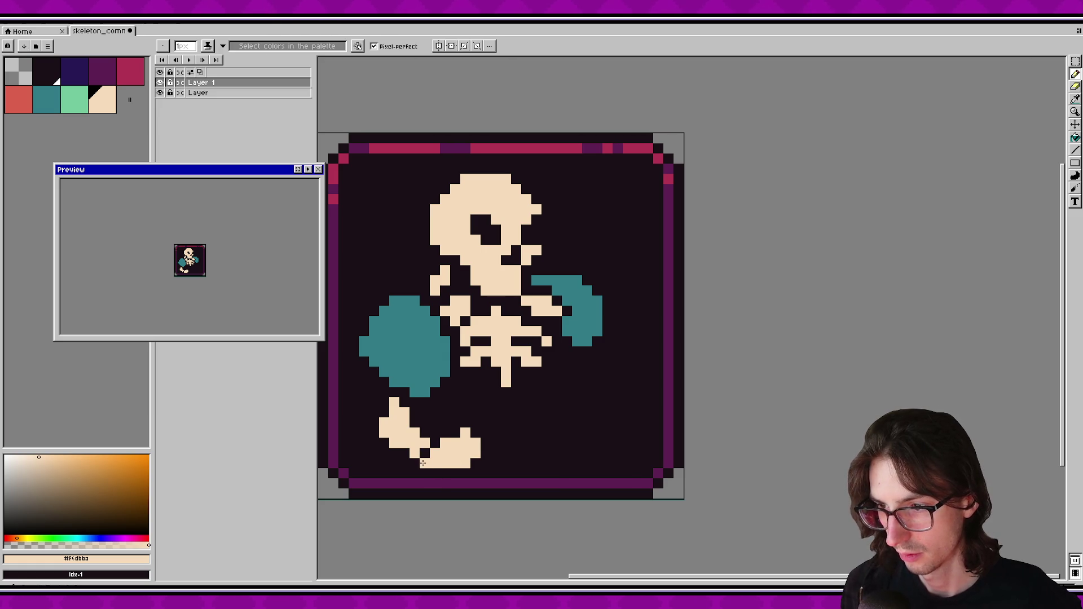
left_click(415, 464)
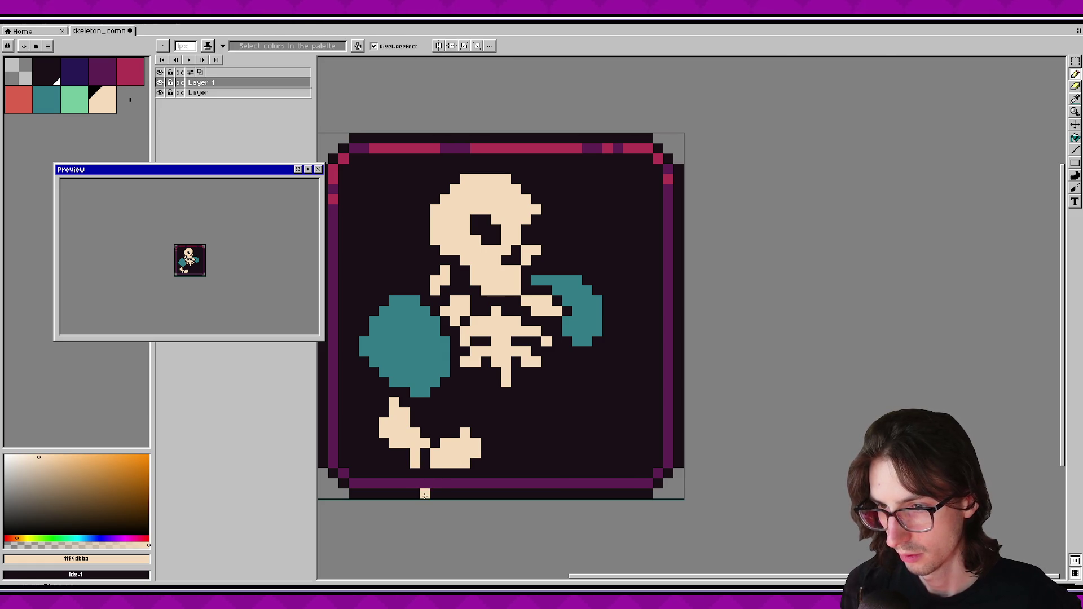
key("ctrl+z")
Try dark pixel details across the lower hand, undo them, and add Layer 2 above Layer 1.
scroll(474, 441, "down", 1)
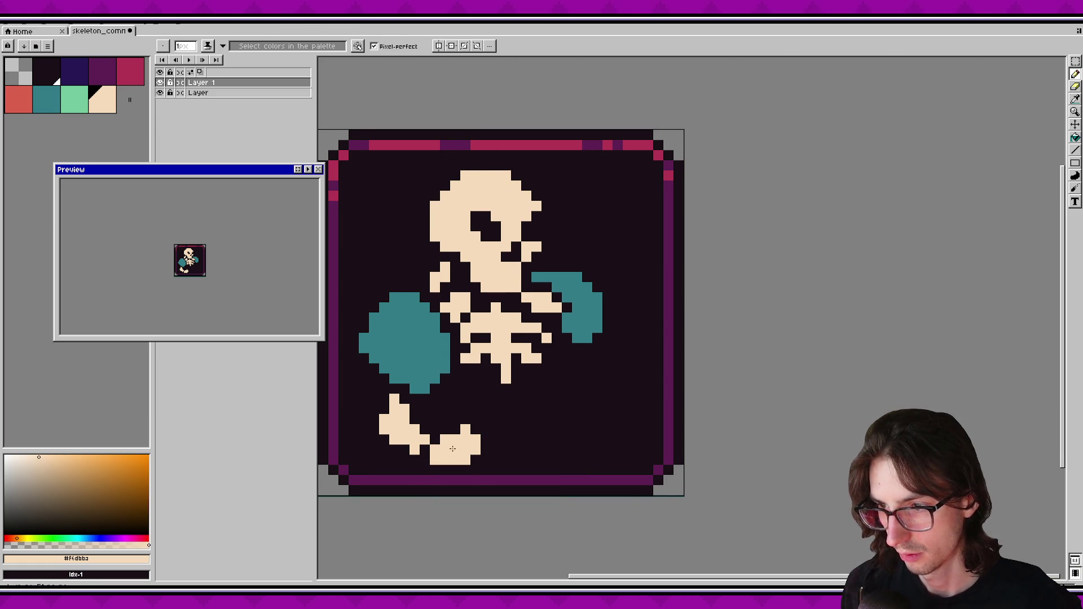
left_click(428, 434, "alt")
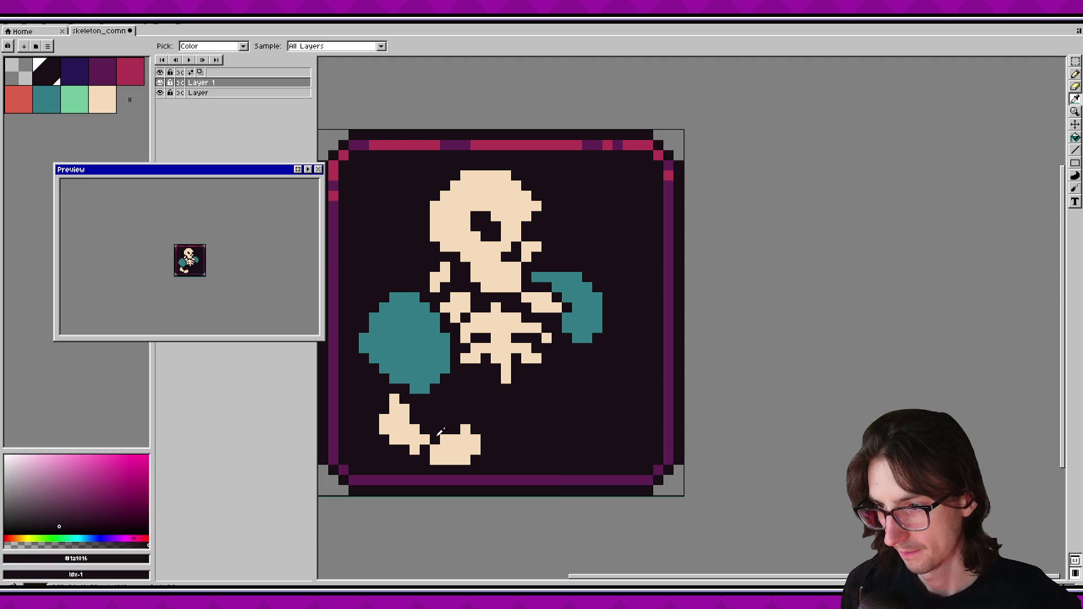
left_click(445, 449)
left_click(465, 449)
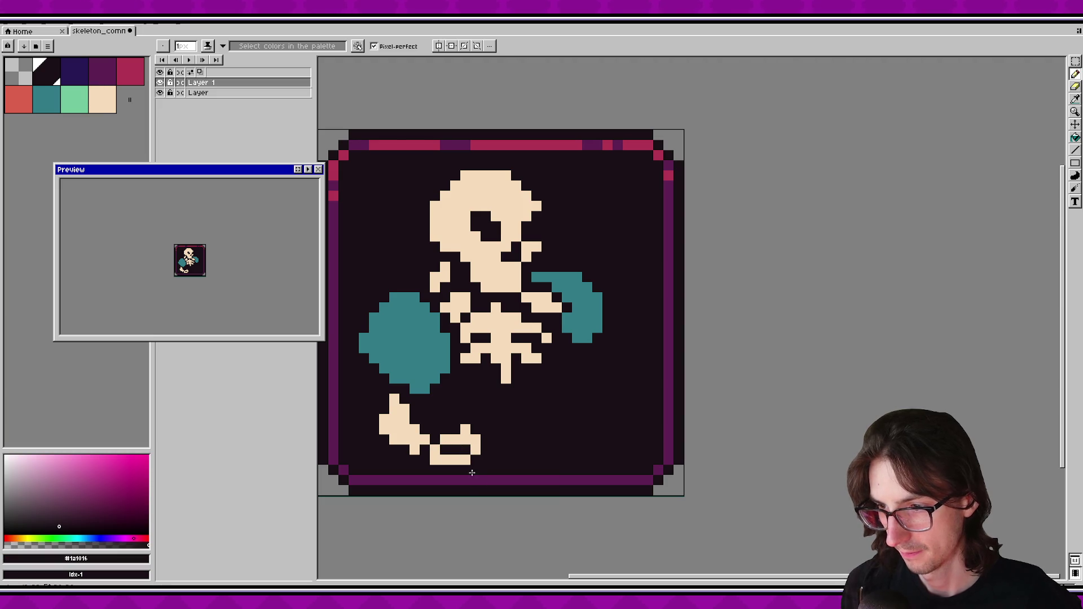
key("ctrl+z")
key("ctrl+z")
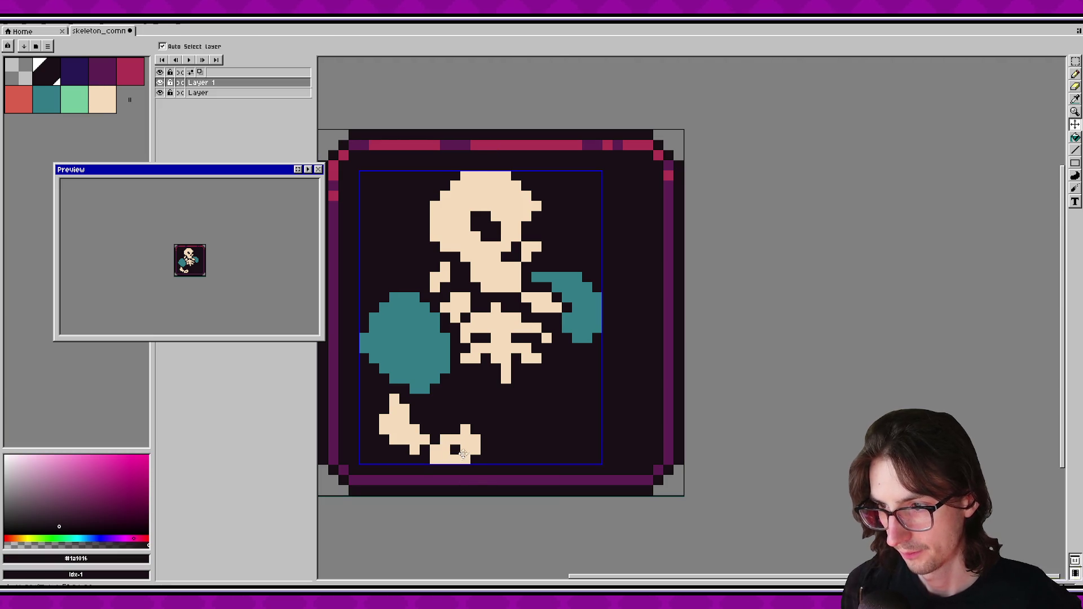
left_click(455, 440)
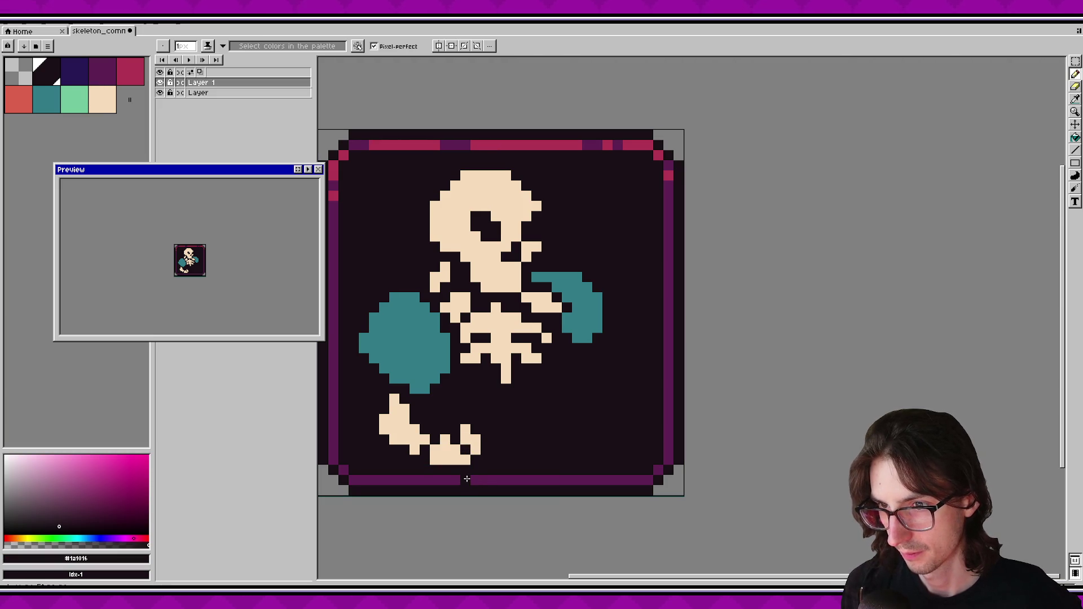
key("ctrl+z")
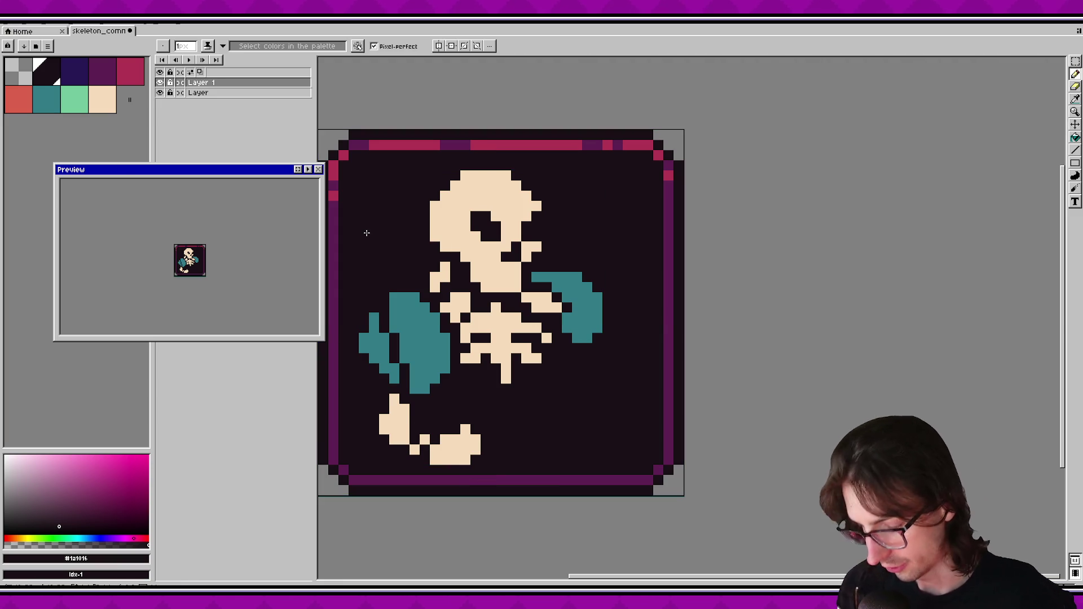
key("shift+n")
Sketch crimson strokes near the lower hand on Layer 2, then undo back to one pixel.
key("0")
key("0")
key("0")
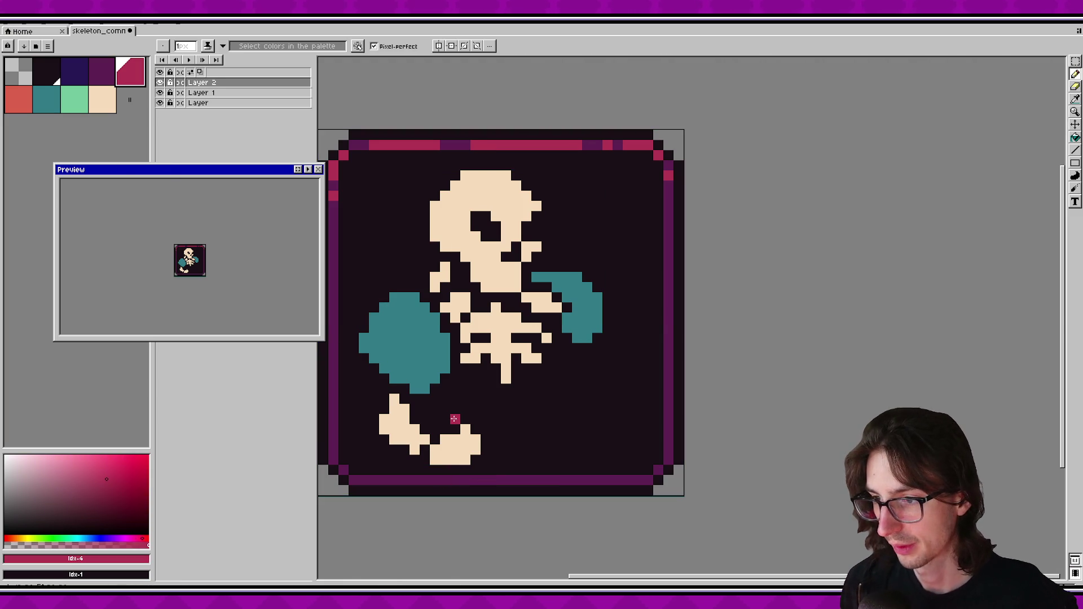
left_click_drag(455, 418, 486, 386)
key("ctrl+z")
left_click(477, 386, "shift")
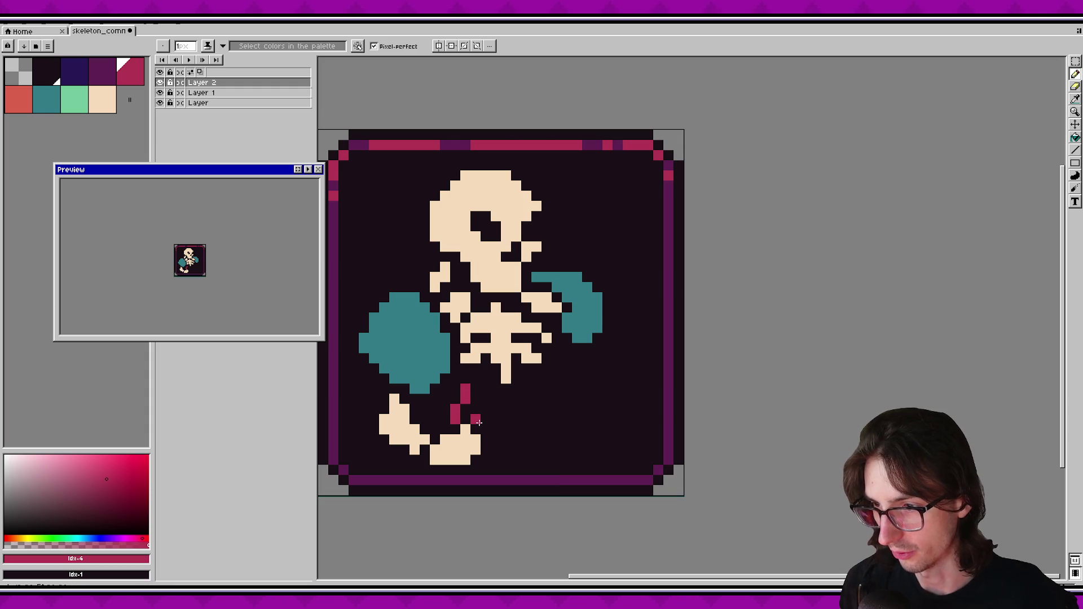
left_click_drag(485, 430, 499, 394)
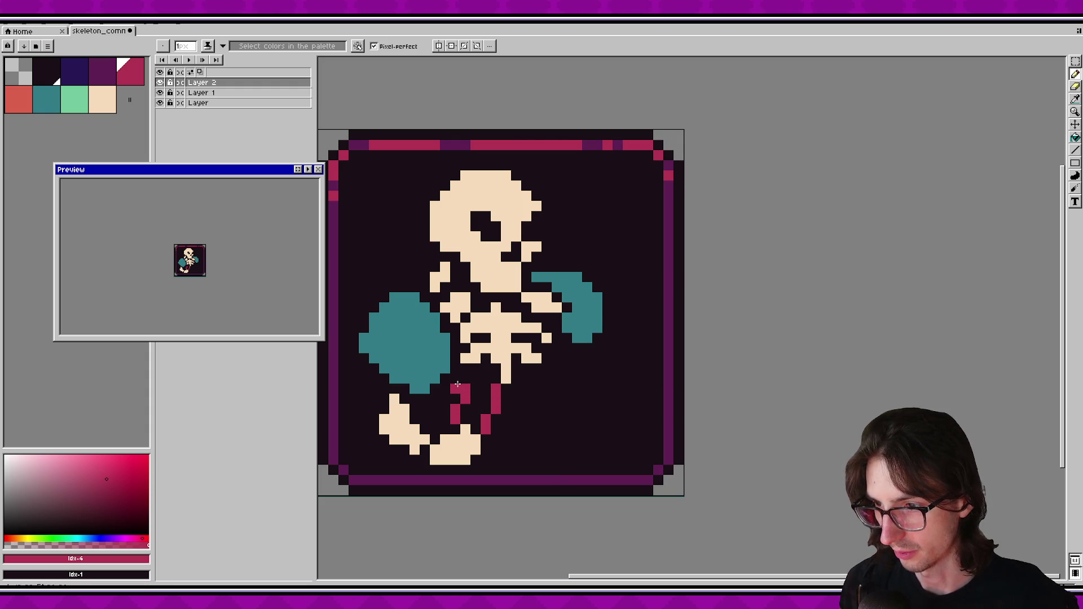
mouse_move(466, 377)
left_mouse_down()
mouse_move(514, 407)
mouse_move(509, 381)
left_mouse_up()
left_click(493, 381)
left_click(502, 443)
key("v")
left_click_drag(501, 441, 531, 439)
key("ctrl+z")
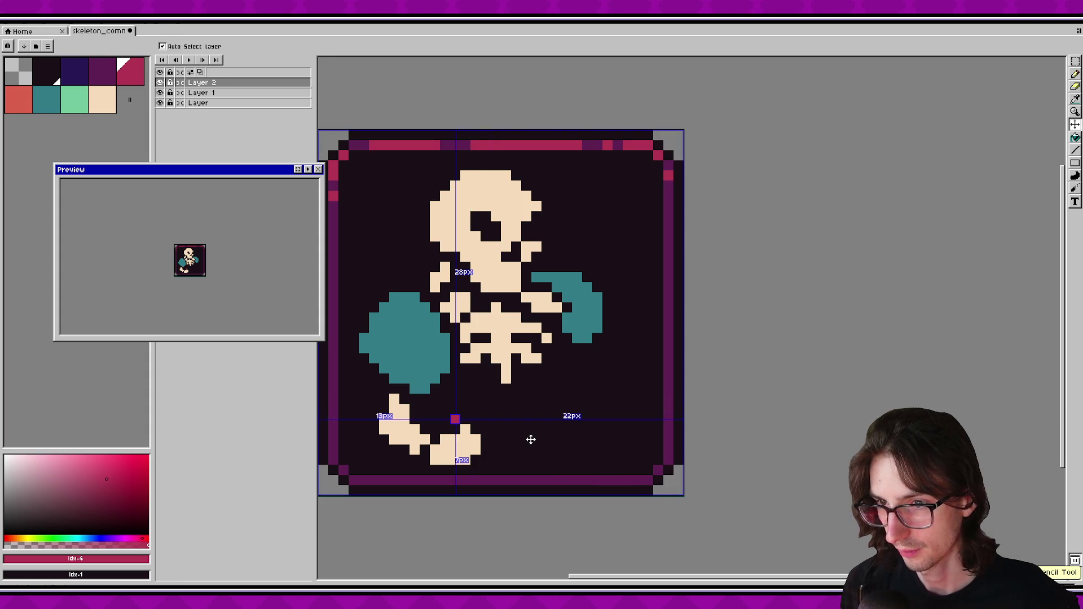
key("b")
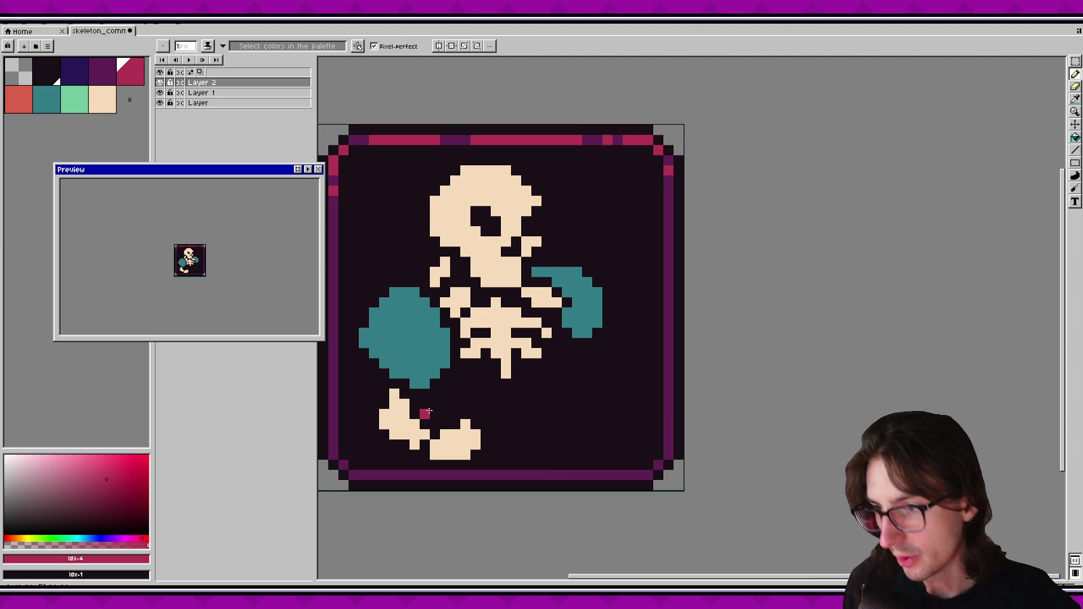
Draw two parallel crimson diagonal lines from the upper left down to the lower hand.
left_click(408, 302, "shift")
left_click(364, 192, "shift")
key("ctrl+z")
key("ctrl+z")
key("ctrl+y")
key("ctrl+y")
key("ctrl+z")
left_click(363, 200, "shift")
mouse_move(364, 200)
left_mouse_down()
mouse_move(374, 169)
mouse_move(473, 414)
left_mouse_up()
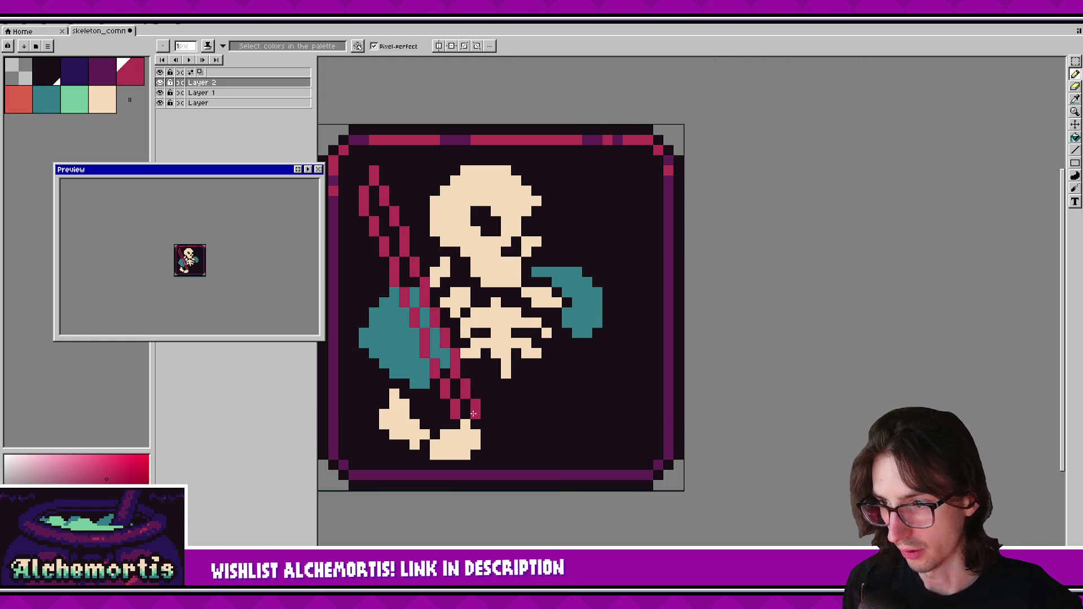
scroll(530, 381, "down", 1)
Replace the lines with one crimson diagonal, thickened into a blade with a crossguard stroke.
key("ctrl+z")
key("ctrl+z")
key("ctrl+z")
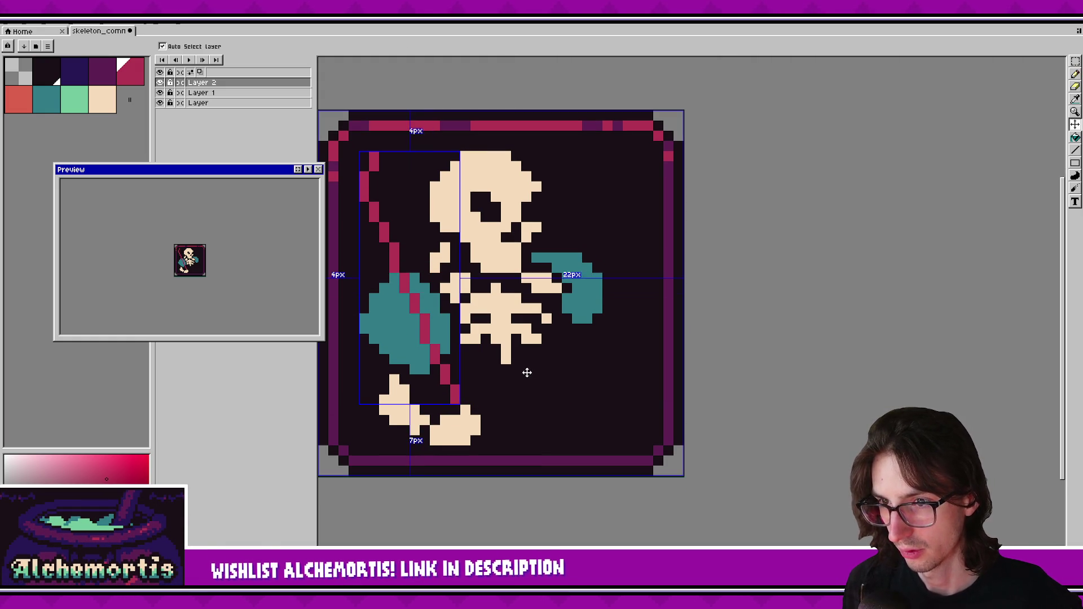
mouse_move(462, 402)
left_mouse_down()
mouse_move(364, 150)
mouse_move(391, 220)
mouse_move(377, 198)
mouse_move(383, 184)
left_mouse_up()
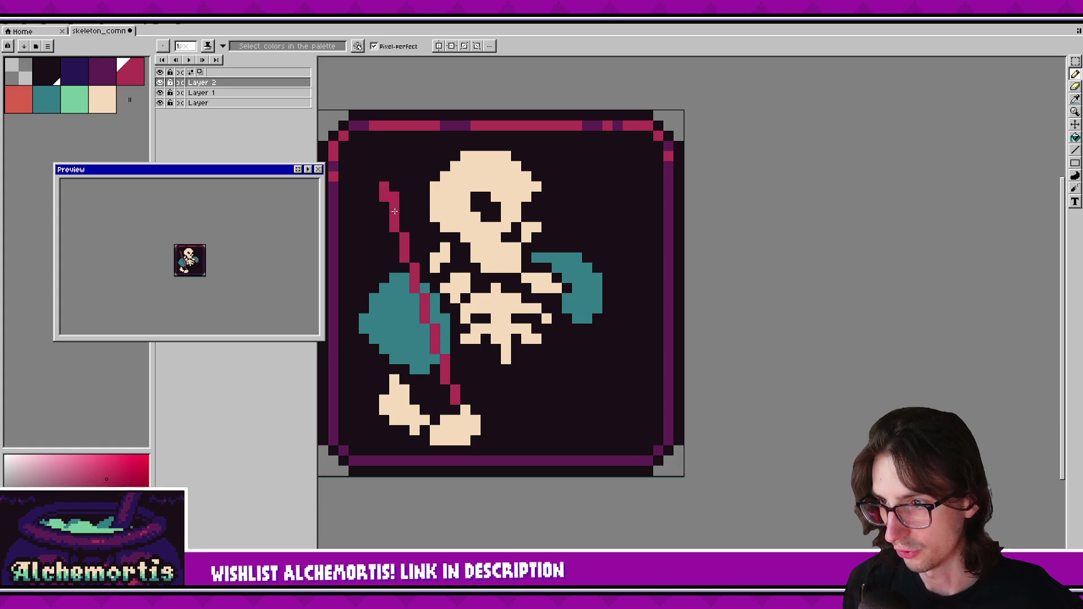
left_click(444, 410)
mouse_move(444, 410)
left_mouse_down()
mouse_move(402, 326)
mouse_move(364, 187)
mouse_move(434, 401)
left_mouse_up()
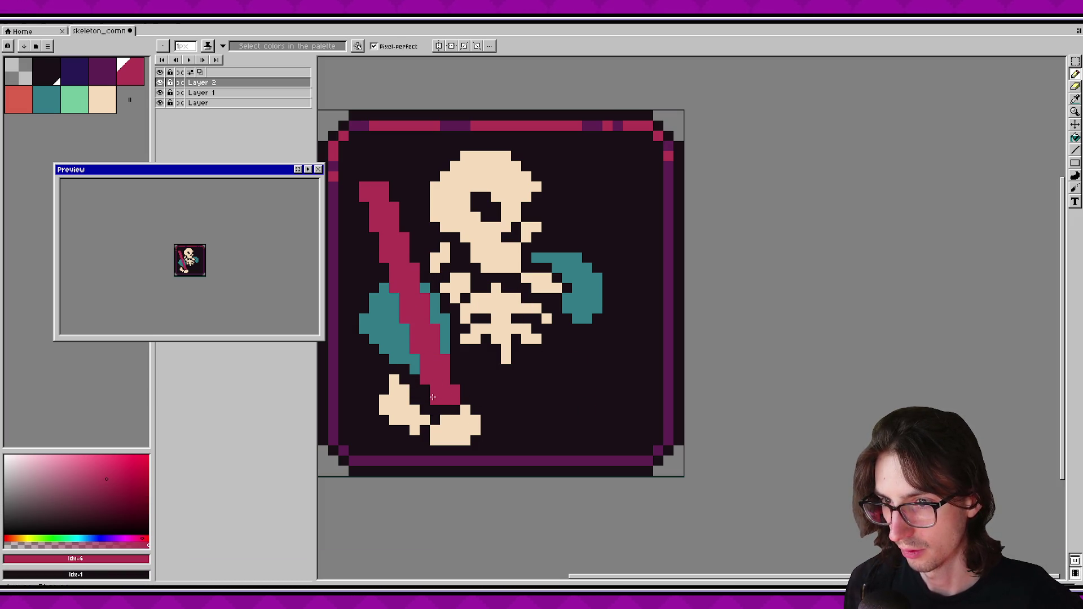
left_click_drag(489, 378, 433, 394)
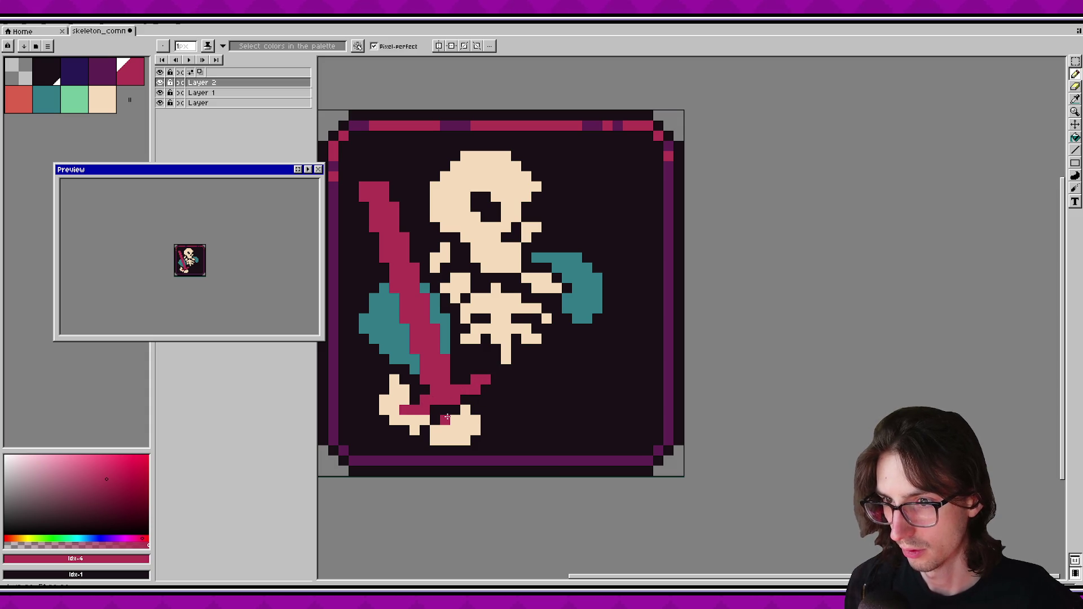
Widen the blade's top tip and magic-wand select all the crimson sword pixels.
left_click_drag(364, 176, 359, 167)
left_click(375, 179)
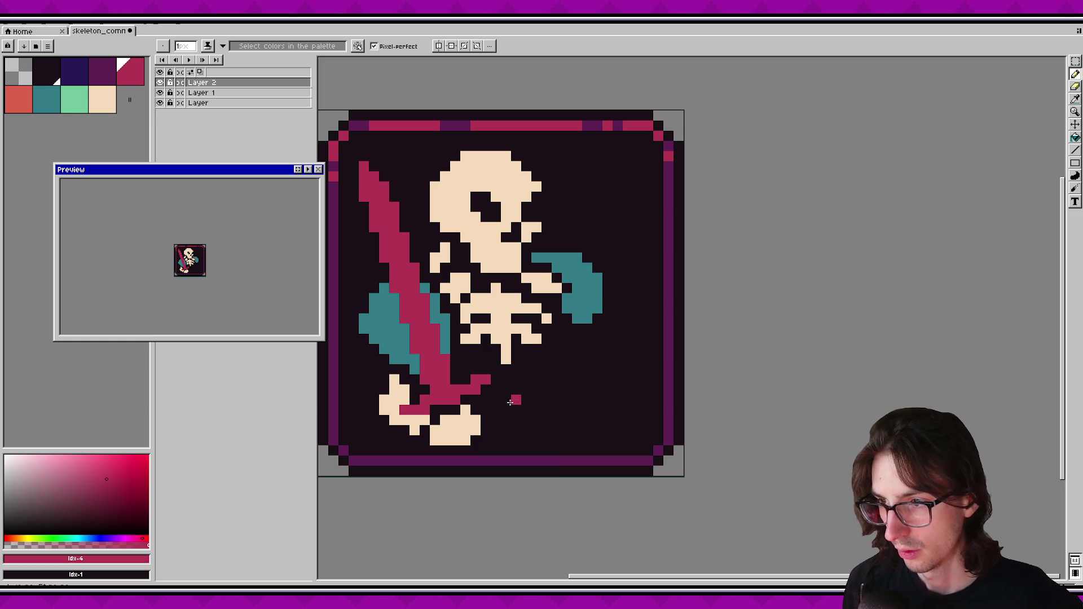
key("w")
left_click(465, 392)
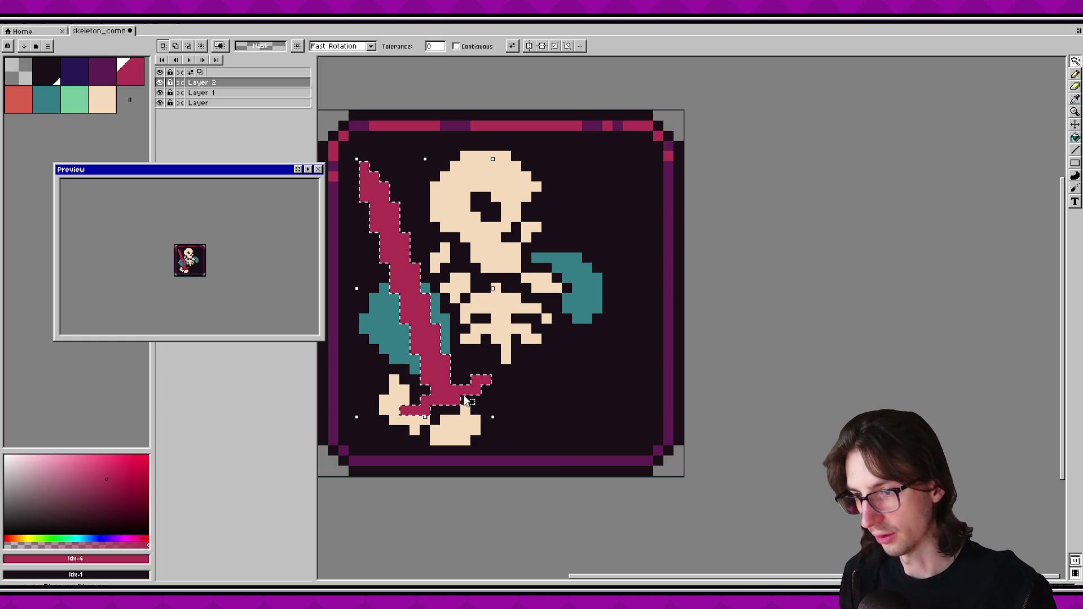
Delete the selected sword, toggle the skeleton layer's visibility, then restore the sword.
key("Delete")
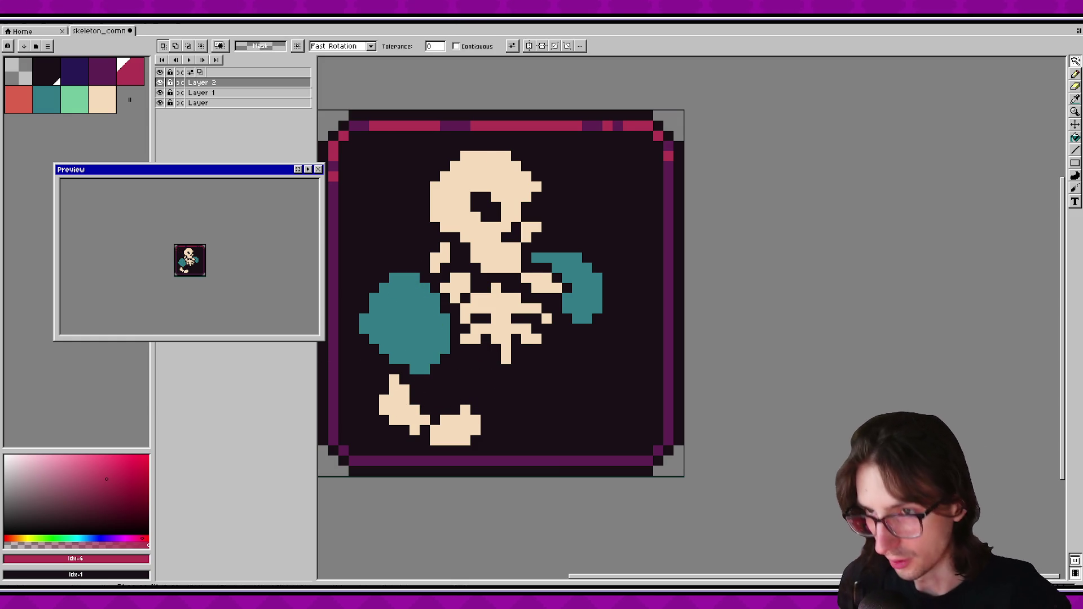
left_click(160, 93)
left_click(160, 93)
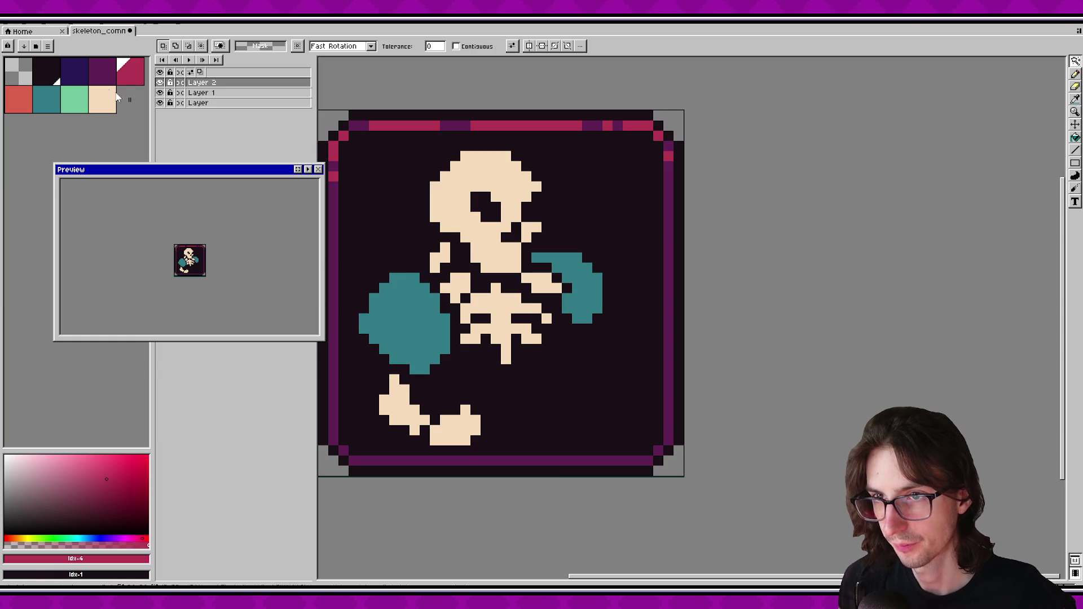
key("ctrl+z")
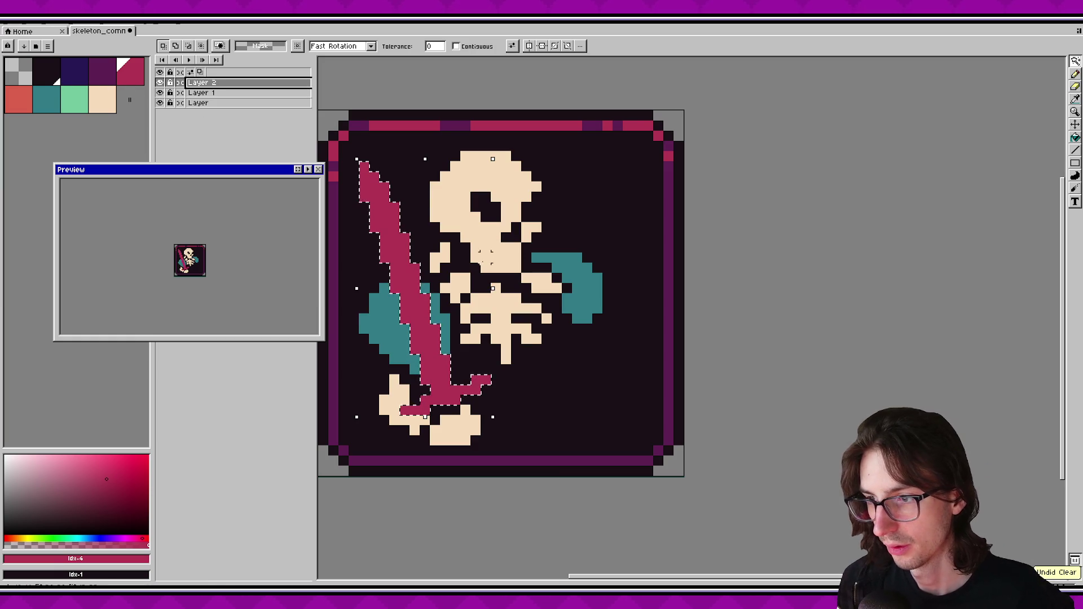
Move and rotate the sword 180° so the blade points down, then drop it.
key("v")
mouse_move(439, 389)
left_mouse_down()
mouse_move(419, 307)
mouse_move(450, 380)
left_mouse_up()
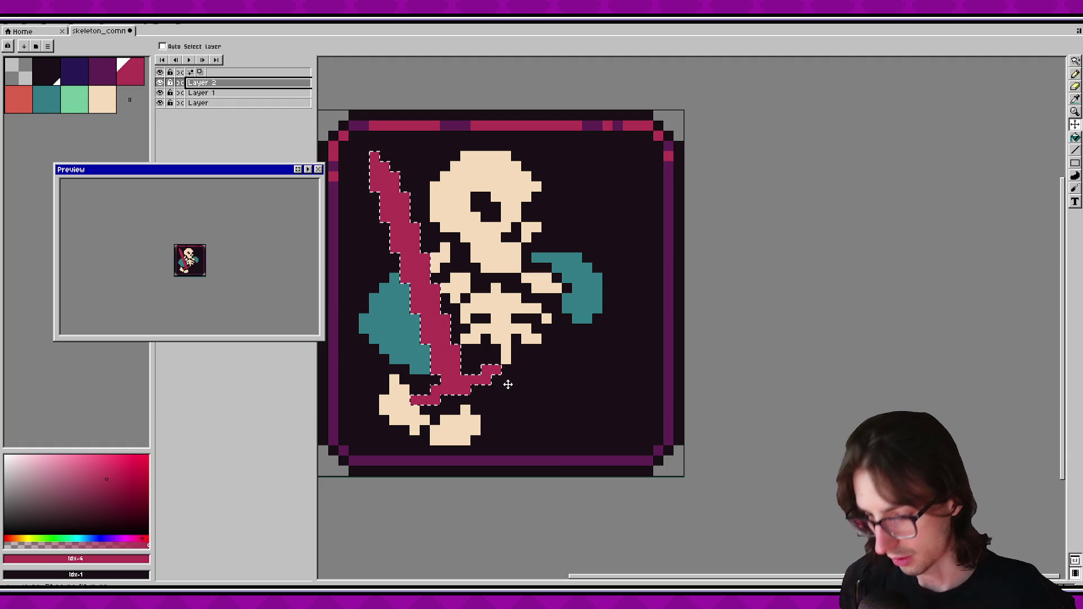
key("ctrl+t")
mouse_move(513, 411)
left_mouse_down()
mouse_move(591, 334)
mouse_move(596, 352)
mouse_move(624, 302)
mouse_move(649, 196)
left_mouse_up()
mouse_move(535, 283)
left_mouse_down()
mouse_move(423, 252)
mouse_move(421, 264)
mouse_move(535, 357)
mouse_move(535, 346)
left_mouse_up()
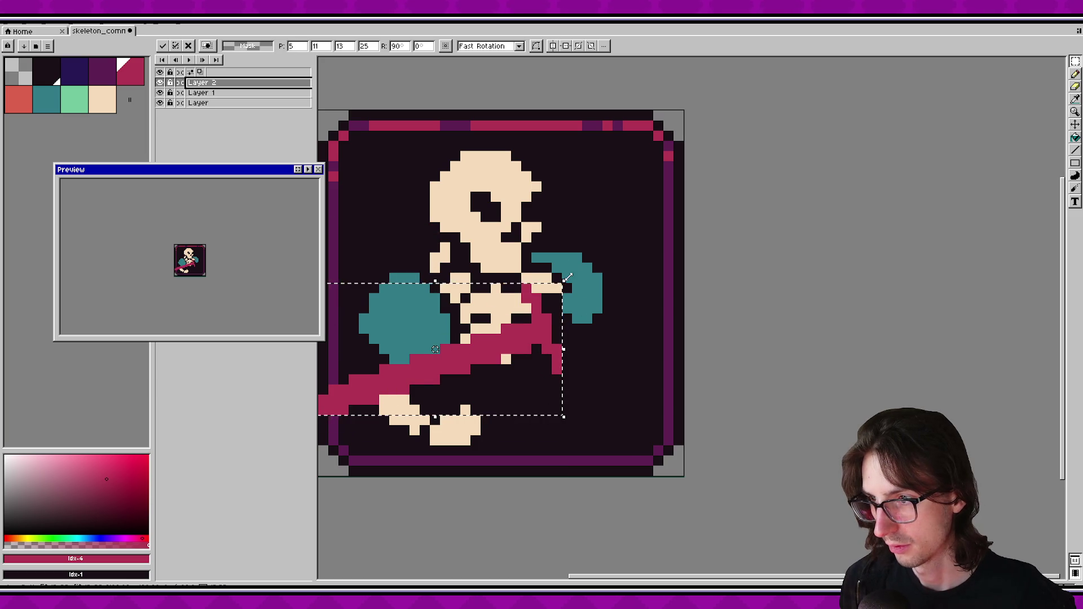
mouse_move(567, 278)
left_mouse_down()
mouse_move(446, 217)
mouse_move(395, 226)
mouse_move(368, 204)
left_mouse_up()
mouse_move(440, 316)
left_mouse_down()
mouse_move(431, 254)
mouse_move(434, 342)
left_mouse_up()
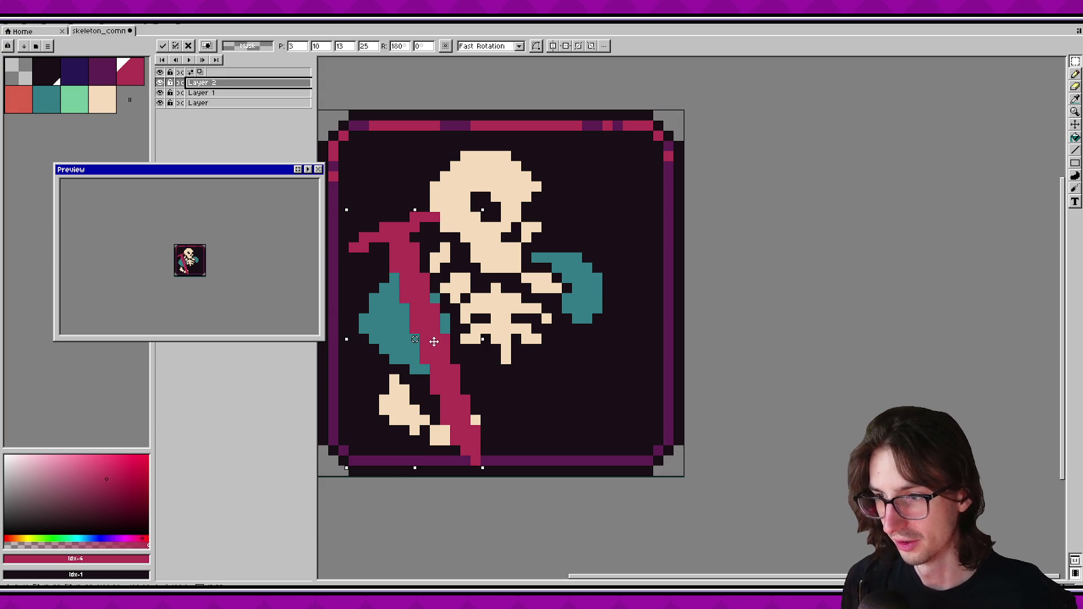
key("ctrl+d")
Redraw a pointed crimson tip at the sword's upper end.
key("b")
mouse_move(394, 228)
left_mouse_down()
mouse_move(373, 182)
mouse_move(401, 216)
mouse_move(376, 177)
mouse_move(381, 186)
left_mouse_up()
left_click(394, 207)
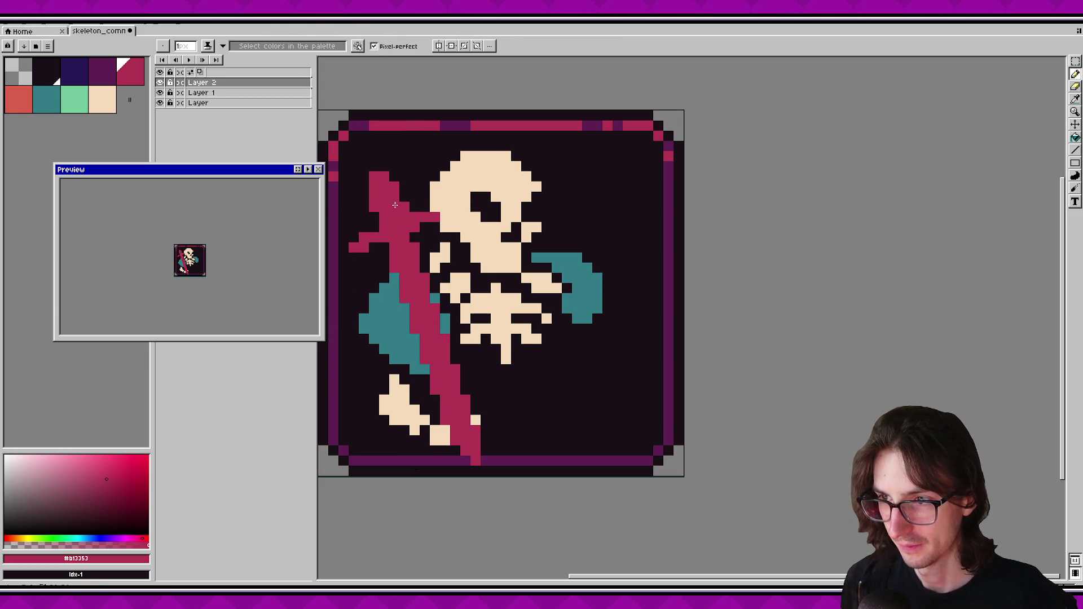
Erase a stray pixel at the sword tip and save the card file.
key("e")
left_click(394, 187)
key("ctrl+s")
Select the crimson sword on Layer 2 by colour and delete it.
scroll(445, 253, "down", 2)
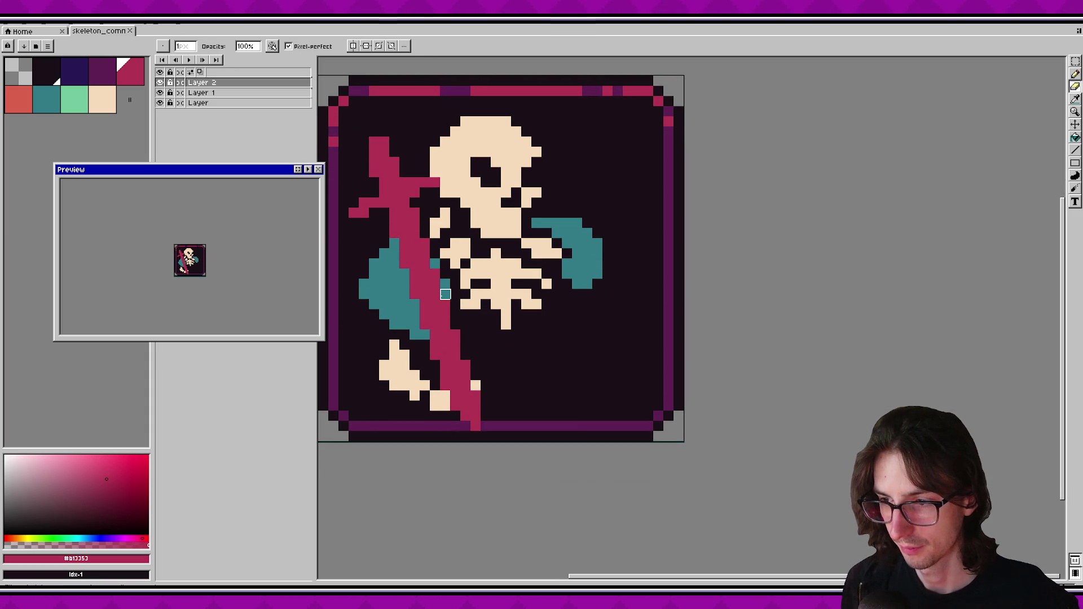
left_click_drag(474, 411, 474, 425)
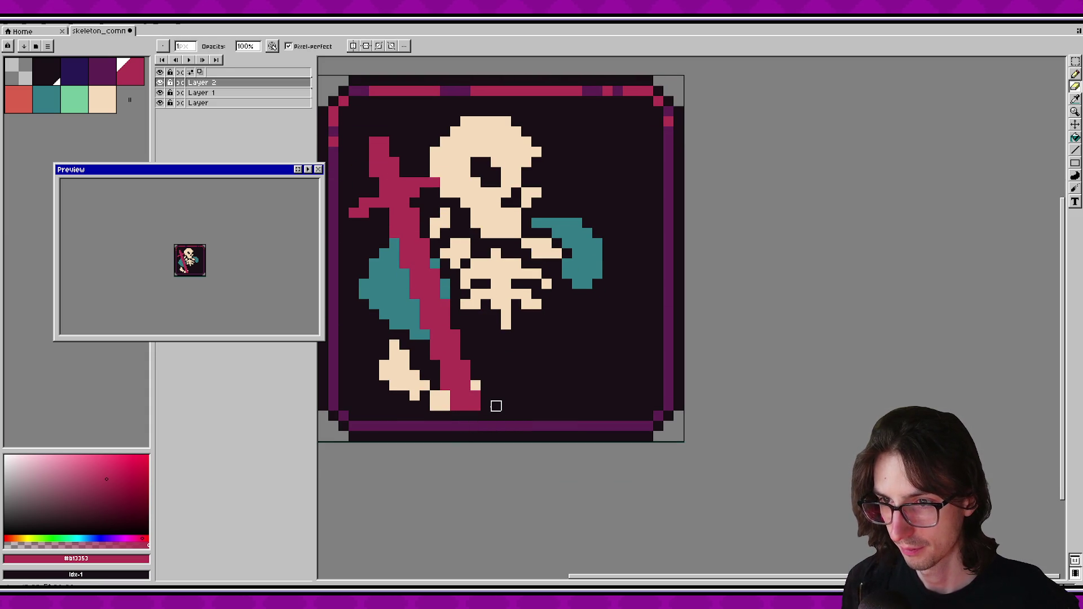
key("v")
key("ctrl+z")
key("ctrl+z")
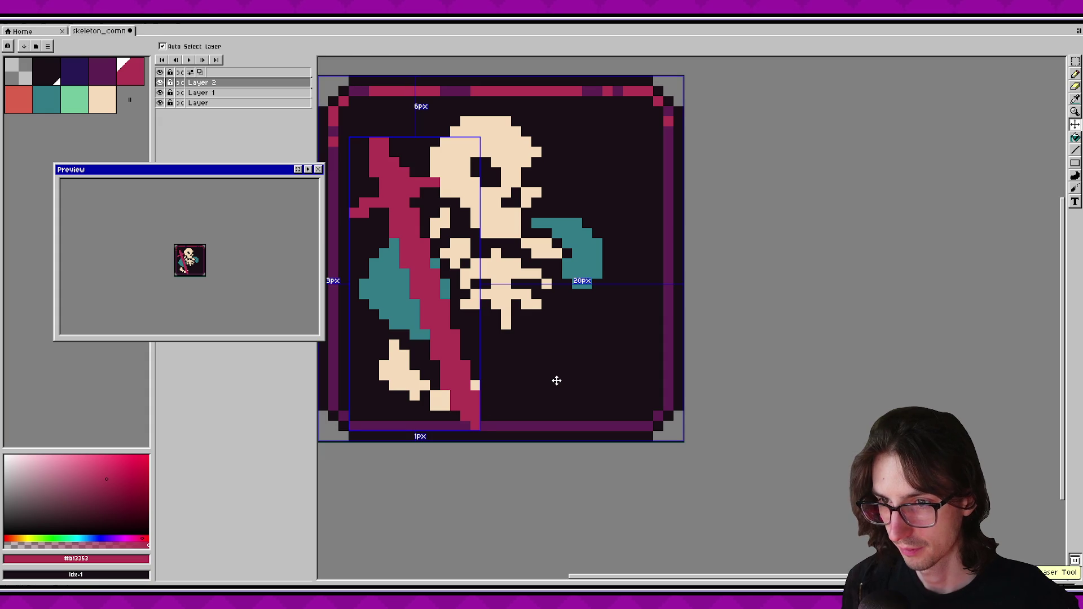
key("w")
key("Delete")
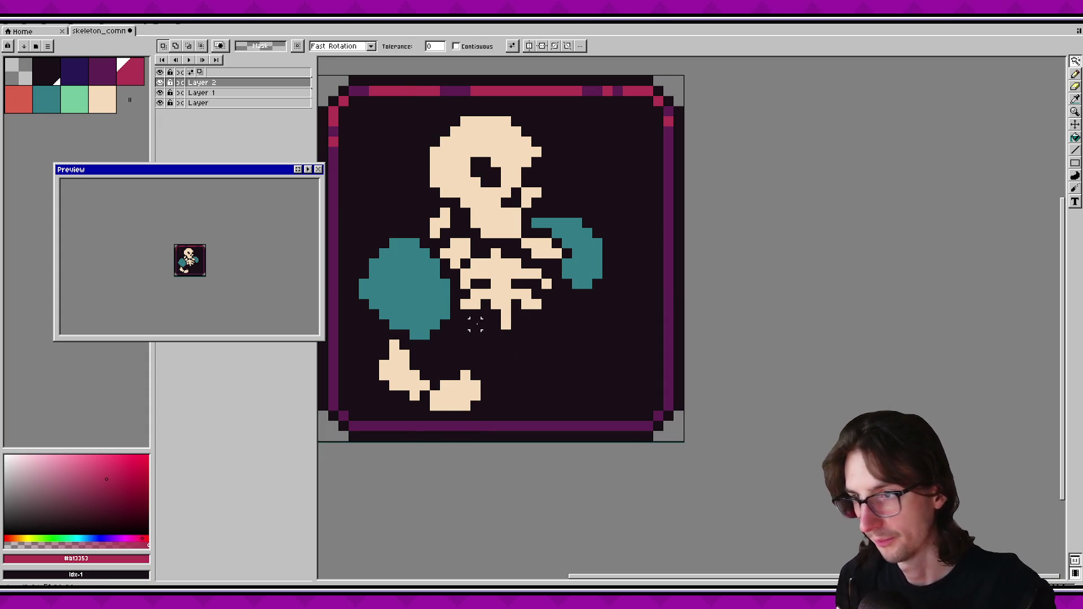
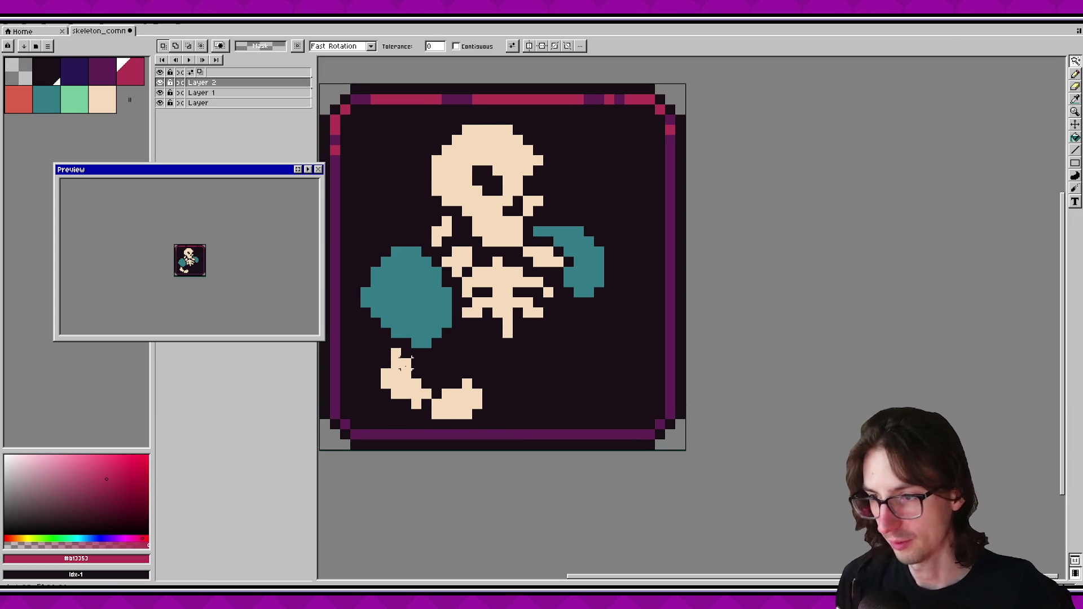
Pick the beige bone colour and try foot strokes below the spine, then undo them.
left_click(506, 324, "alt")
key("b")
mouse_move(508, 353)
left_mouse_down()
mouse_move(508, 363)
mouse_move(500, 353)
mouse_move(465, 359)
left_mouse_up()
left_click(518, 353)
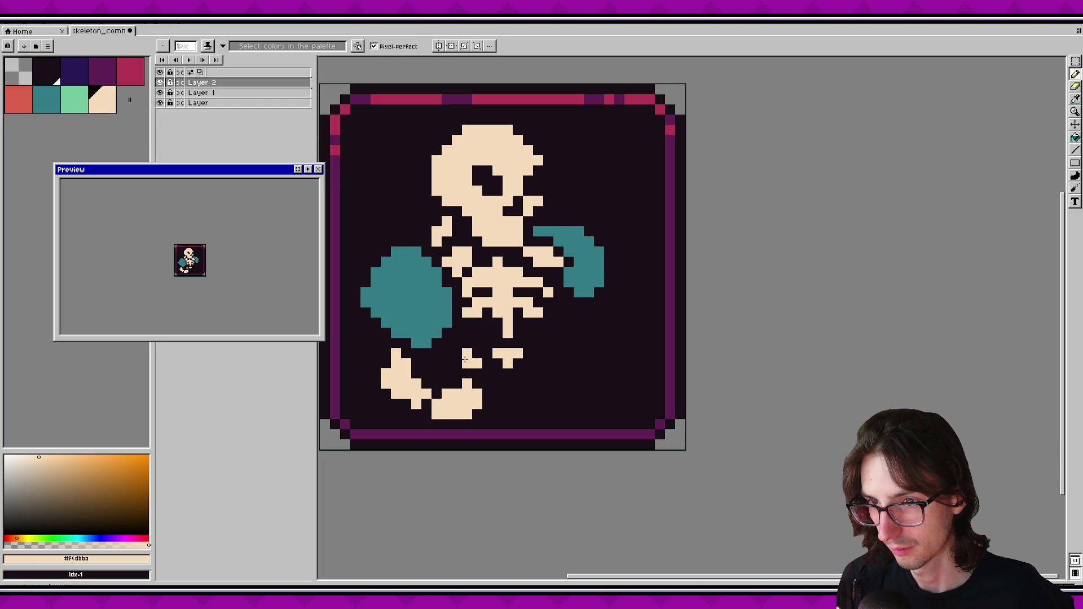
key("ctrl+z")
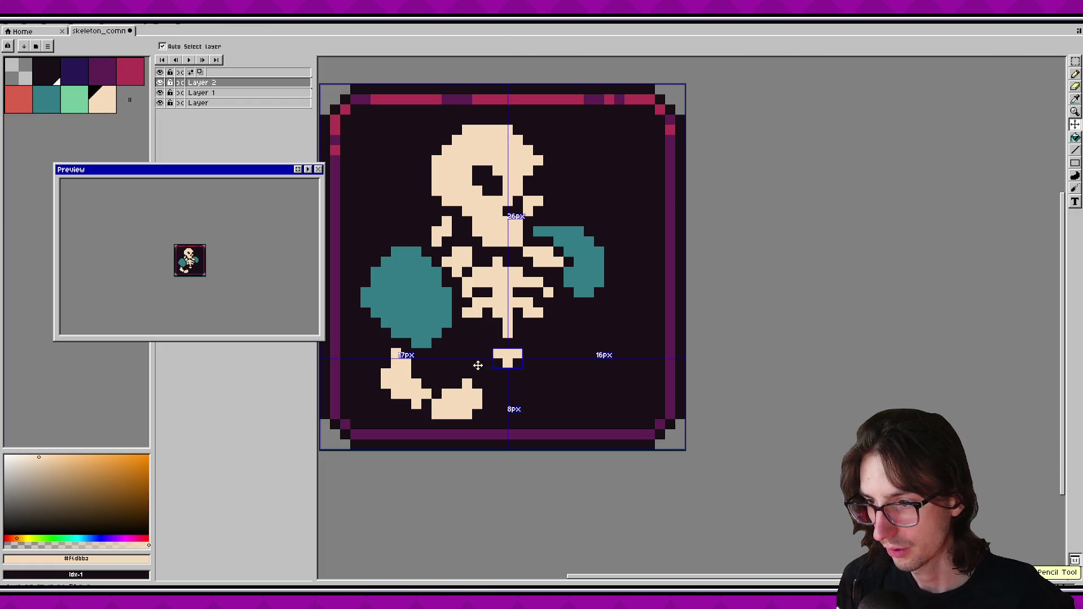
mouse_move(478, 353)
left_mouse_down()
mouse_move(452, 365)
mouse_move(488, 375)
mouse_move(456, 343)
mouse_move(446, 348)
left_mouse_up()
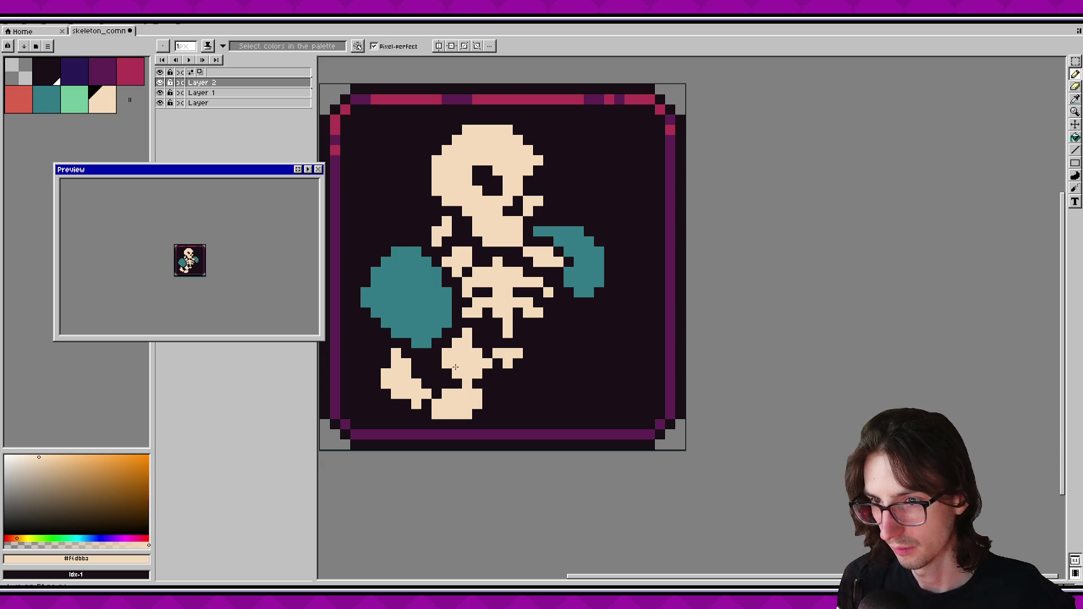
key("v")
key("ctrl+z")
key("ctrl+z")
key("ctrl+z")
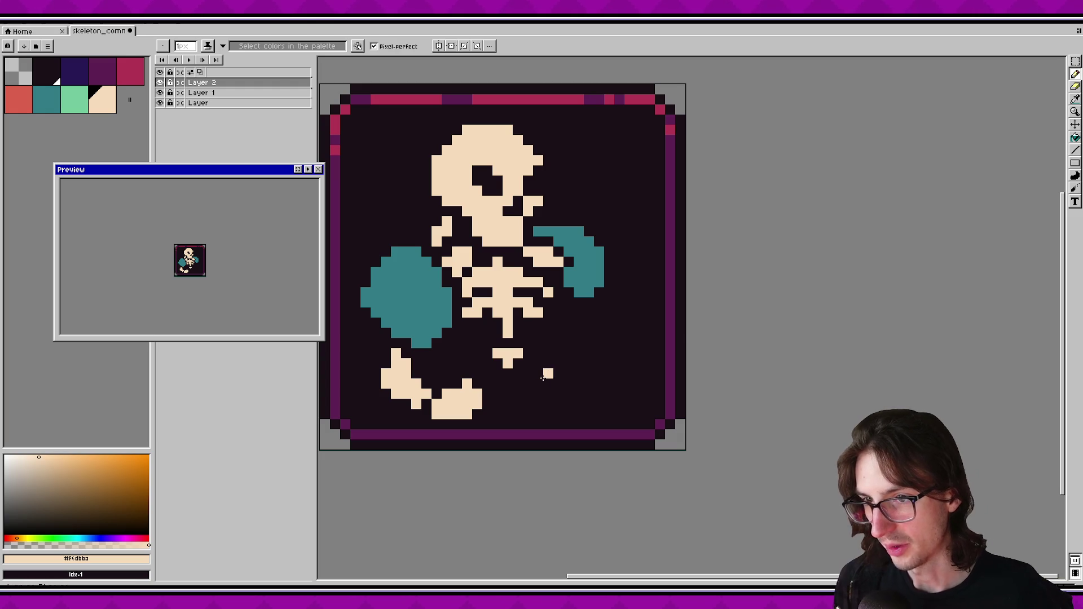
key("b")
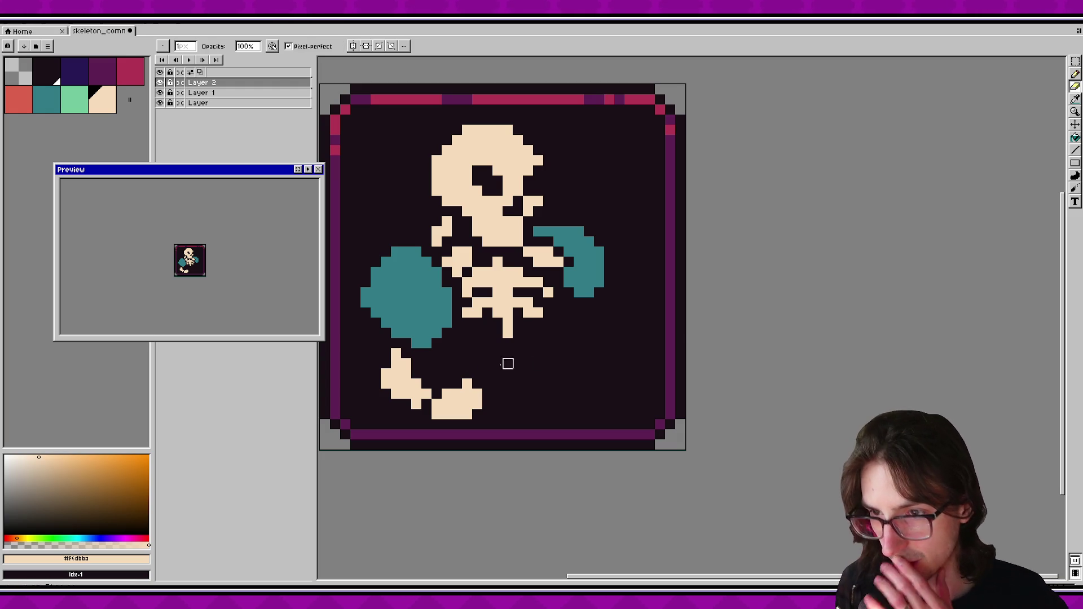
Delete the old feet on Layer 1 with a rectangular selection.
left_click(203, 92)
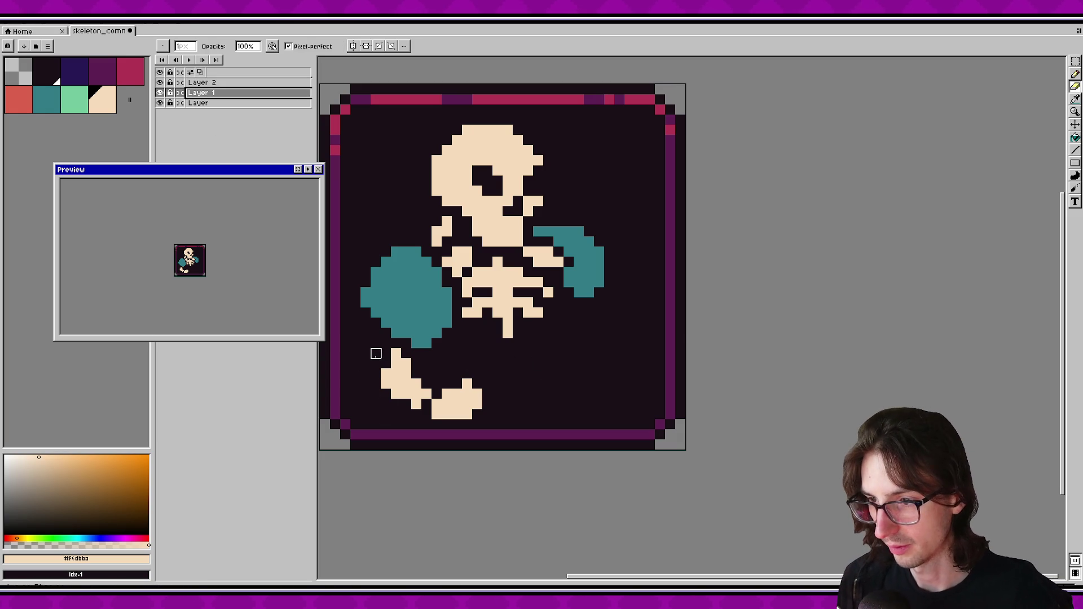
key("m")
left_click_drag(373, 359, 486, 424)
key("Delete")
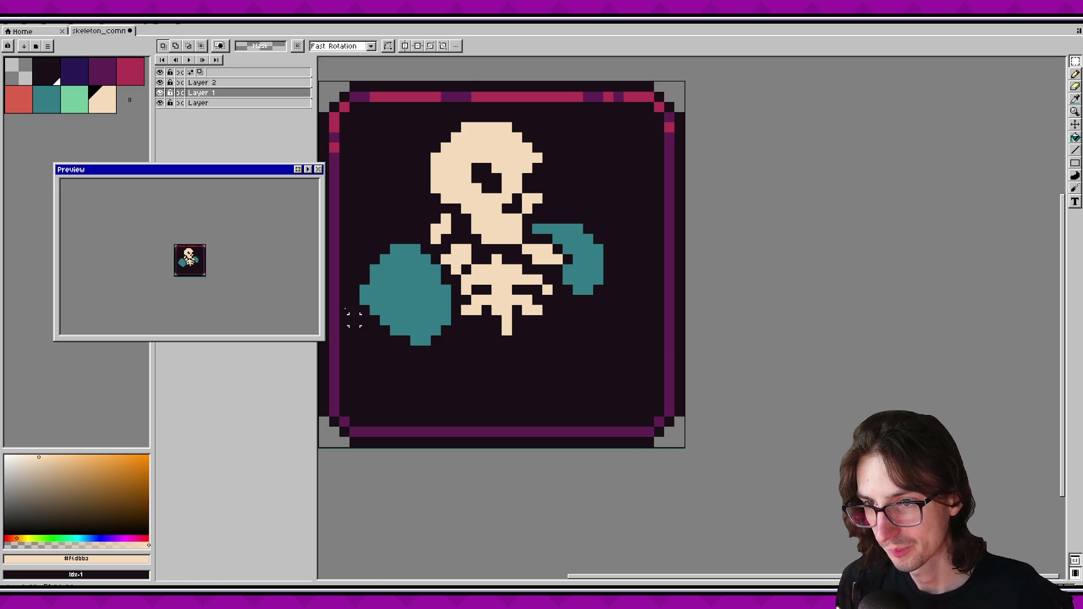
Pencil a curved cream pelvis line under the ribcage, with a hip stroke and leg line on the right.
key("b")
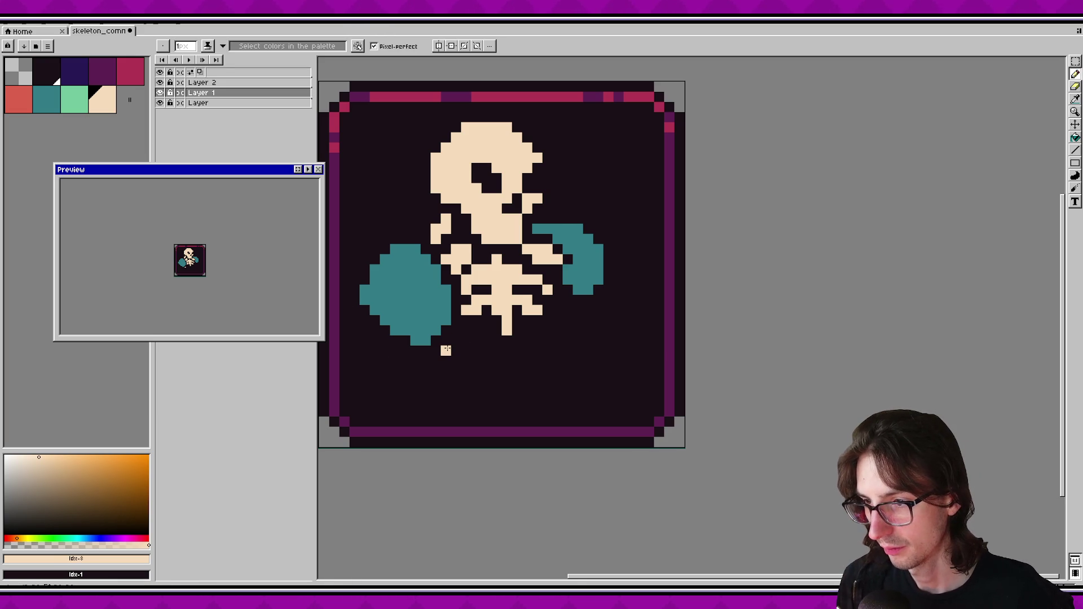
mouse_move(395, 350)
left_mouse_down()
mouse_move(387, 392)
mouse_move(474, 411)
mouse_move(500, 398)
mouse_move(499, 371)
mouse_move(467, 382)
mouse_move(464, 373)
mouse_move(478, 390)
mouse_move(531, 387)
left_mouse_up()
key("ctrl+z")
key("ctrl+z")
mouse_move(436, 350)
left_mouse_down()
mouse_move(460, 383)
mouse_move(555, 360)
left_mouse_up()
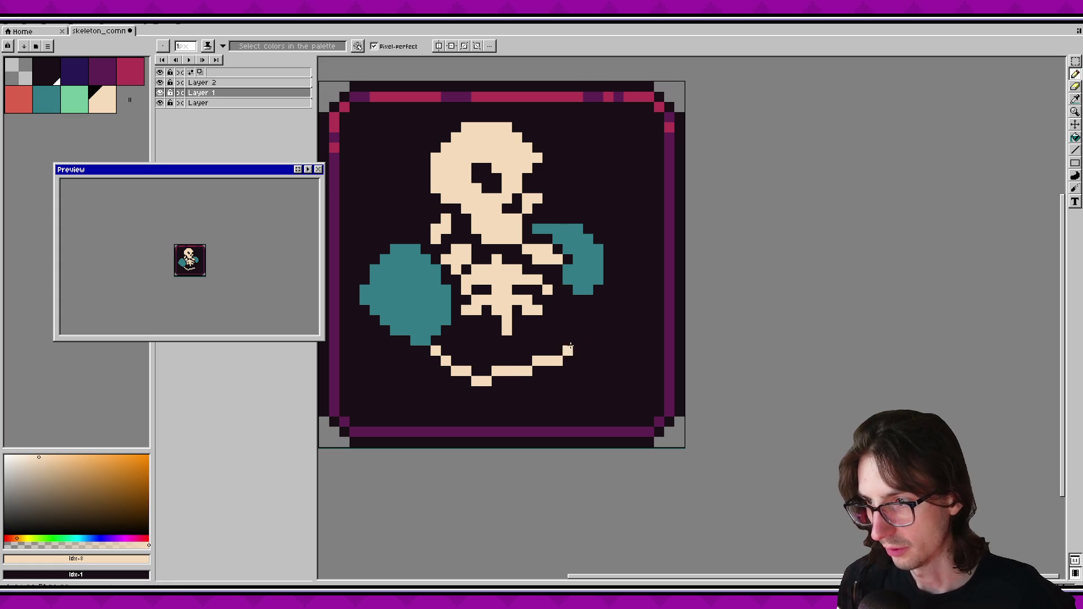
mouse_move(587, 309)
left_mouse_down()
mouse_move(607, 341)
mouse_move(562, 351)
left_mouse_up()
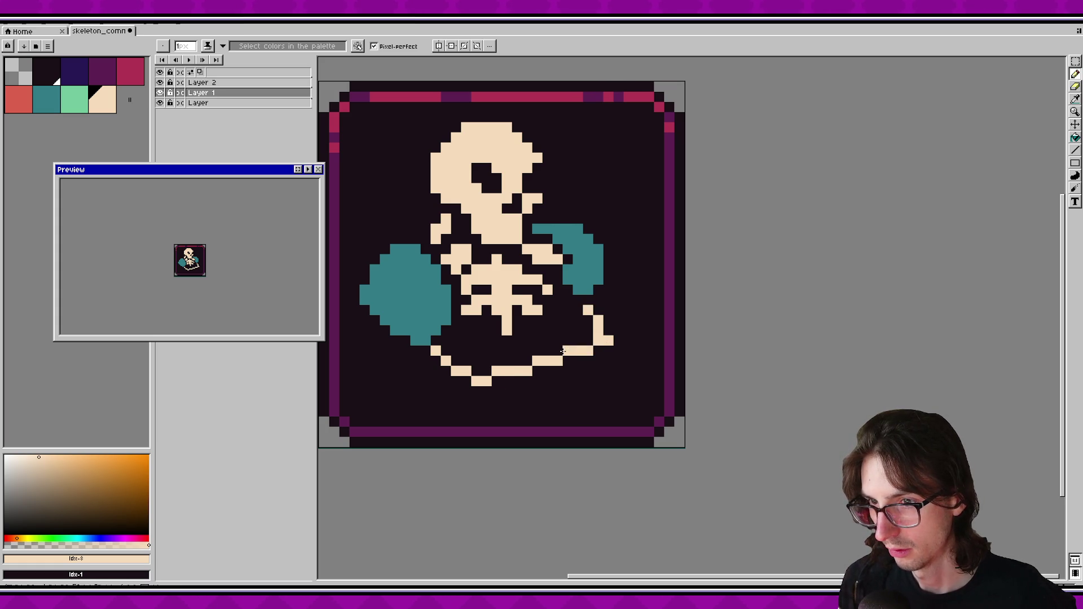
mouse_move(543, 363)
left_mouse_down()
mouse_move(527, 359)
mouse_move(526, 333)
mouse_move(531, 389)
left_mouse_up()
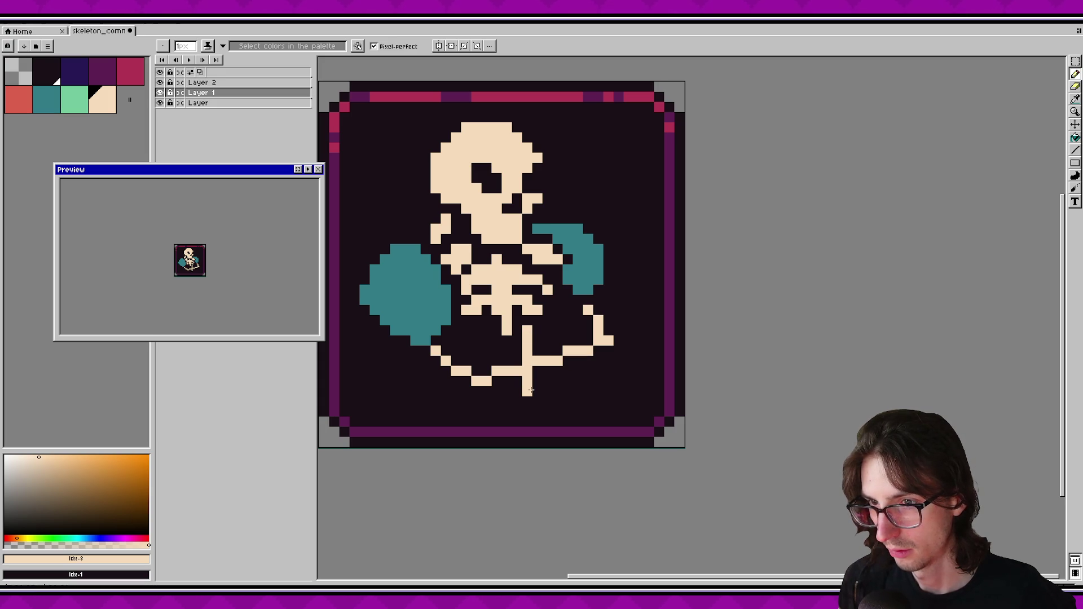
key("ctrl+z")
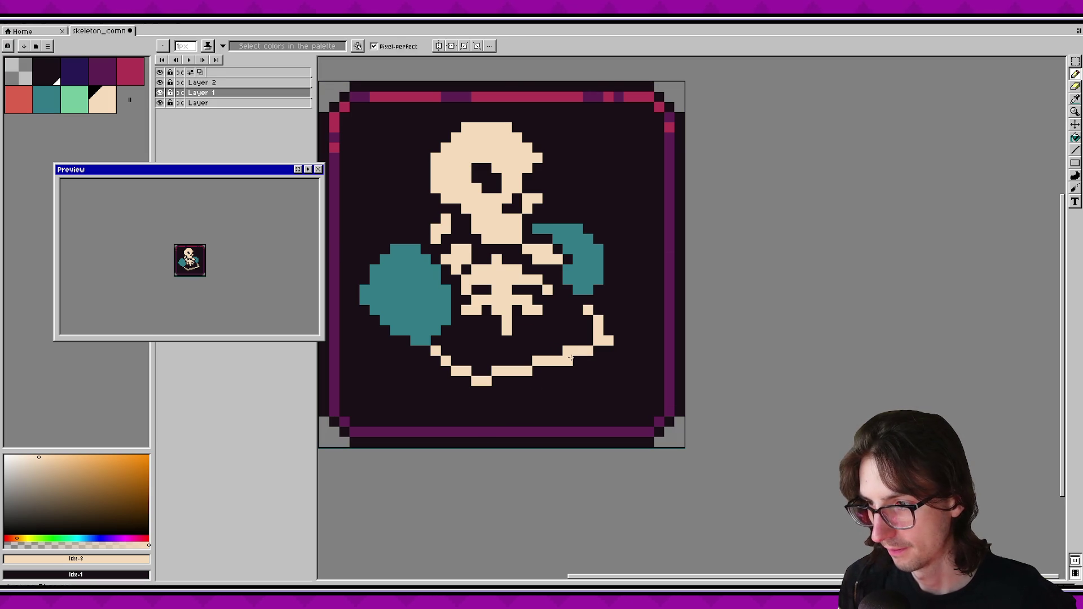
mouse_move(536, 383)
left_mouse_down()
mouse_move(537, 339)
mouse_move(525, 350)
mouse_move(513, 341)
mouse_move(524, 341)
mouse_move(537, 416)
left_mouse_up()
left_click_drag(537, 339, 537, 317)
Sketch a short leg below the curve and a diagonal thigh from the teal fist to the pelvis.
left_click(466, 390)
key("ctrl+z")
key("ctrl+z")
key("ctrl+z")
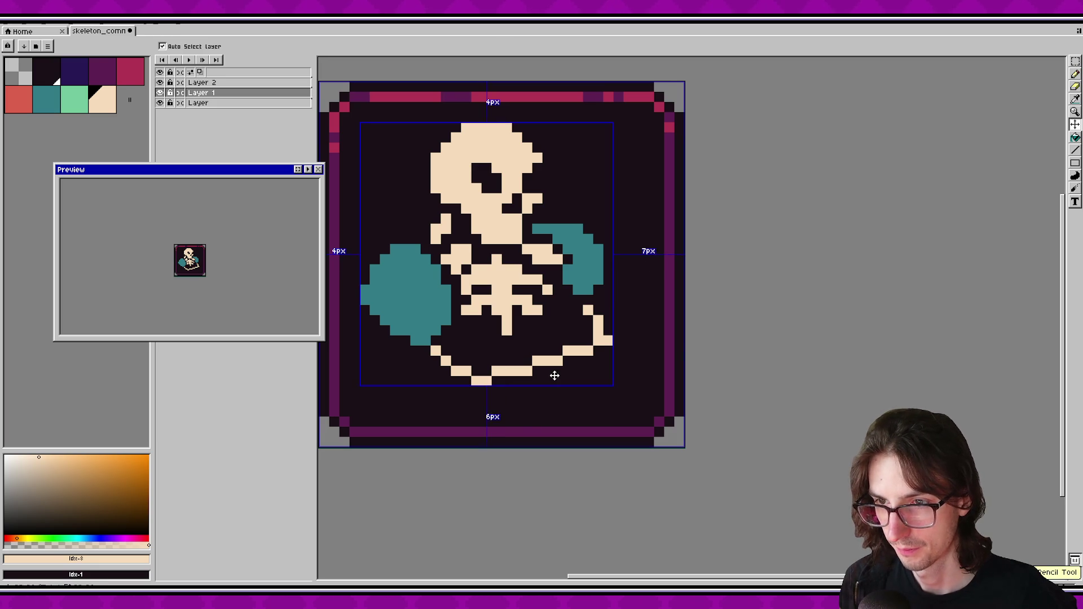
mouse_move(540, 384)
left_mouse_down()
mouse_move(527, 392)
mouse_move(559, 375)
mouse_move(525, 401)
mouse_move(579, 401)
mouse_move(515, 397)
mouse_move(536, 409)
mouse_move(526, 412)
mouse_move(559, 411)
mouse_move(555, 386)
left_mouse_up()
key("ctrl+z")
key("ctrl+z")
key("ctrl+z")
left_click(532, 381)
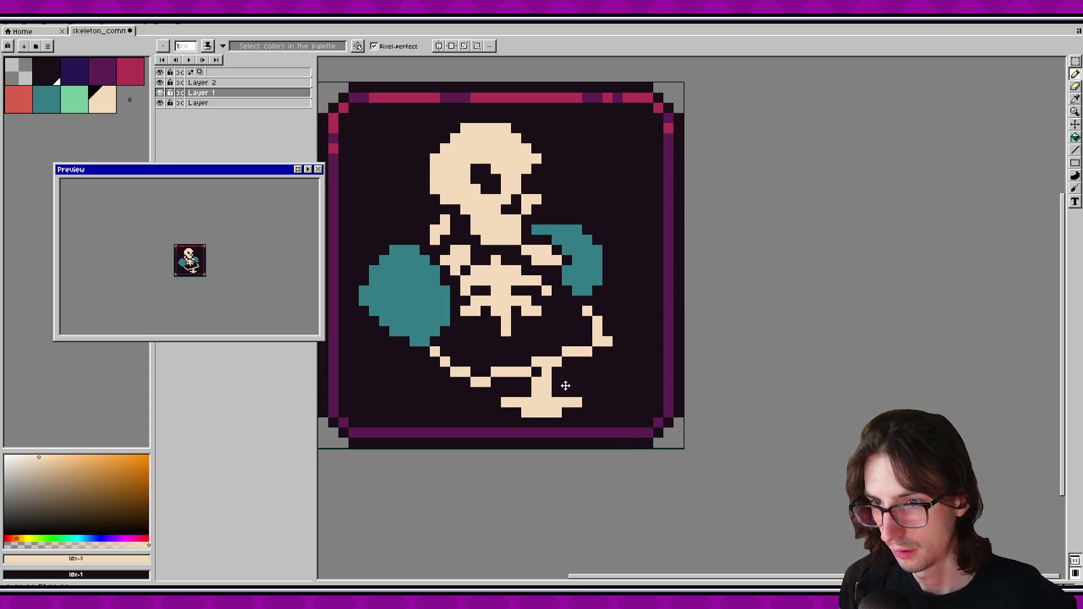
mouse_move(438, 345)
left_mouse_down()
mouse_move(486, 373)
mouse_move(454, 359)
mouse_move(476, 393)
mouse_move(545, 352)
mouse_move(536, 381)
mouse_move(542, 371)
left_mouse_up()
Fill the dark gap pixels in the pelvis, erase one stray cream pixel, and save.
left_click(526, 369)
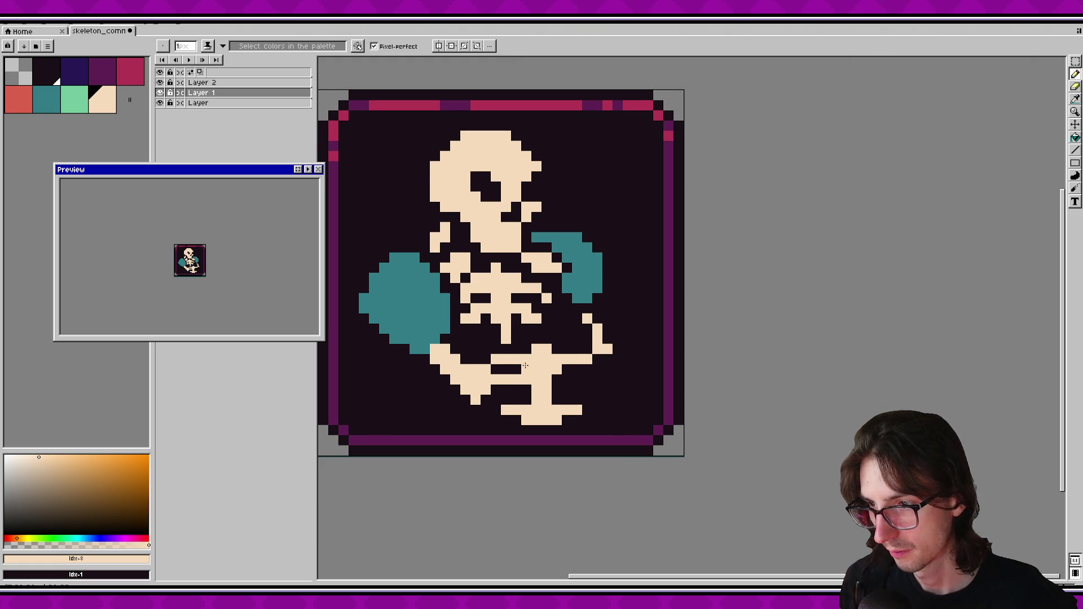
left_click(517, 369)
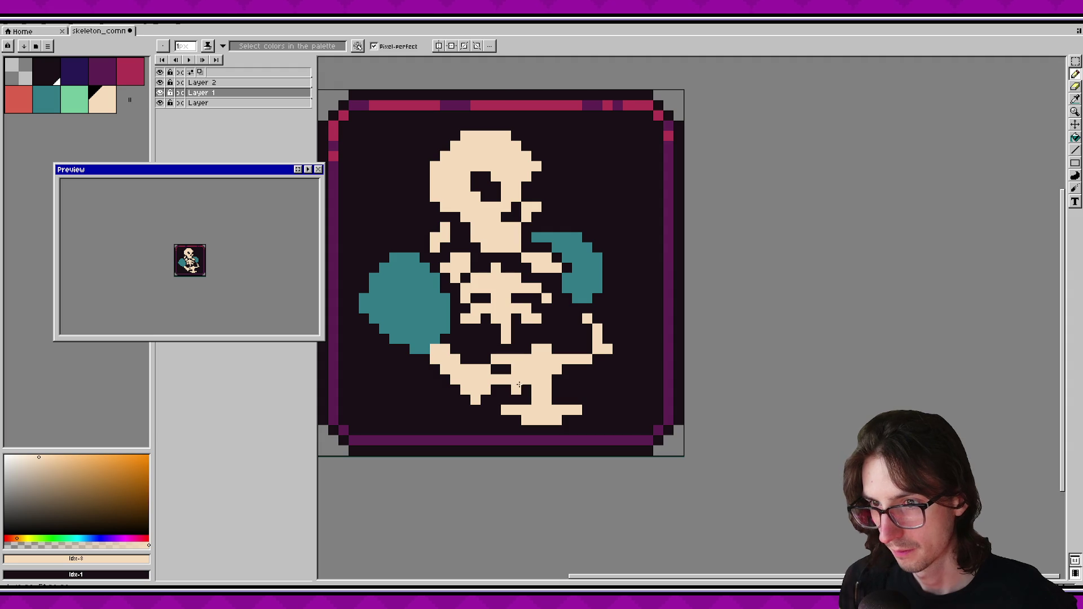
left_click(497, 369)
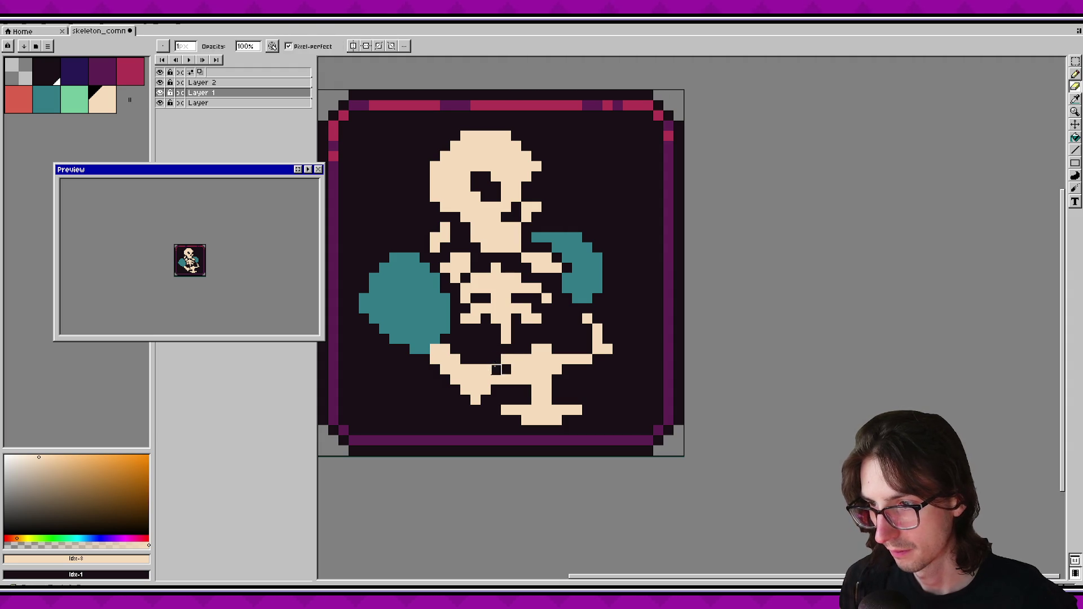
left_click(507, 420)
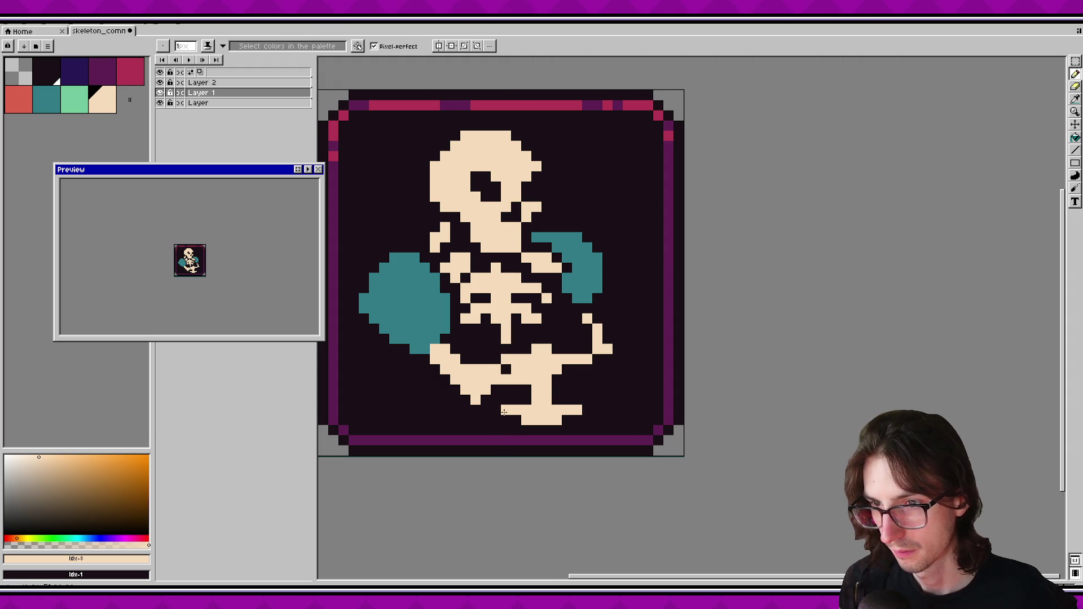
scroll(597, 392, "down", 1)
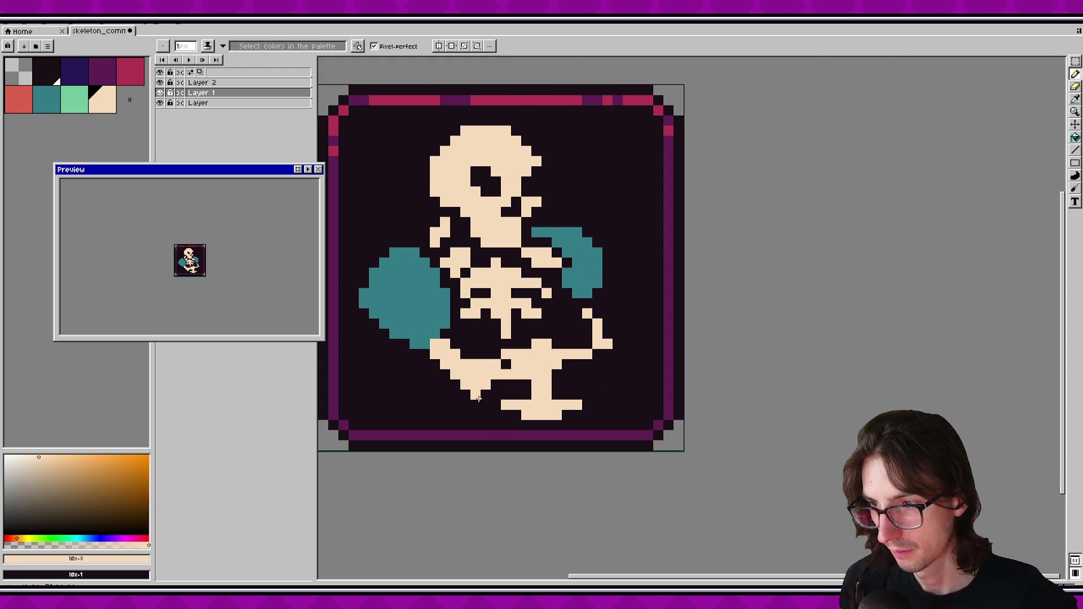
key("e")
left_click(476, 365)
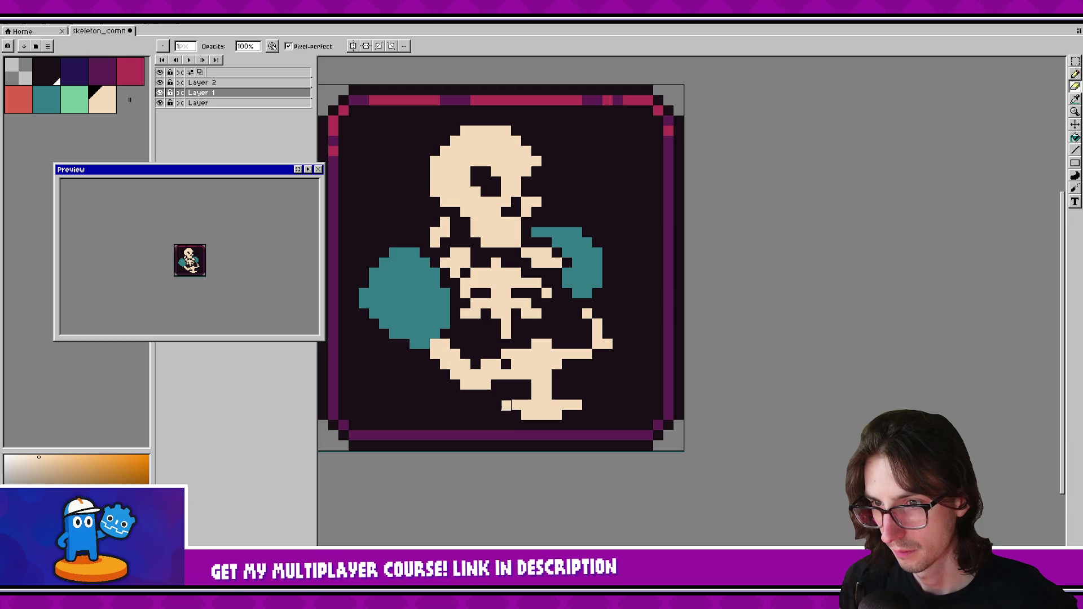
key("ctrl+s")
Draw cream pixels from the hip up to the right arm and widen the right hand, then save.
left_click(435, 344)
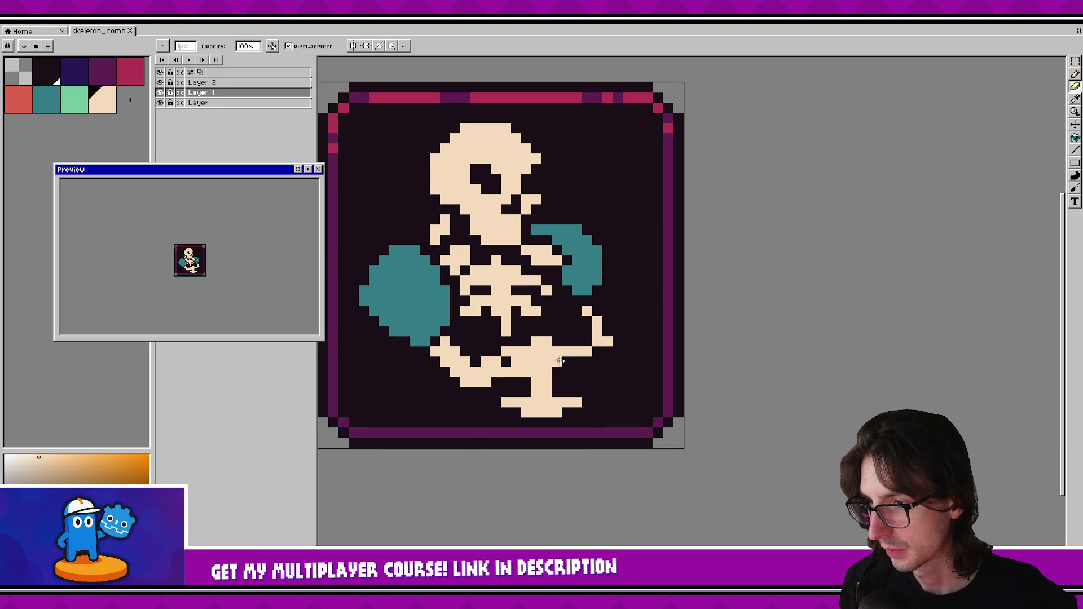
key("b")
mouse_move(553, 343)
left_mouse_down()
mouse_move(591, 340)
mouse_move(608, 311)
mouse_move(598, 299)
left_mouse_up()
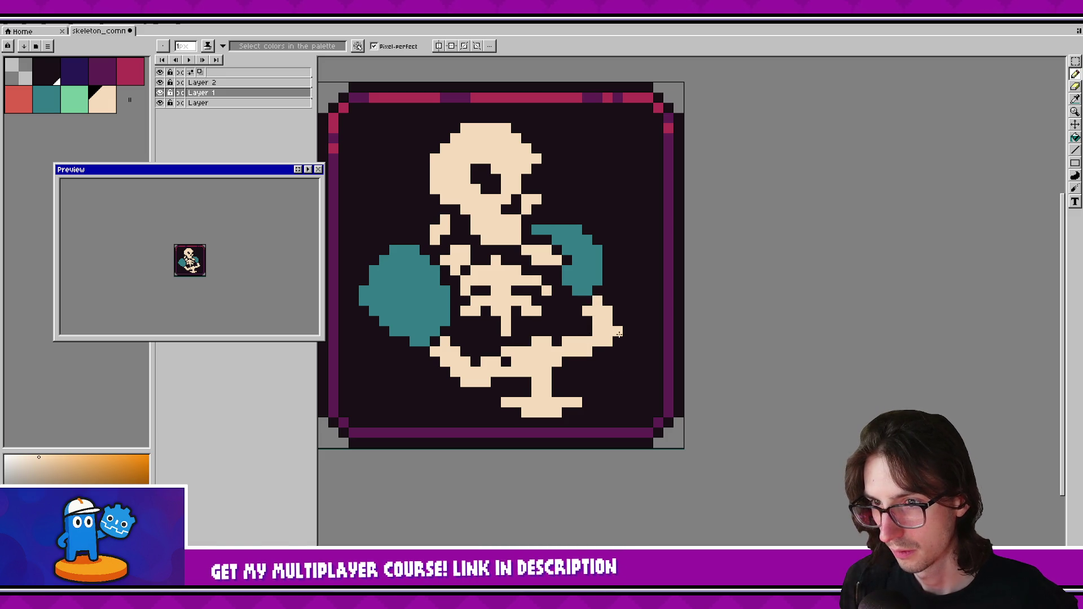
left_click_drag(618, 336, 620, 325)
key("ctrl+s")
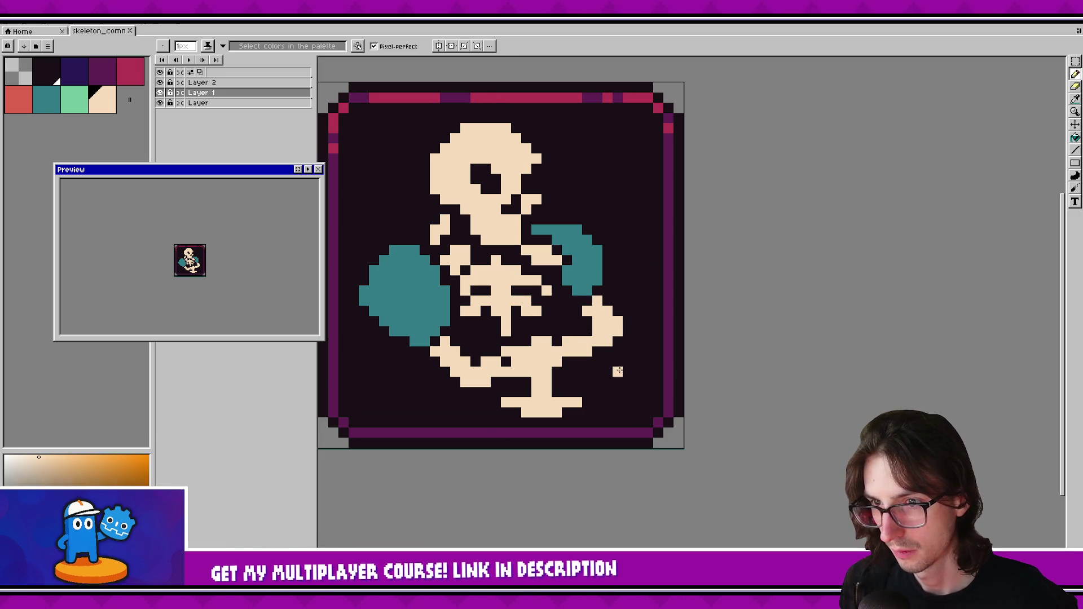
Fill gaps in the hand and arm, erase the foot's bottom pixel and two right-knee pixels, and save.
left_click_drag(526, 351, 545, 331)
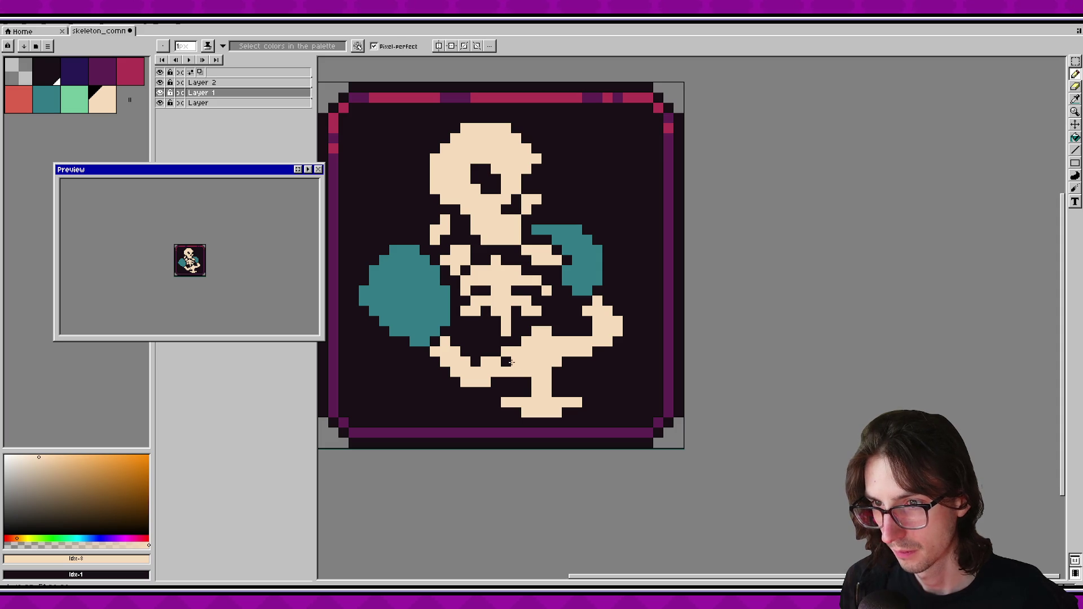
mouse_move(550, 337)
left_mouse_down()
mouse_move(516, 330)
mouse_move(506, 364)
left_mouse_up()
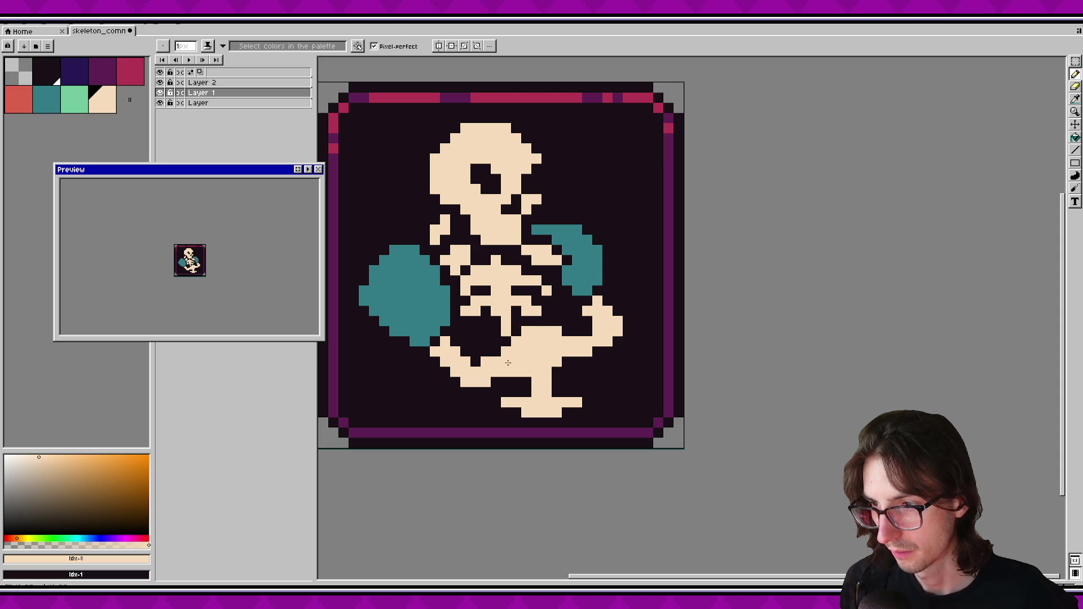
right_click(531, 421)
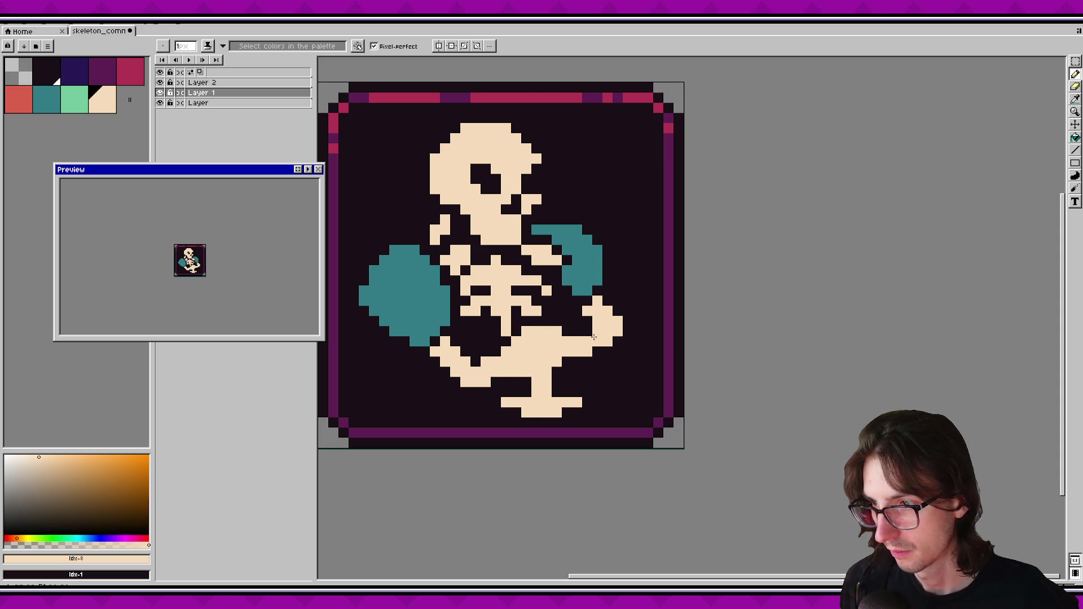
key("e")
left_click_drag(577, 352, 587, 342)
key("ctrl+s")
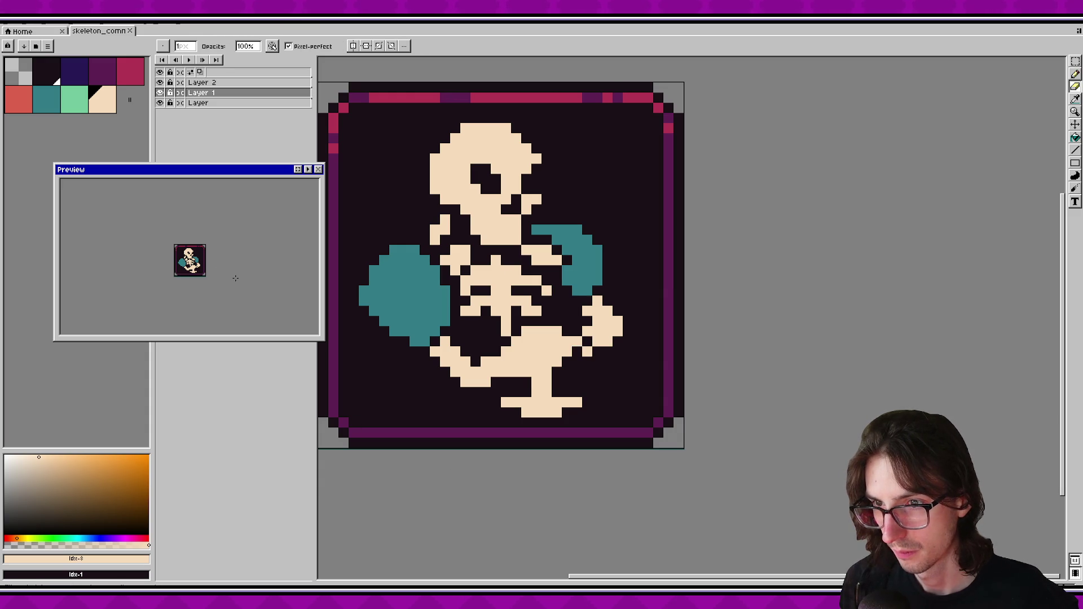
Add cream pixels to the leg and three red accent pixels at the pelvis, then save the sprite.
scroll(234, 276, "up", 1)
left_click_drag(486, 361, 496, 362)
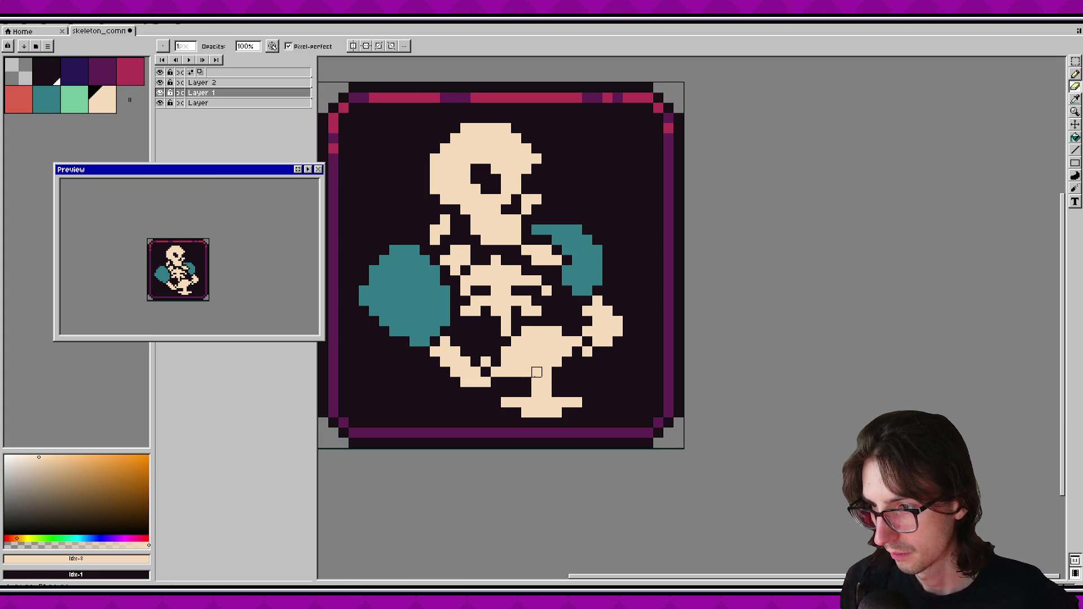
left_click(23, 105)
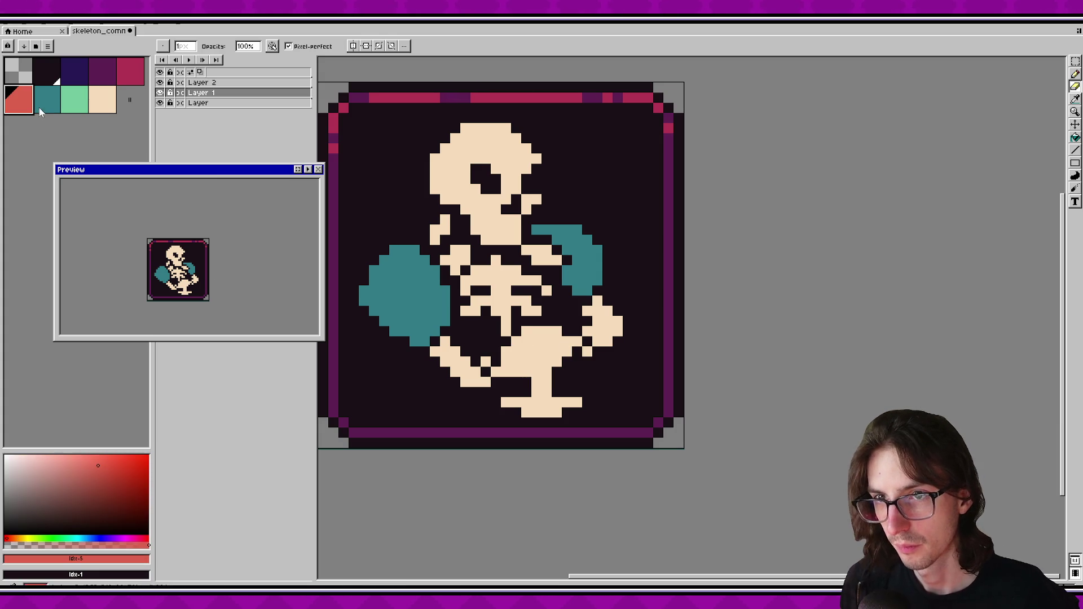
left_click(537, 382)
left_click(547, 372)
left_click(526, 403)
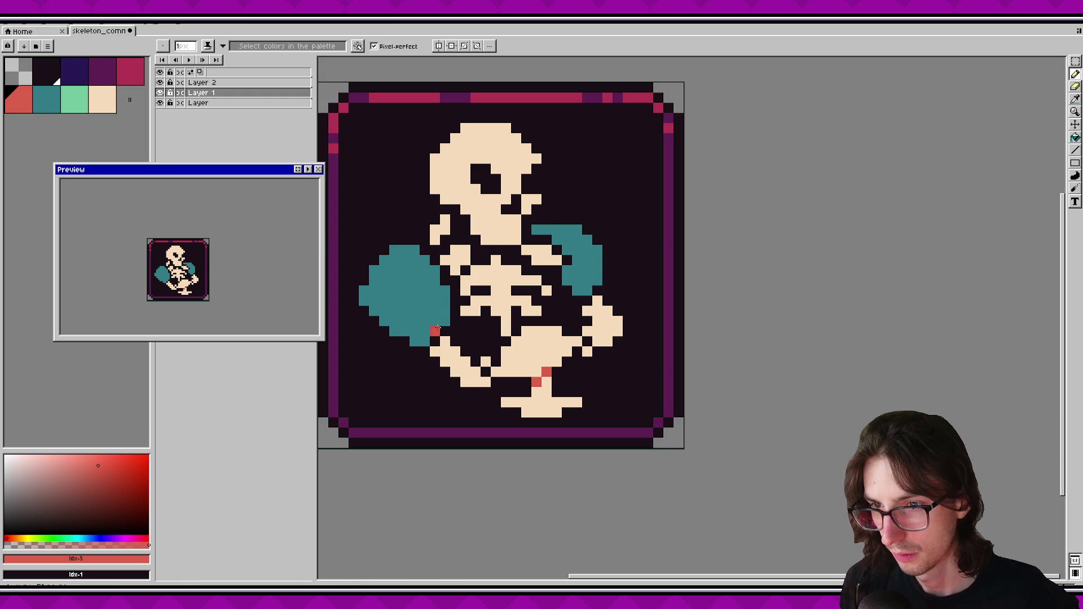
left_click(491, 368, "alt")
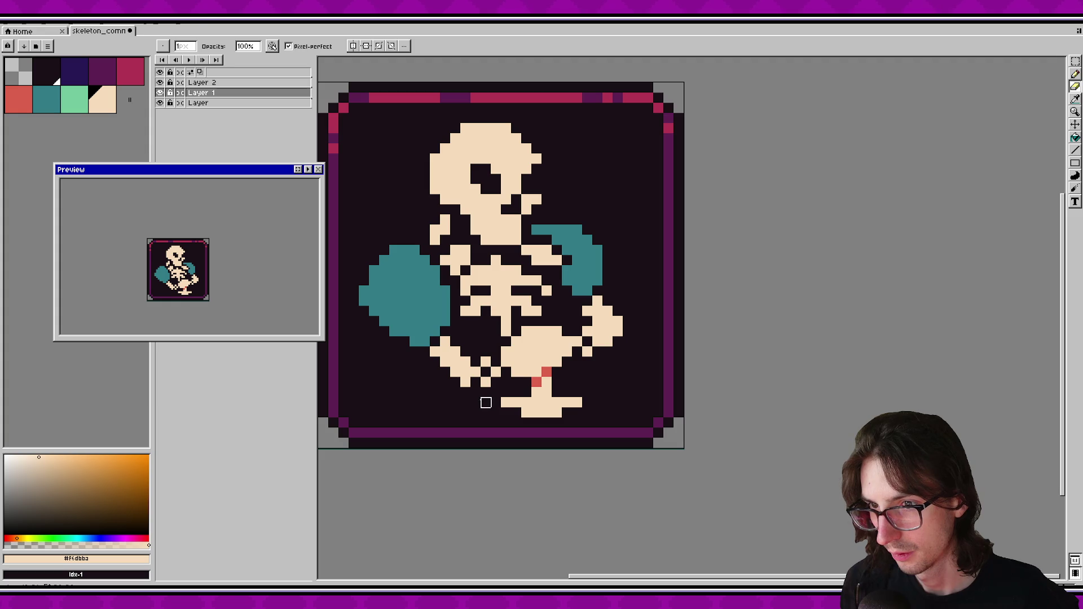
scroll(219, 276, "down", 1)
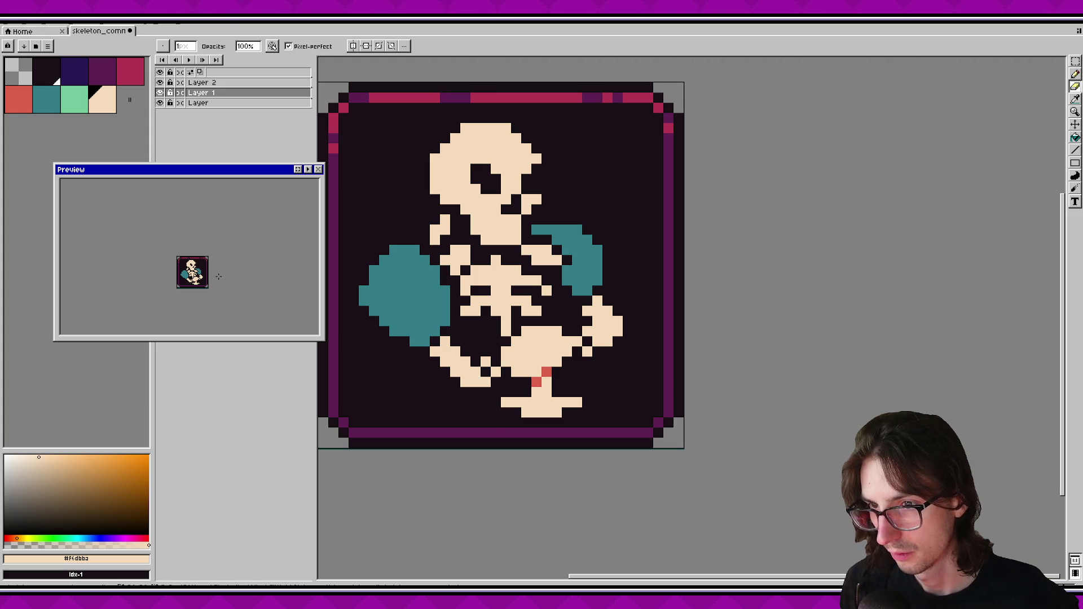
scroll(219, 276, "up", 1)
key("ctrl+s")
scroll(585, 375, "down", 2)
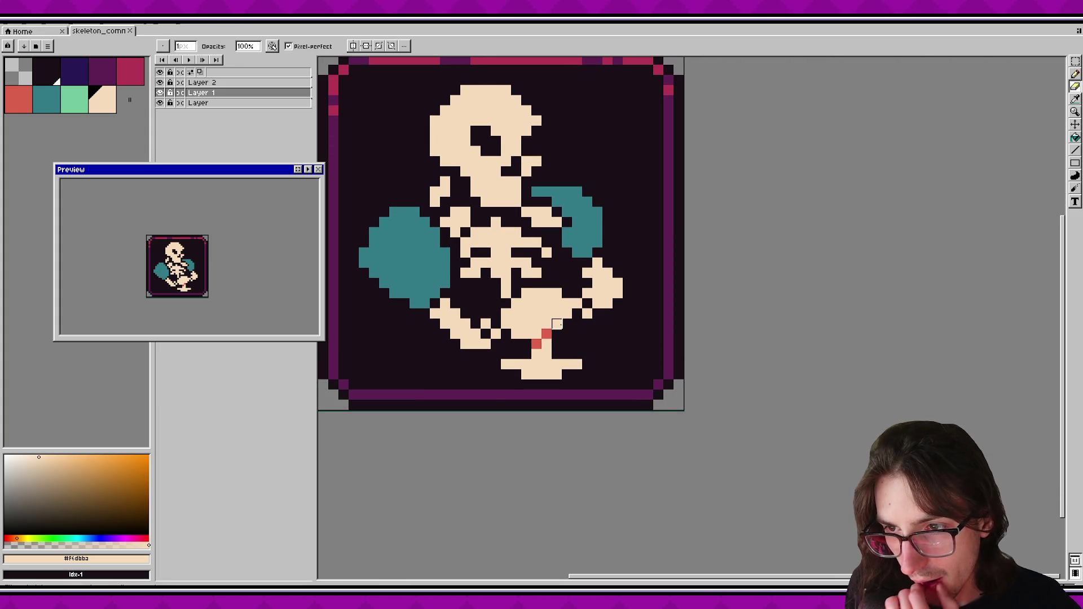
Try red pixels across the pelvis and undo them both times.
scroll(557, 324, "up", 1)
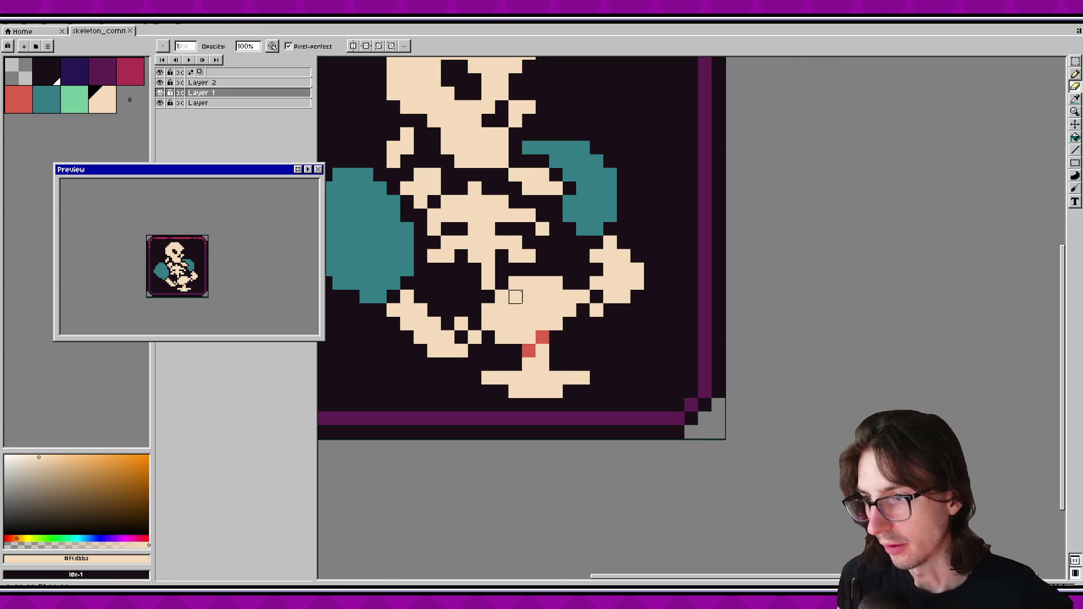
left_click(19, 99)
left_click(515, 310)
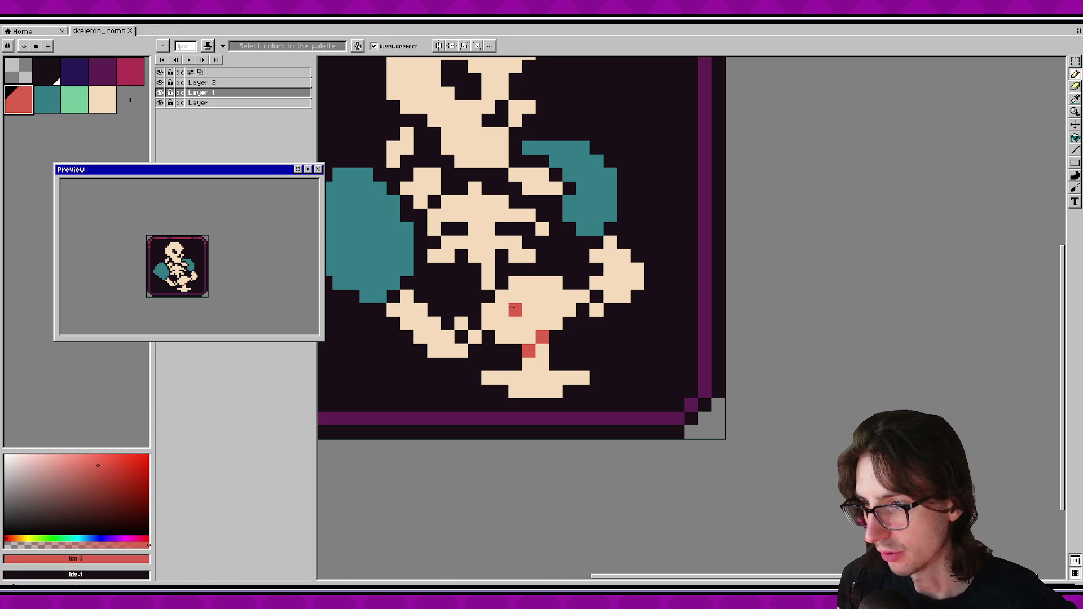
left_click(529, 297)
left_click(529, 324)
left_click(556, 310)
left_click(542, 309)
key("ctrl+z")
key("ctrl+z")
key("ctrl+z")
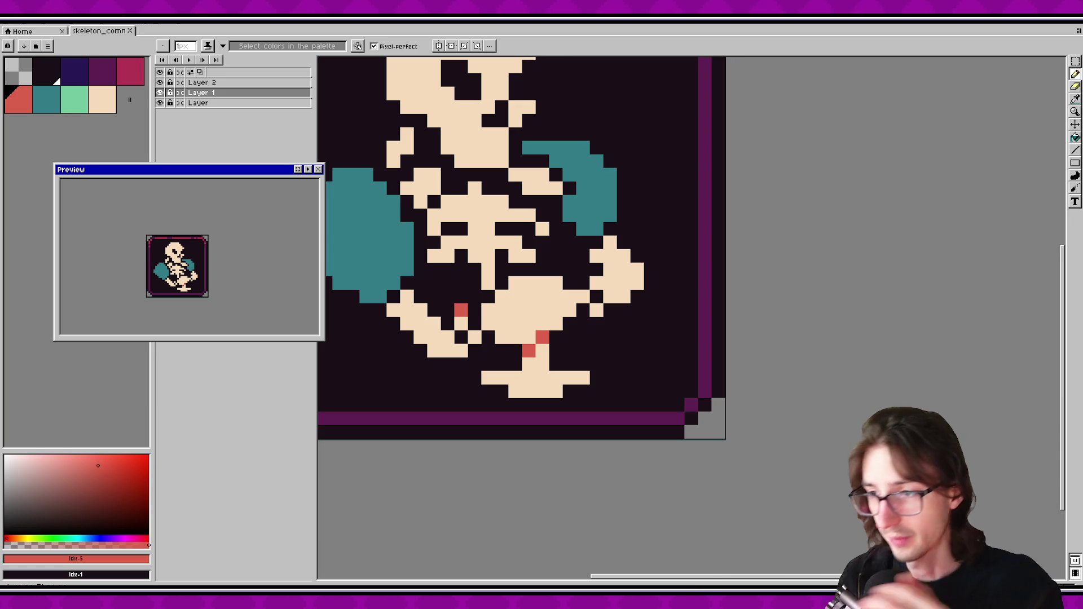
left_click(502, 310)
mouse_move(516, 296)
left_mouse_down()
mouse_move(526, 293)
mouse_move(529, 323)
left_mouse_up()
left_click(556, 310)
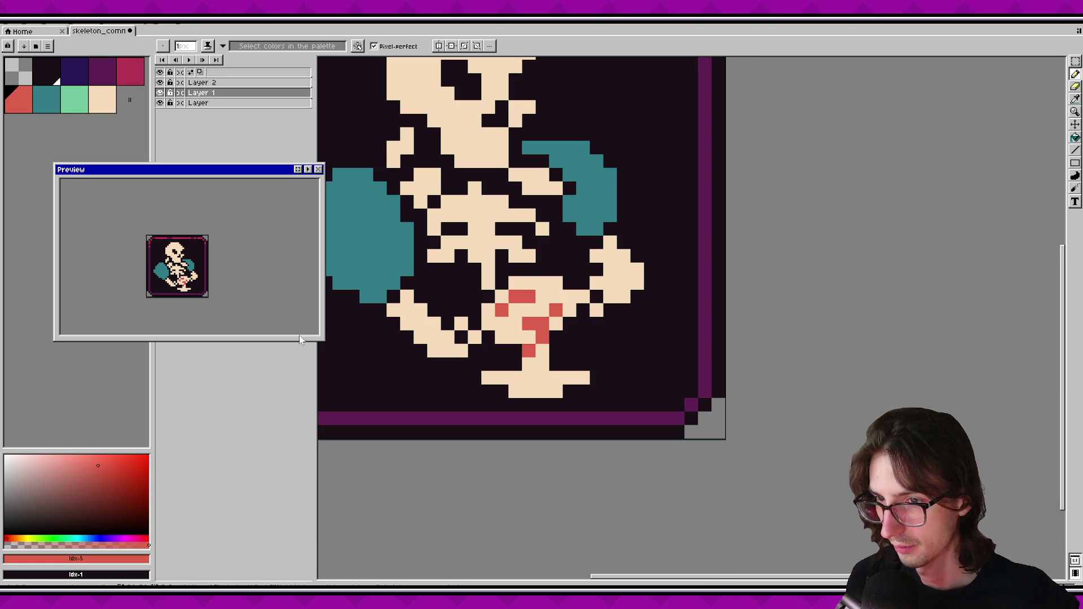
key("ctrl+z")
key("ctrl+z")
key("ctrl+z")
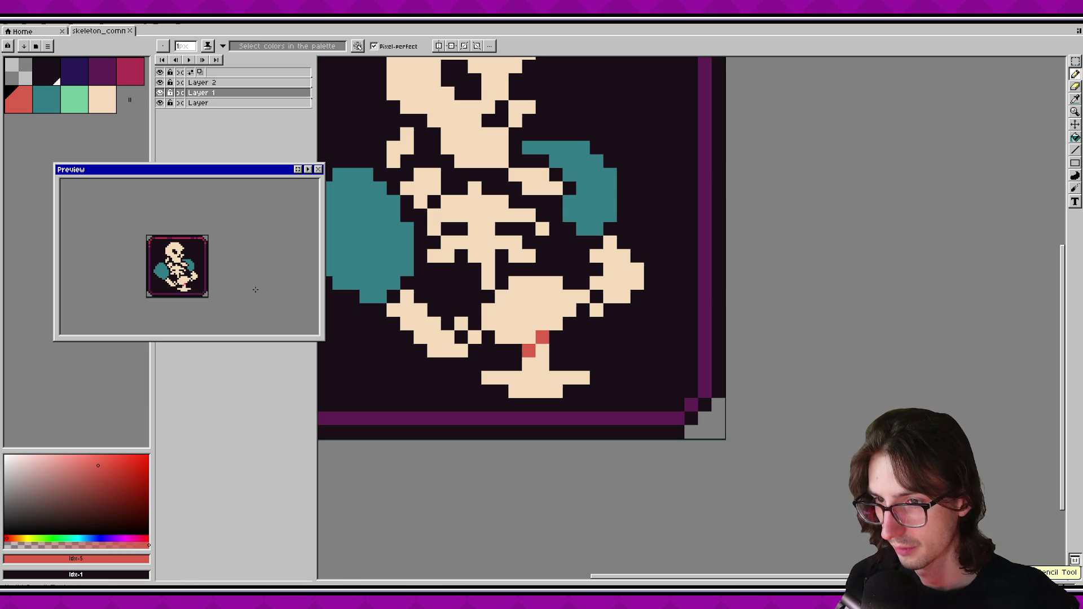
Erase several cream cells from the pelvis after undoing two larger erasures.
key("e")
left_click_drag(542, 323, 555, 283)
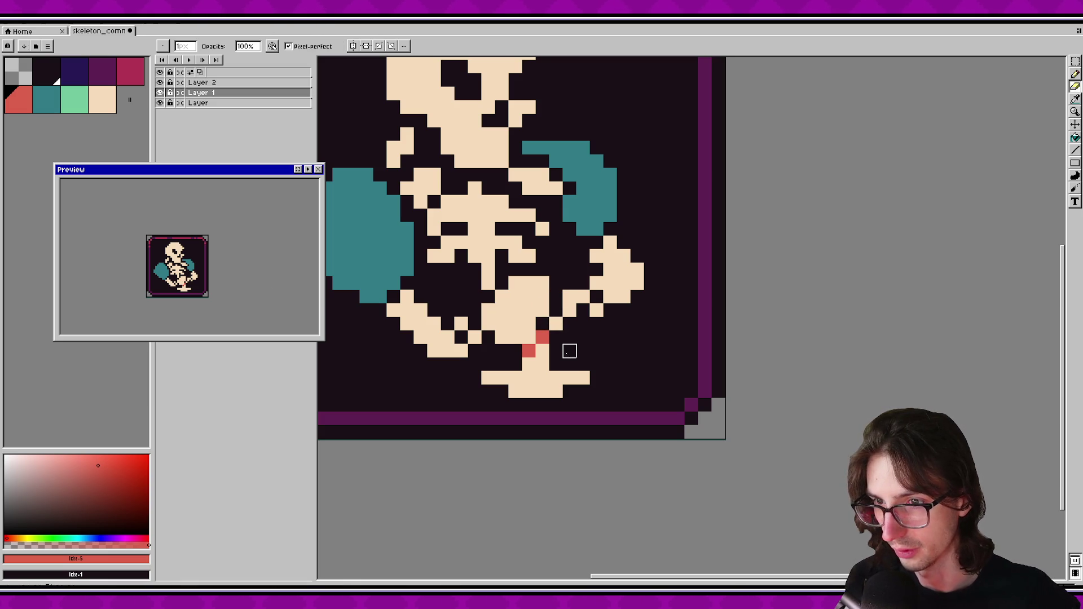
key("ctrl+z")
key("ctrl+z")
mouse_move(522, 323)
left_mouse_down()
mouse_move(529, 337)
mouse_move(542, 283)
left_mouse_up()
key("ctrl+z")
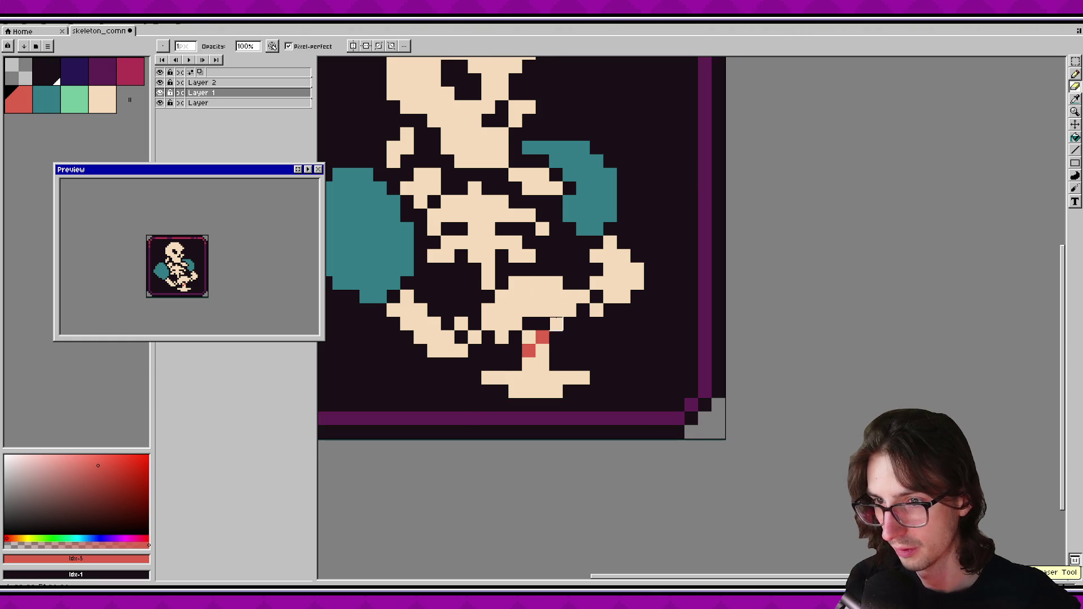
left_click(542, 310)
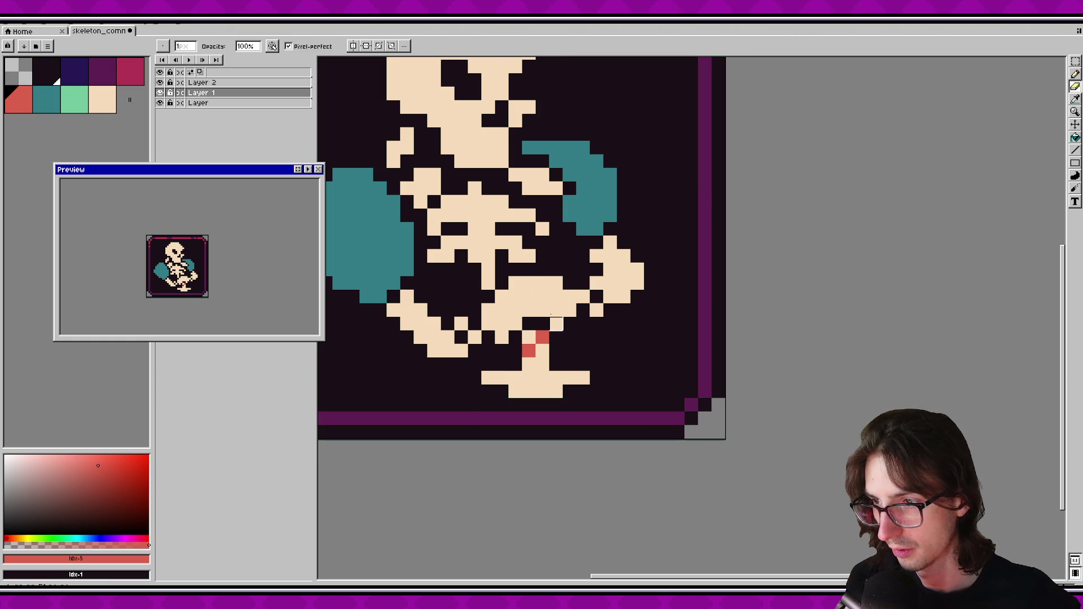
left_click(529, 283)
left_click(543, 297)
left_click(543, 310)
Sample the cream colour and trim cream pixels from the pelvis's left edge.
left_click(542, 324, "alt")
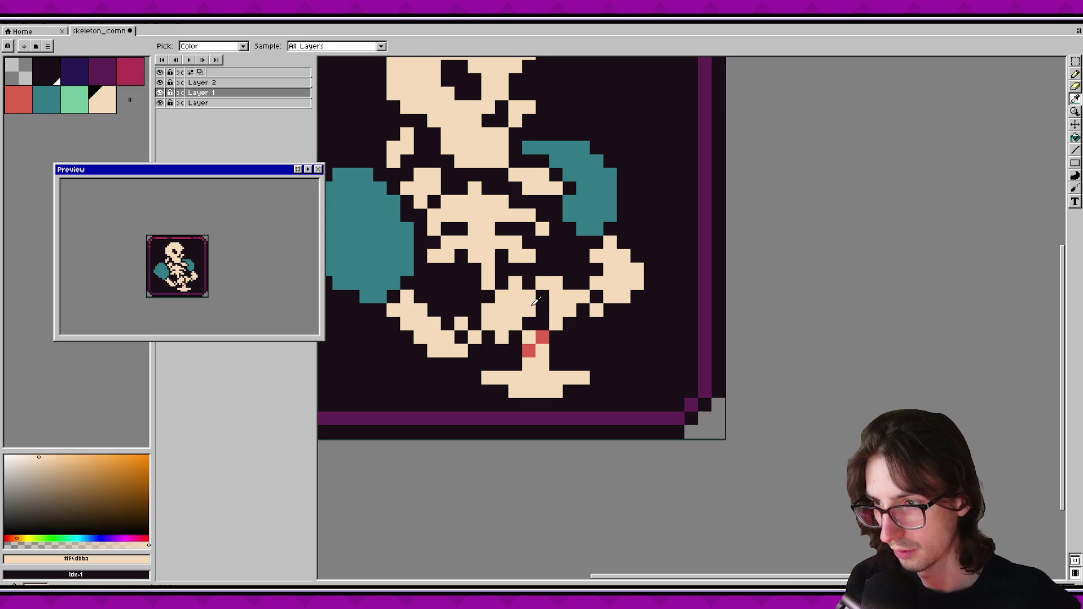
left_click(556, 296)
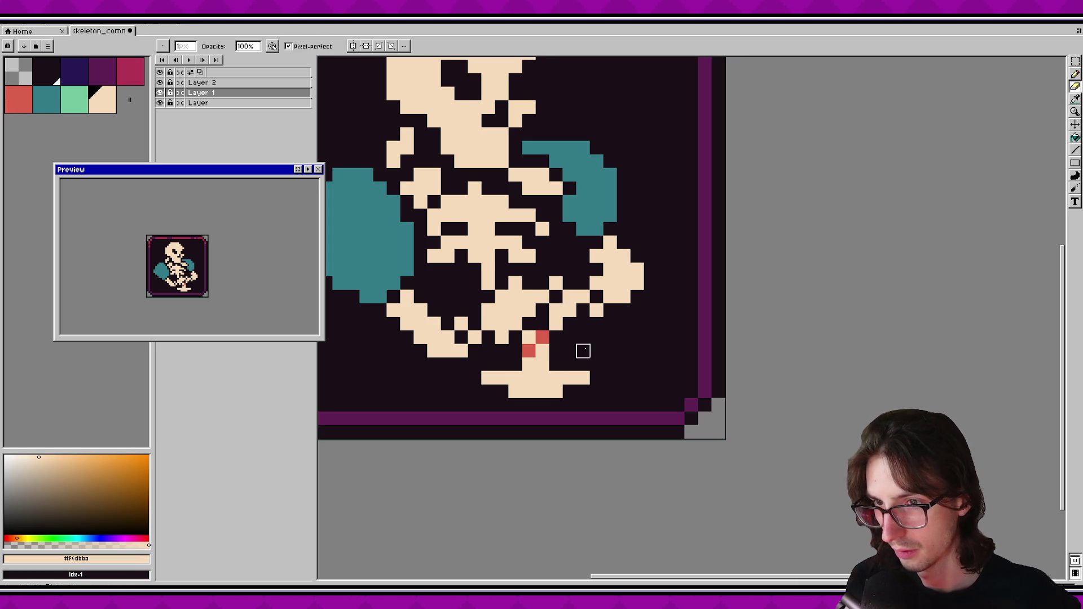
key("alt")
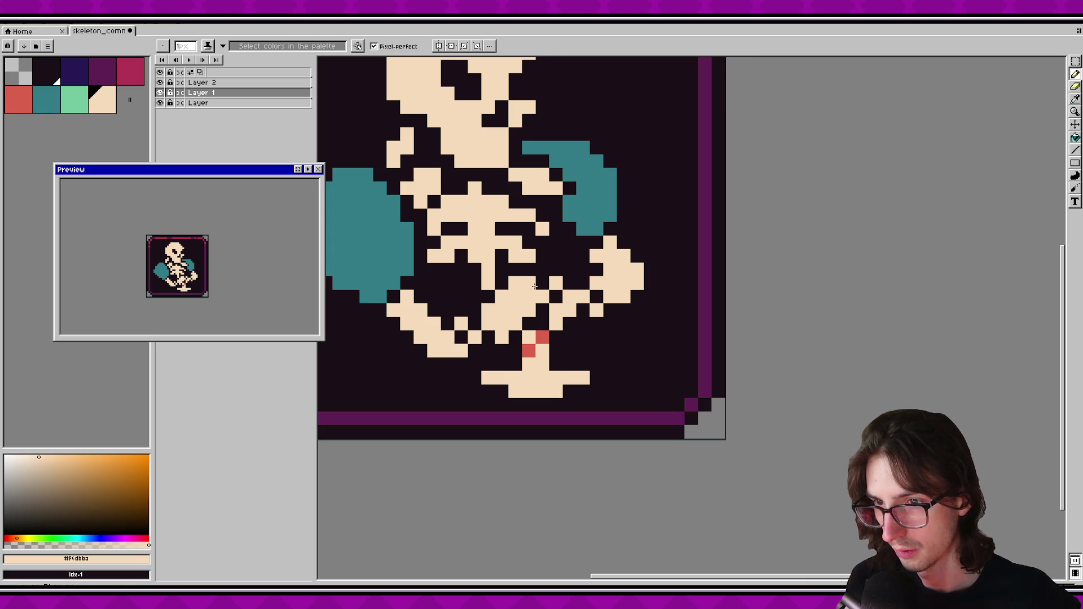
left_click(529, 337)
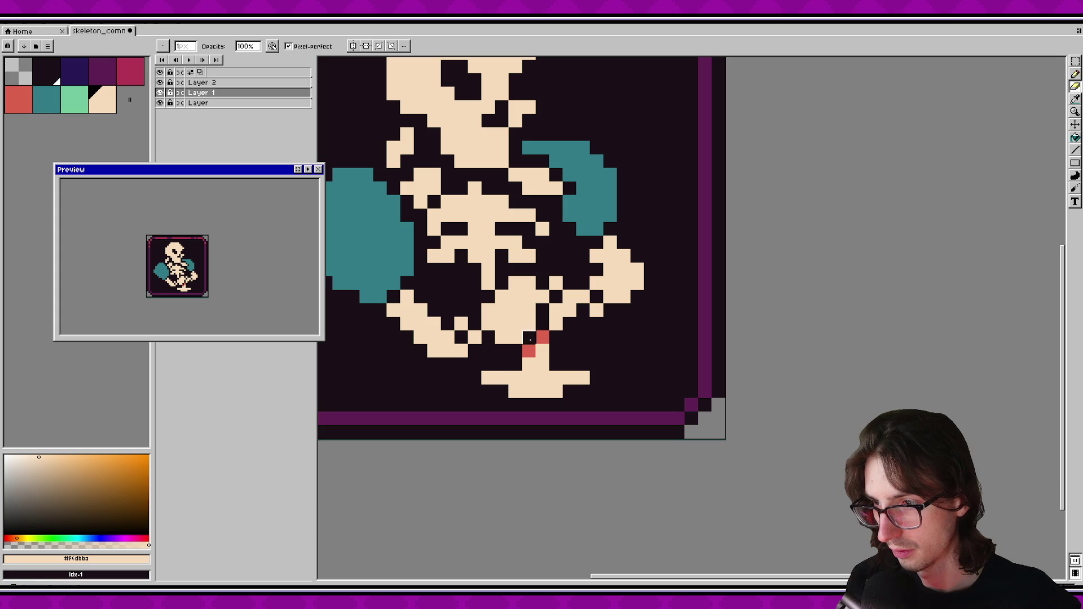
left_click(556, 378)
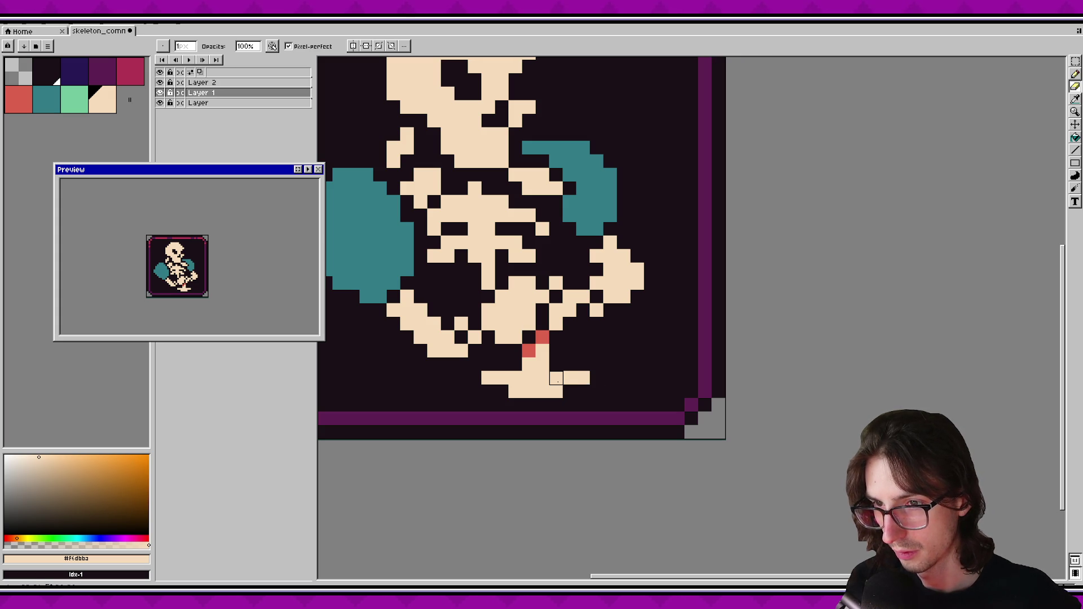
key("ctrl+z")
key("ctrl+z")
key("ctrl+z")
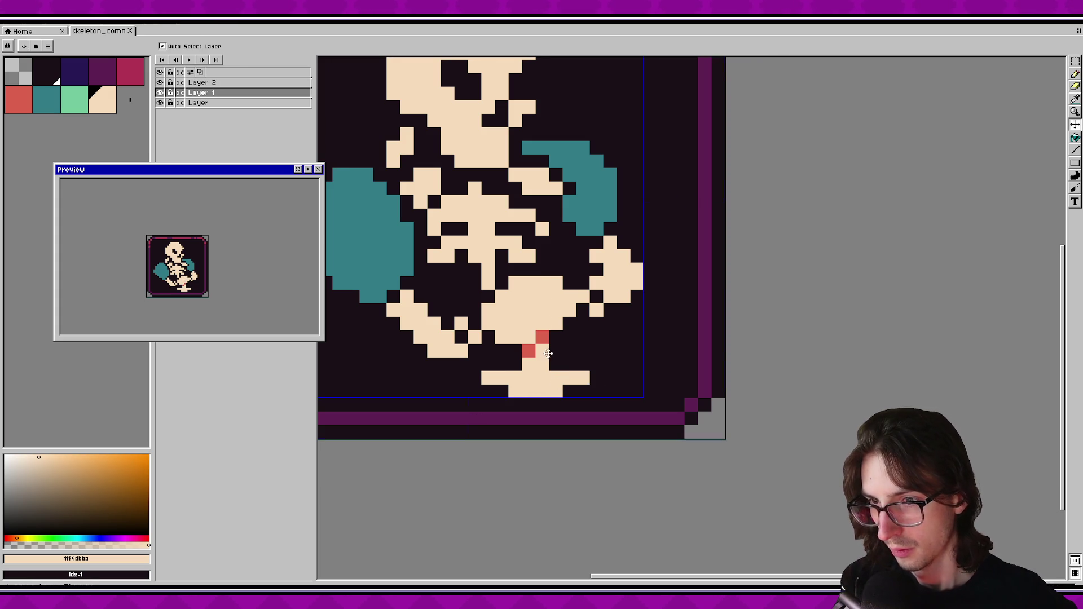
left_click(488, 324)
left_click(488, 310)
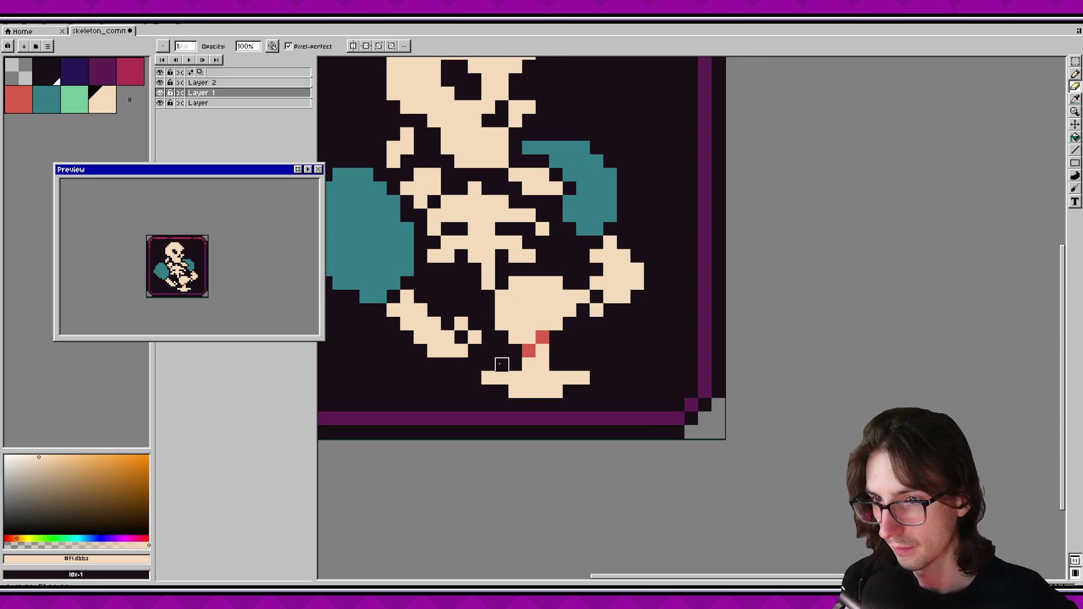
Pencil cream pixels into the lower-left hand and fill its dark gap.
key("b")
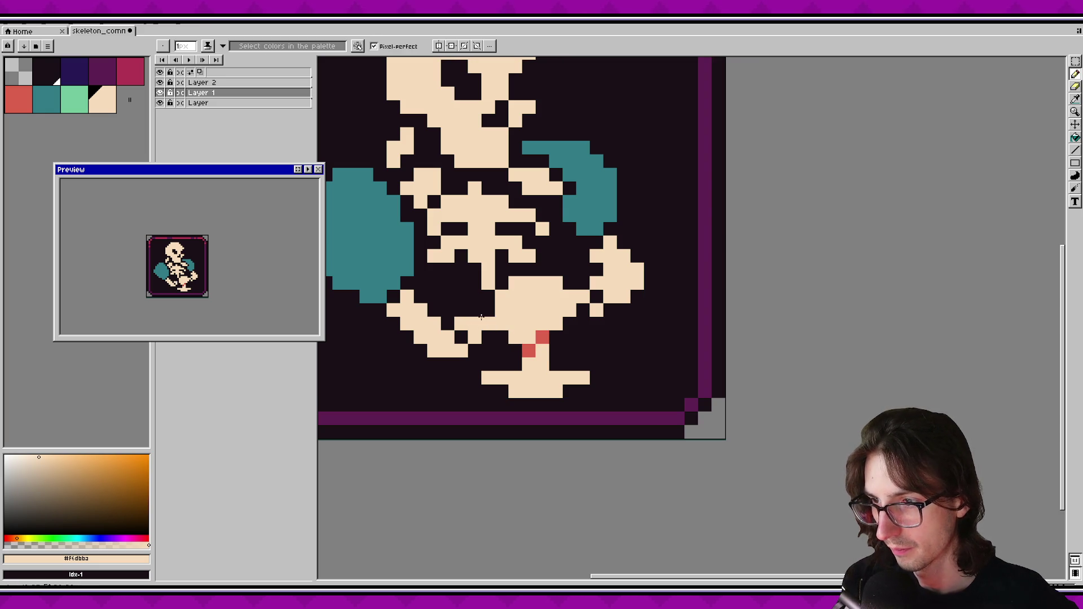
left_click(488, 325)
left_click(474, 311)
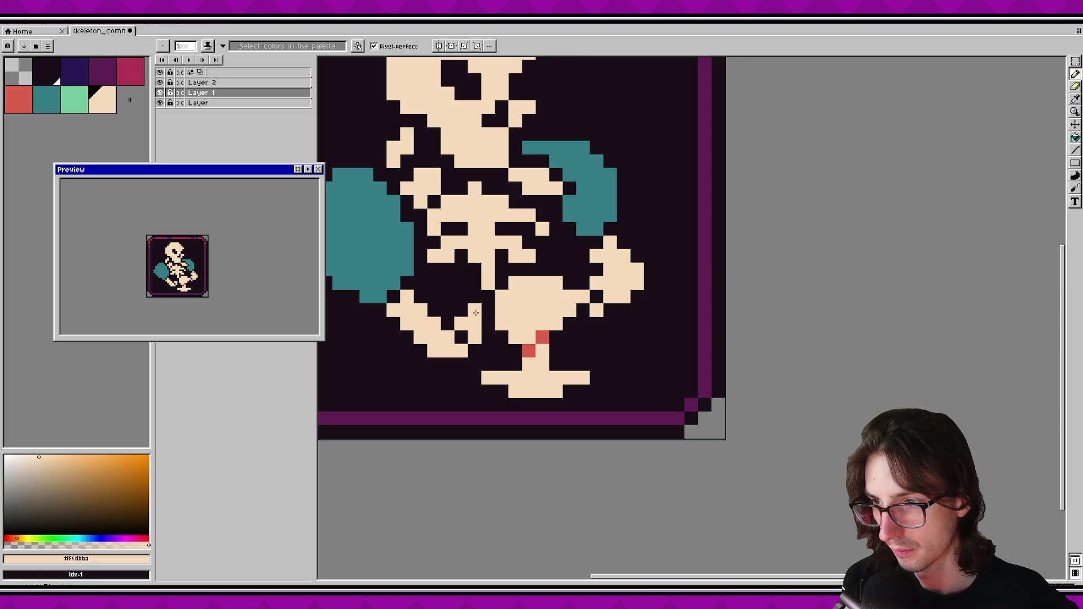
left_click(488, 338)
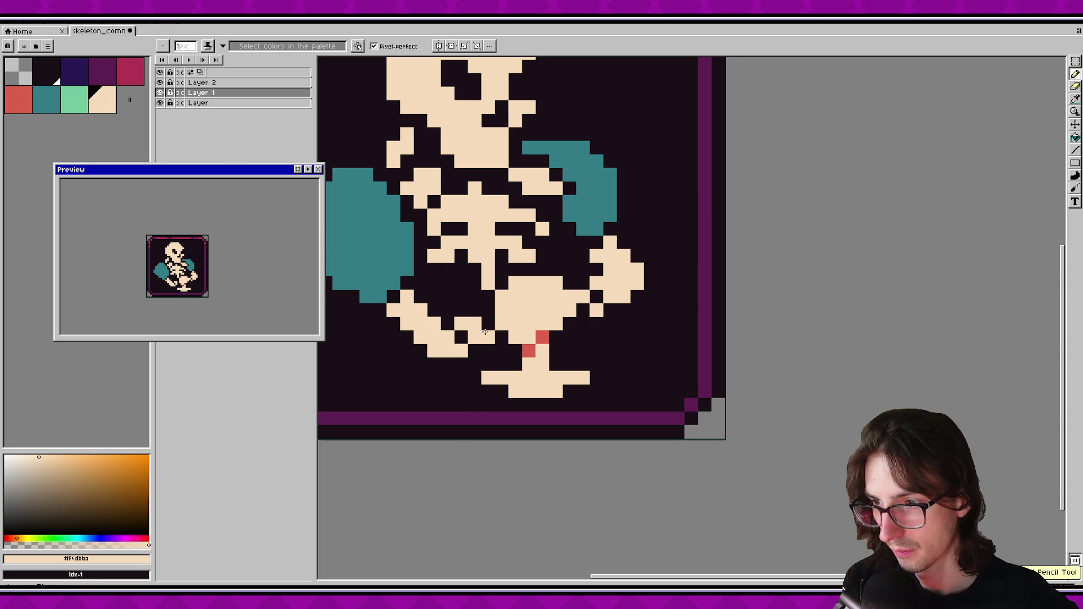
scroll(531, 345, "right", 1)
scroll(531, 344, "right", 2)
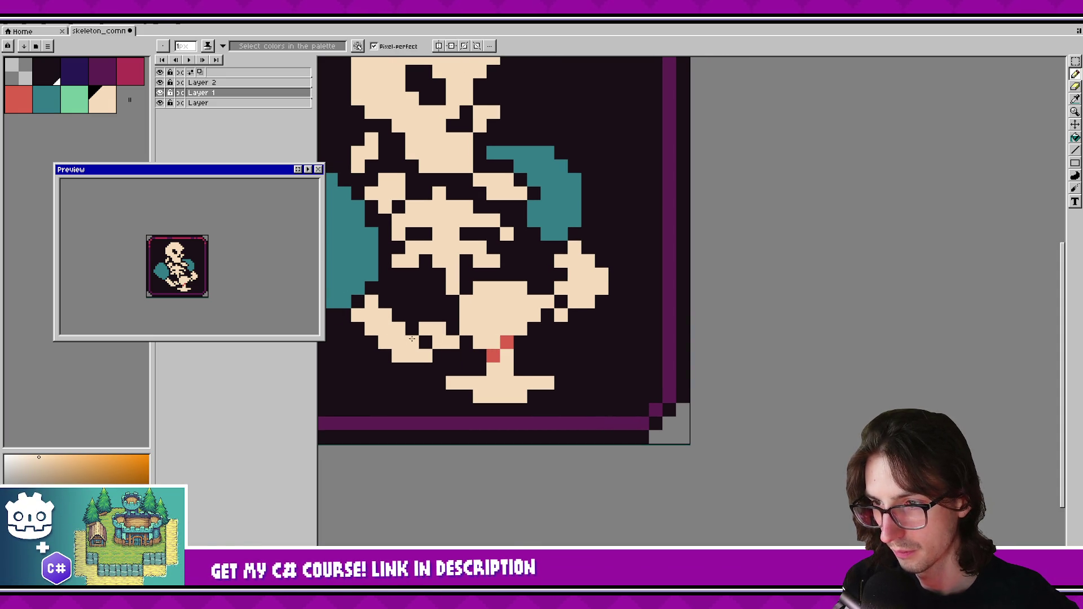
left_click(423, 345)
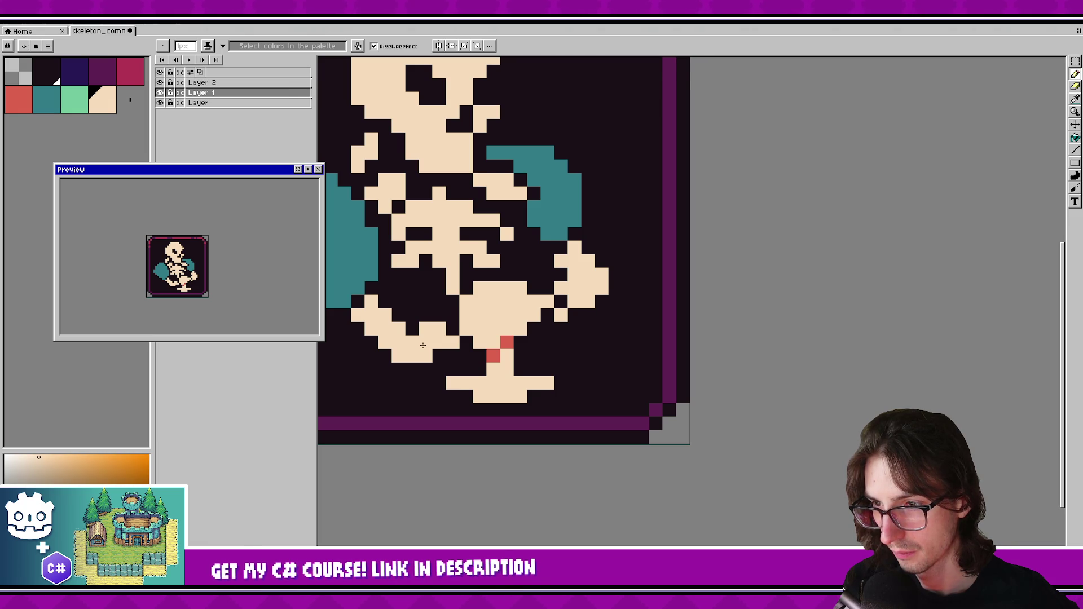
scroll(423, 345, "down", 1)
Select the skeleton's lower-left hand and nudge it into position.
key("m")
mouse_move(430, 306)
left_mouse_down()
mouse_move(510, 356)
mouse_move(471, 352)
left_mouse_up()
key("Return")
key("b")
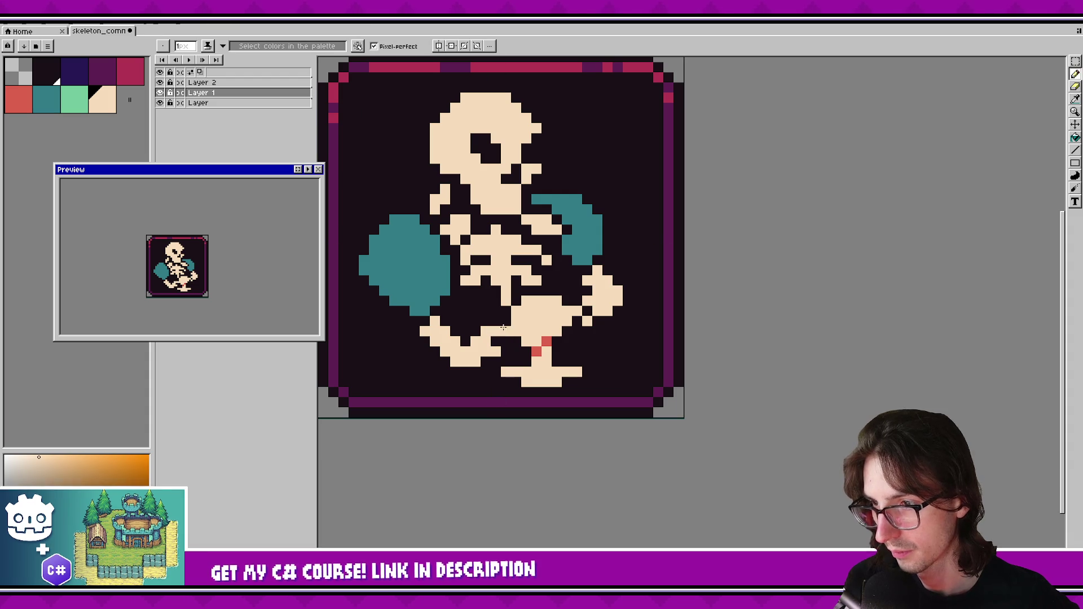
Add cream pixels near the legs, darken one leg pixel, and extend the left foot.
left_click(496, 331)
left_click(496, 342)
left_click(382, 361)
key("ctrl+z")
left_click(463, 340)
key("v")
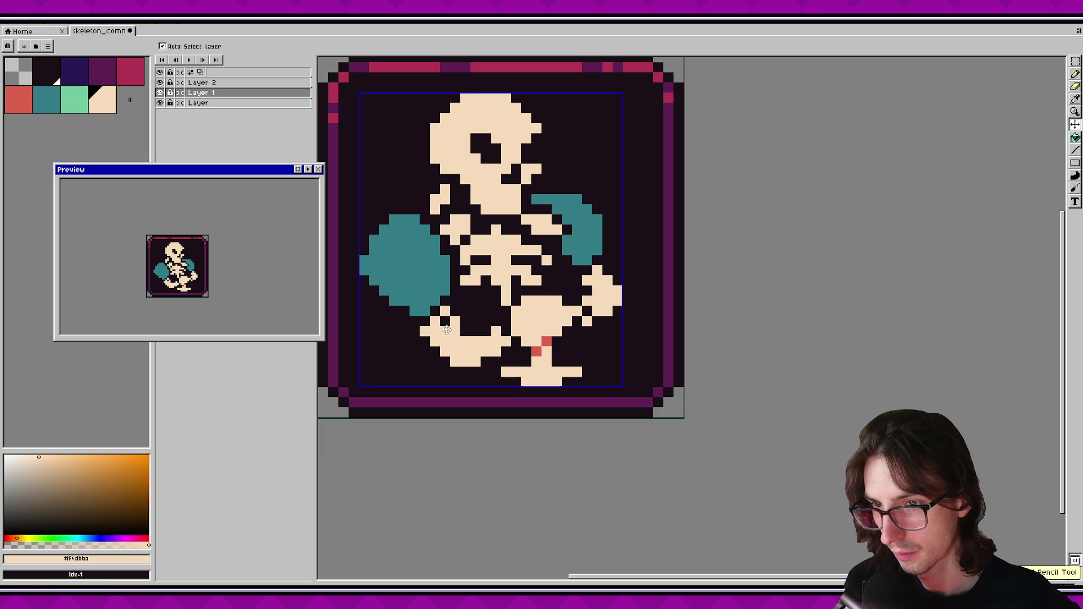
key("b")
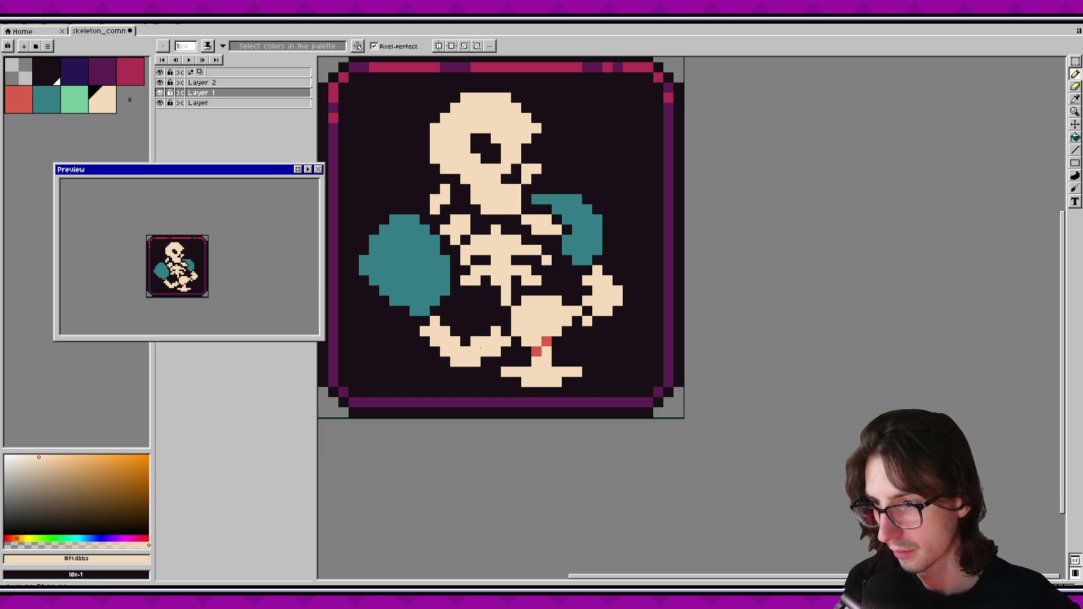
right_click(497, 342)
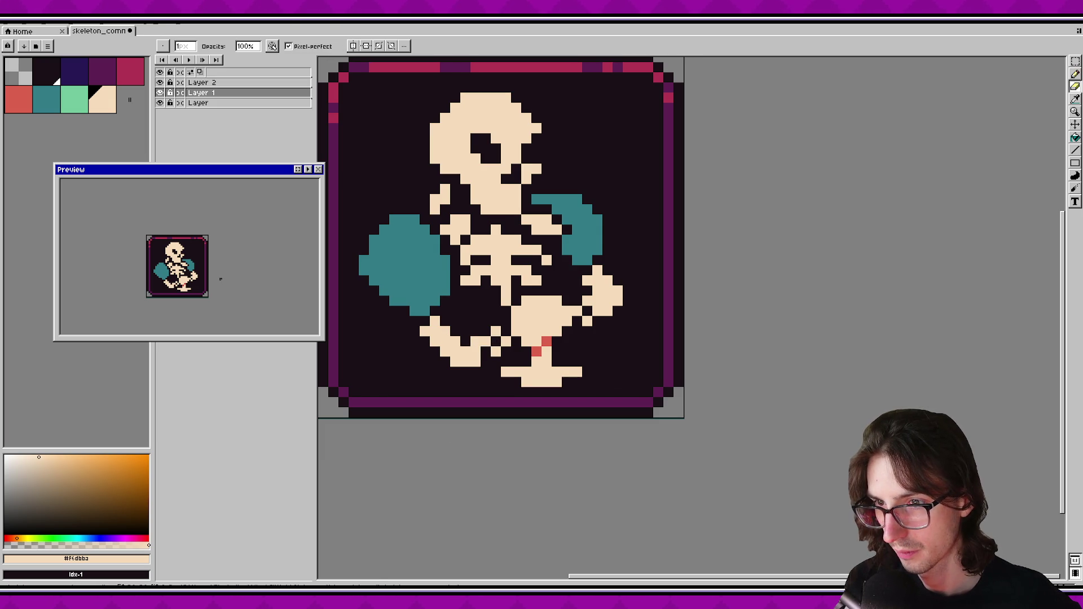
key("s")
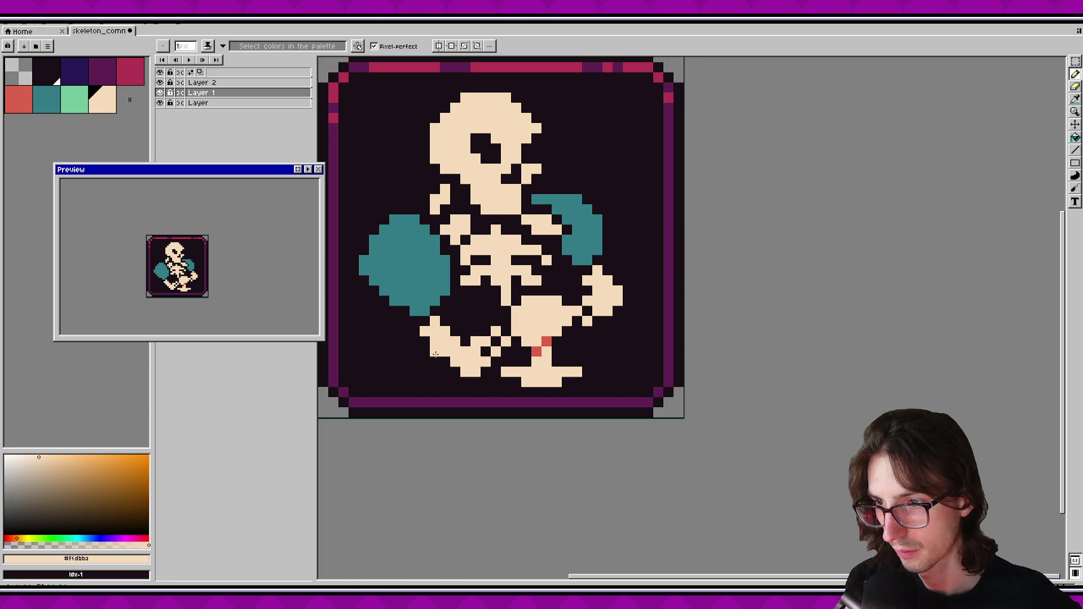
left_click(415, 330)
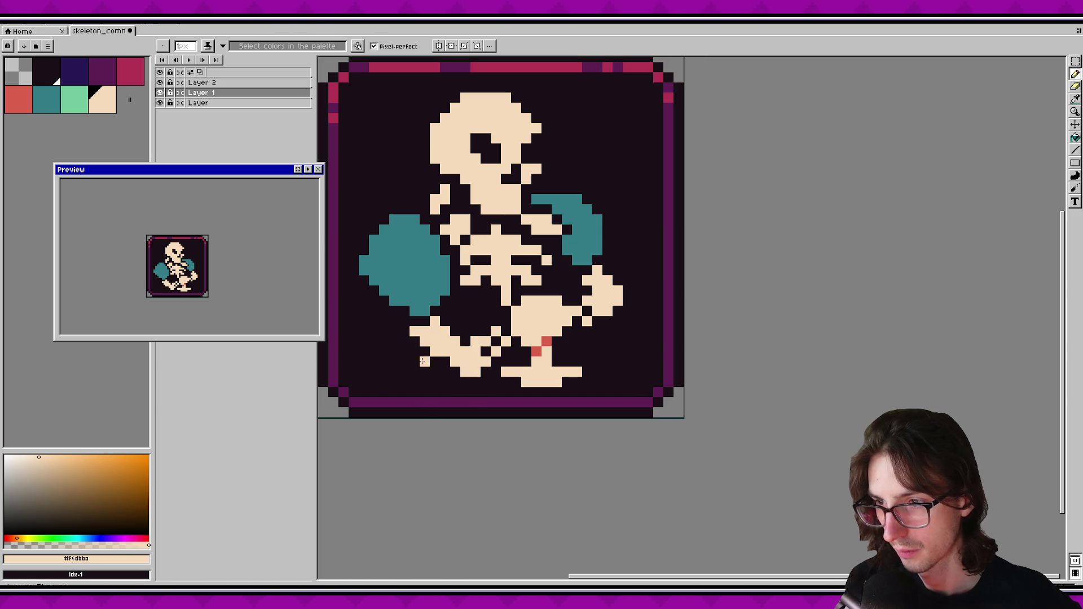
Save the artwork and reshade the pixels around the skeleton's right hand with Shading ink.
key("e")
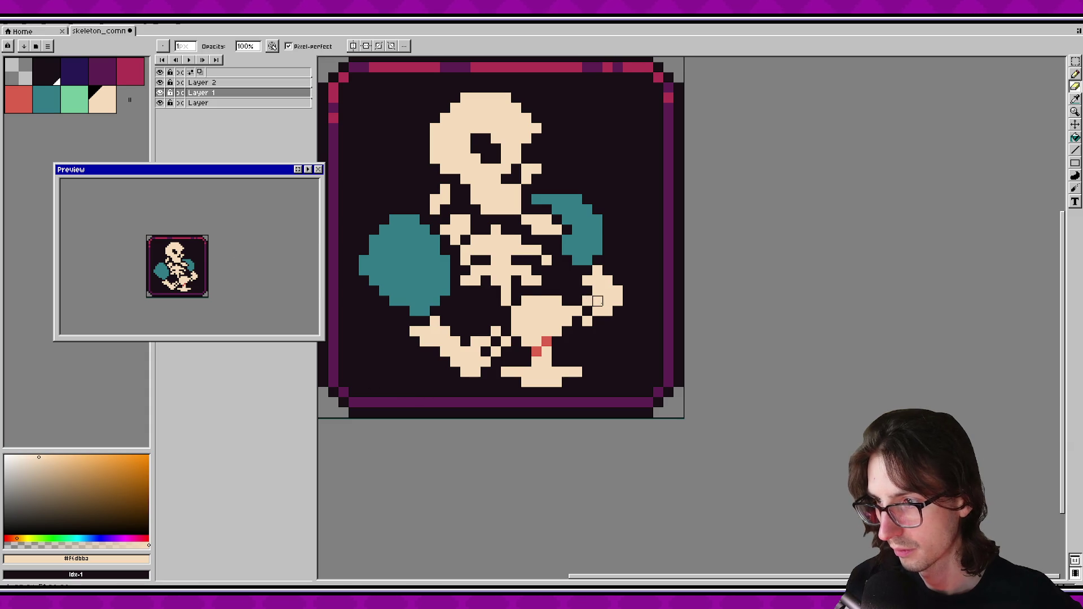
key("ctrl+s")
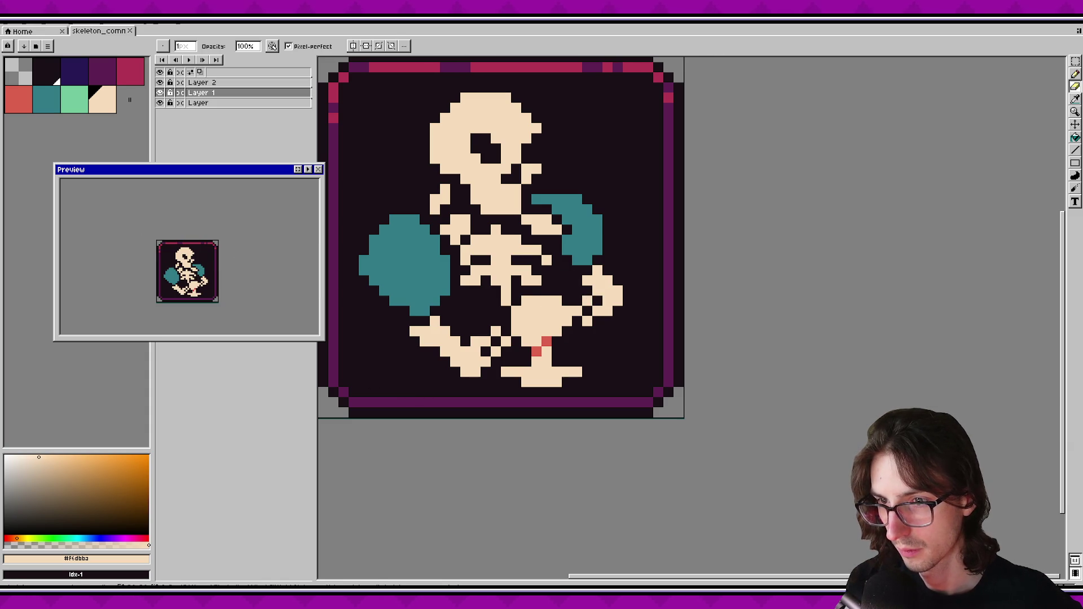
key("alt+s")
left_click_drag(484, 304, 494, 302)
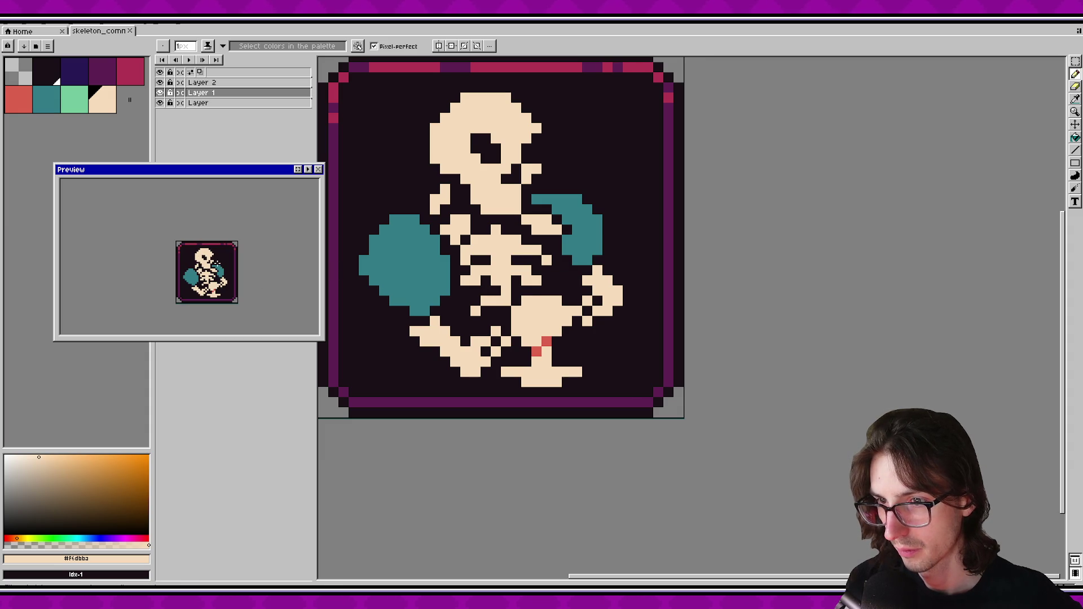
scroll(223, 262, "down", 1)
scroll(234, 270, "up", 1)
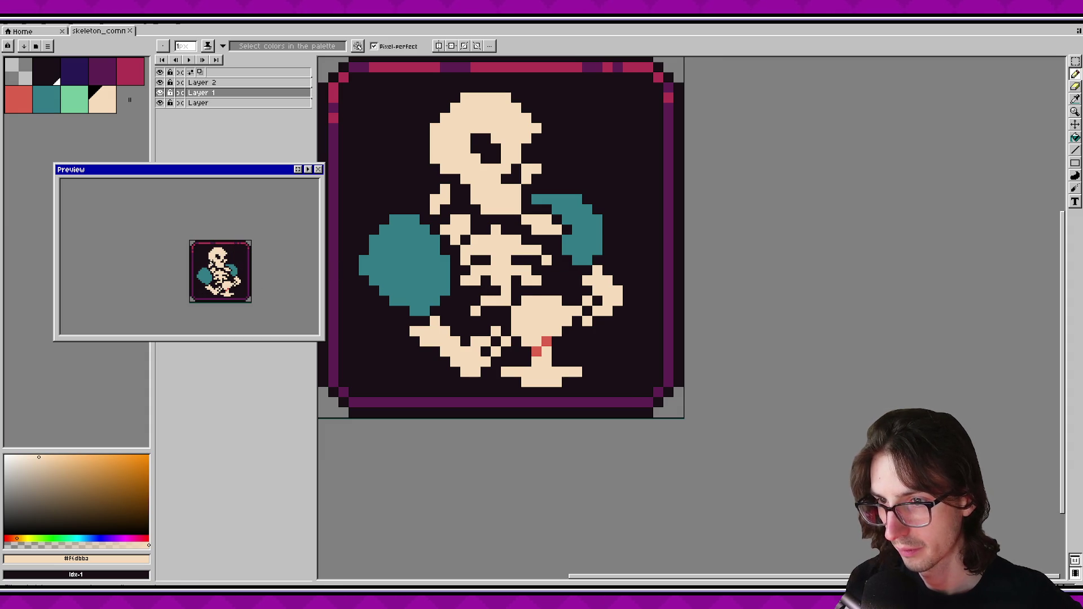
scroll(444, 300, "down", 1)
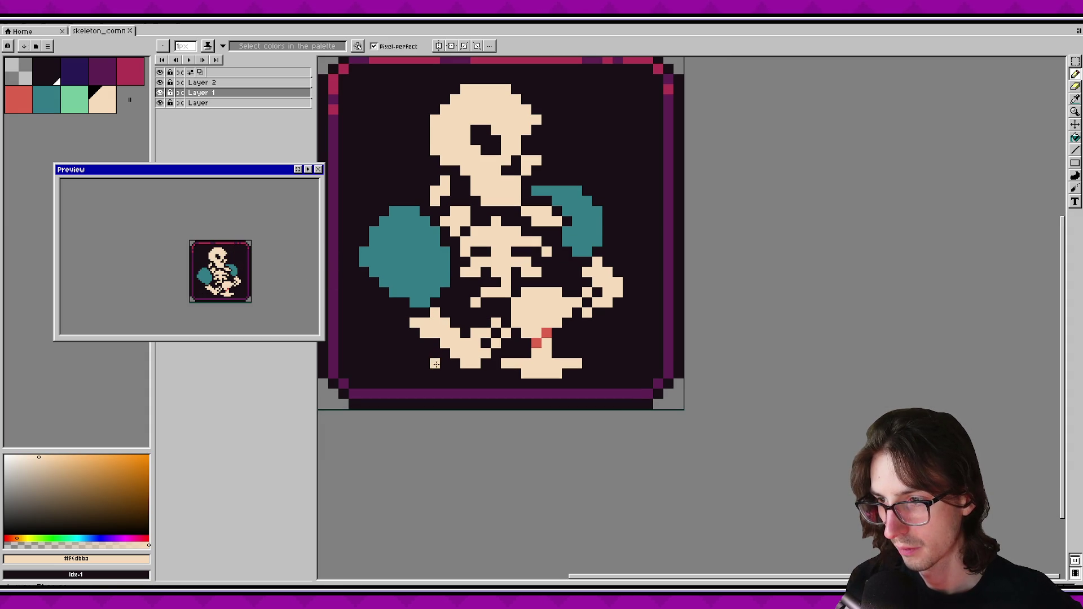
scroll(484, 375, "up", 2)
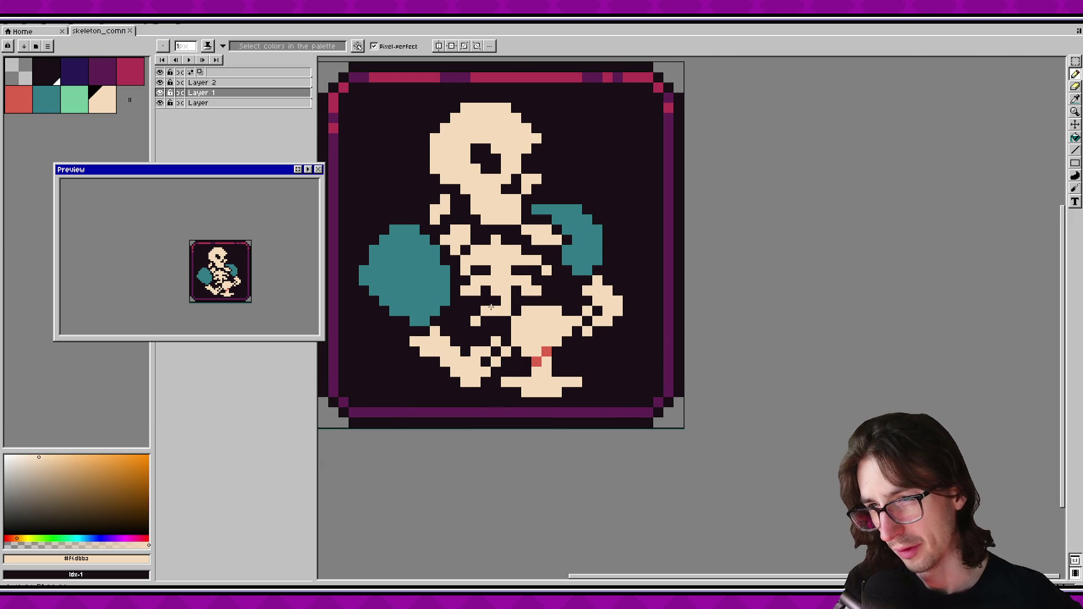
Eyedrop the teal colour of the right fist.
key("b")
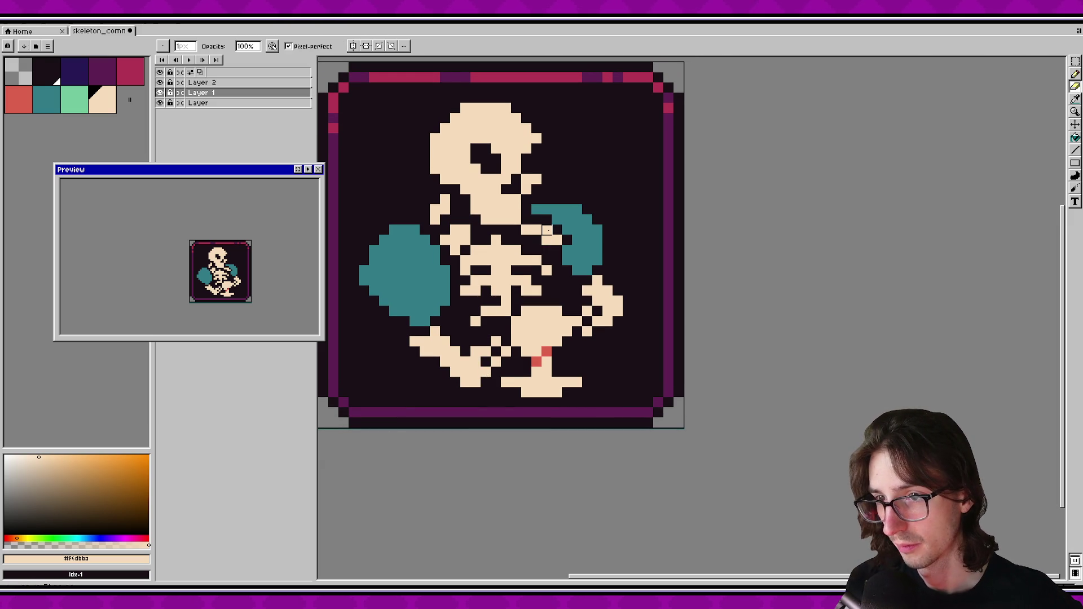
key("i")
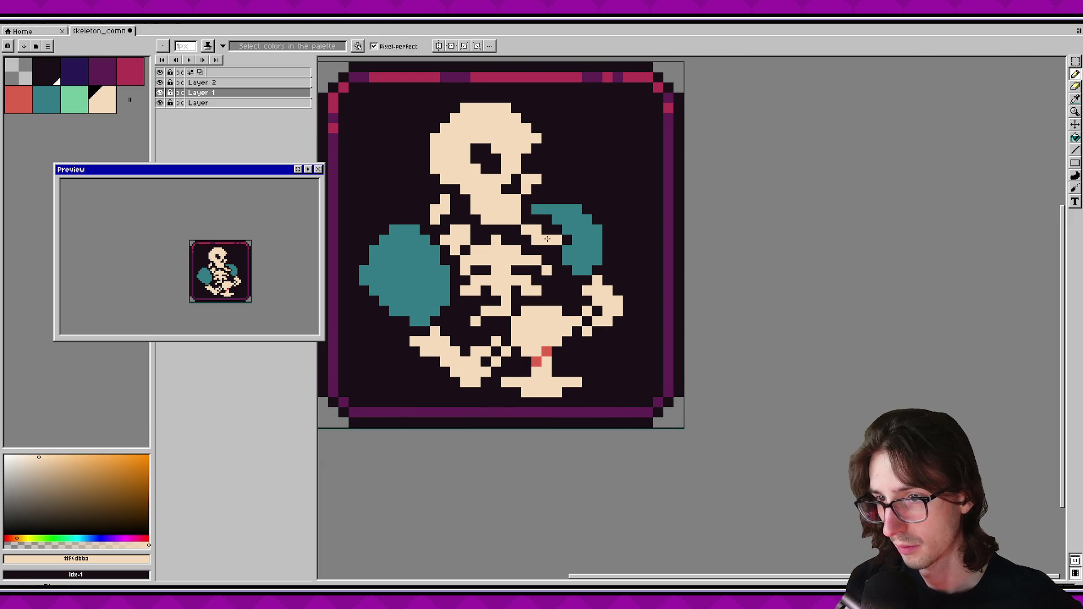
key("b")
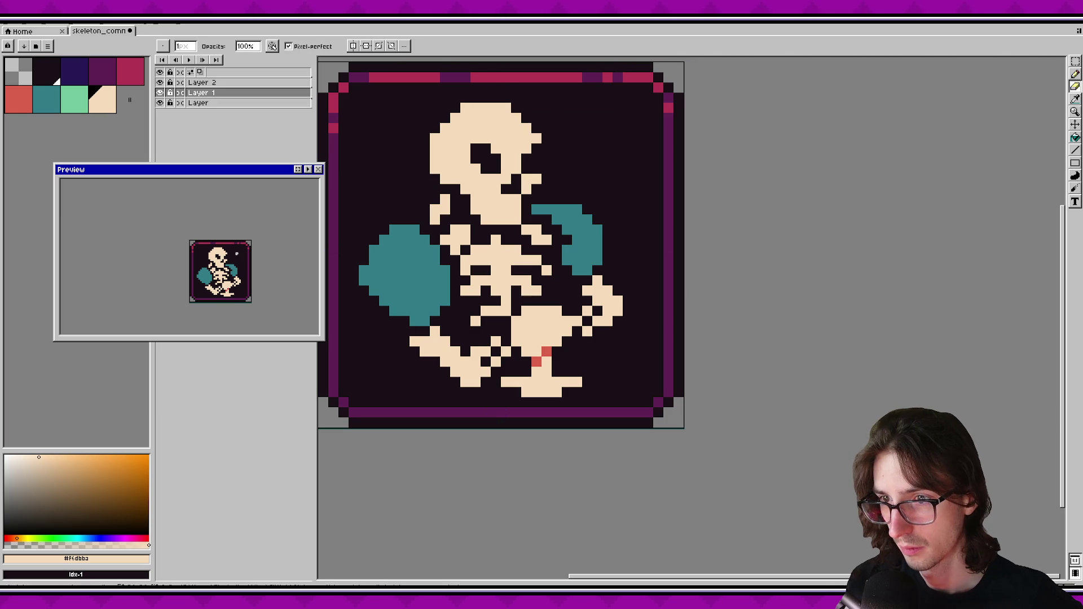
key("i")
left_click(565, 239)
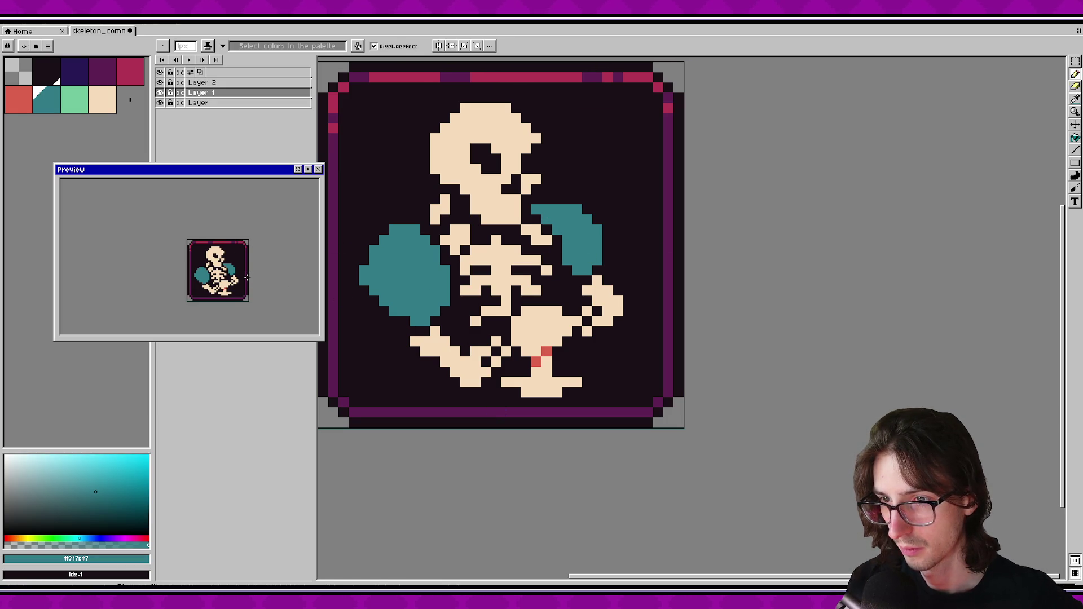
Erase stray teal pixels at the top edge and bottom row of the right fist.
key("b")
right_click(577, 210)
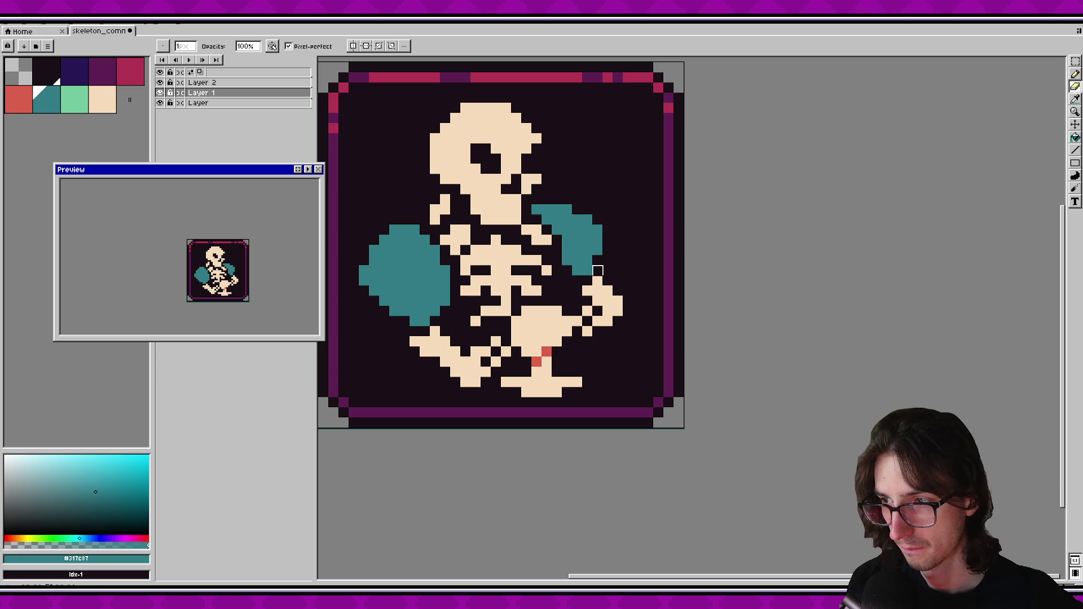
right_click(582, 270)
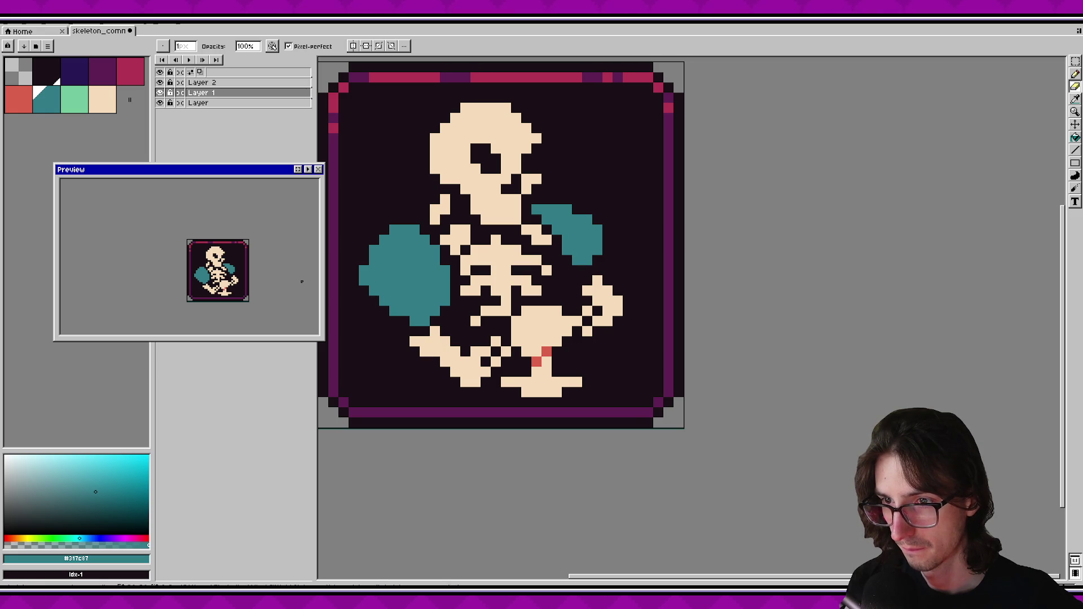
Pick cream and fill the dark gaps beside the right hand, discarding stray pixels.
left_click(598, 282, "alt")
left_click(583, 278)
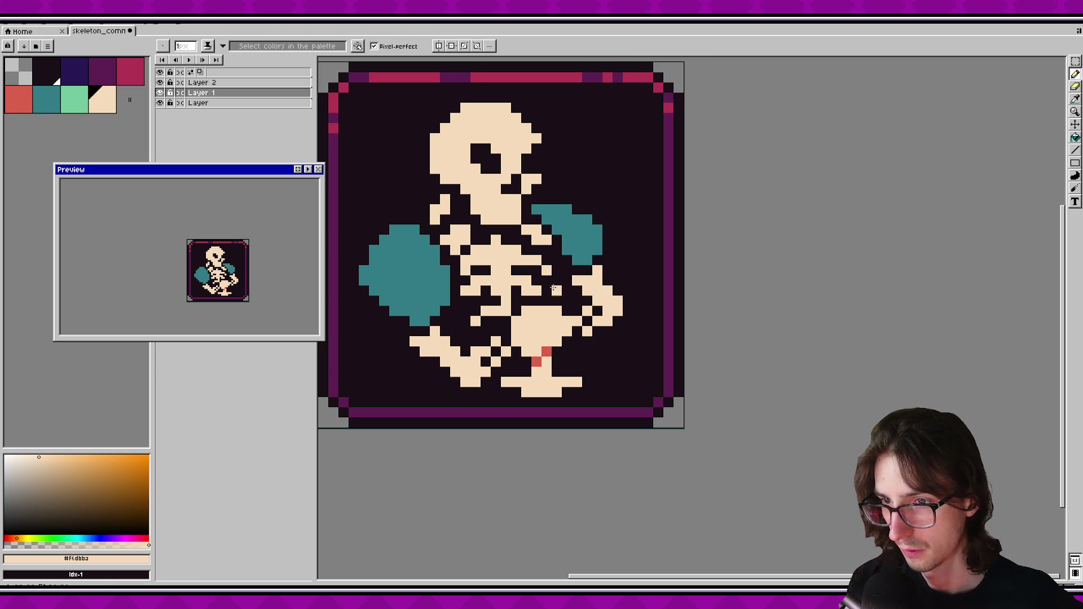
left_click(565, 302)
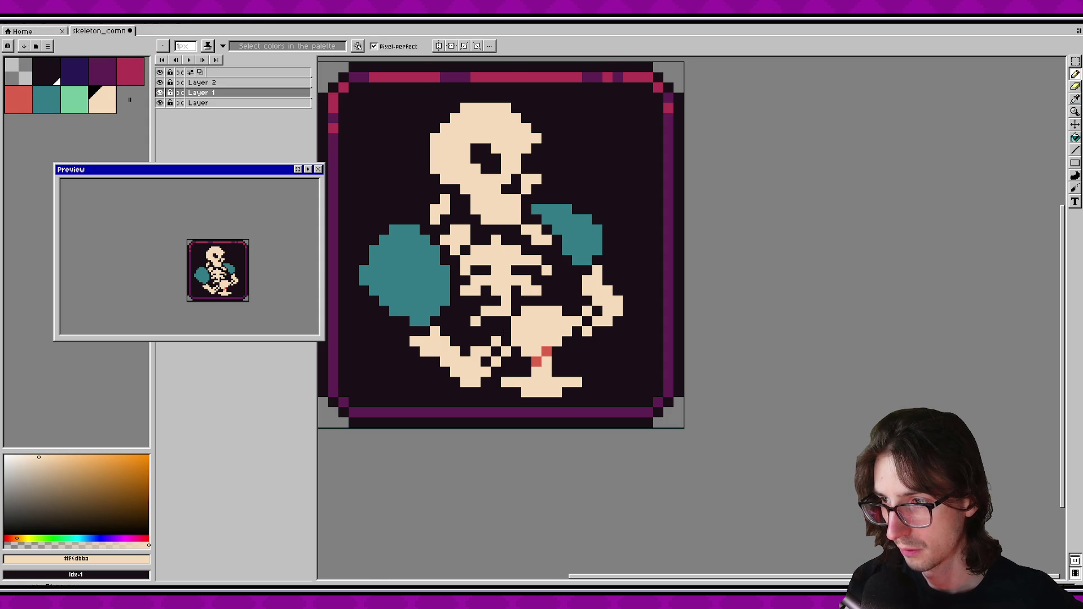
key("ctrl+z")
key("ctrl+z")
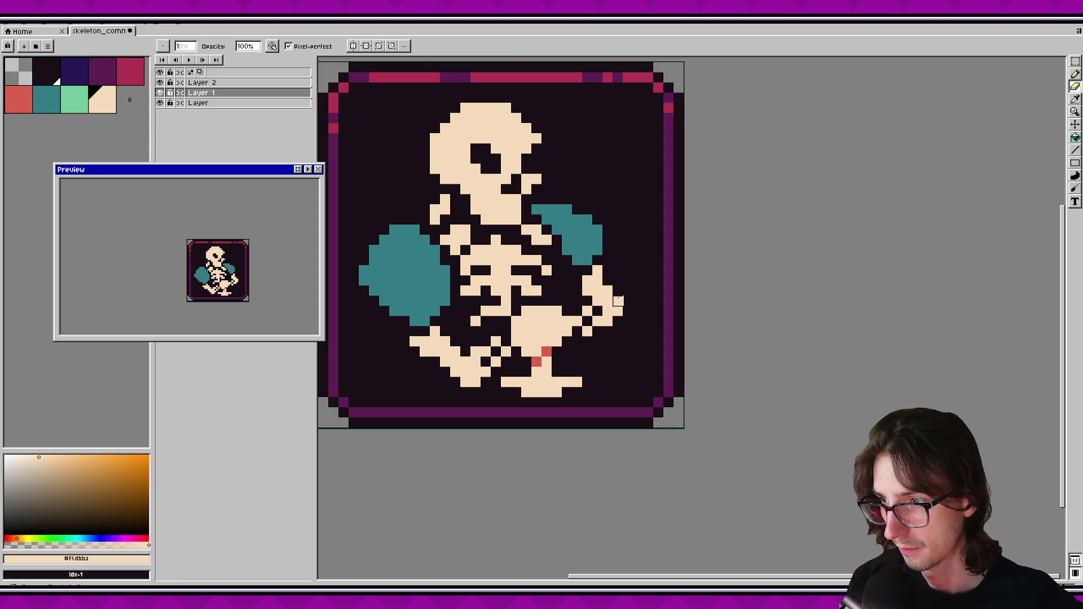
left_click(615, 319)
key("ctrl+z")
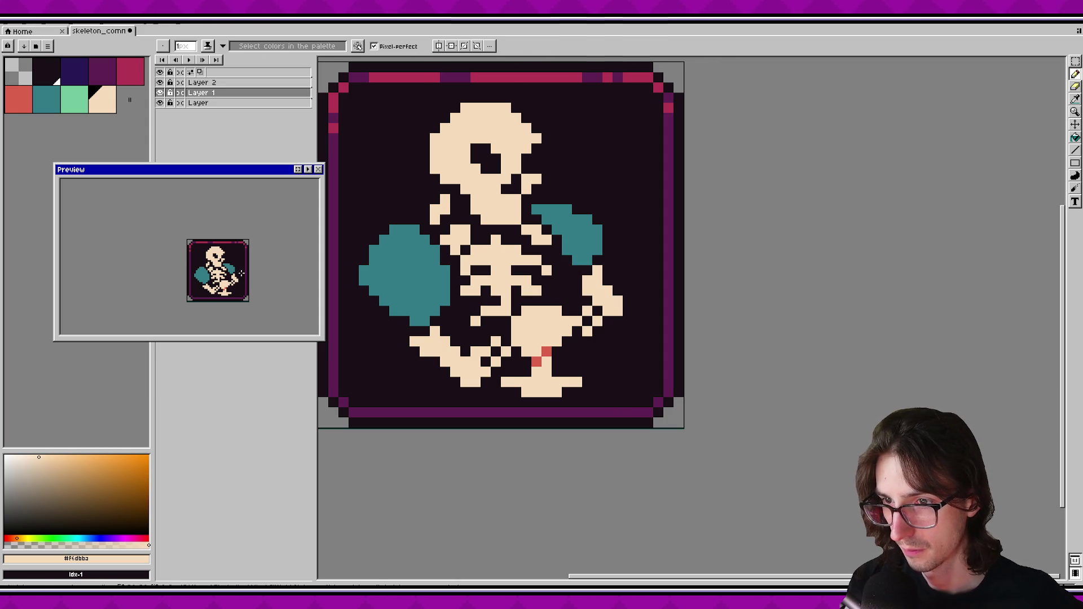
Extend the left foot tip with a cream pixel and revert the recent pelvis edits.
left_click(405, 341)
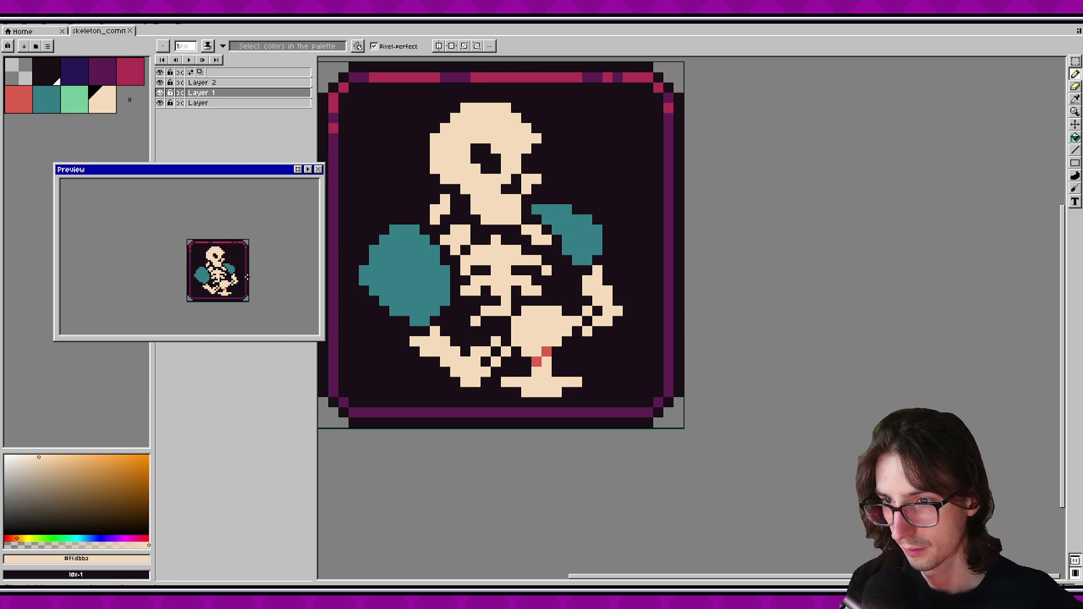
left_click_drag(246, 277, 235, 264)
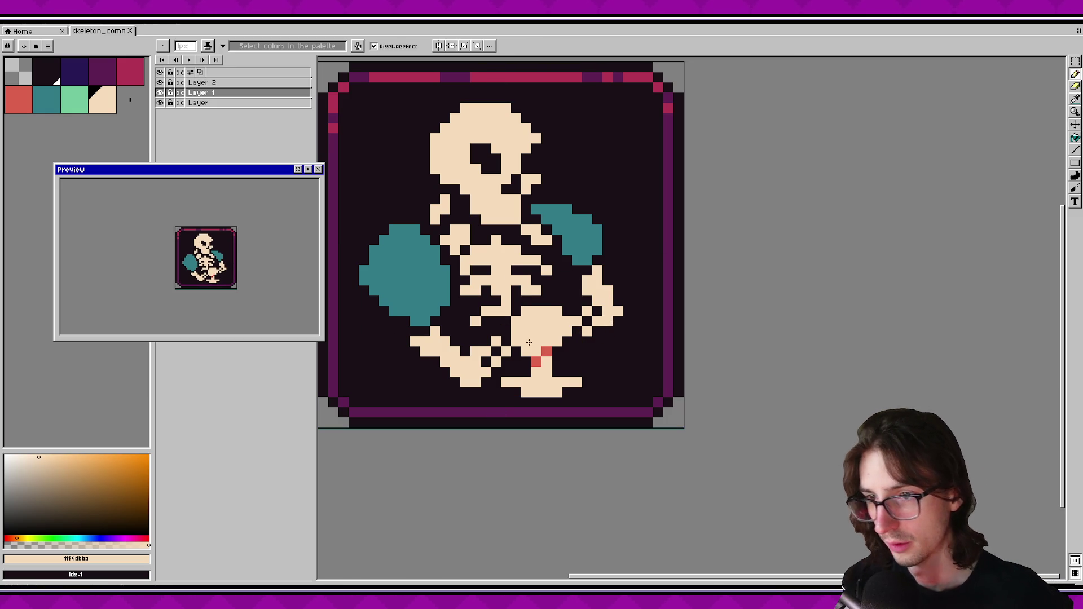
key("e")
key("ctrl+z")
key("ctrl+z")
key("ctrl+z")
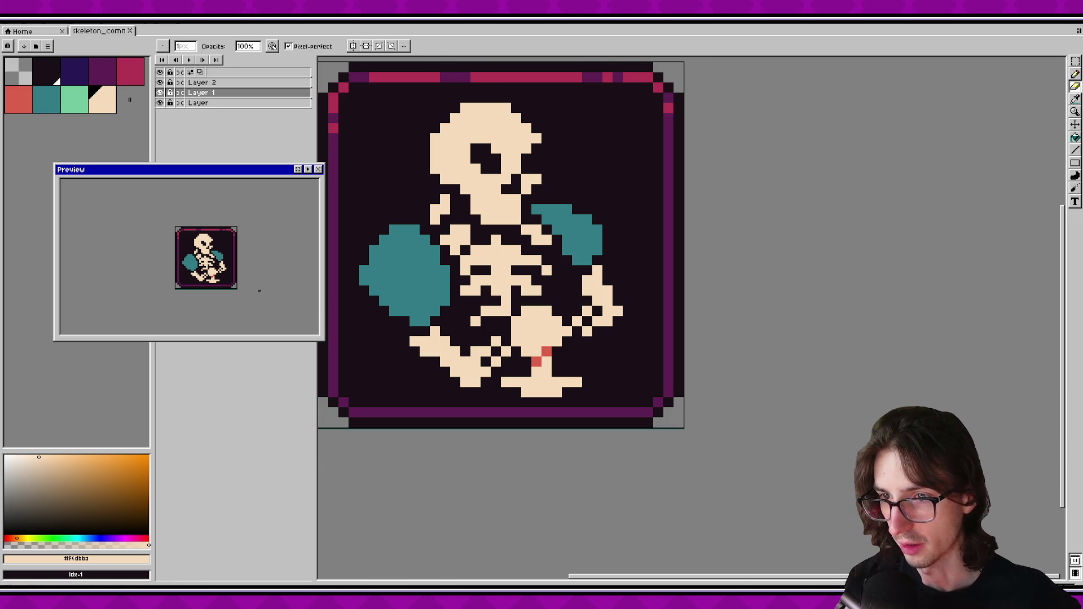
scroll(239, 270, "up", 1)
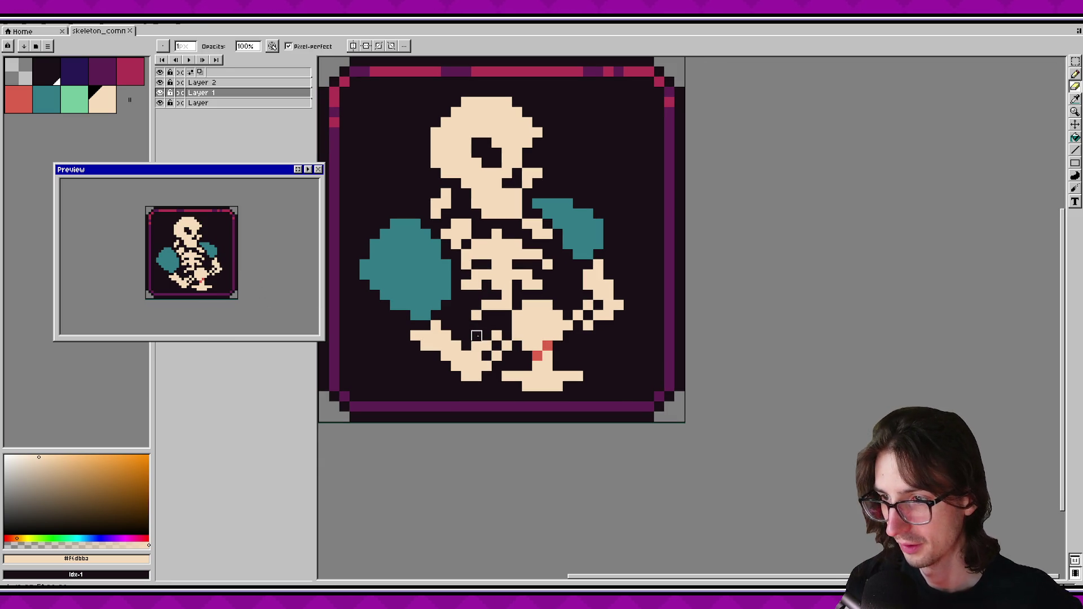
Marquee a small block of lower-leg pixels and nudge it up one pixel.
key("m")
left_click_drag(469, 339, 514, 384)
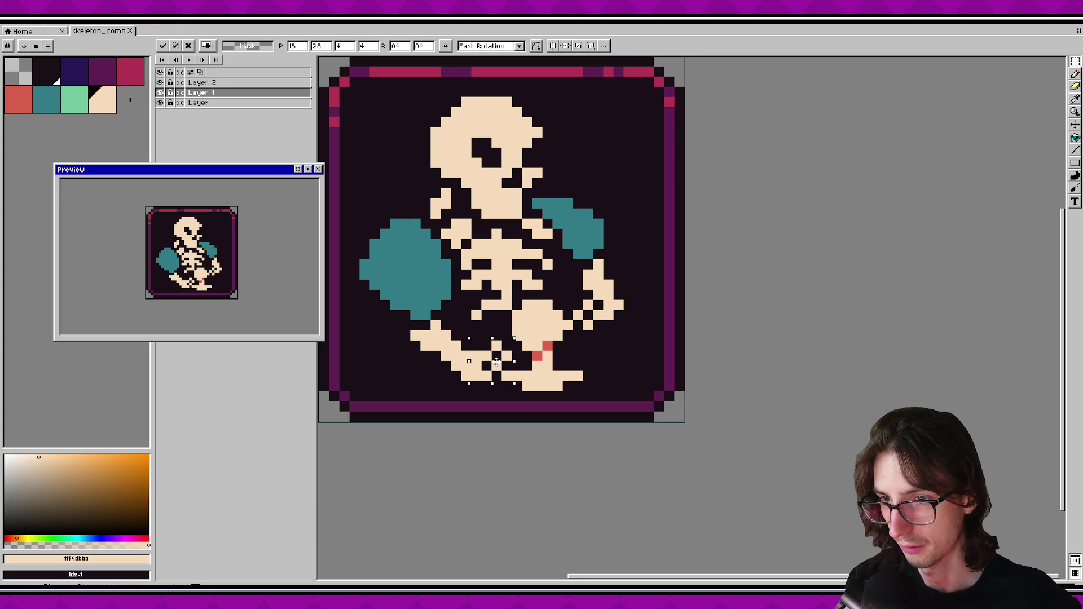
left_click_drag(497, 361, 497, 350)
key("Return")
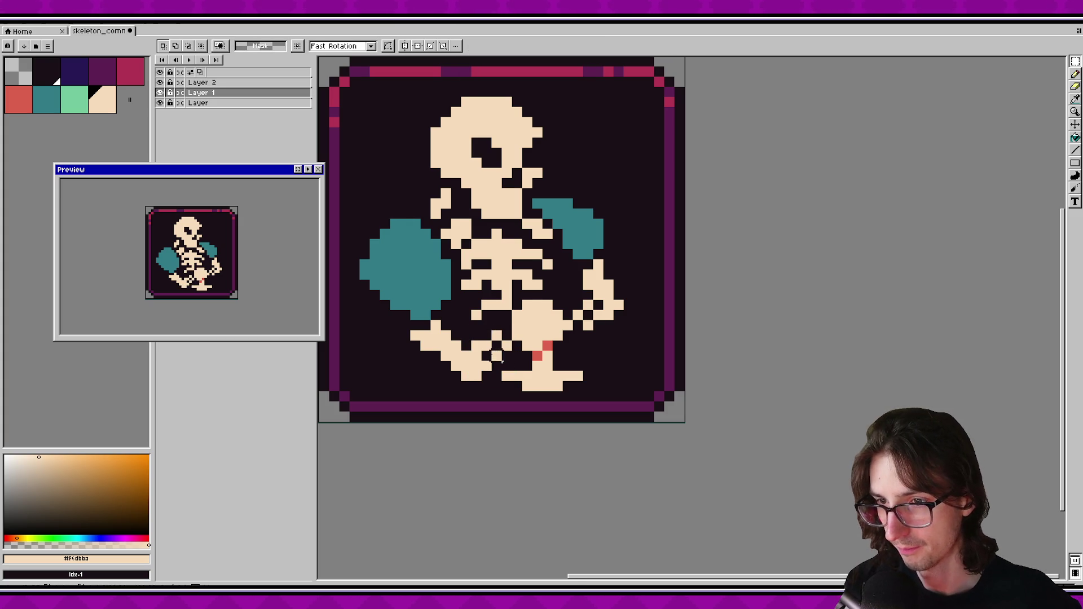
Select the skeleton's lower legs and pick the dark background colour.
left_click_drag(409, 320, 515, 373)
scroll(254, 265, "down", 3)
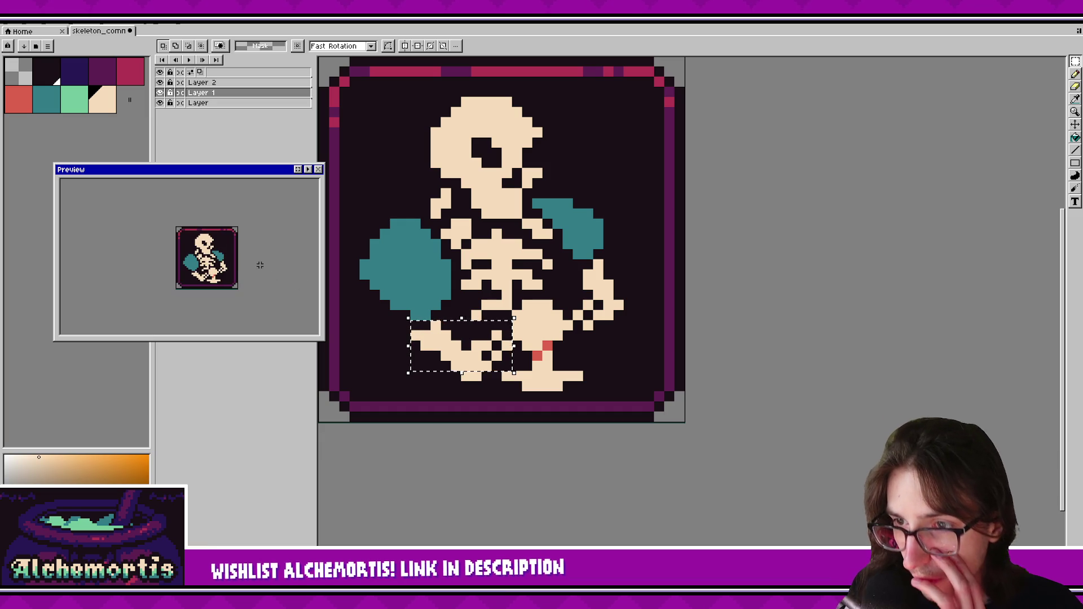
scroll(253, 272, "up", 2)
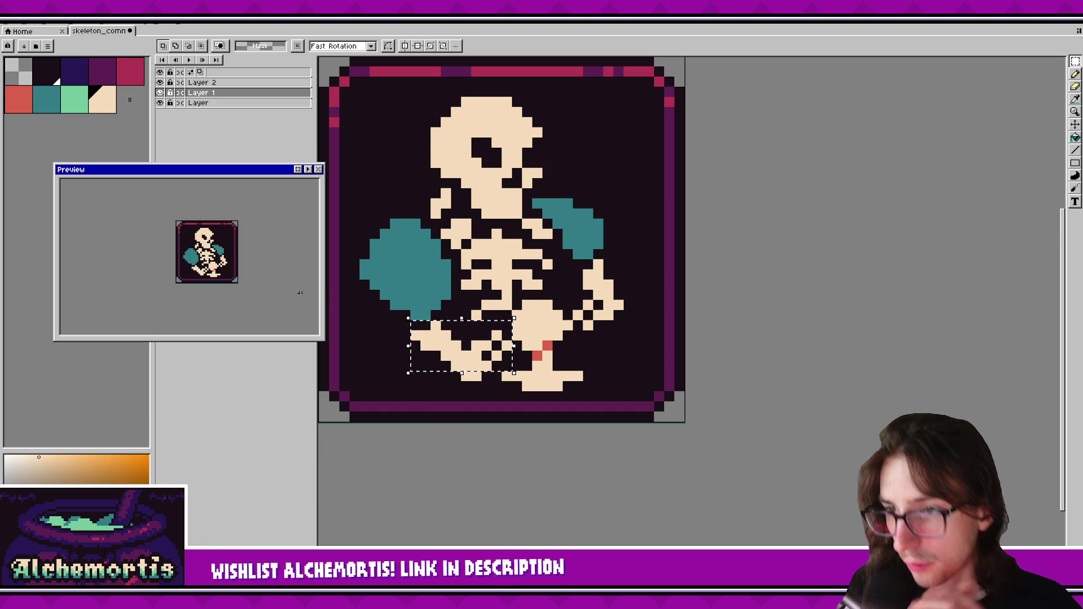
scroll(541, 318, "up", 1)
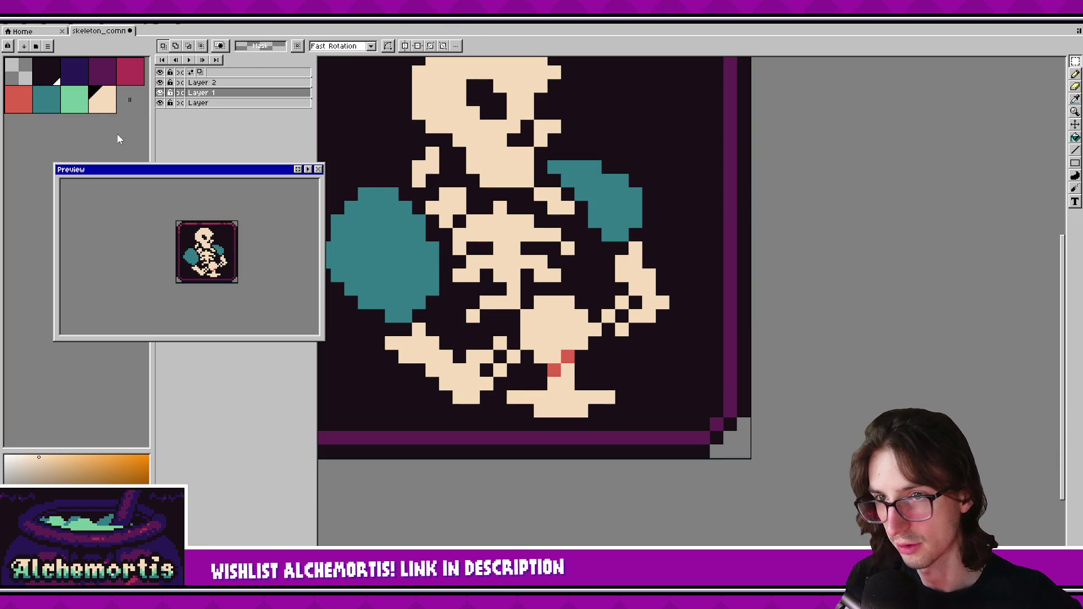
left_click(46, 72)
Draw dark pixels on the leg and near the pelvis, then undo them.
key("b")
left_click(553, 332)
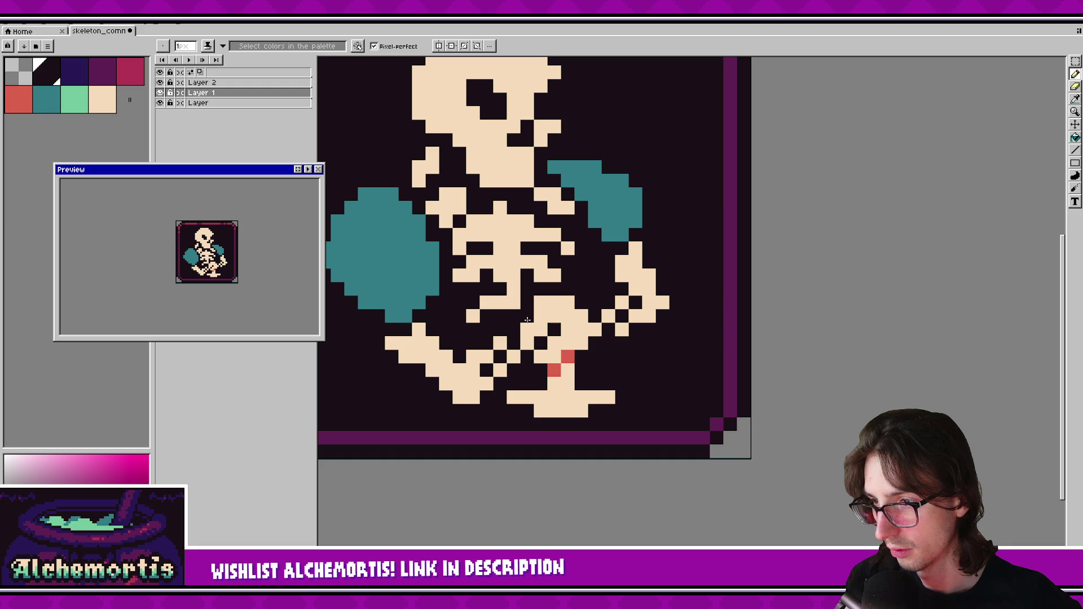
left_click(572, 343)
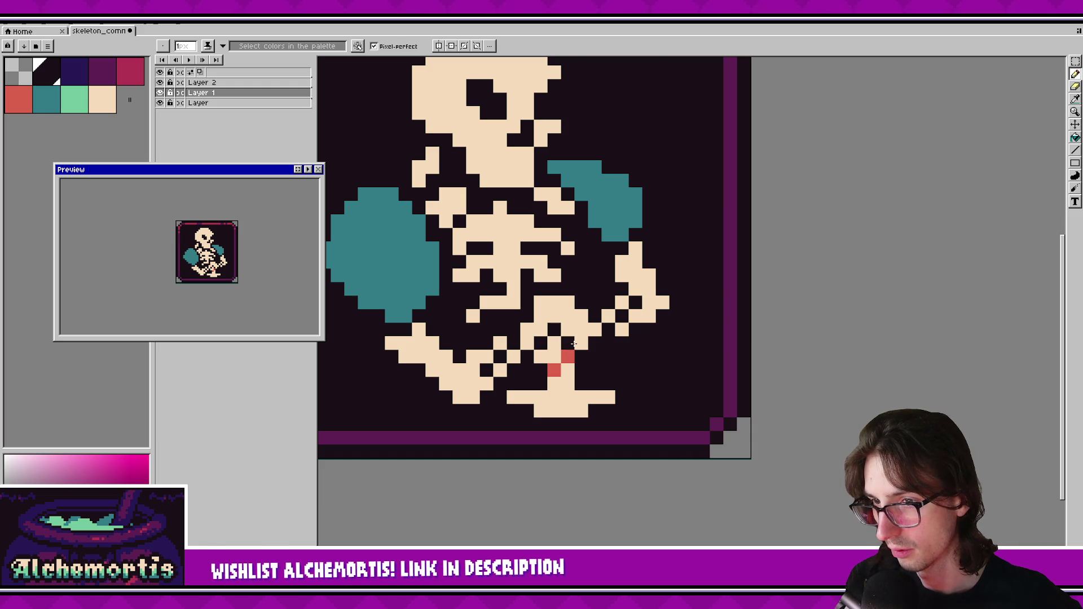
key("ctrl+z")
key("ctrl+z")
key("ctrl+z")
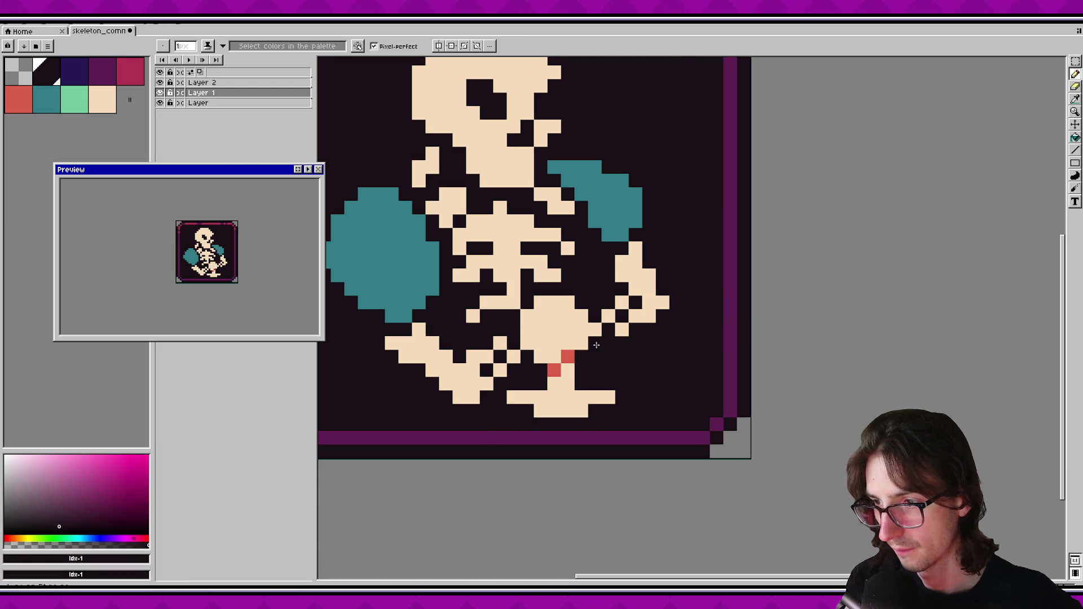
Paint a red checkered cross pattern across the skeleton's pelvis.
left_click(569, 356, "alt")
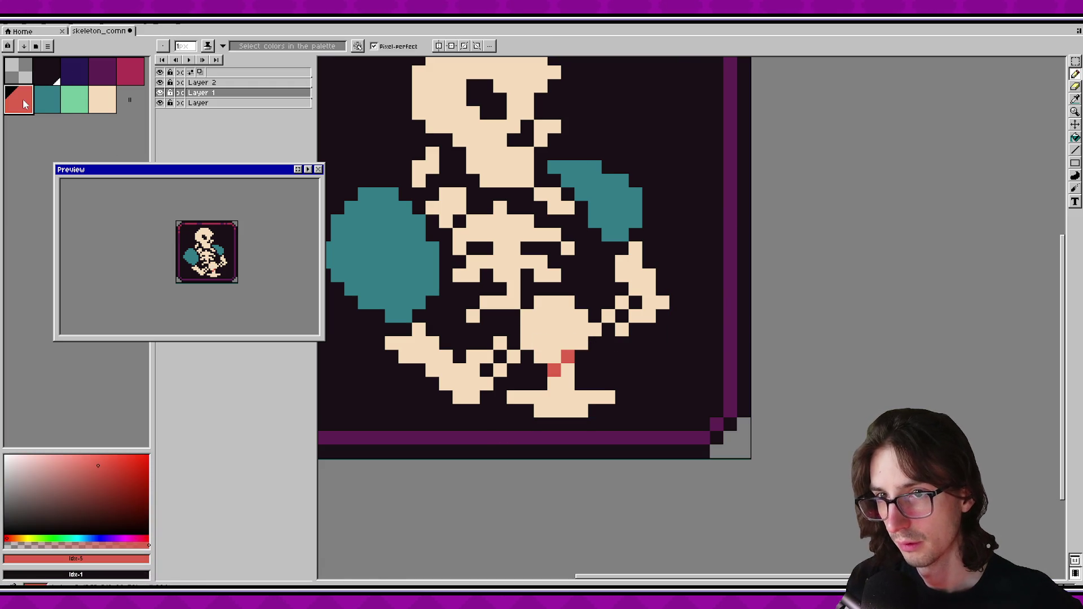
left_click(535, 339)
key("ctrl+z")
left_click(527, 342)
left_click(540, 329)
left_click(554, 316)
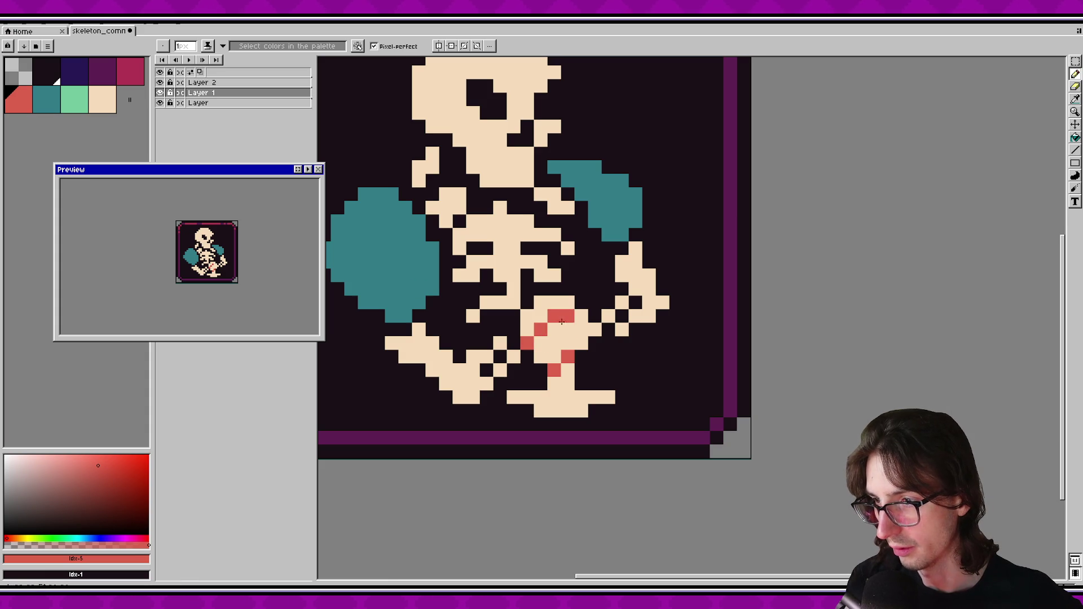
left_click(541, 357)
left_click(555, 343)
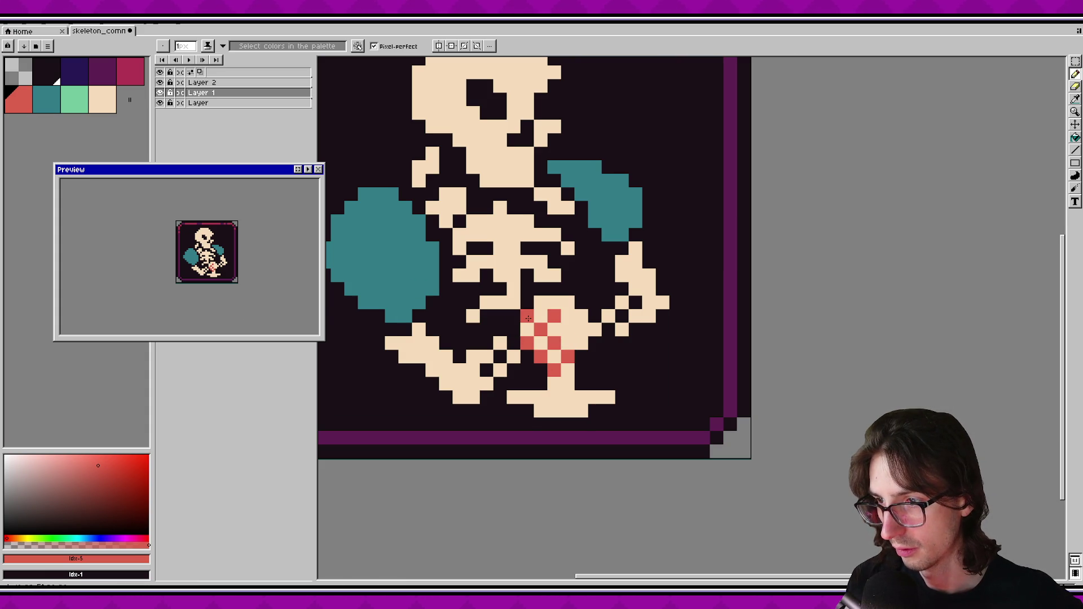
Undo back to the saved state and pick cream as the drawing colour.
key("ctrl+z")
key("ctrl+z")
key("ctrl+z")
key("minus")
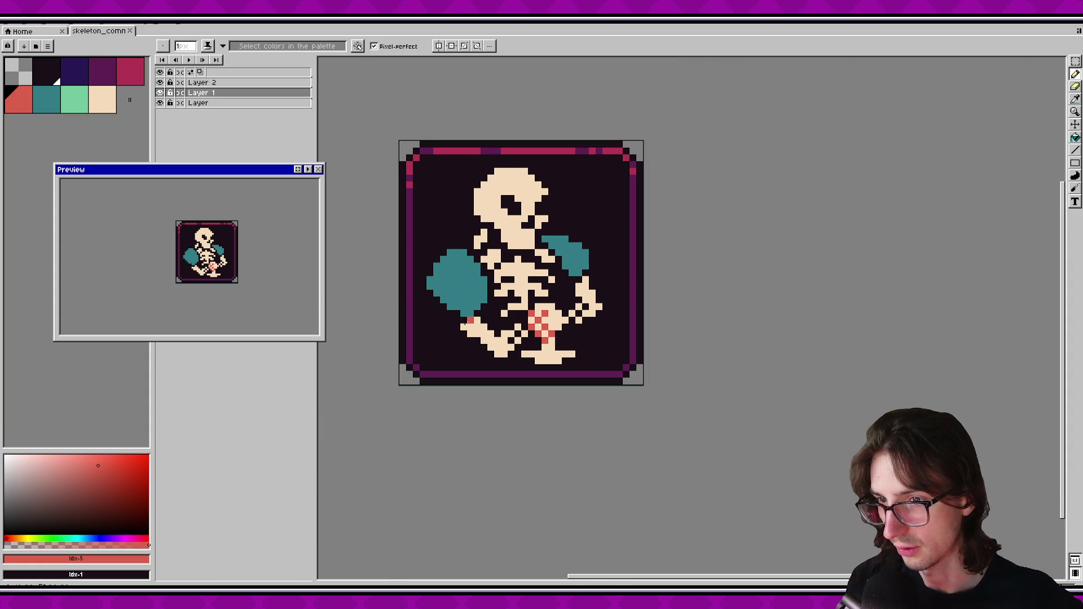
scroll(207, 252, "down", 1)
scroll(207, 253, "up", 2)
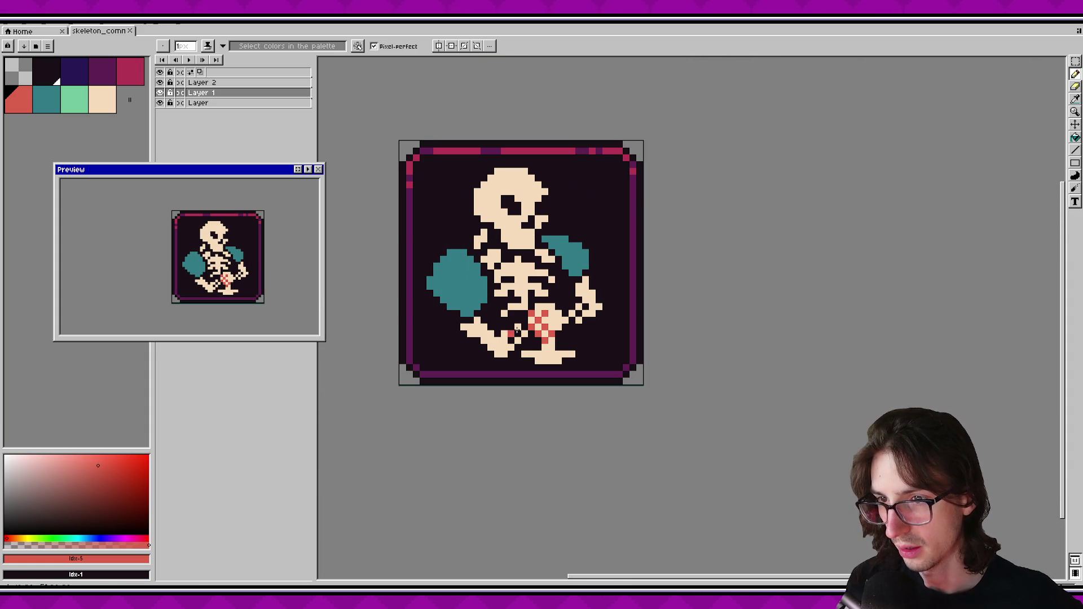
scroll(470, 332, "down", 2)
scroll(540, 258, "up", 3)
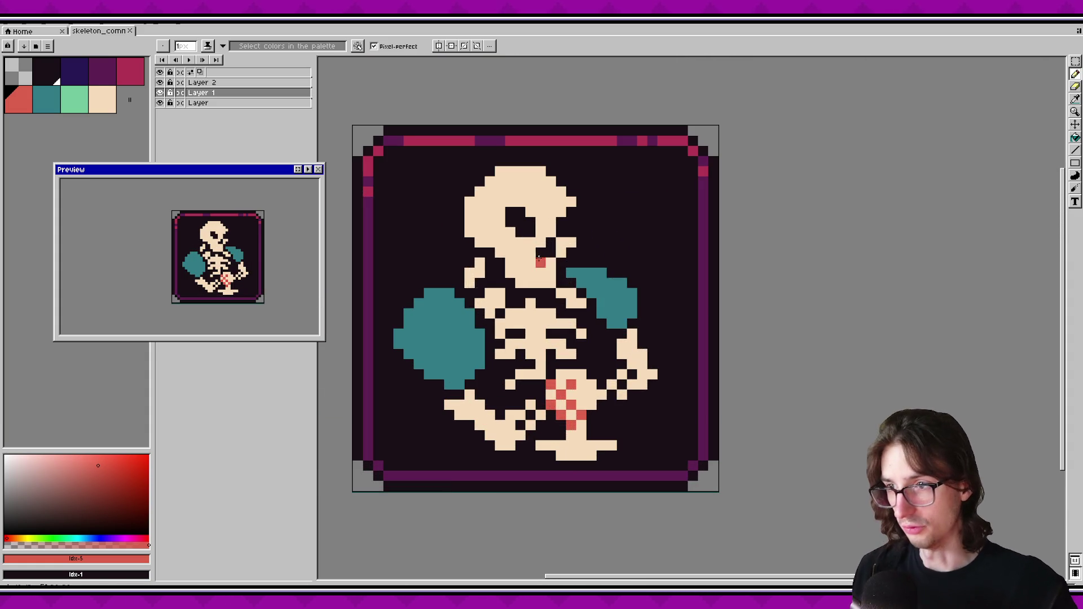
left_click(470, 272, "alt")
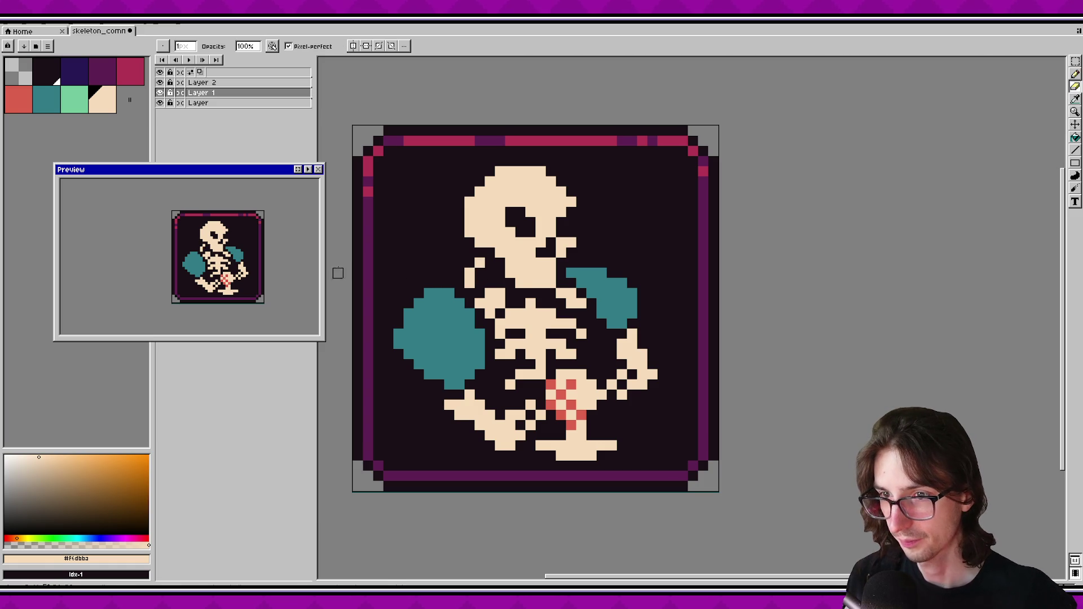
Save, shift the skeleton one pixel left and back right, then save again.
key("ctrl+s")
scroll(218, 257, "down", 1)
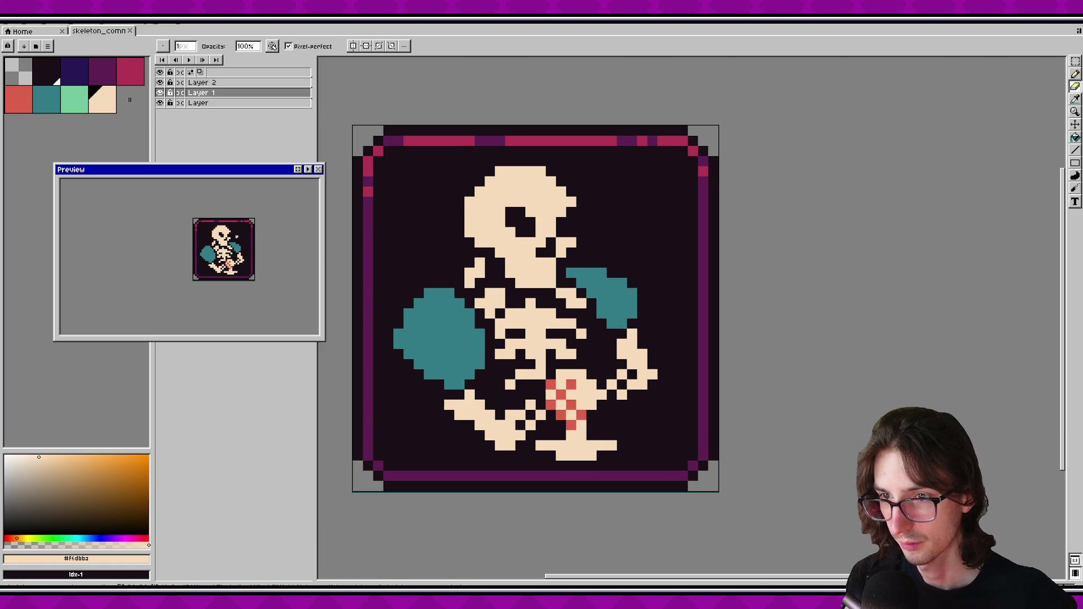
scroll(223, 252, "up", 1)
scroll(510, 324, "down", 1)
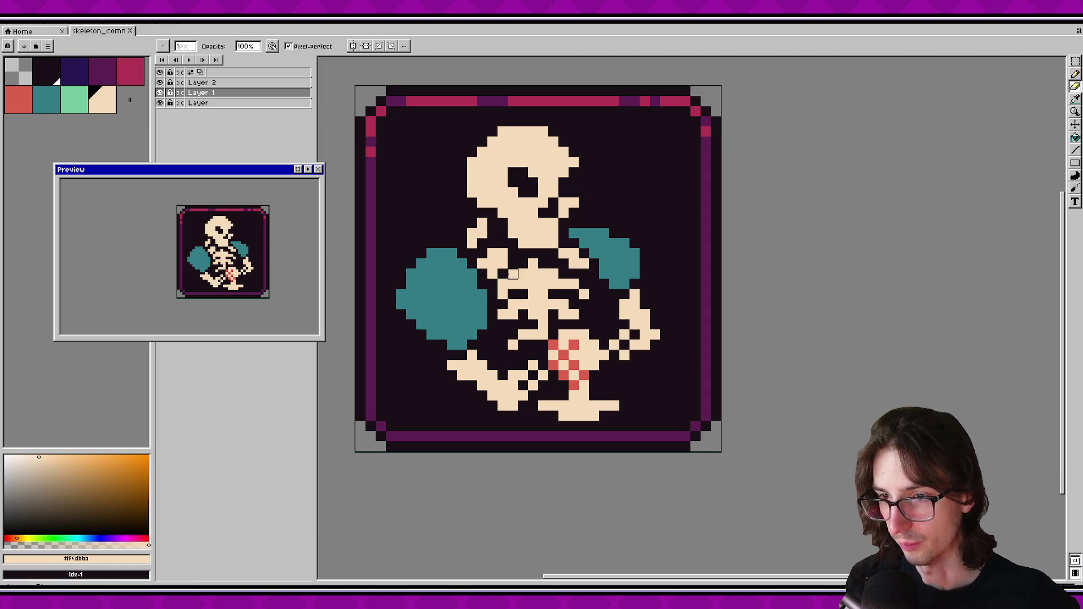
scroll(282, 243, "down", 1)
key("v")
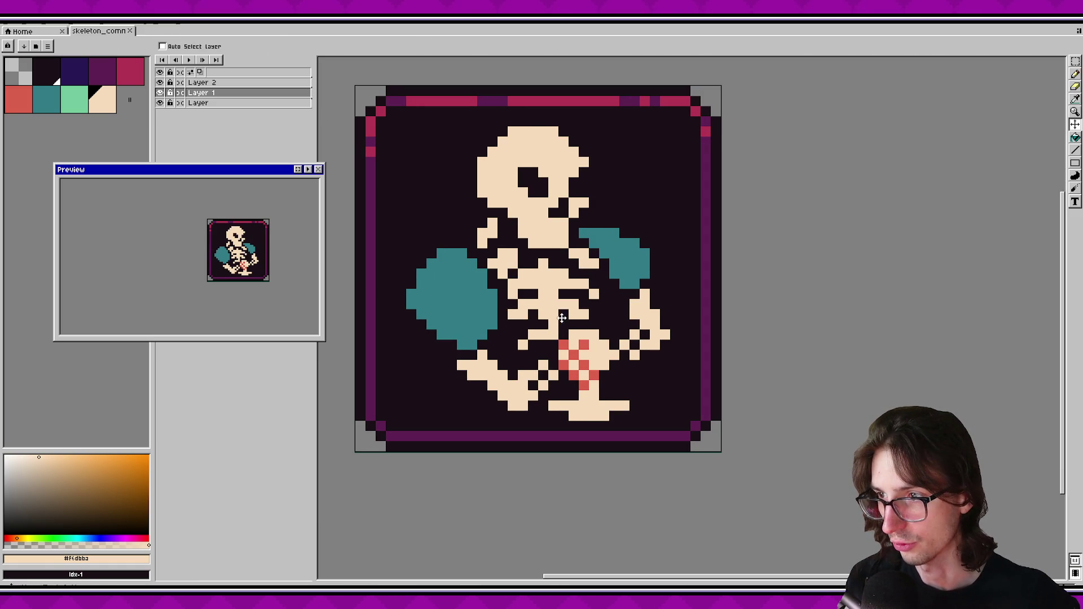
scroll(562, 331, "right", 1)
mouse_move(567, 337)
left_mouse_down()
mouse_move(547, 338)
mouse_move(557, 338)
left_mouse_up()
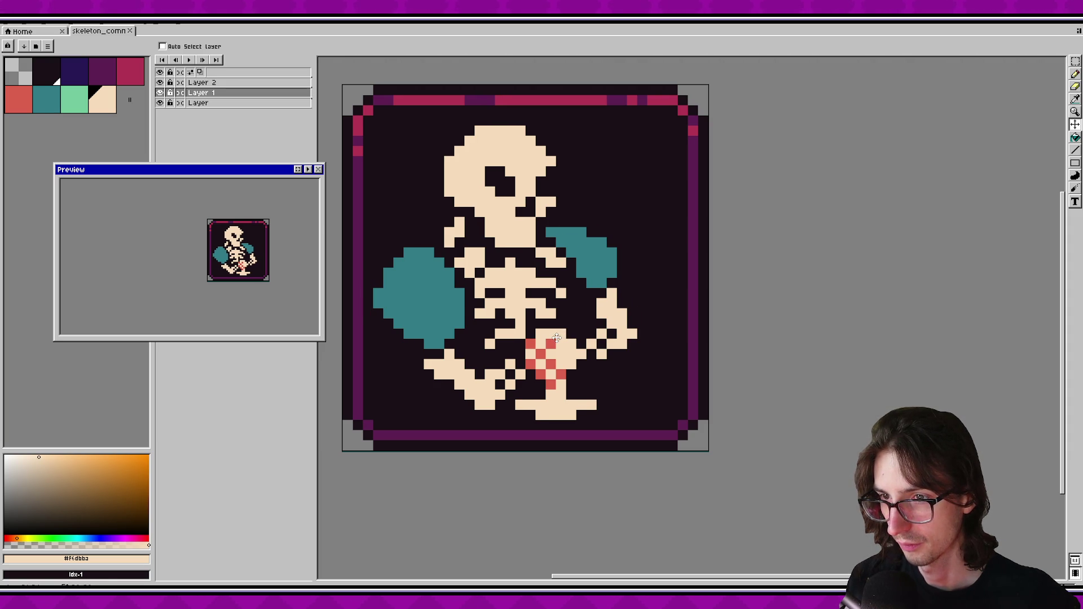
left_click_drag(557, 338, 569, 337)
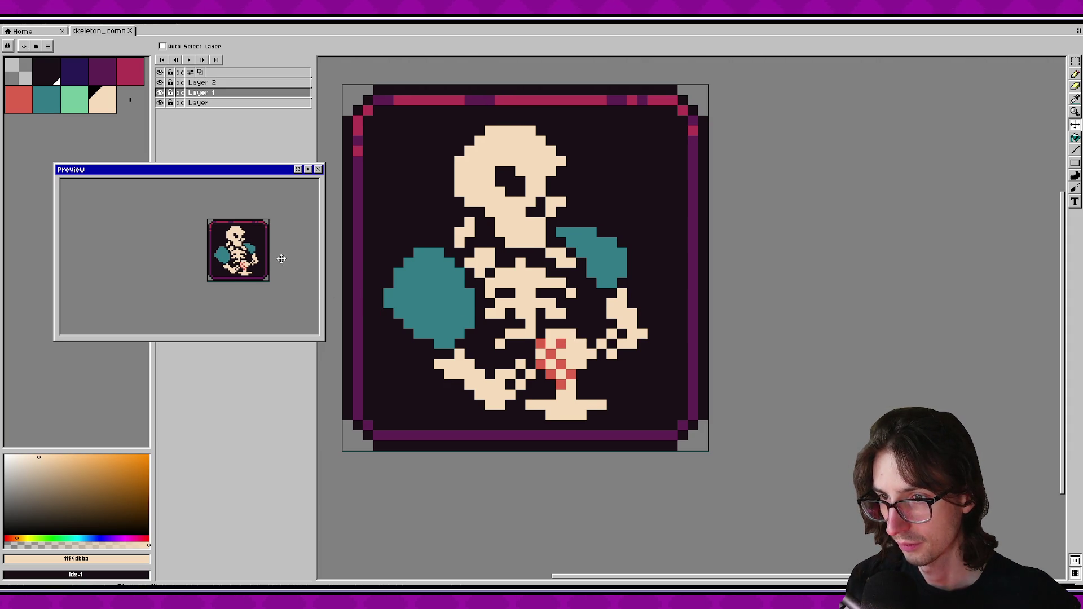
scroll(254, 252, "down", 2)
scroll(254, 251, "up", 2)
key("ctrl+s")
Draw a cream row of pixels under the foot with the pencil.
scroll(486, 288, "down", 1)
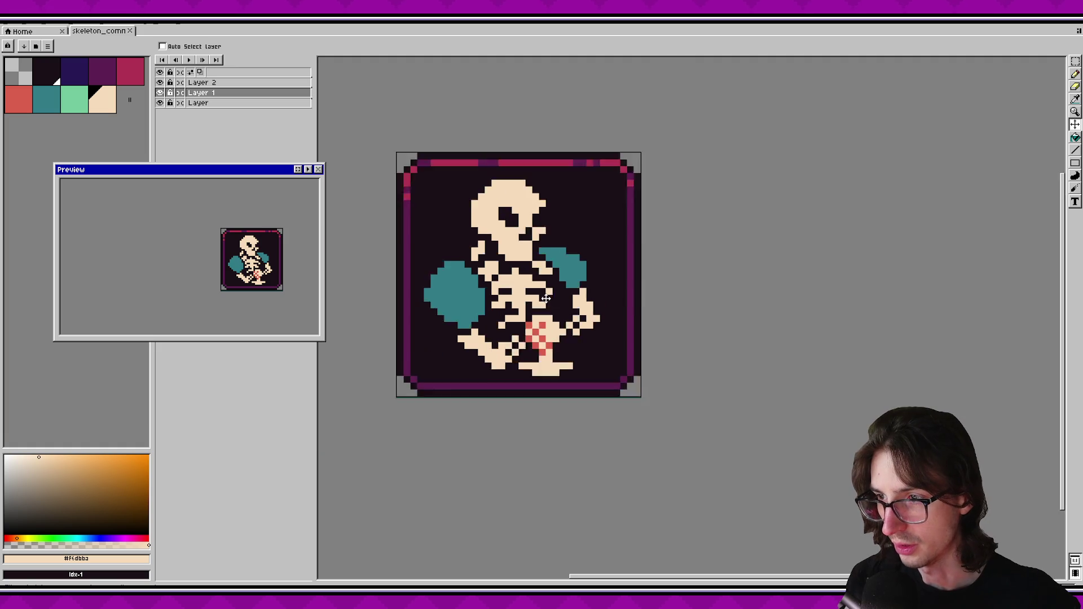
scroll(519, 307, "up", 1)
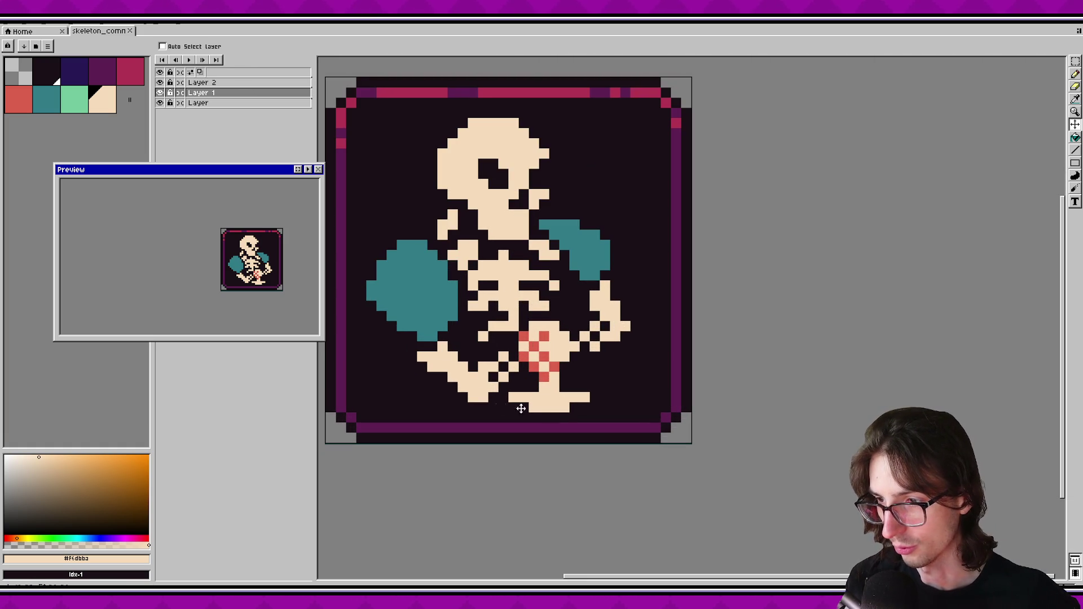
scroll(520, 348, "down", 2)
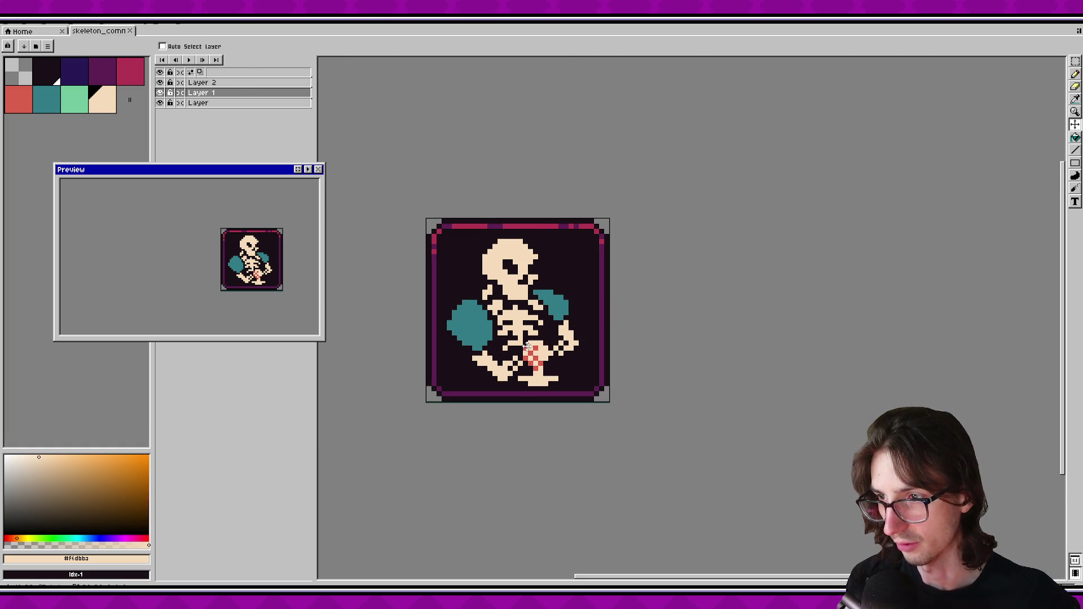
scroll(539, 372, "up", 2)
key("b")
left_click_drag(527, 394, 561, 394)
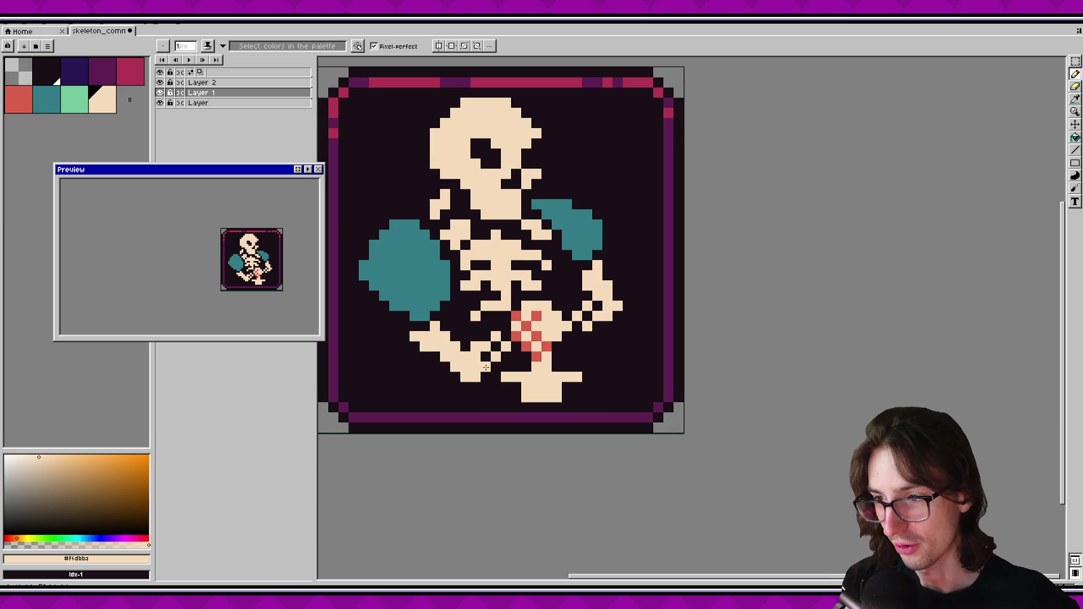
Extend the lower-left foot leftward with cream pixels, undoing and redrawing its edge.
mouse_move(454, 393)
left_mouse_down()
mouse_move(433, 375)
mouse_move(461, 397)
mouse_move(442, 396)
left_mouse_up()
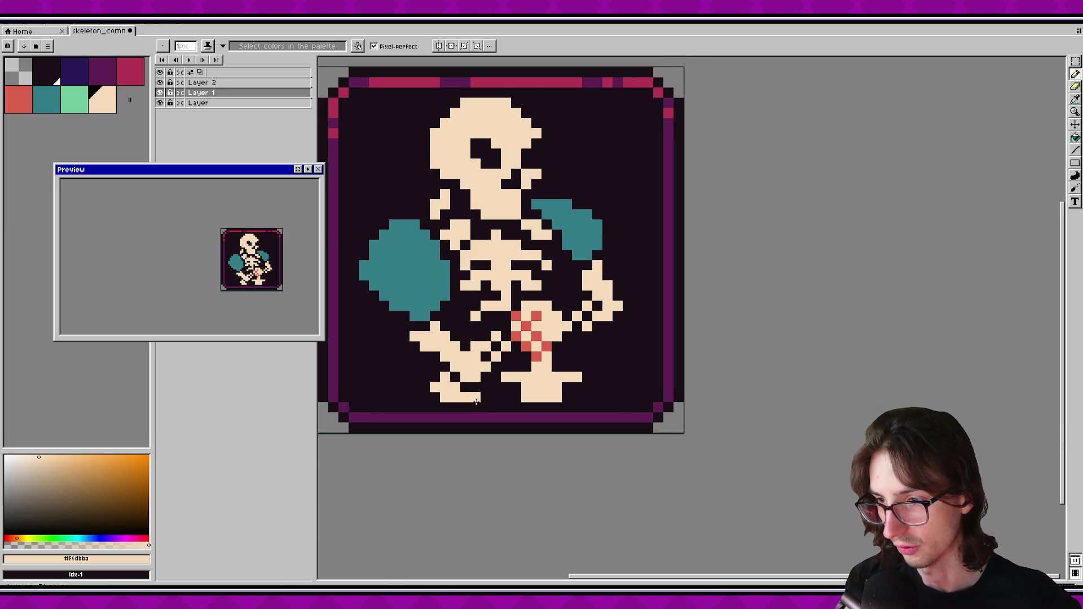
left_click(436, 398)
mouse_move(436, 398)
left_mouse_down()
mouse_move(425, 365)
mouse_move(414, 381)
mouse_move(425, 397)
left_mouse_up()
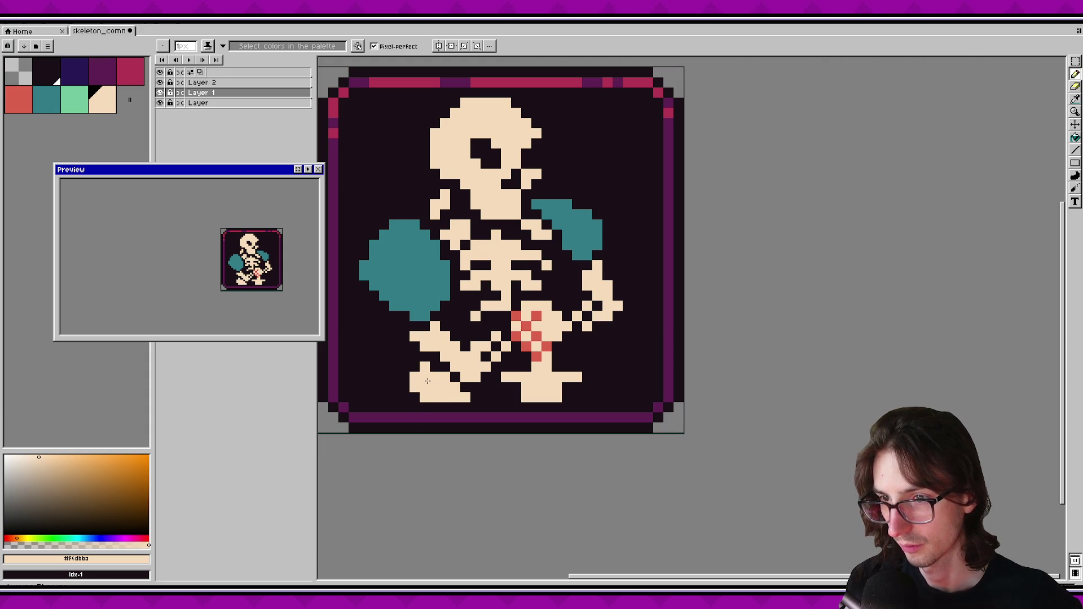
key("v")
key("ctrl+z")
key("ctrl+z")
key("ctrl+z")
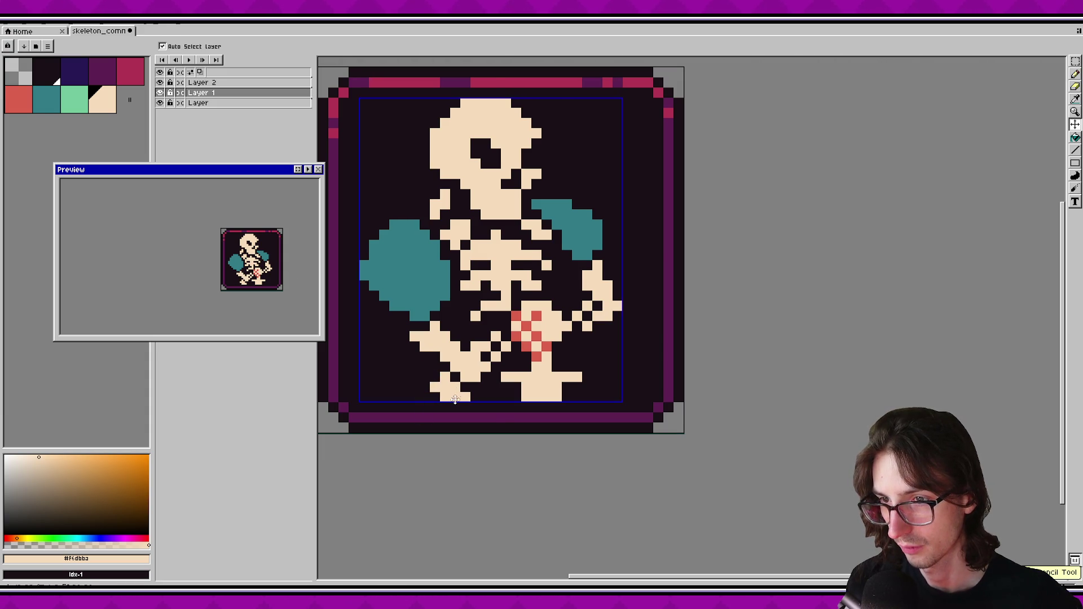
key("b")
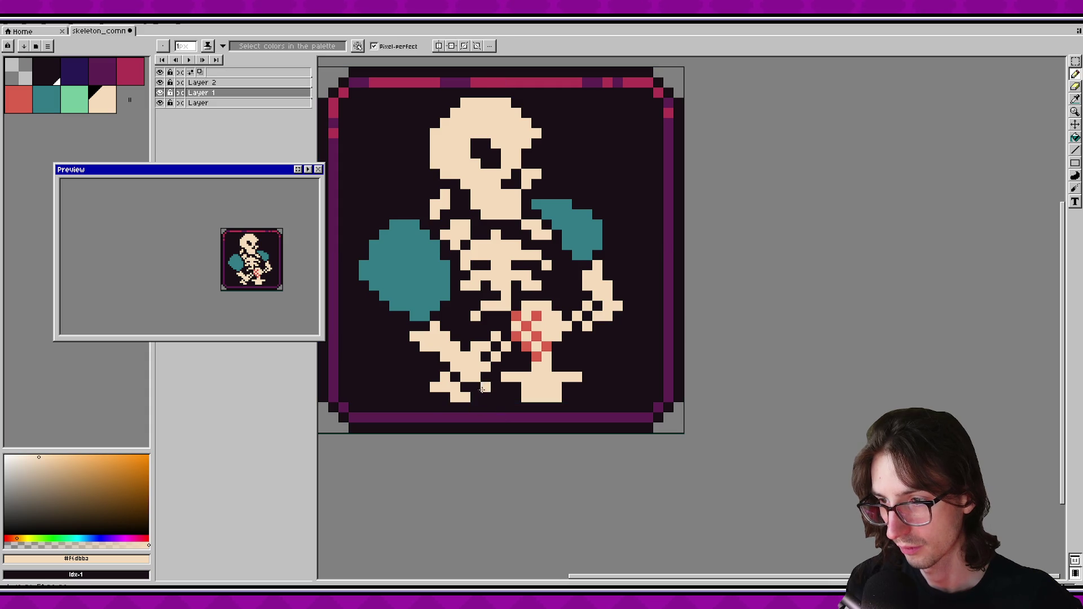
left_click_drag(452, 400, 444, 400)
scroll(395, 338, "up", 1)
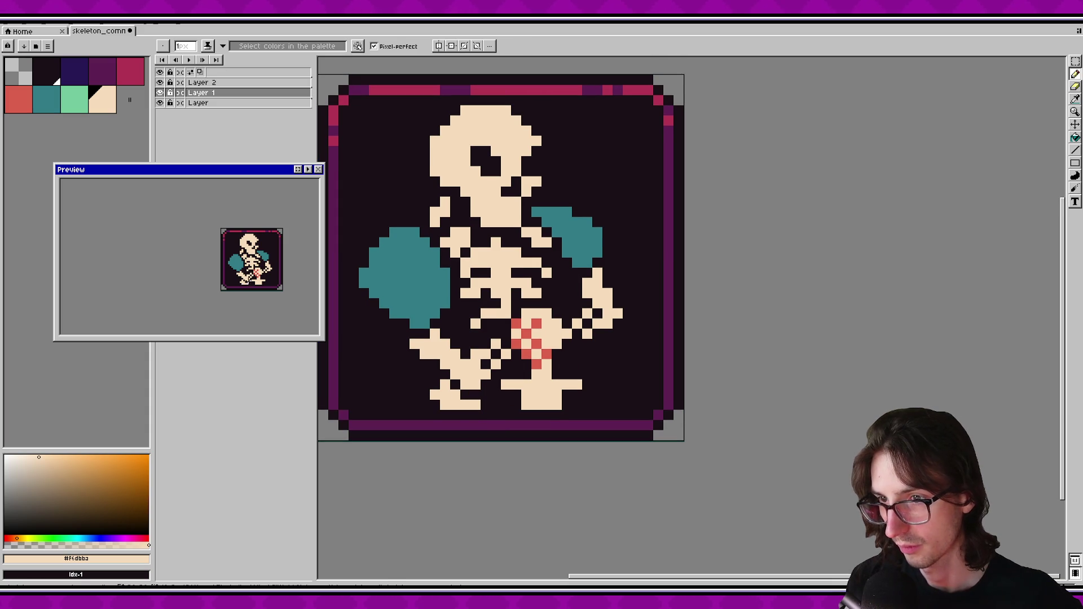
scroll(251, 270, "down", 1)
scroll(265, 274, "up", 1)
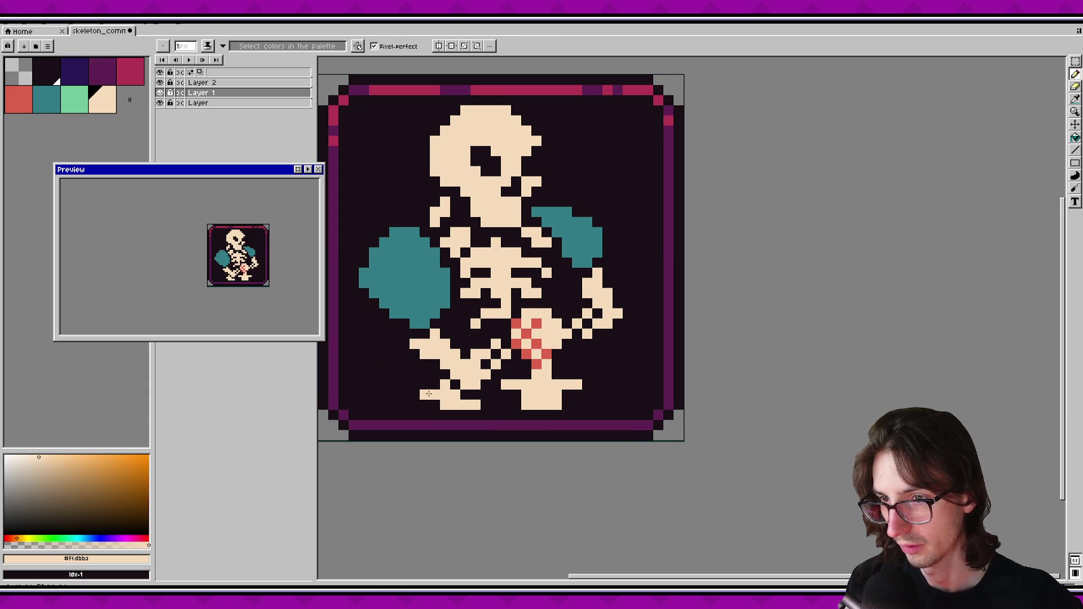
Paint cream pixels along the left side of the lower-left foot.
key("m")
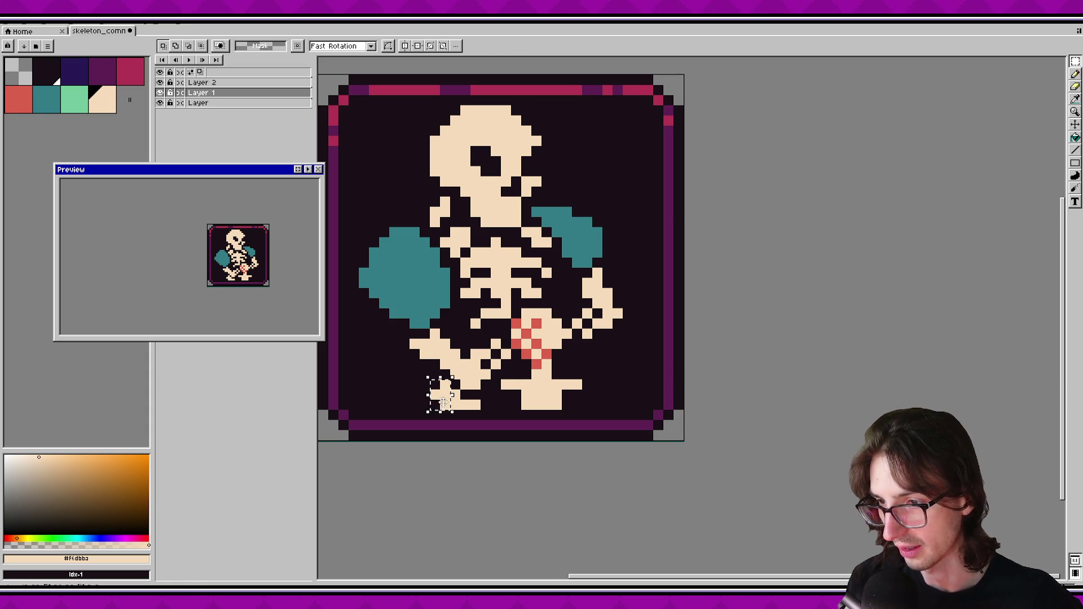
key("b")
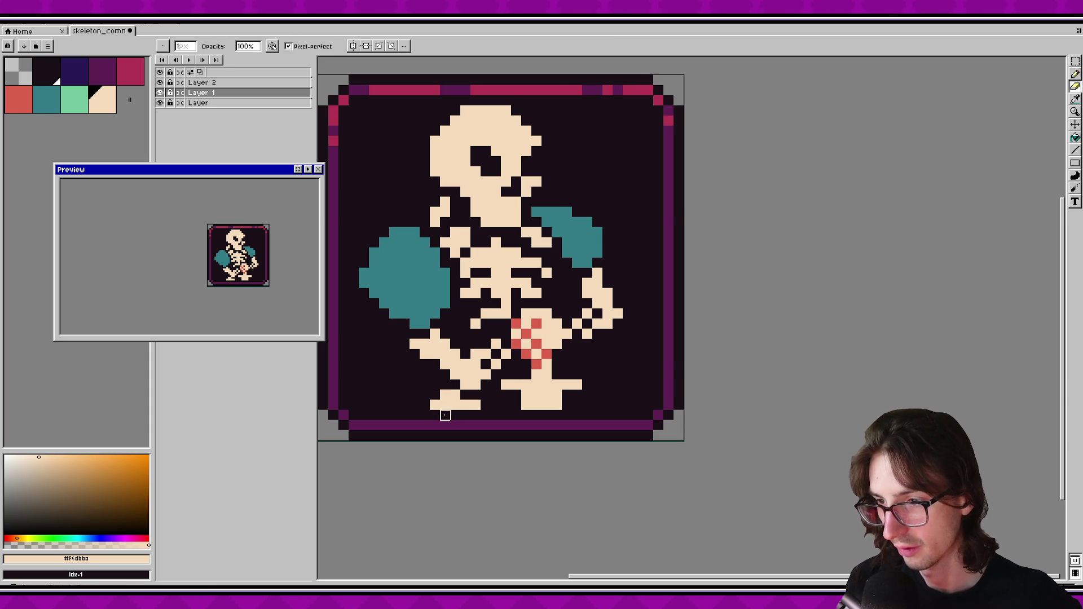
left_click(435, 395)
left_click(435, 384)
left_click(425, 394)
left_click(425, 405)
left_click(425, 384)
key("ctrl+z")
key("ctrl+z")
key("ctrl+z")
left_click(425, 375)
Erase two cream pixels from the foot's bottom row and recentre the preview.
key("e")
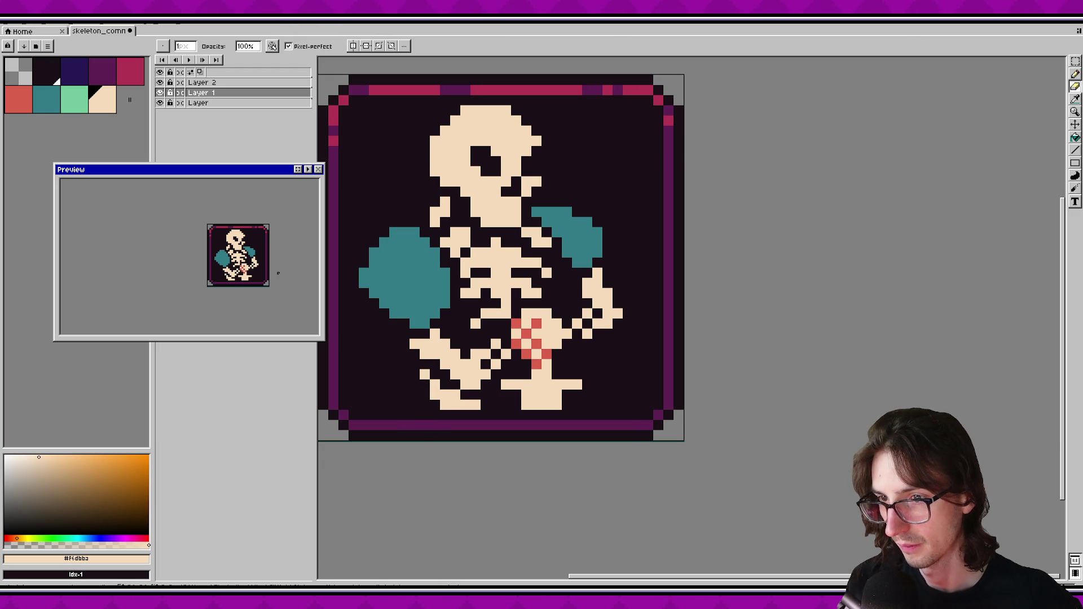
scroll(279, 273, "down", 2)
left_click(476, 404)
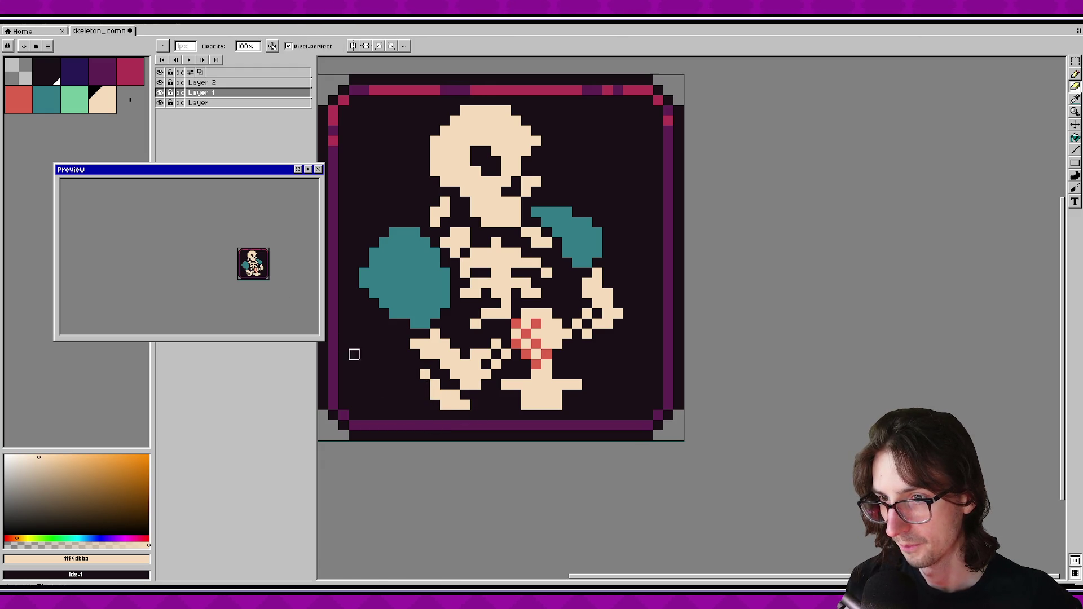
scroll(255, 285, "up", 2)
left_click(467, 405)
key("m")
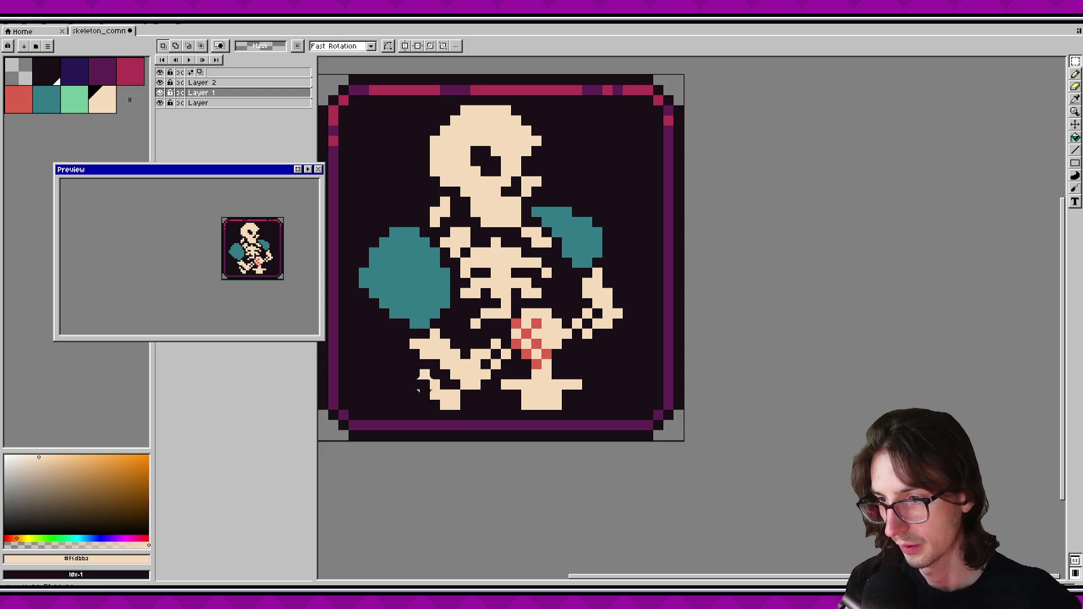
key("b")
left_click_drag(262, 274, 266, 282)
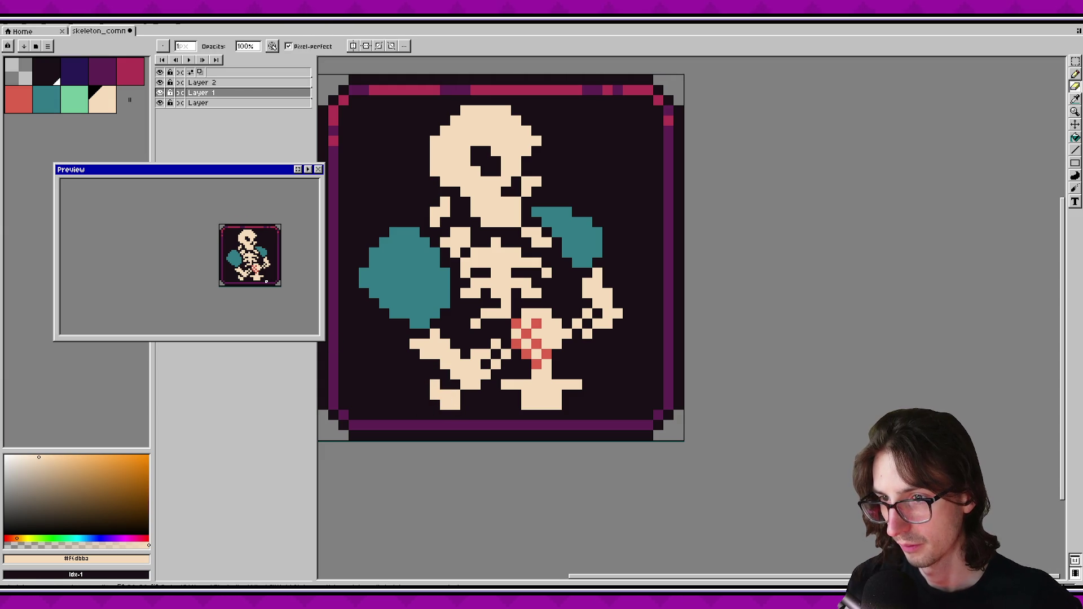
Add cream pixels beside the left foot and at its bottom right.
key("s")
left_click(475, 405)
left_click(485, 405)
left_click(487, 395)
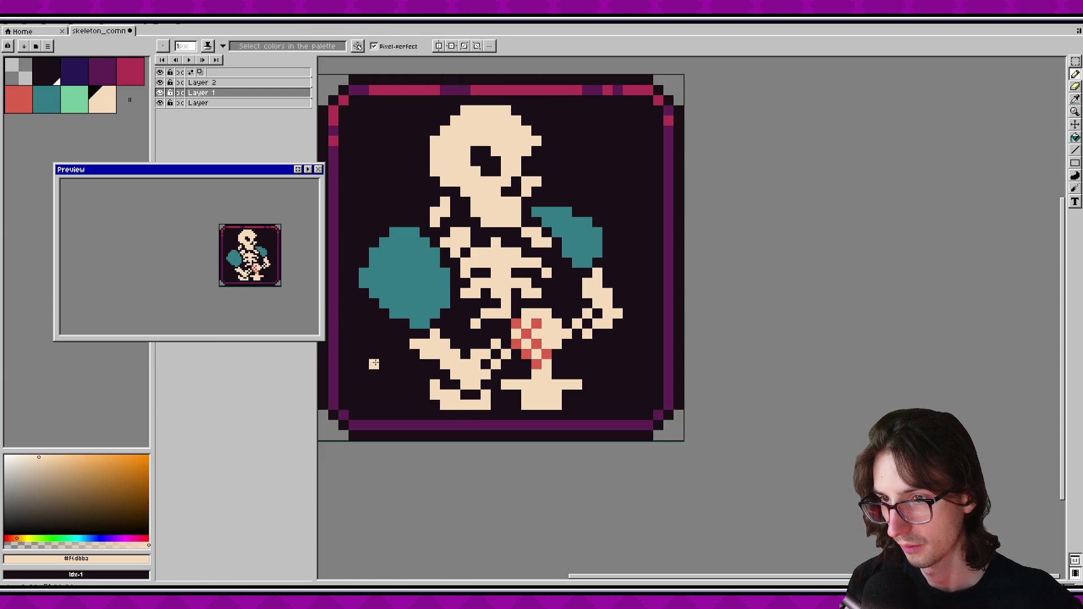
left_click(496, 405)
Erase the foot's bottom cream pixels and move the skeleton down one pixel.
key("e")
mouse_move(433, 395)
left_mouse_down()
mouse_move(485, 405)
mouse_move(456, 395)
left_mouse_up()
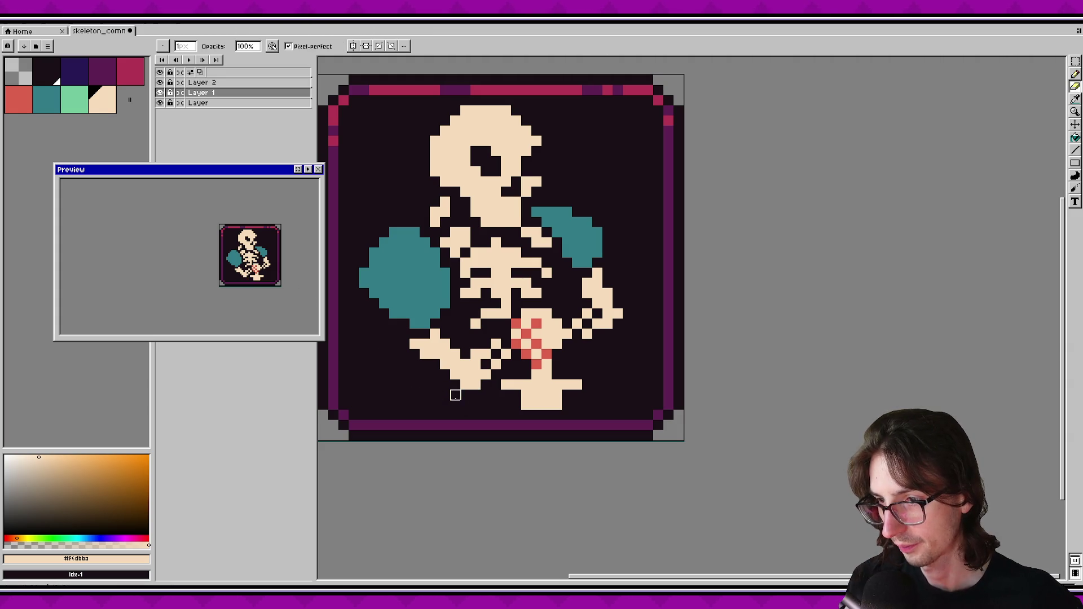
scroll(426, 319, "down", 1)
scroll(426, 319, "up", 1)
key("v")
left_click_drag(488, 311, 488, 321)
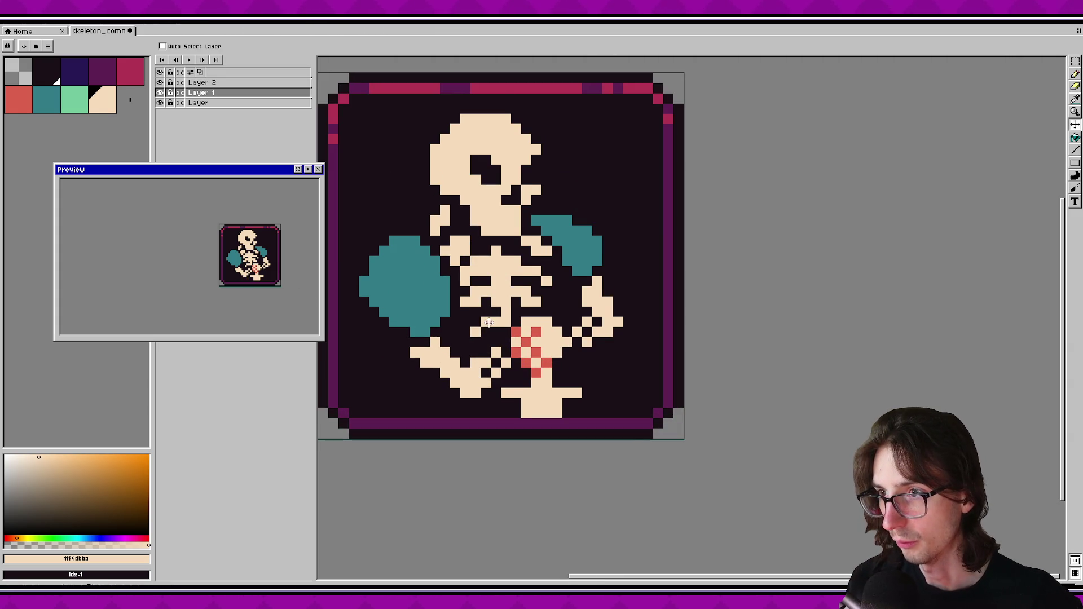
Save the sprite.
key("e")
key("ctrl+s")
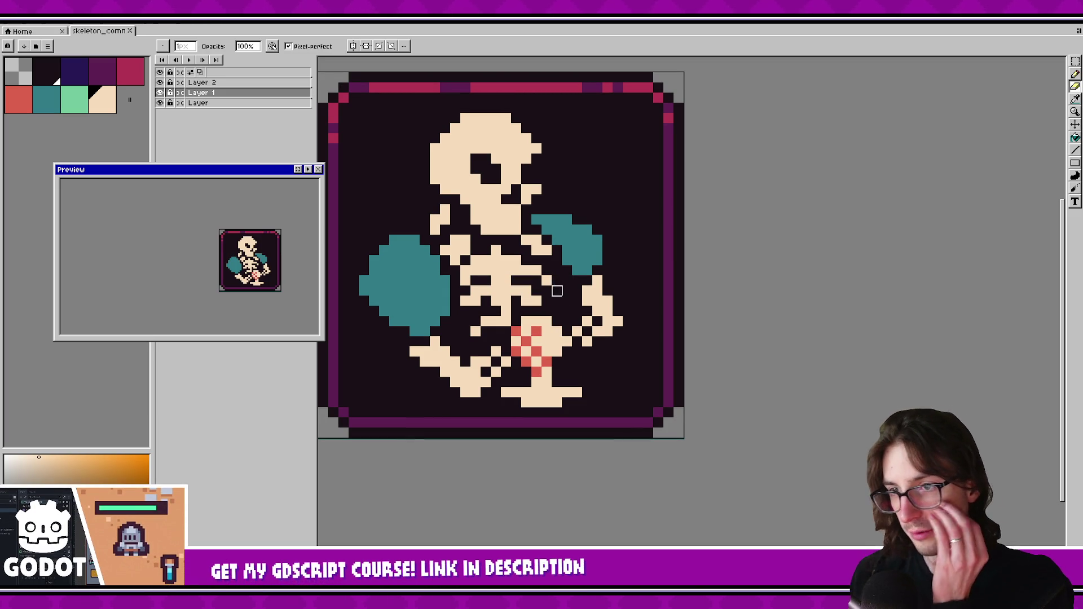
scroll(587, 288, "down", 1)
scroll(597, 273, "up", 2)
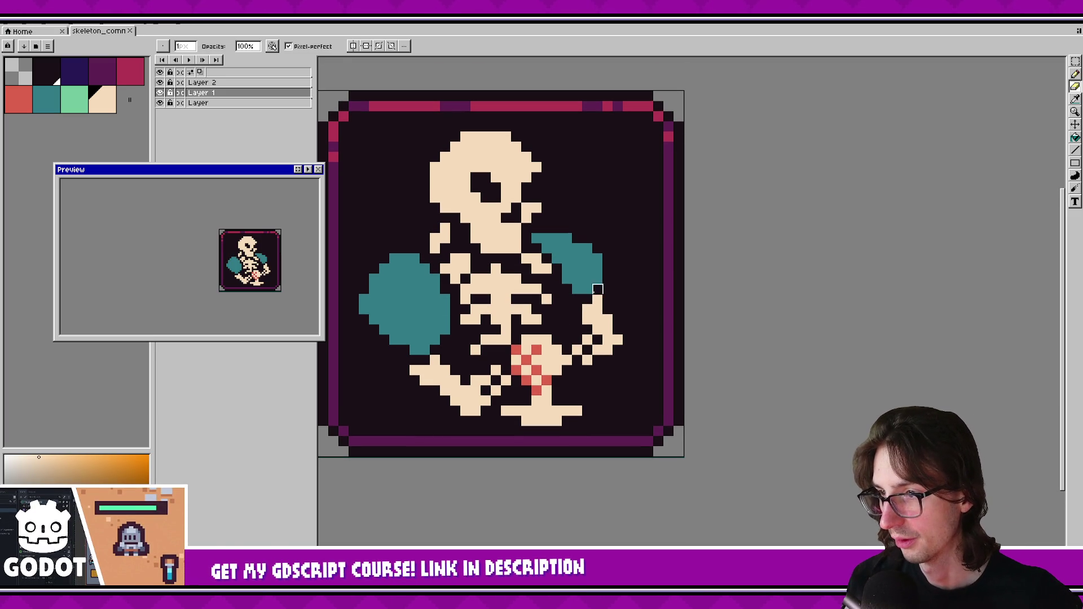
Pick the mint swatch and remove Layer 2, leaving Layer 1 and Layer.
left_click(74, 107)
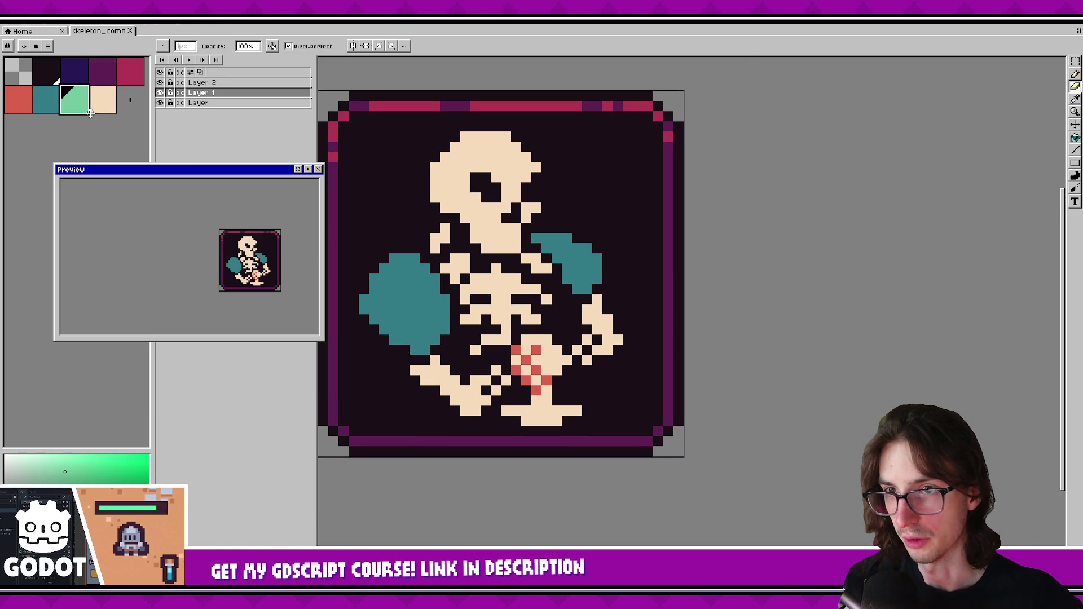
scroll(448, 290, "up", 2)
left_click(219, 84)
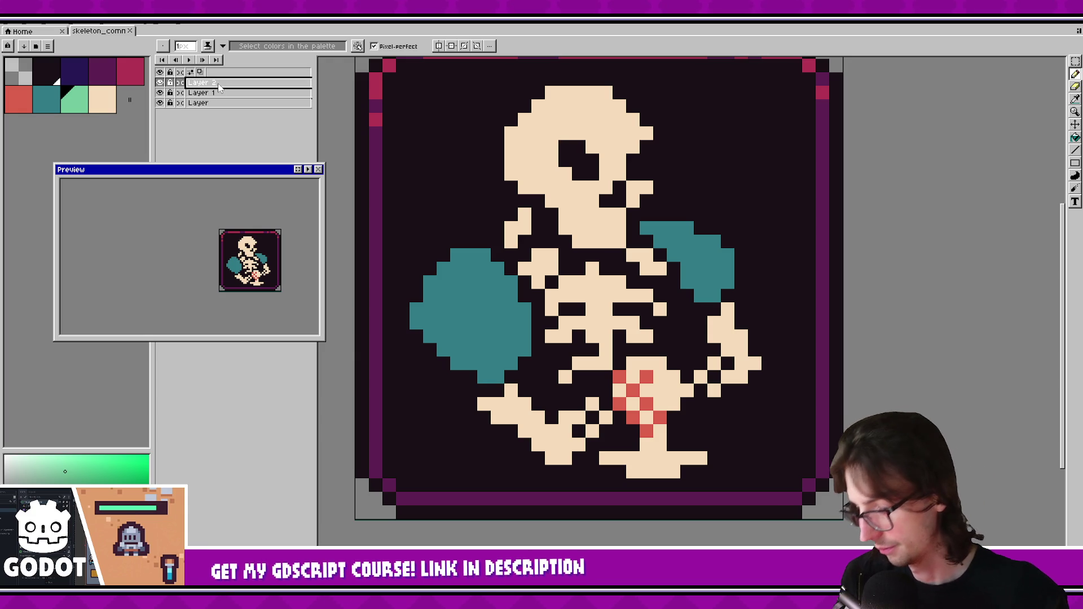
key("ctrl+z")
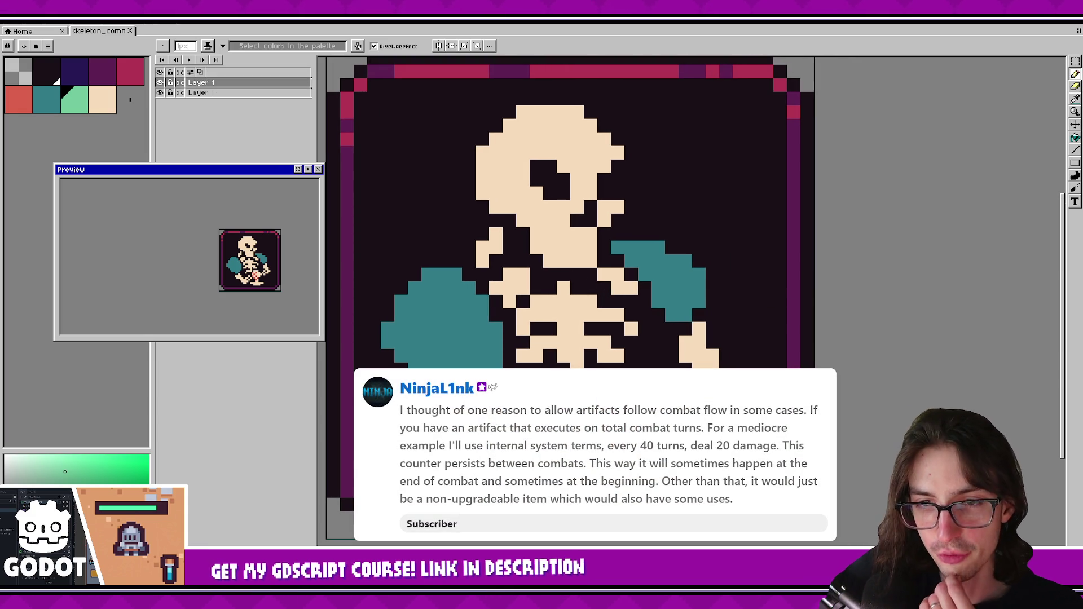
scroll(610, 368, "down", 3)
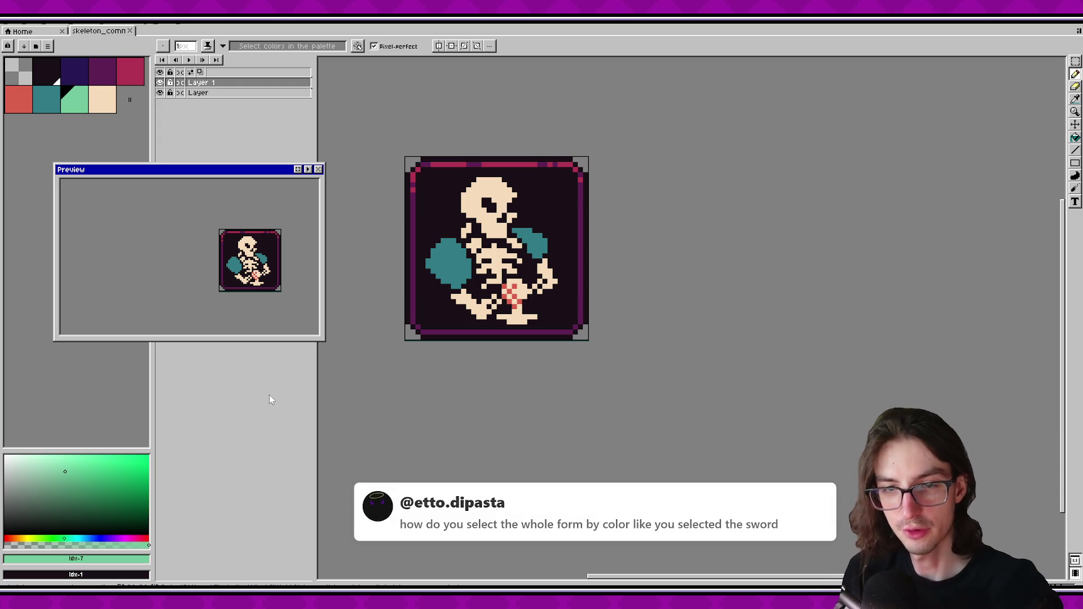
left_click_drag(690, 241, 669, 256)
Switch to the Magic Wand and test contiguous selections on the skull's cream pixels.
left_click(1075, 61)
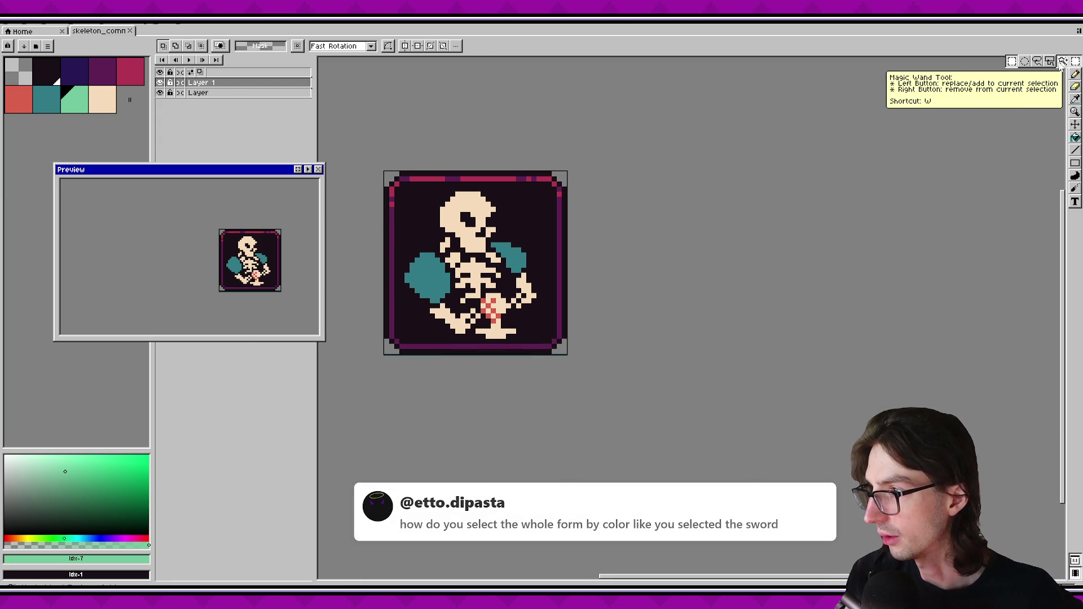
left_click(1063, 61)
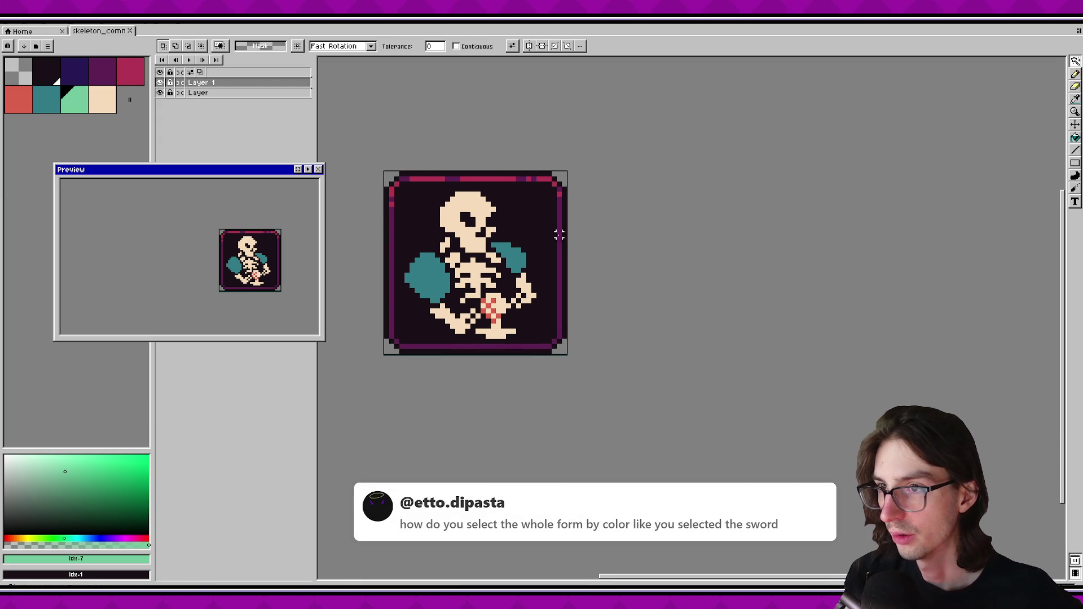
left_click_drag(589, 242, 626, 245)
scroll(424, 214, "up", 2)
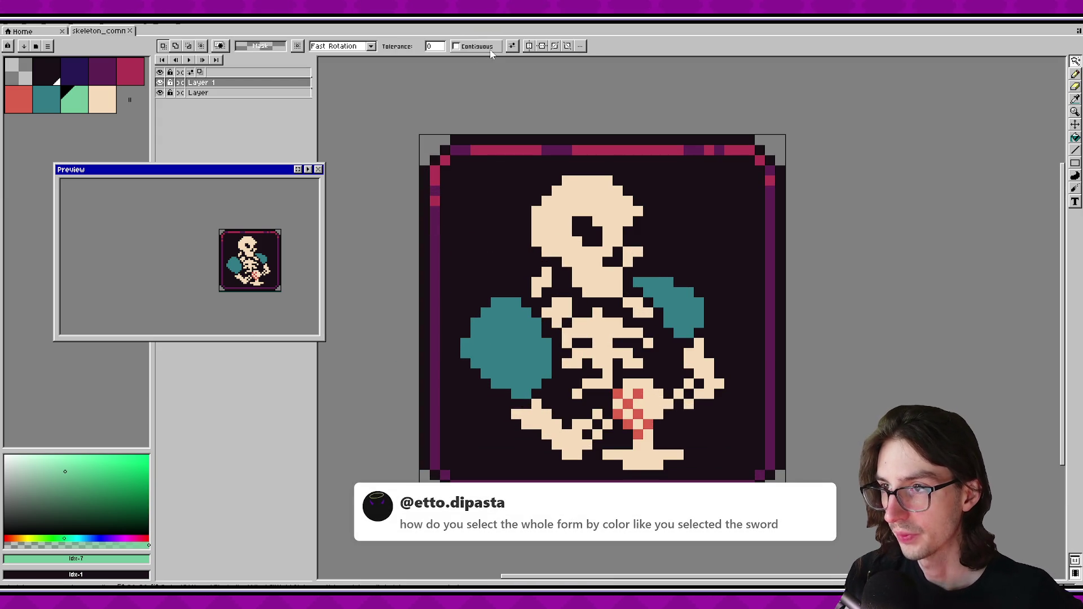
left_click(487, 49)
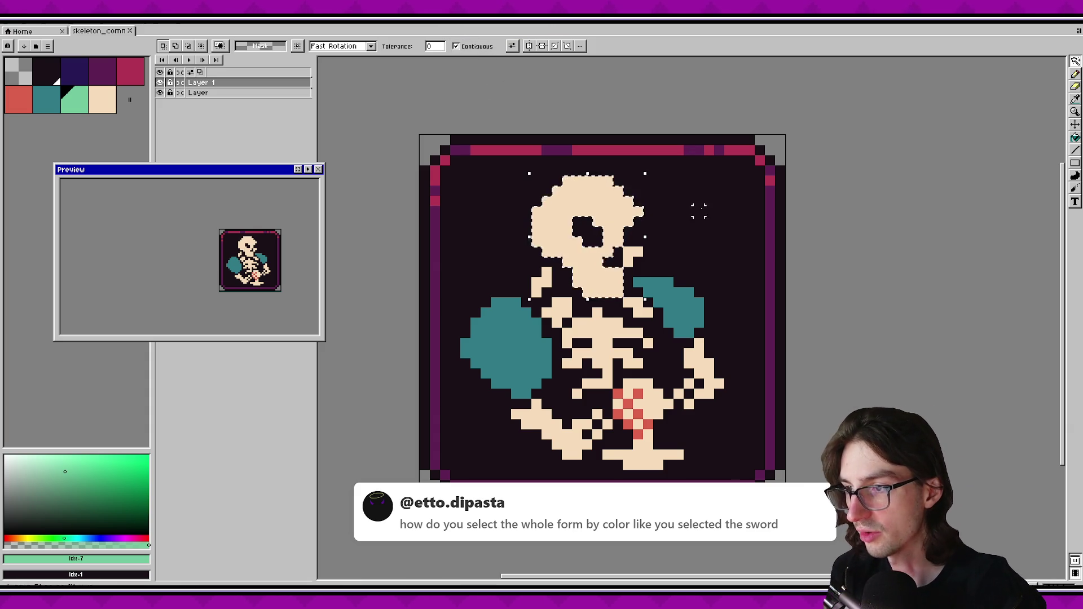
left_click(436, 47)
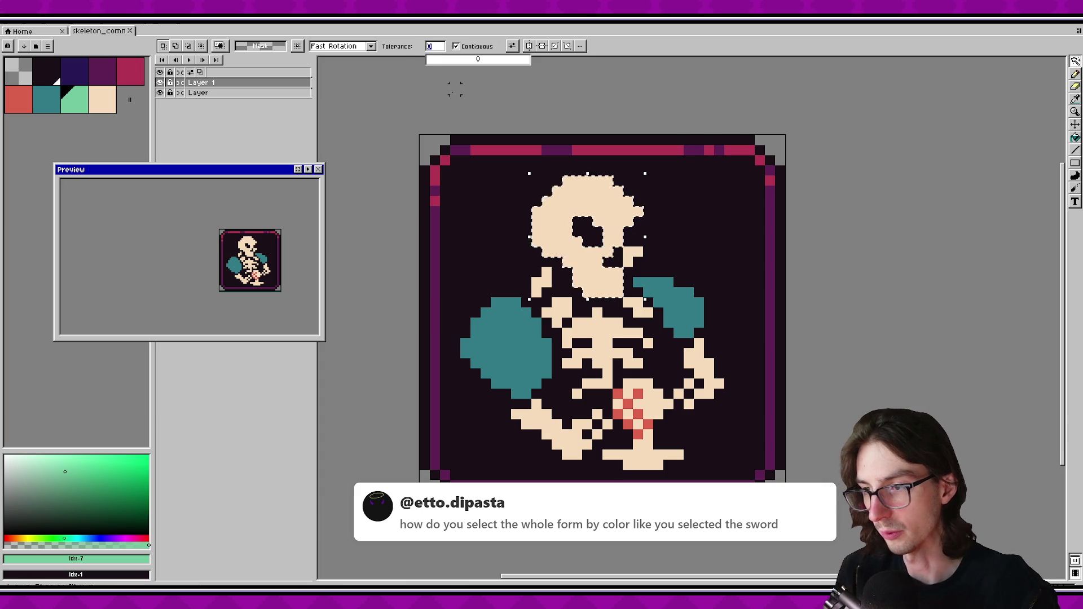
left_click(517, 150)
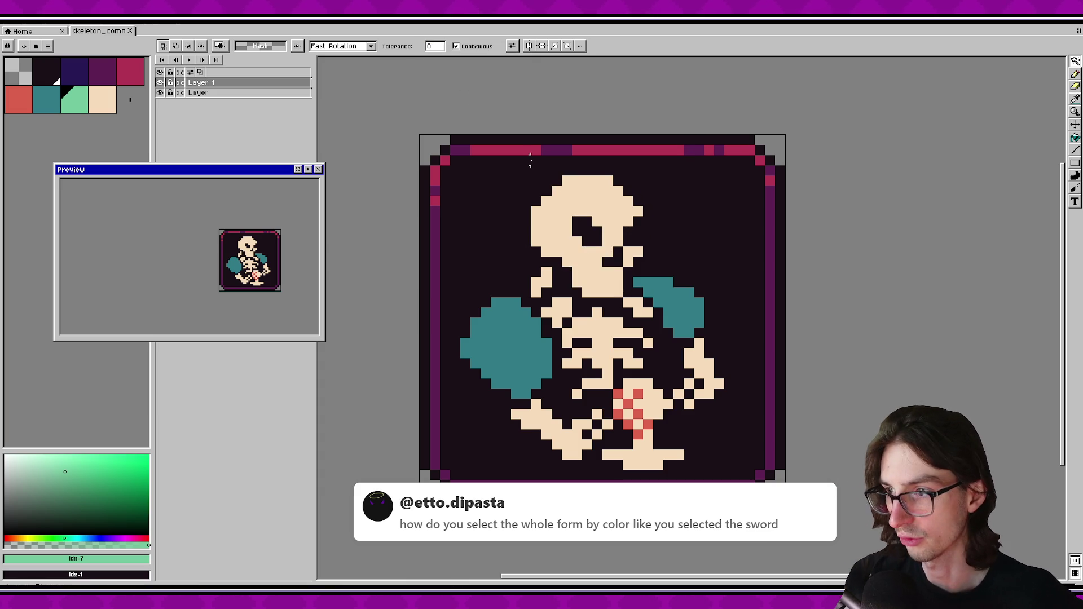
left_click(598, 202)
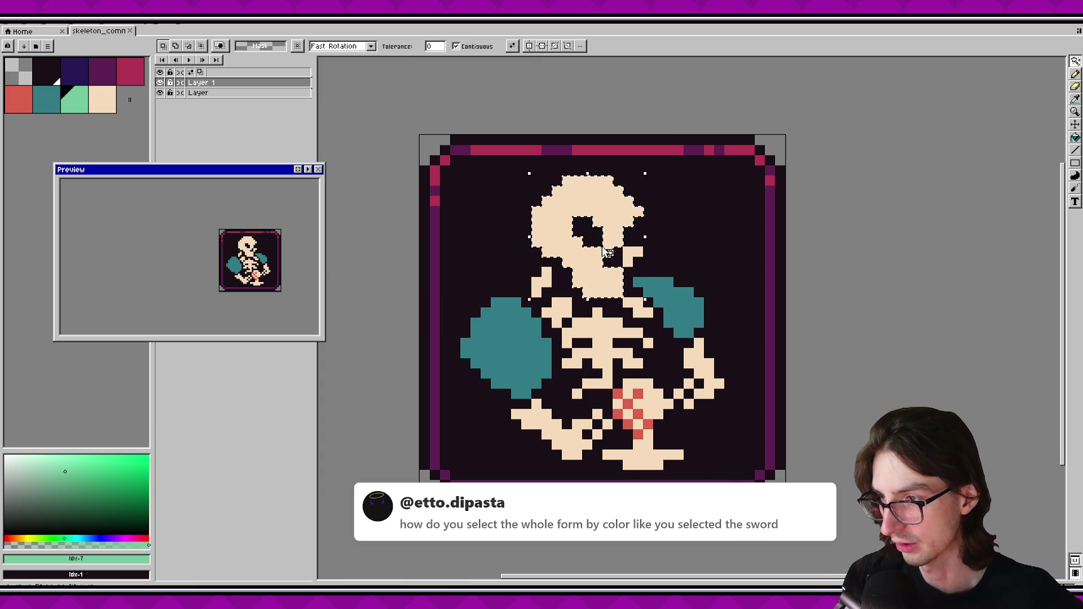
left_click(566, 210)
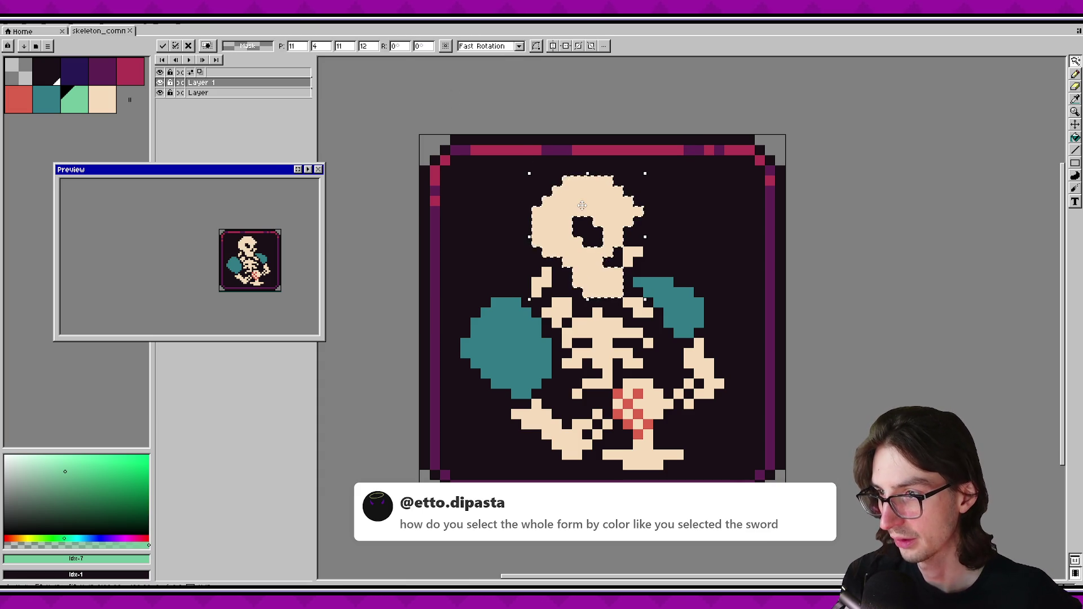
left_click(485, 141)
Select all cream bones non-contiguously, recolour through purple, mint, teal, salmon, back to cream, deselect.
left_click(458, 46)
left_click(640, 444)
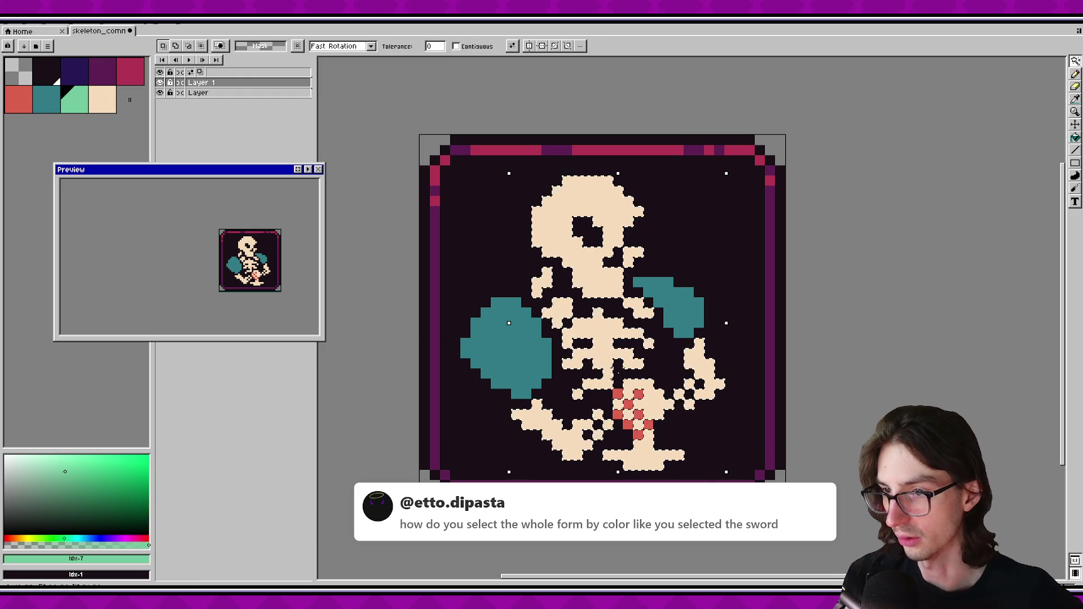
left_click(102, 71)
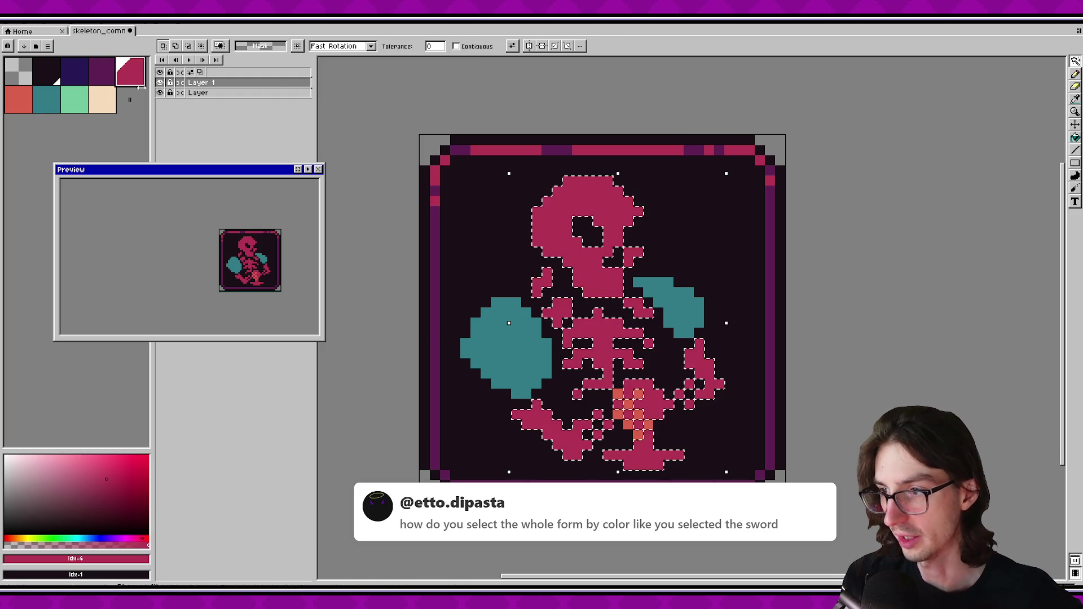
left_click(103, 101)
left_click(75, 101)
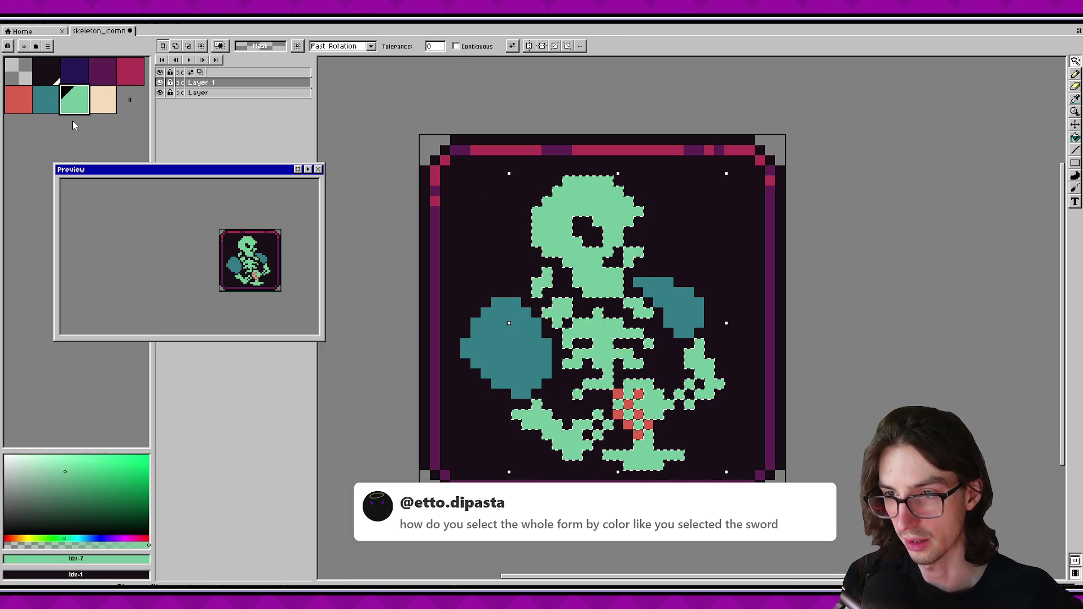
left_click(49, 108)
left_click(18, 99)
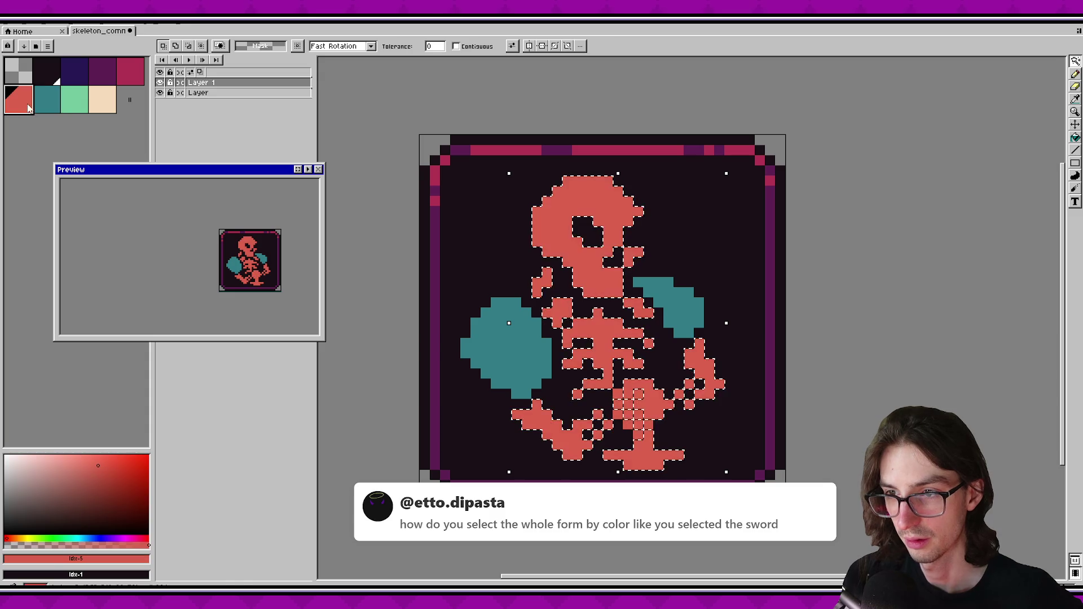
left_click(102, 99)
key("ctrl+d")
left_click_drag(637, 291, 579, 253)
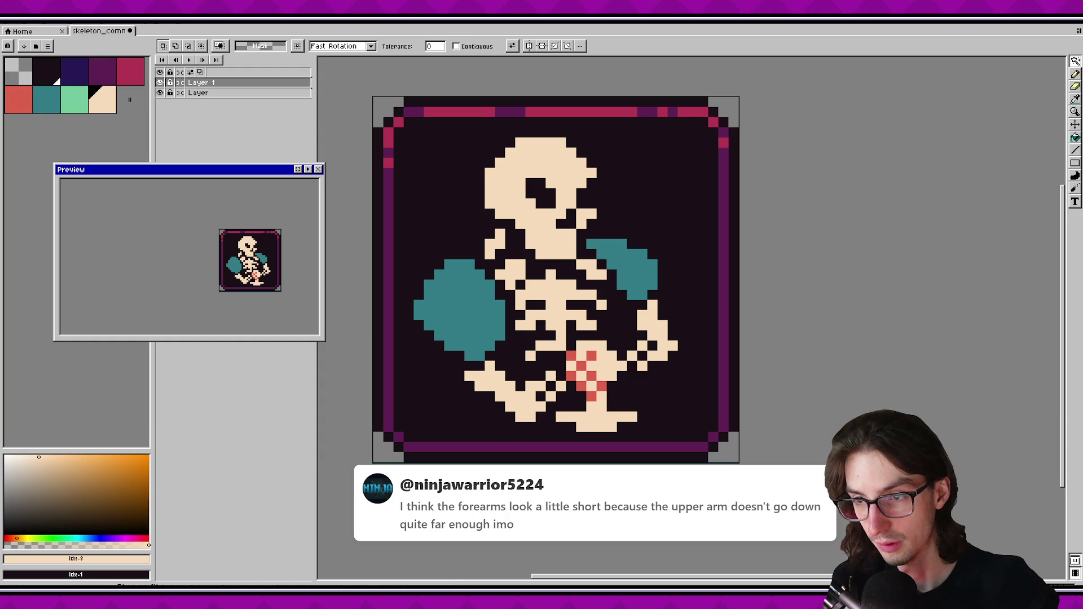
scroll(529, 264, "up", 2)
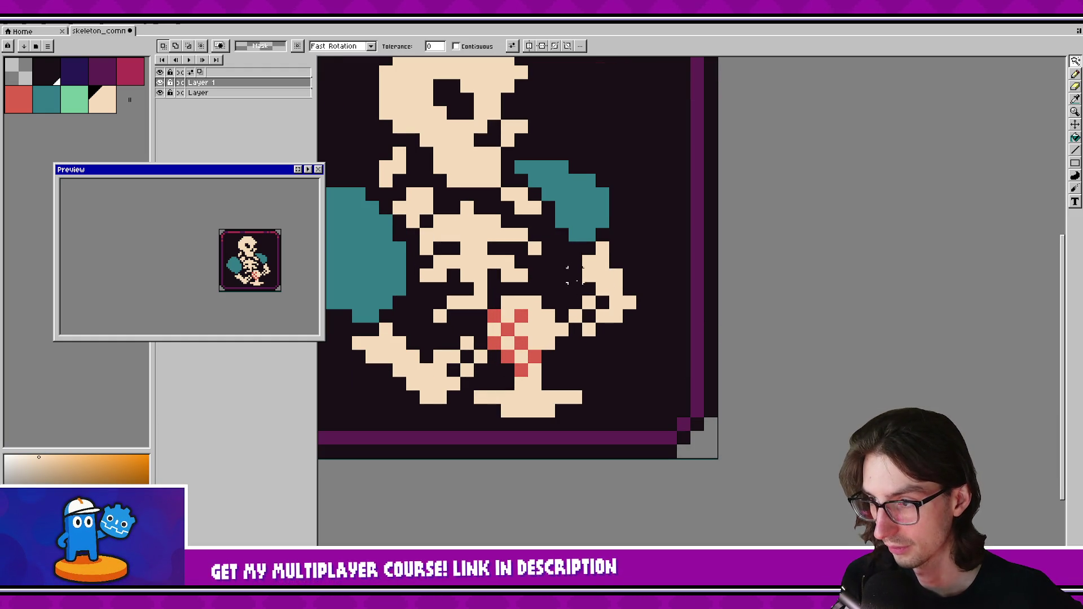
Marquee and delete the hand on the sprite's right arm.
key("b")
mouse_move(568, 294)
left_mouse_down()
mouse_move(638, 338)
mouse_move(616, 308)
mouse_move(631, 328)
mouse_move(603, 330)
mouse_move(563, 304)
mouse_move(591, 342)
mouse_move(628, 340)
left_mouse_up()
key("Delete")
key("b")
Extend the right forearm downward with a diagonal line of cream pixels.
right_click(629, 342)
scroll(626, 340, "up", 1)
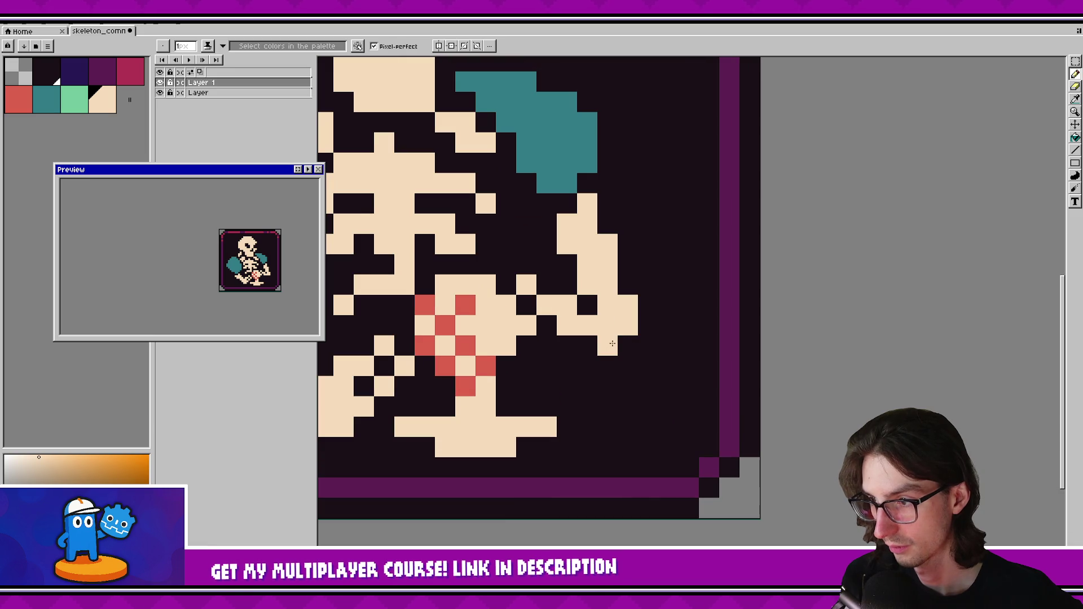
left_click(626, 346)
right_click(626, 346)
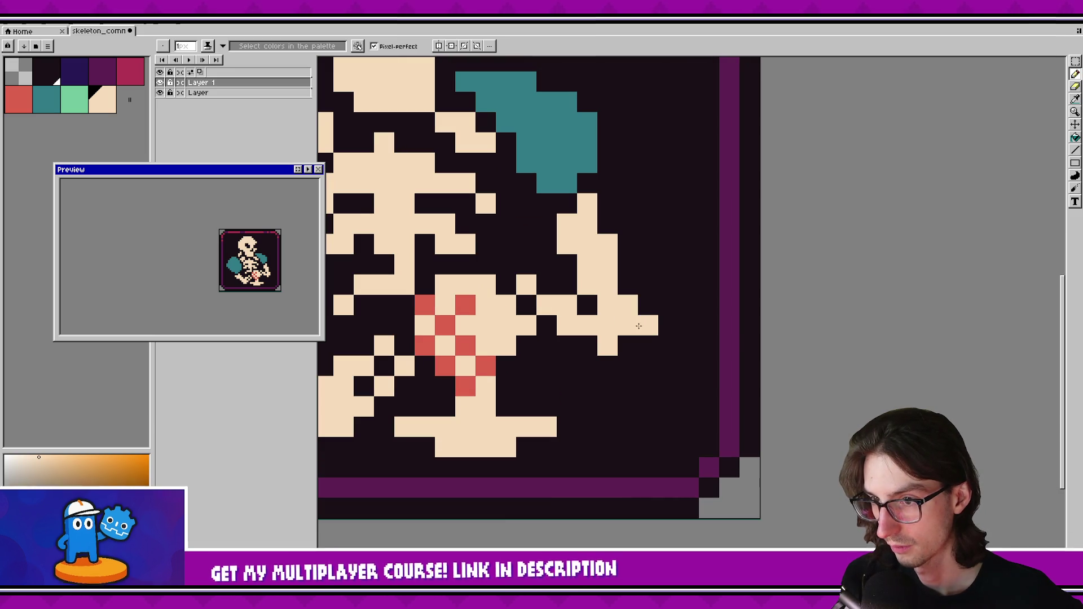
left_click_drag(647, 326, 625, 346)
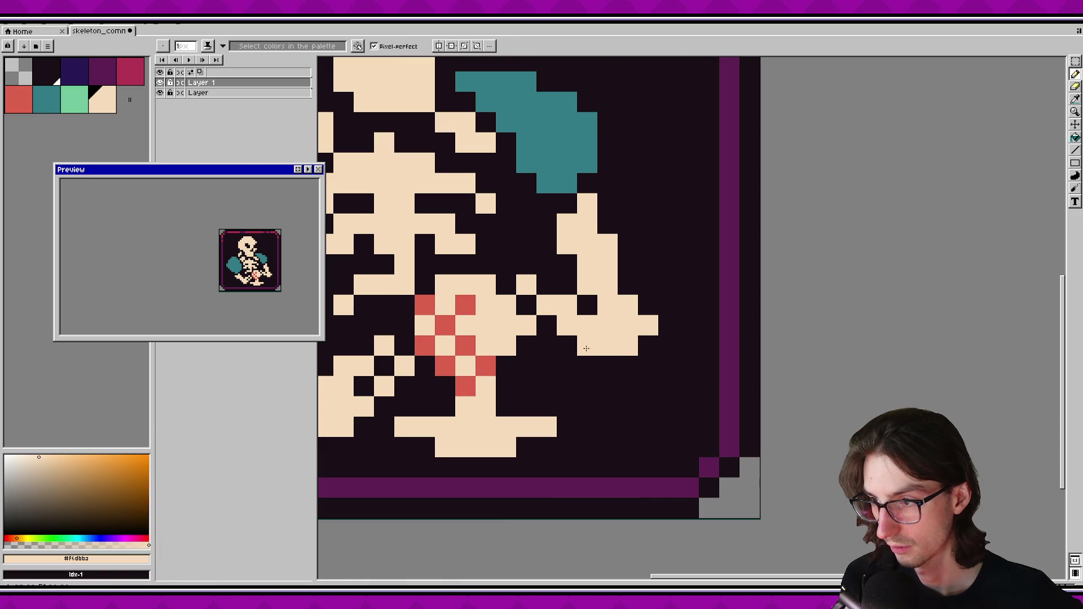
Redraw the lowered cream hand beside the red pelvis, removing a stray pixel.
left_click(546, 345)
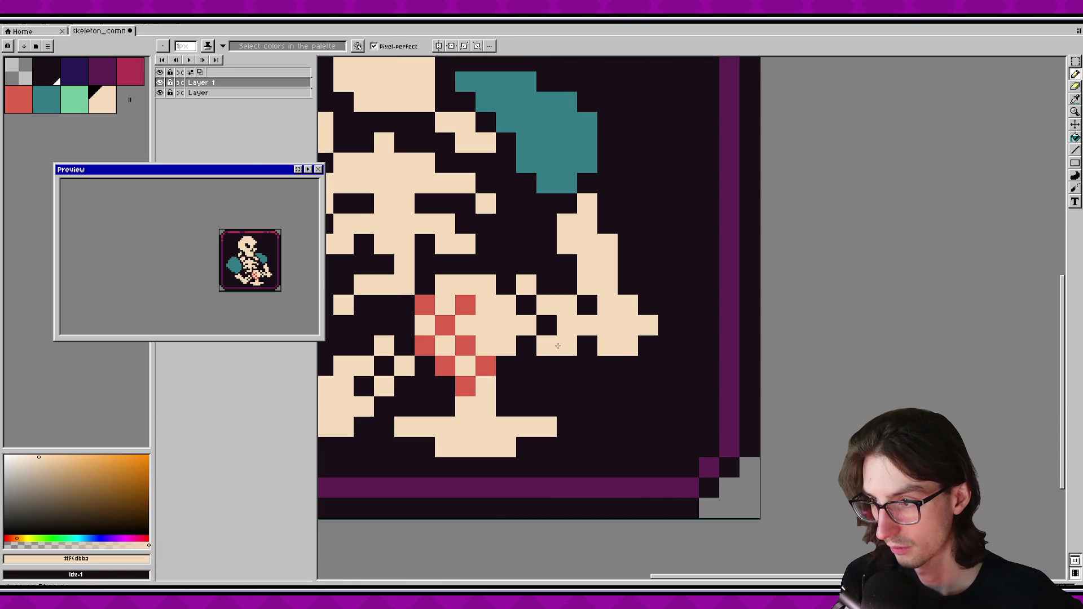
right_click(567, 346)
left_click(587, 366)
left_click(567, 365)
left_click(354, 337)
key("ctrl+z")
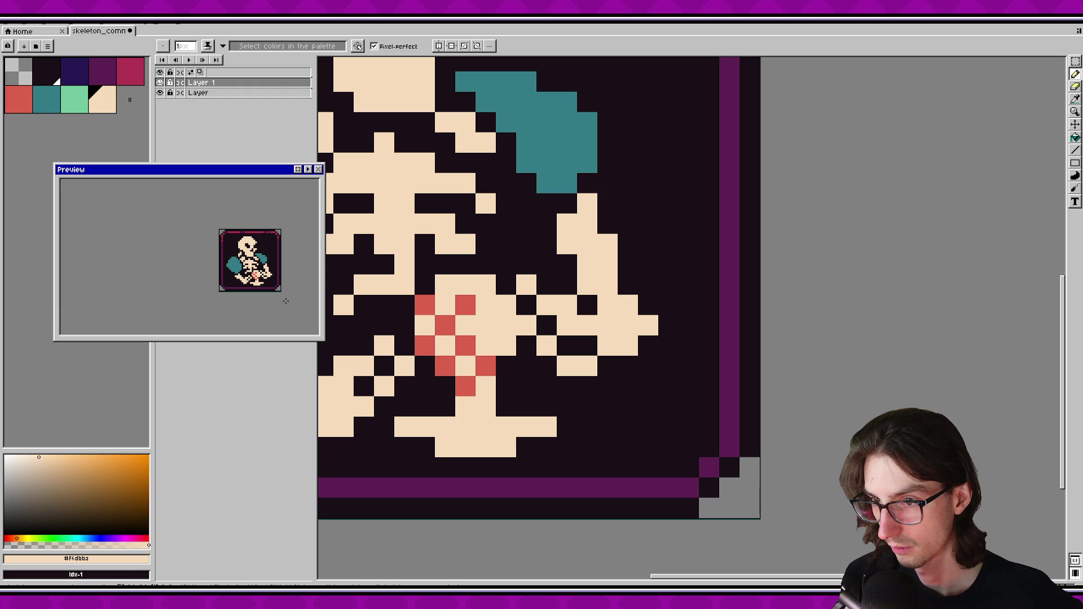
scroll(254, 291, "up", 2)
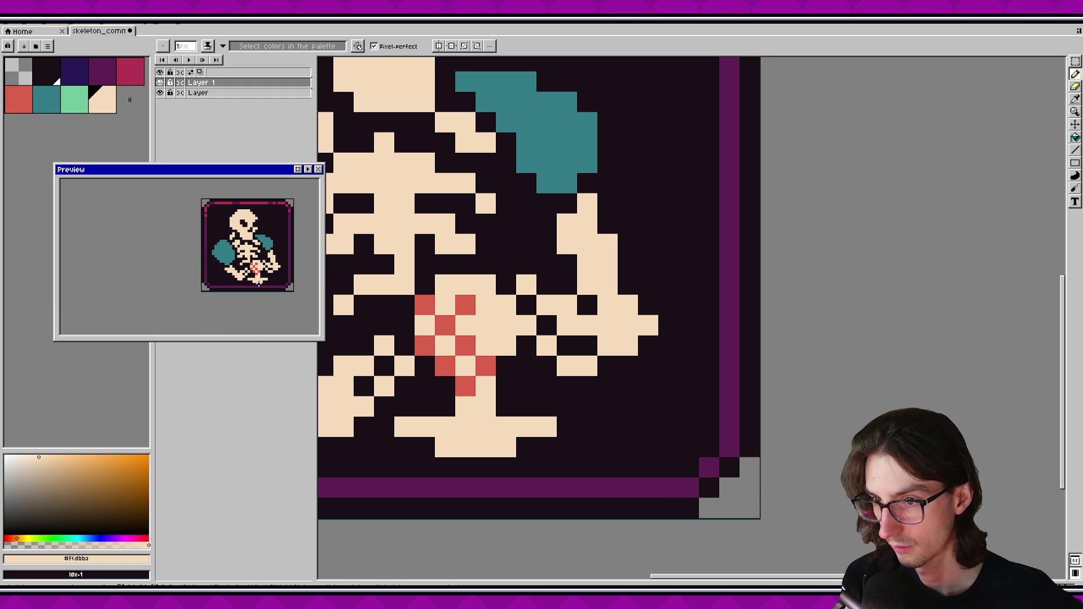
scroll(272, 277, "down", 3)
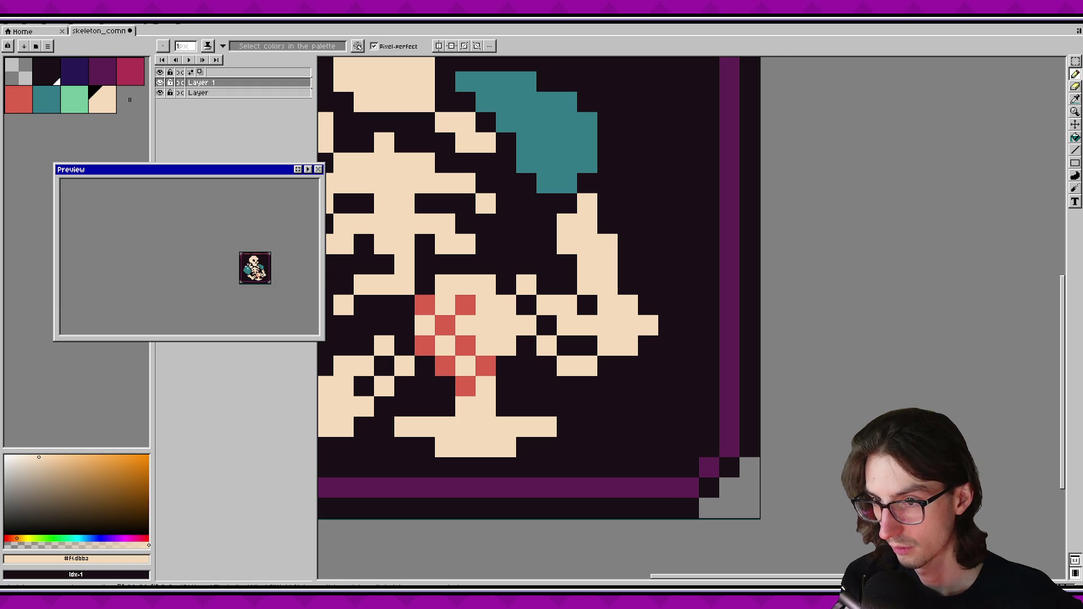
scroll(262, 269, "up", 1)
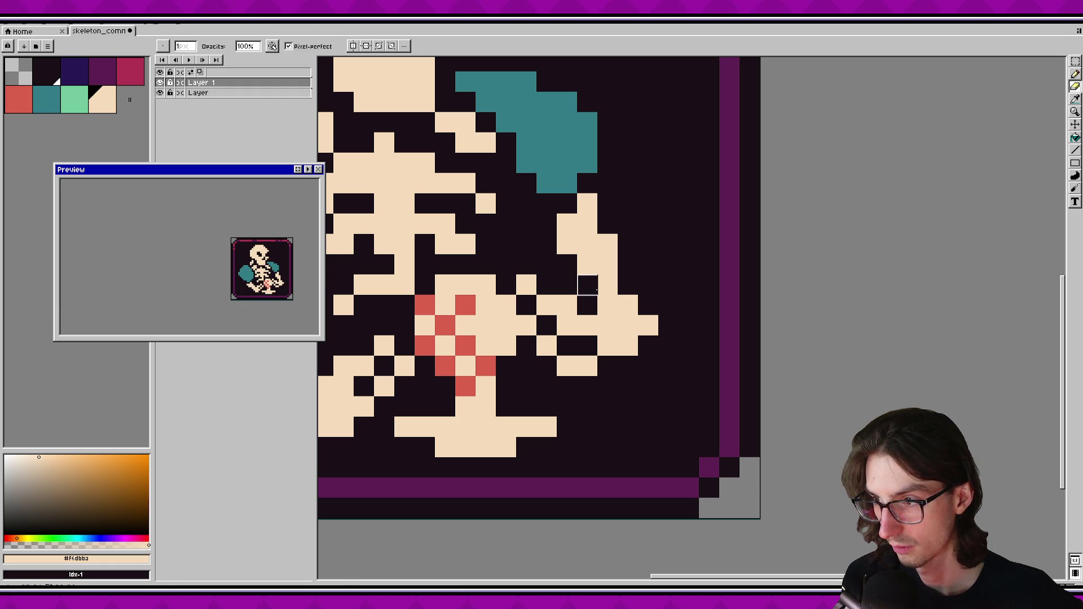
key("e")
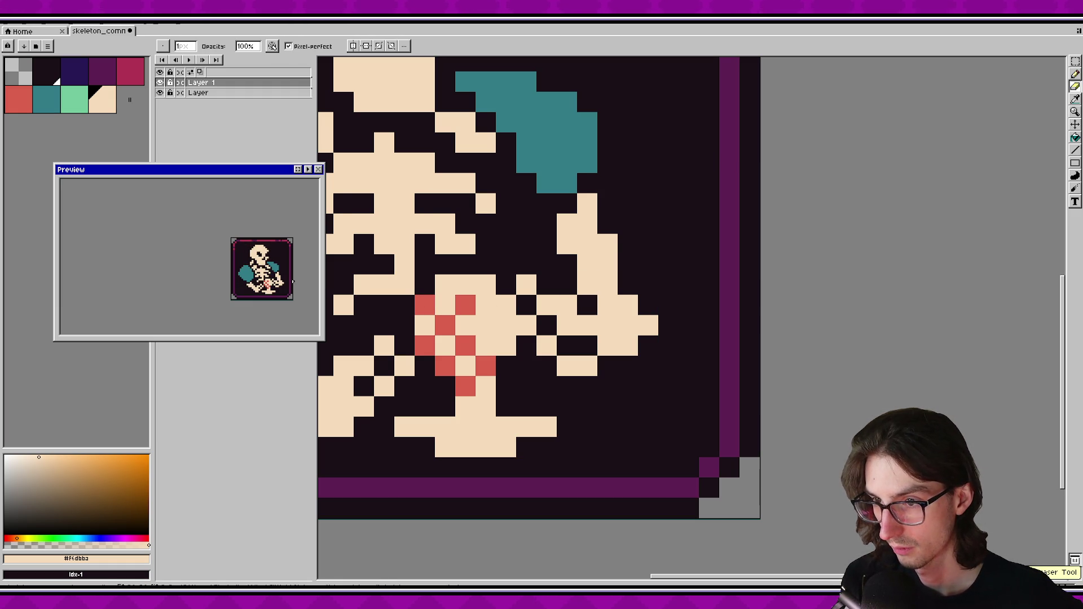
key("b")
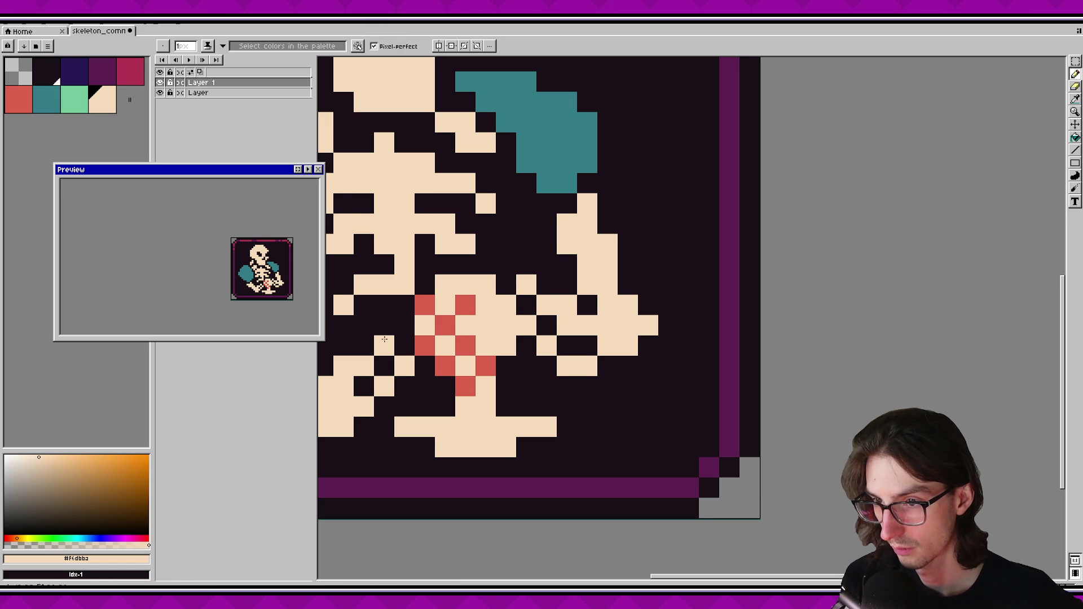
scroll(519, 350, "up", 1)
scroll(519, 350, "down", 2)
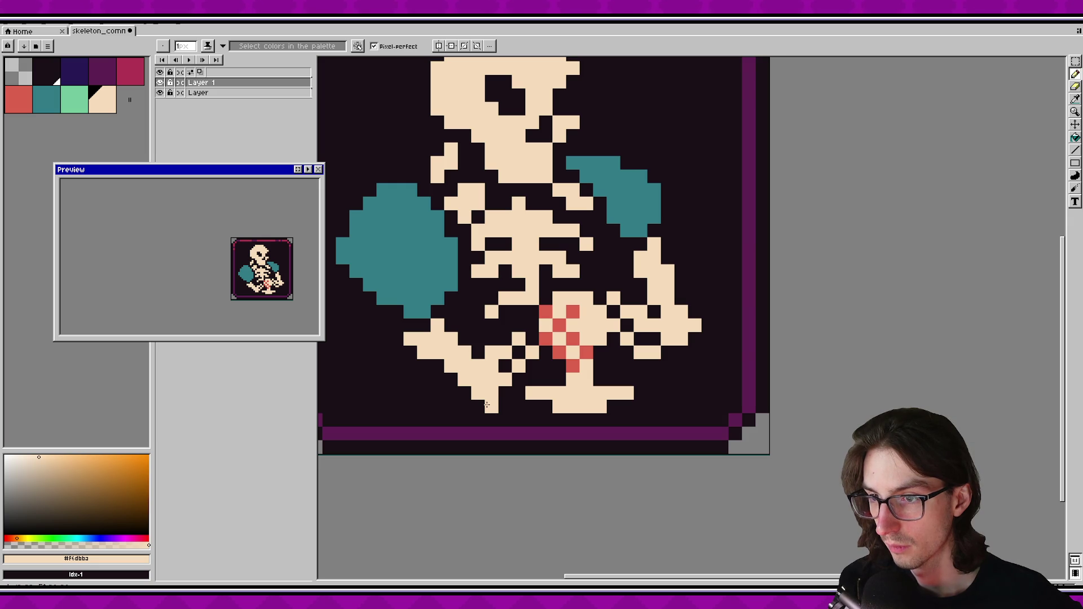
Zoom in with the mouse wheel to enlarge the framed skeleton on the canvas.
scroll(645, 400, "down", 3)
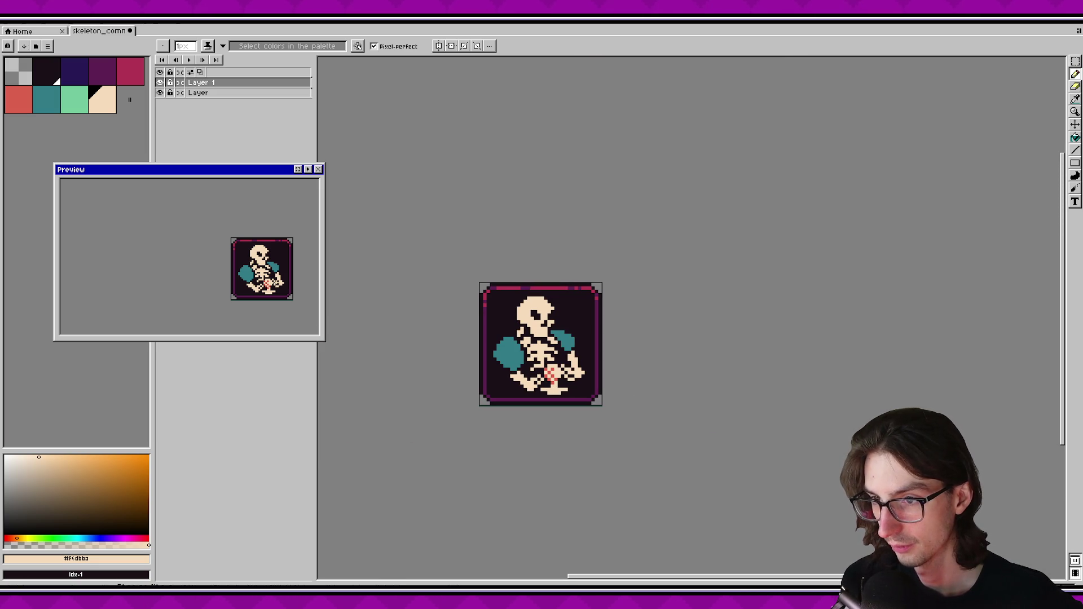
scroll(281, 294, "up", 2)
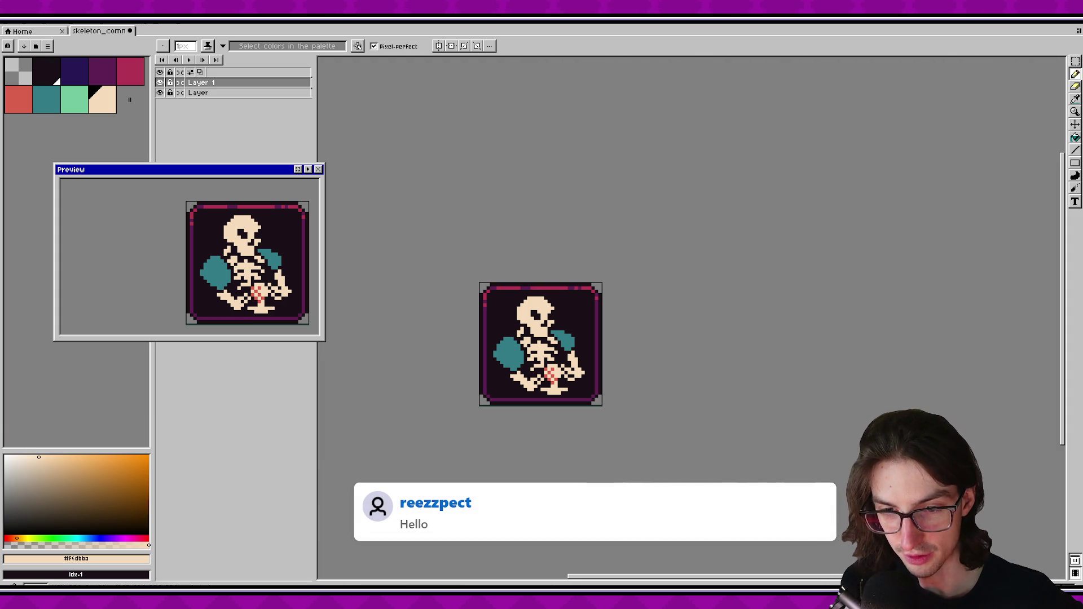
scroll(489, 377, "up", 1)
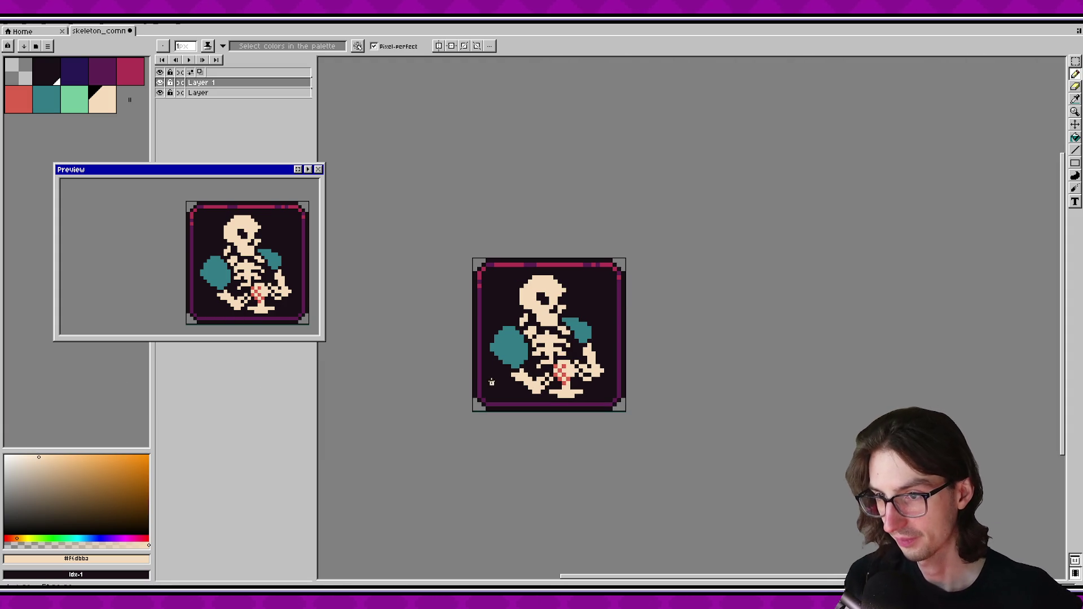
scroll(533, 381, "up", 2)
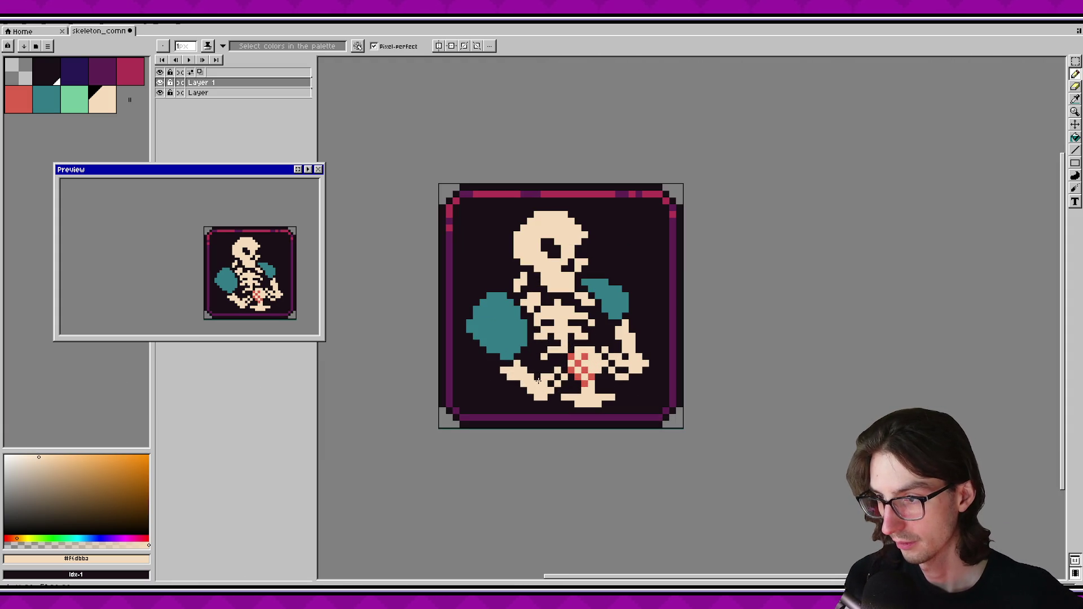
Select and delete the old lower-left leg and bone pixels near the pelvis.
scroll(531, 384, "up", 1)
key("m")
left_click_drag(533, 360, 569, 415)
key("Delete")
left_click_drag(545, 347, 589, 394)
key("Delete")
key("Delete")
mouse_move(483, 357)
left_mouse_down()
mouse_move(548, 403)
mouse_move(502, 348)
left_mouse_up()
key("Delete")
left_click_drag(533, 388, 490, 374)
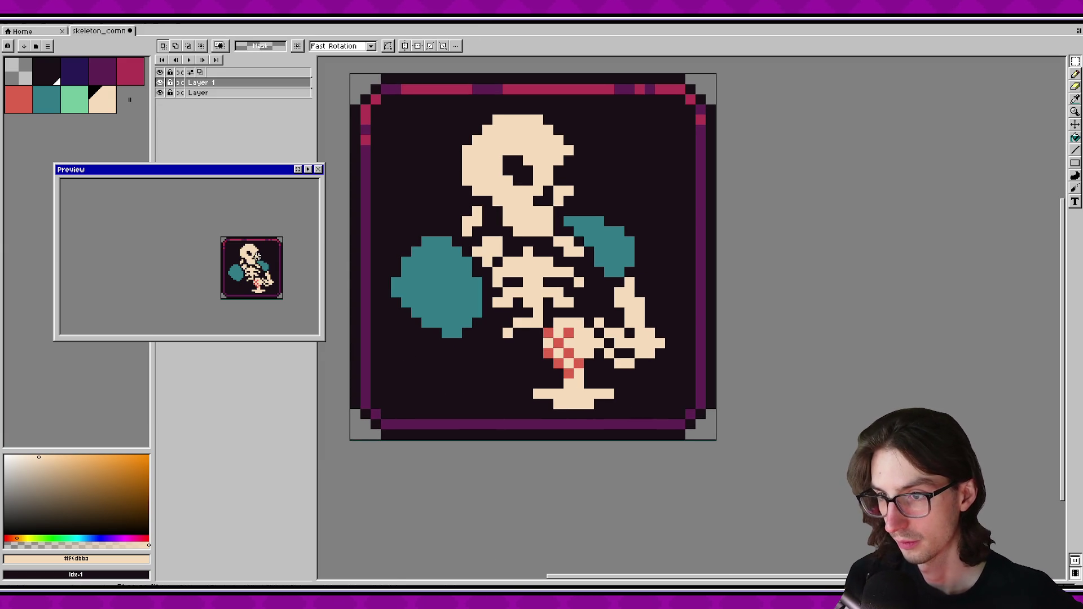
Draw a new cream bone stroke downward and fill its dark gaps with cream.
key("b")
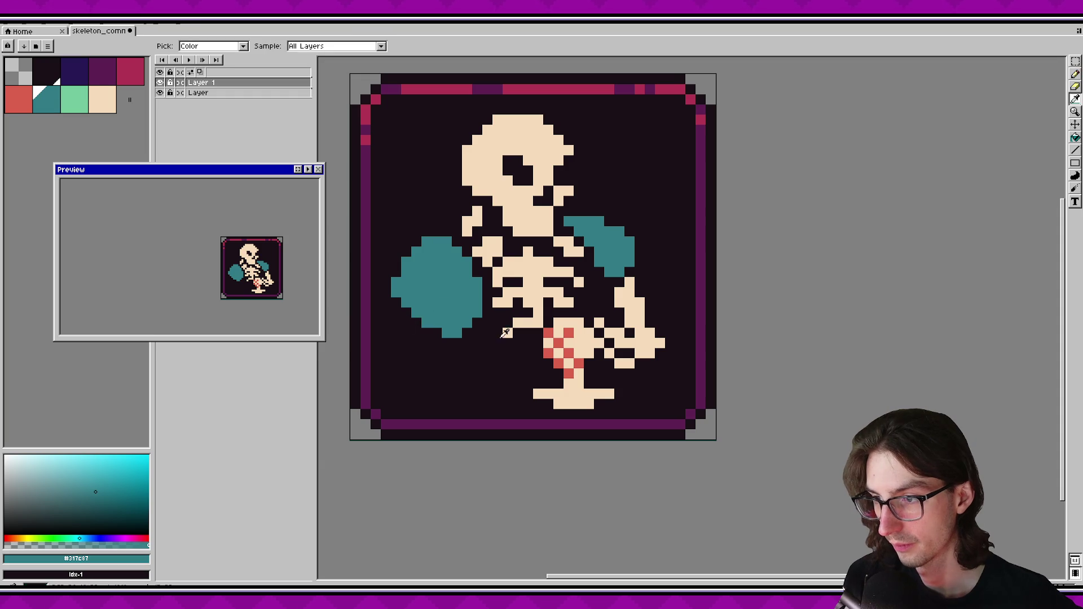
mouse_move(417, 333)
left_mouse_down()
mouse_move(405, 371)
mouse_move(497, 364)
mouse_move(522, 349)
mouse_move(525, 363)
mouse_move(410, 379)
mouse_move(435, 343)
mouse_move(422, 359)
left_mouse_up()
left_click(437, 373)
Redraw the cream limb from under the fist, extending its bottom edge toward the pelvis.
left_click(498, 362)
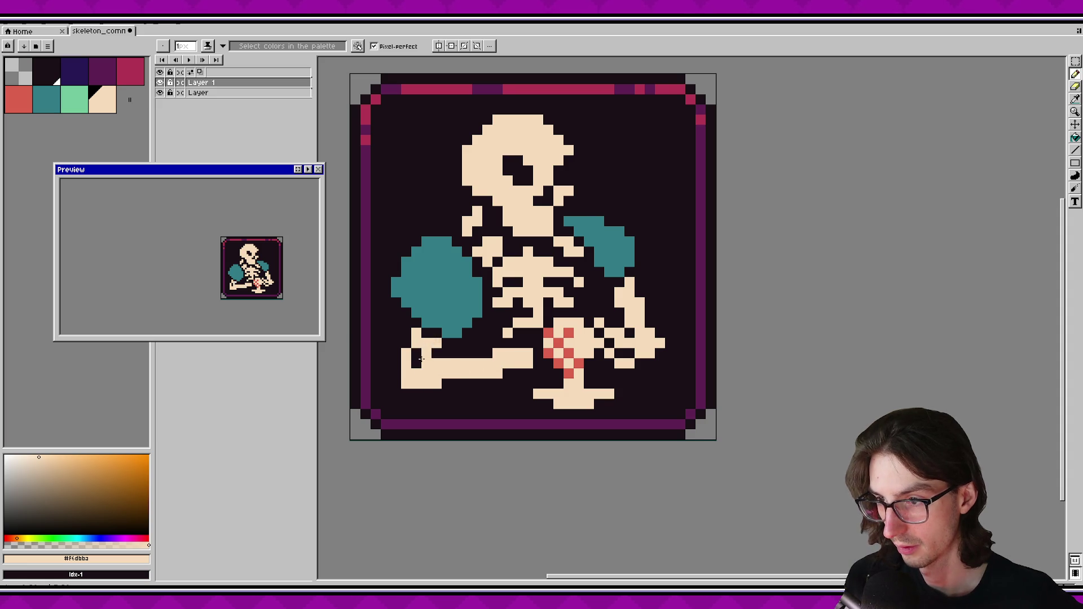
left_click(417, 359)
left_click(454, 384)
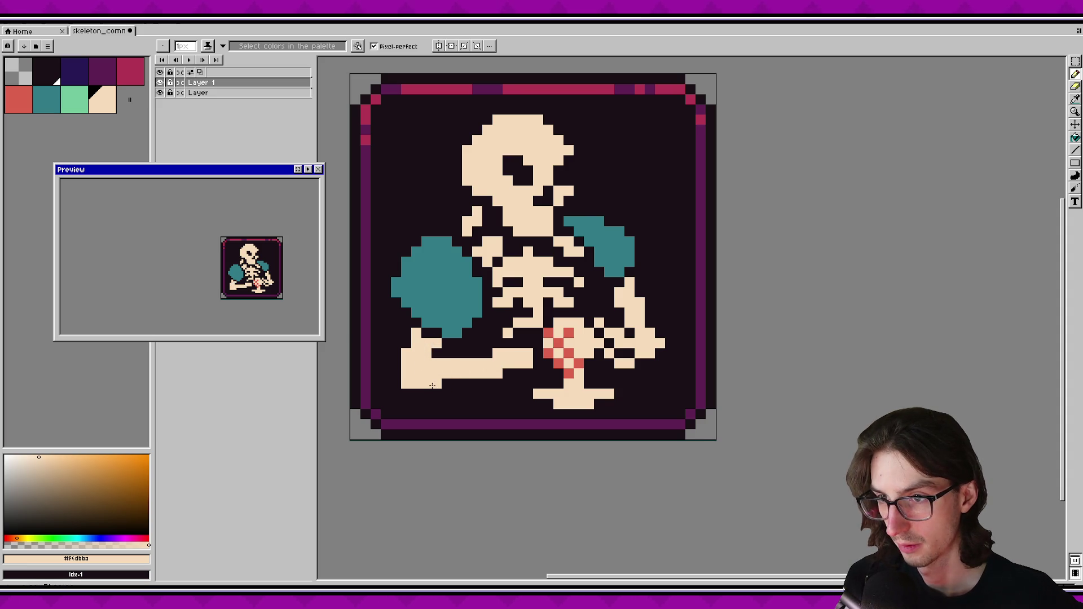
key("ctrl+z")
key("ctrl+z")
key("ctrl+z")
key("ctrl+z")
key("ctrl+z")
mouse_move(416, 334)
left_mouse_down()
mouse_move(433, 382)
mouse_move(531, 352)
mouse_move(460, 393)
mouse_move(438, 392)
mouse_move(444, 375)
mouse_move(427, 337)
mouse_move(447, 364)
left_mouse_up()
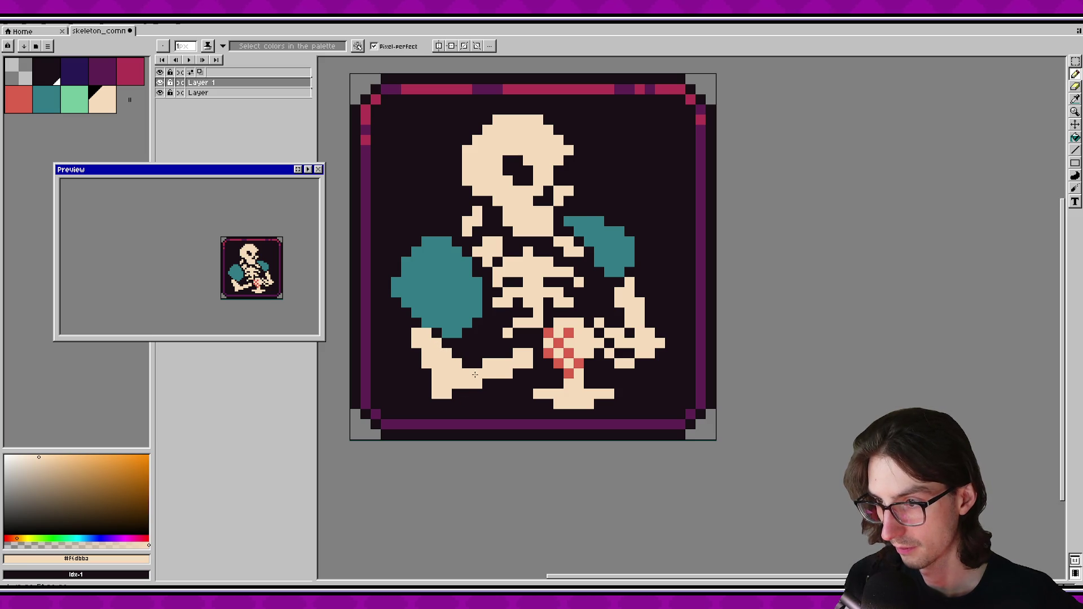
left_click_drag(460, 396, 525, 375)
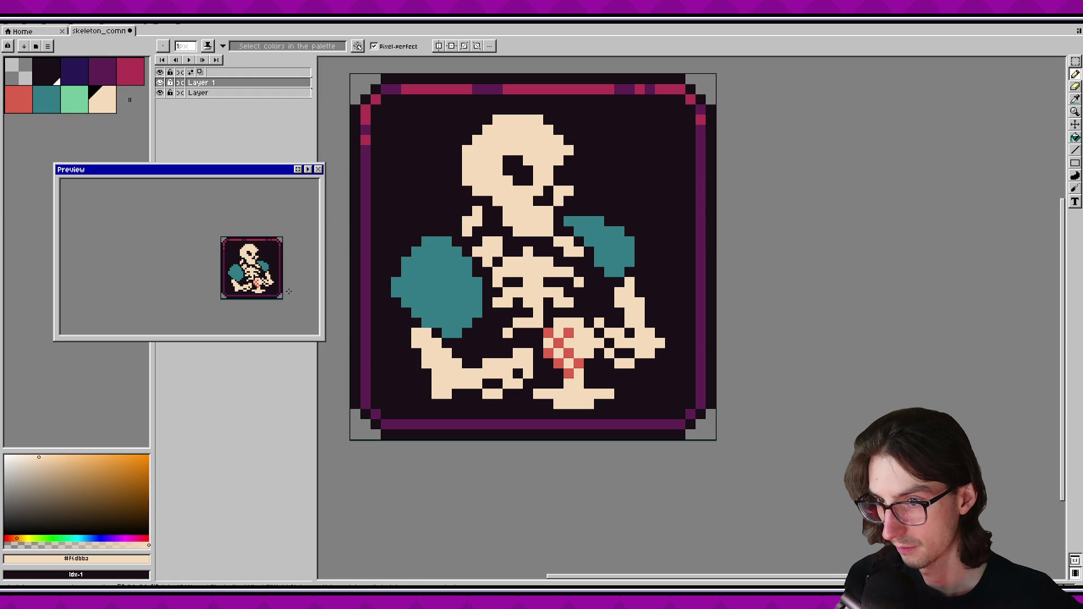
Add and erase cream pixels on the limb's underside, undoing the unwanted edits.
key("e")
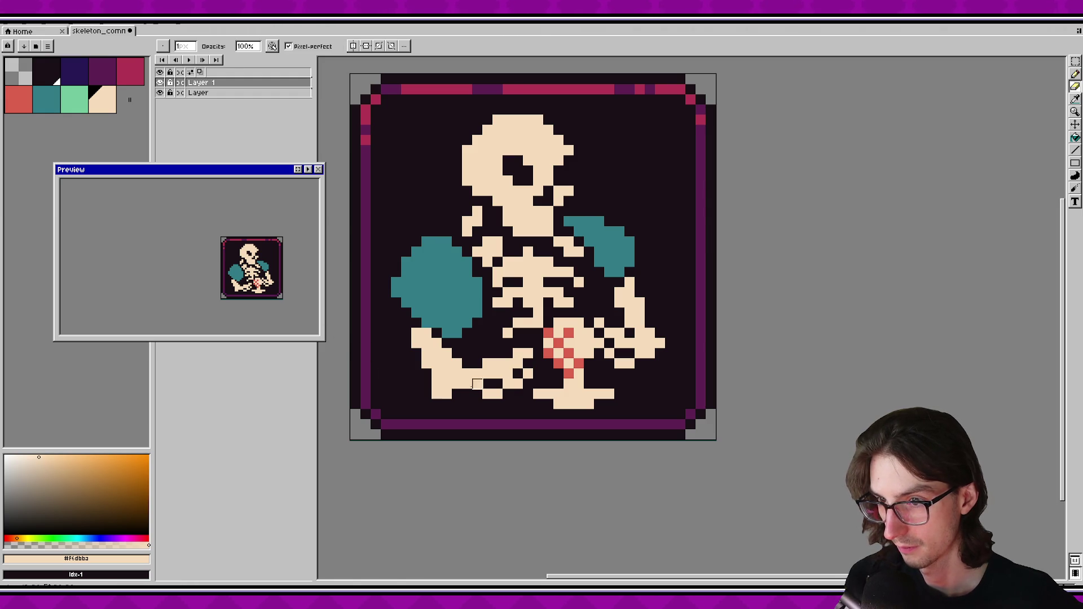
key("b")
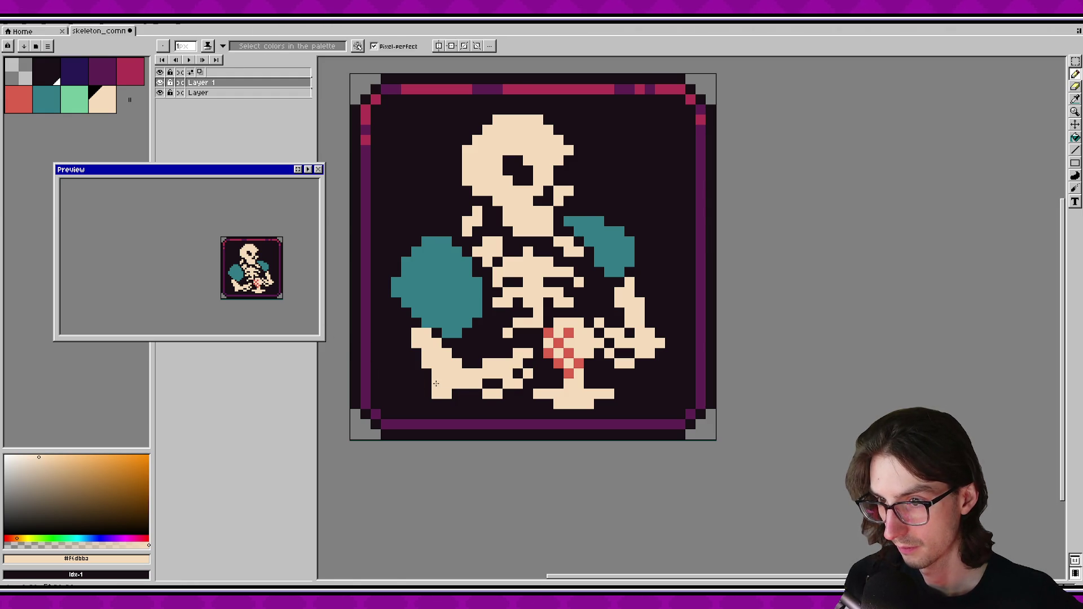
key("e")
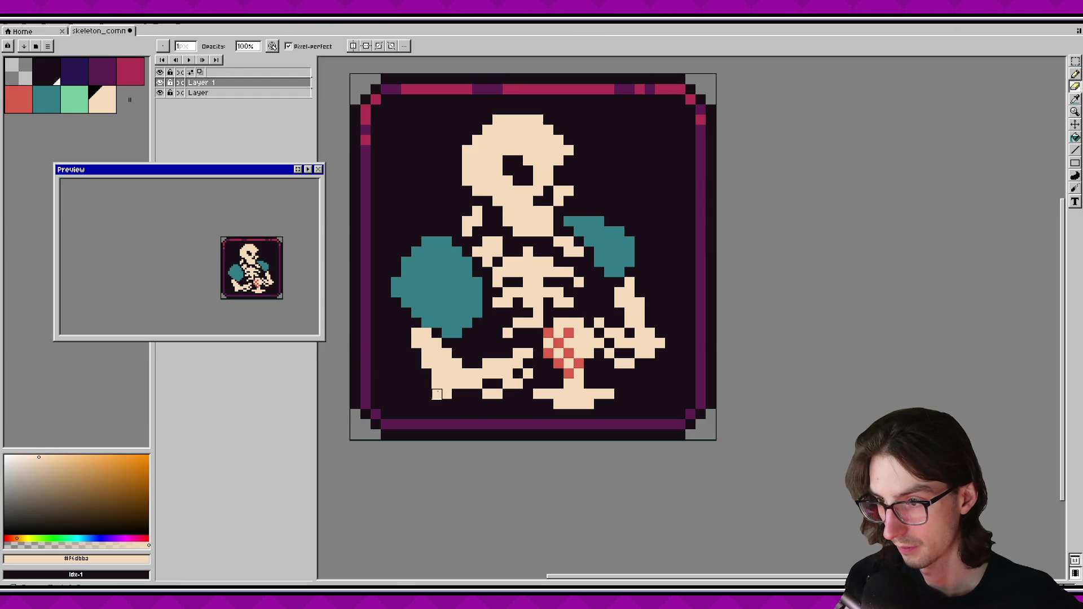
key("b")
left_click(427, 383)
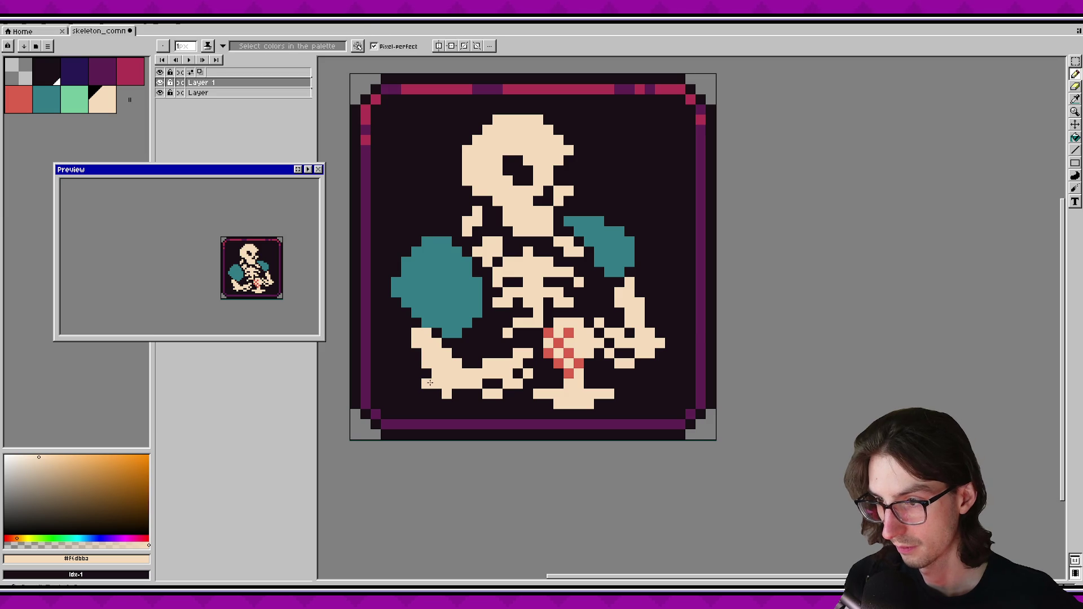
key("e")
left_click(447, 395)
left_click(458, 364)
left_click(447, 353)
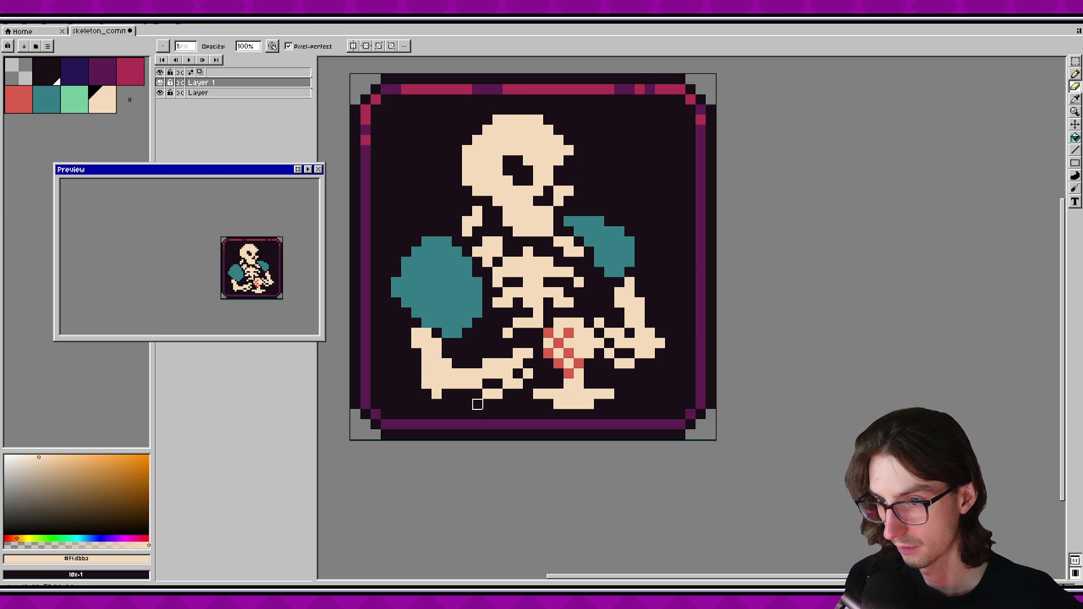
key("v")
key("ctrl+z")
key("ctrl+z")
key("ctrl+z")
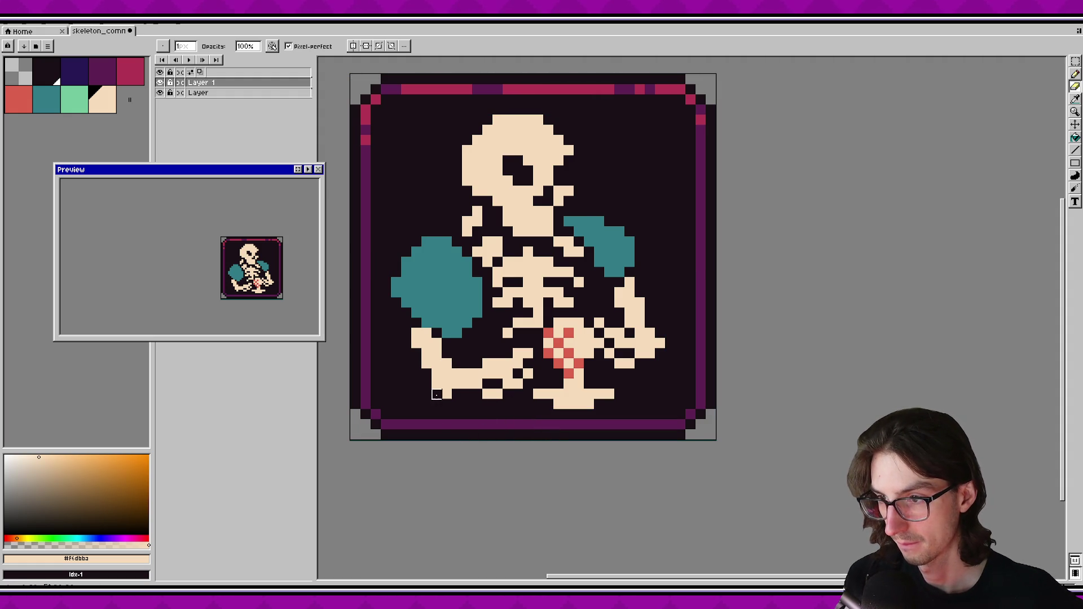
Save the sprite file.
key("ctrl+s")
key("b")
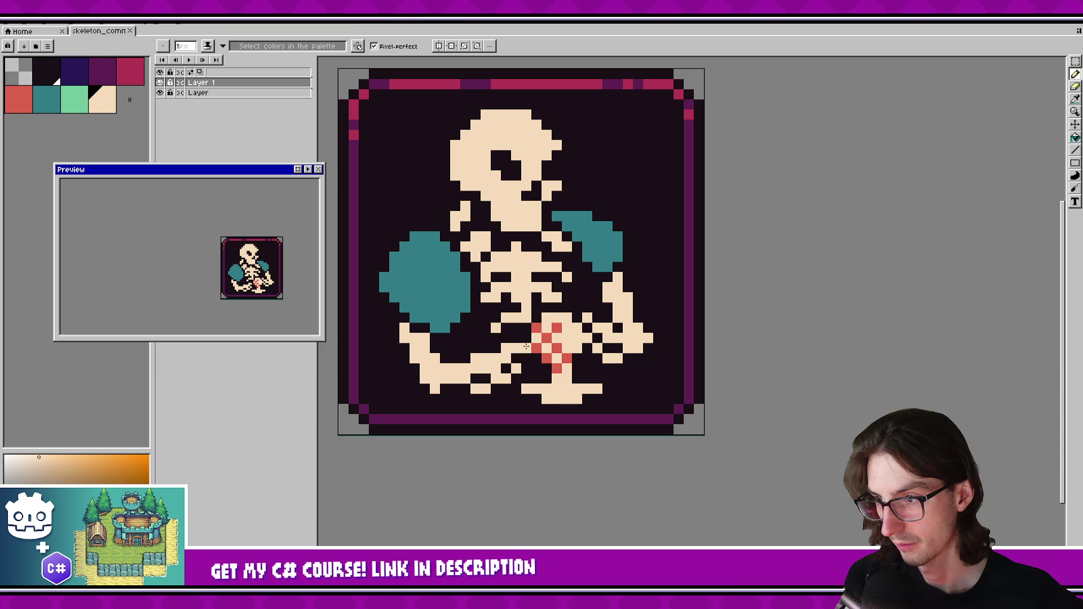
key("ctrl+s")
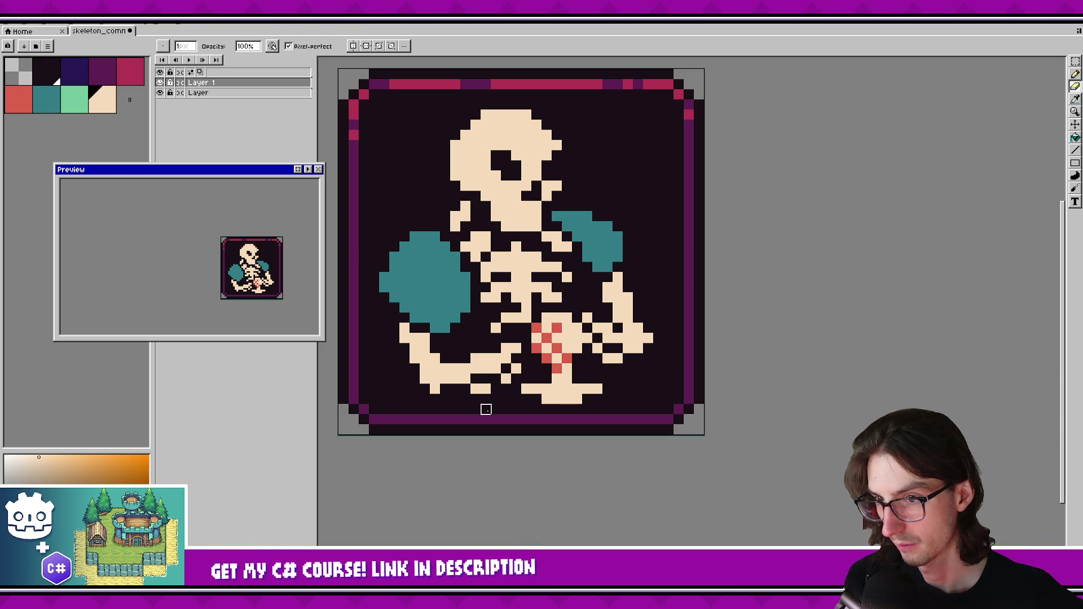
Paint cream pixels over the dark gap in the lower limb, removing stray ones.
left_click(496, 388)
left_click(496, 378)
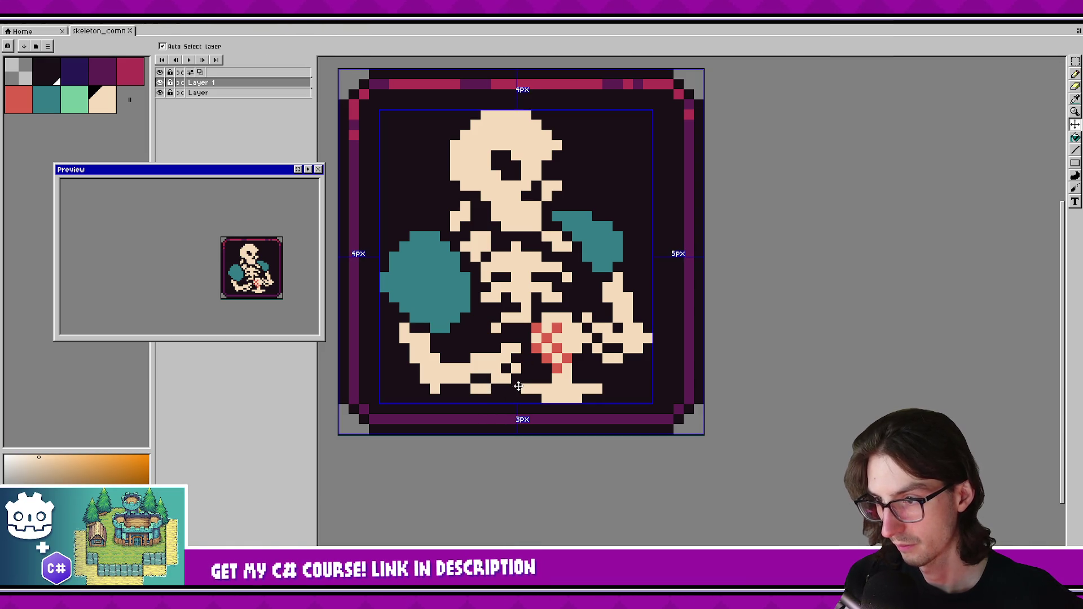
left_click(486, 378)
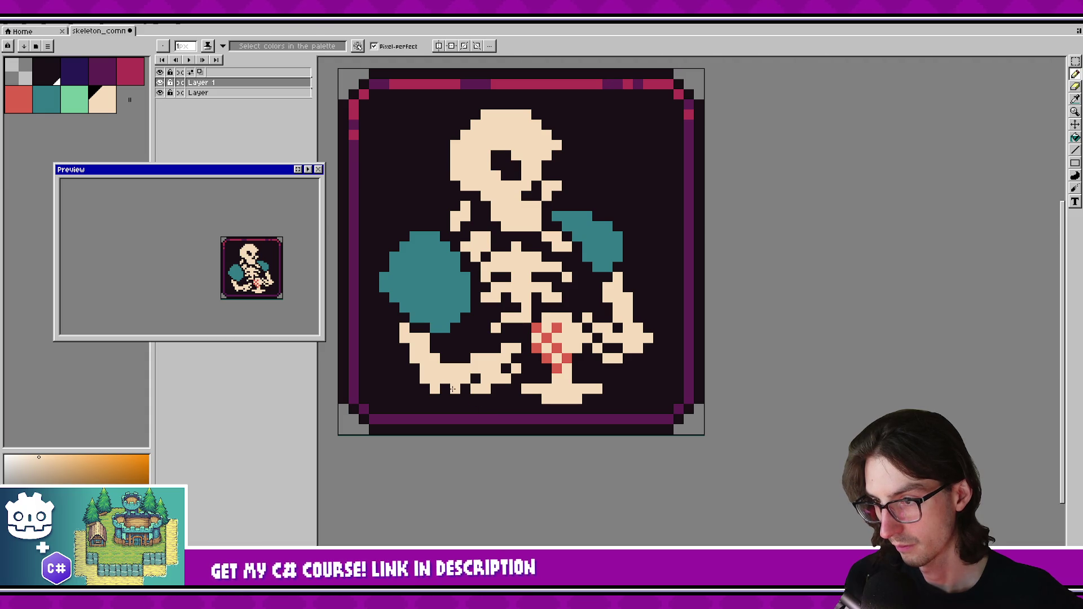
key("e")
key("b")
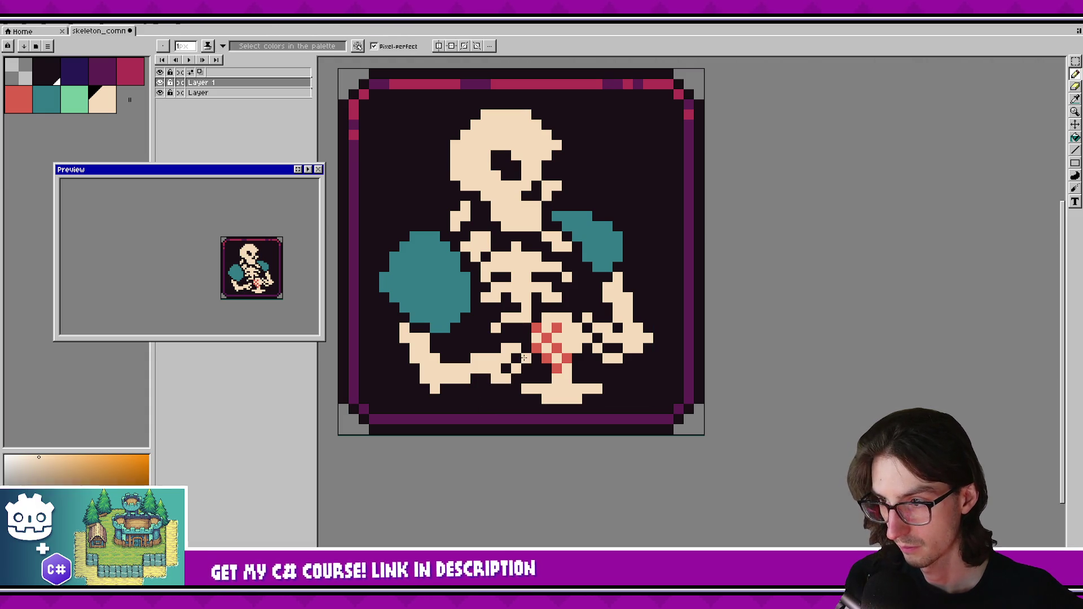
left_click(486, 390)
key("e")
left_click(486, 389)
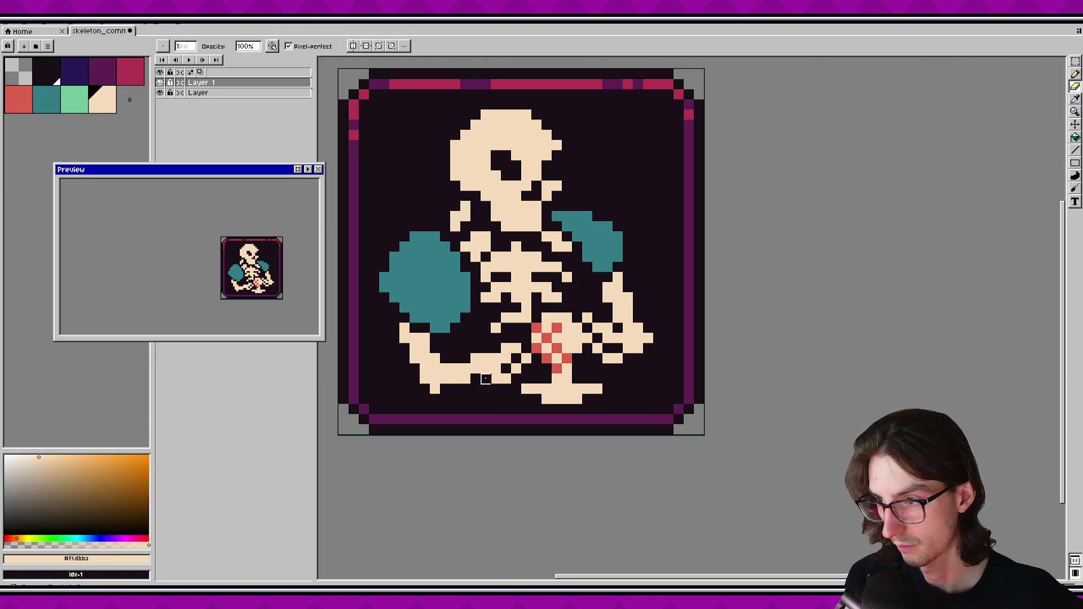
key("b")
left_click(451, 396)
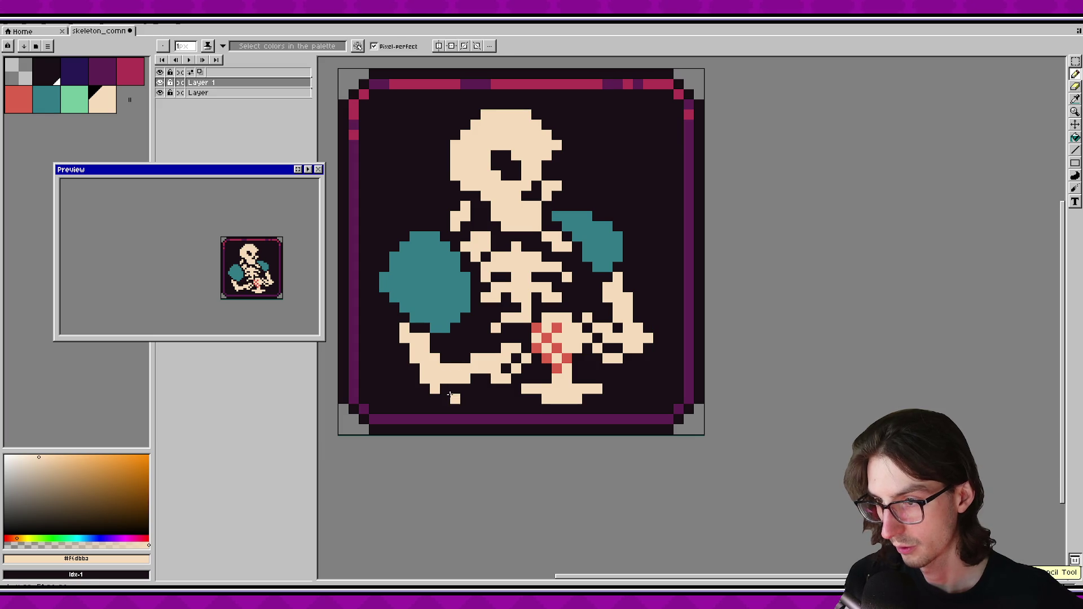
key("ctrl+z")
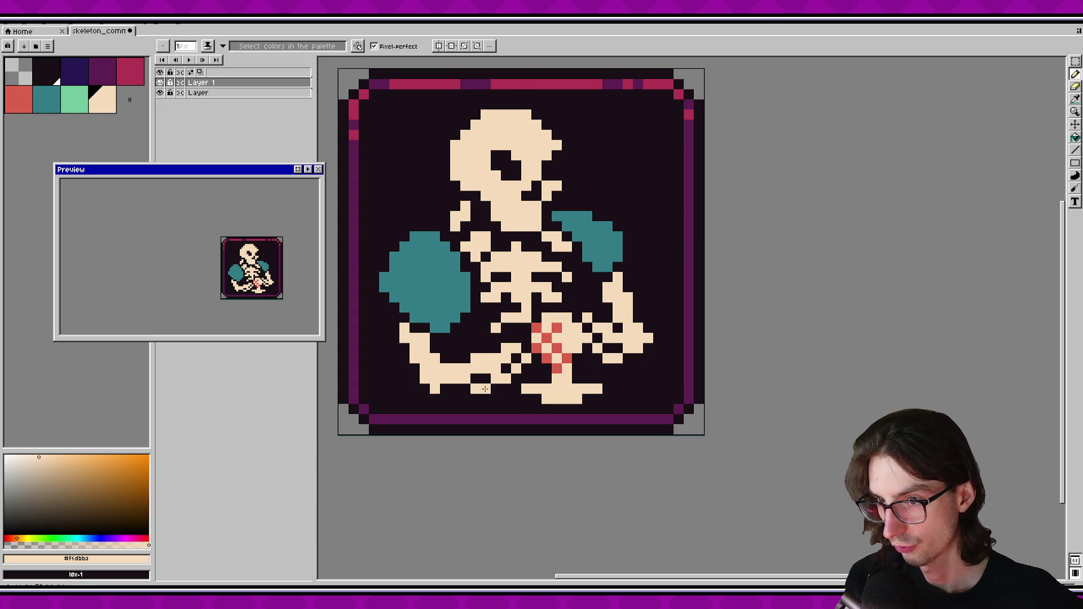
left_click_drag(505, 389, 498, 390)
Erase the old forearm bone and draw a thicker cream bone in its place.
key("e")
left_click(490, 371)
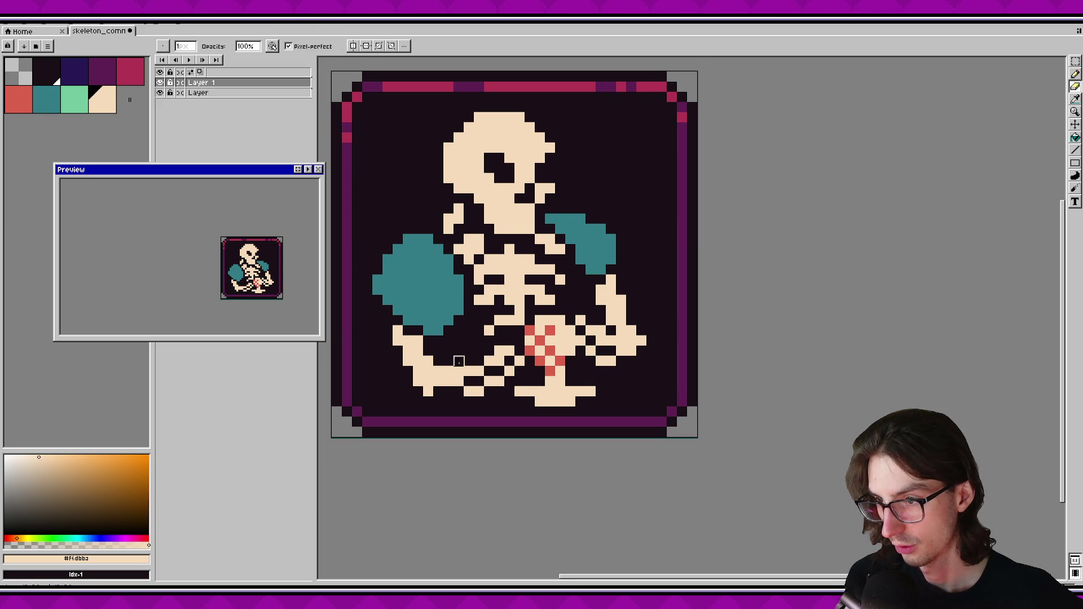
left_click(486, 363)
mouse_move(510, 371)
left_mouse_down()
mouse_move(469, 389)
mouse_move(472, 370)
mouse_move(508, 352)
left_mouse_up()
key("b")
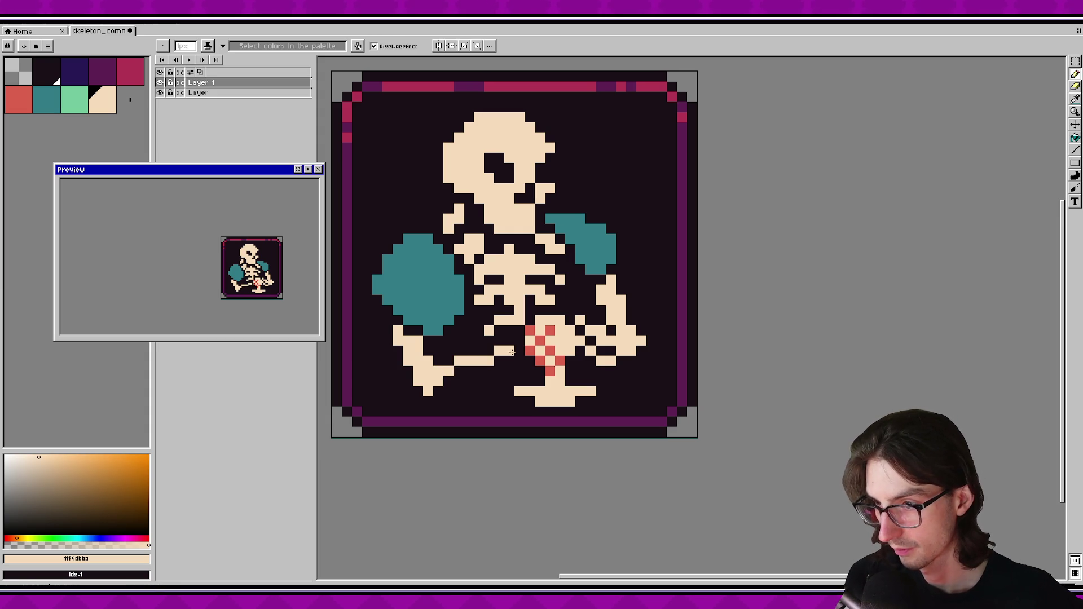
left_click_drag(446, 377, 509, 357)
left_click_drag(451, 387, 500, 370)
right_click(461, 387)
left_click(464, 378)
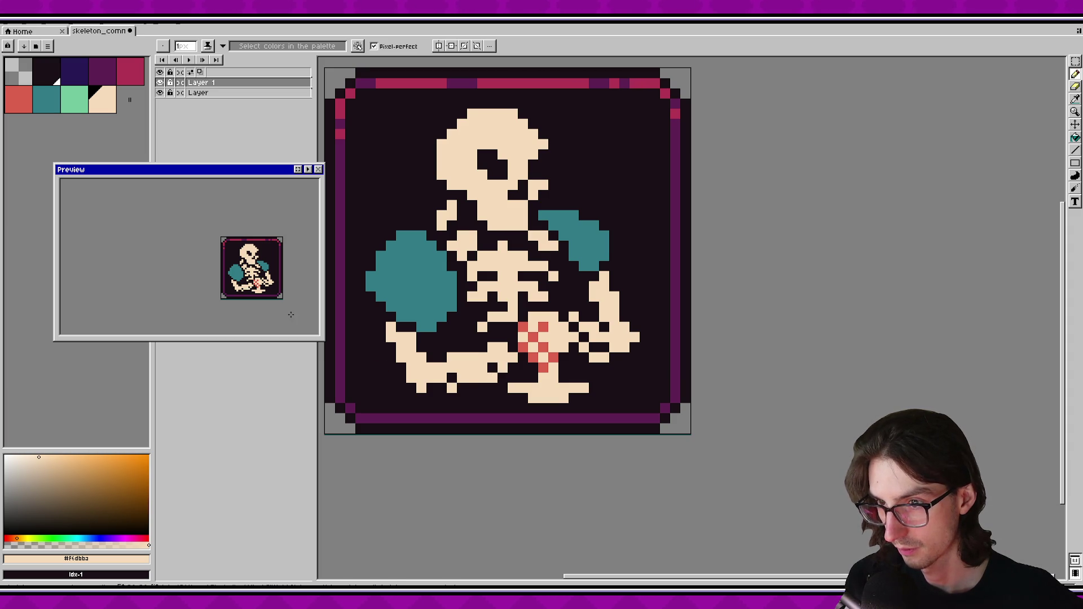
Erase excess cream pixels from the new arm bone.
key("e")
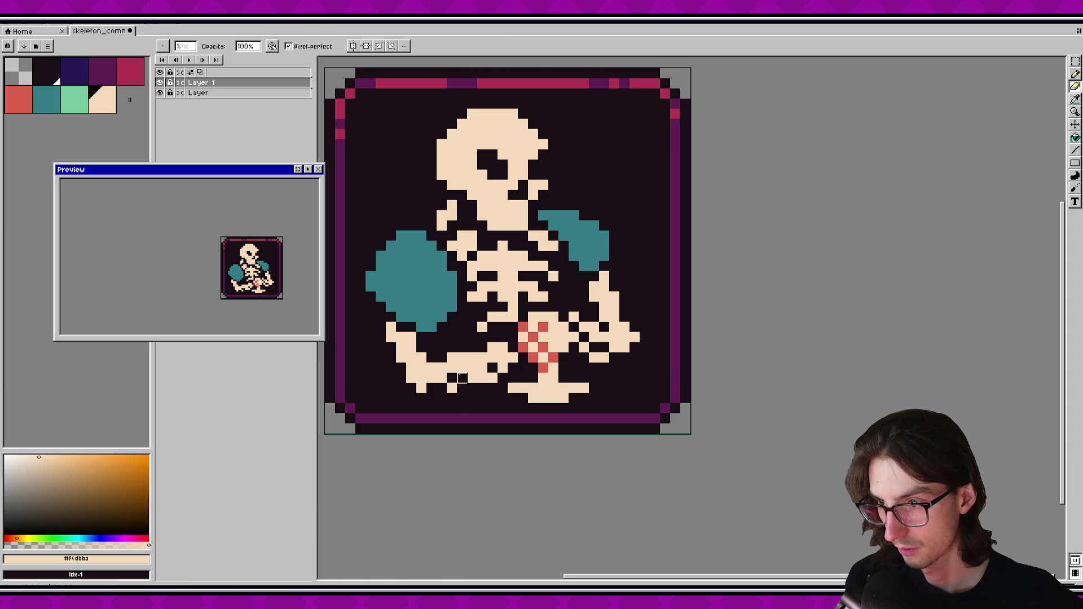
left_click(482, 368)
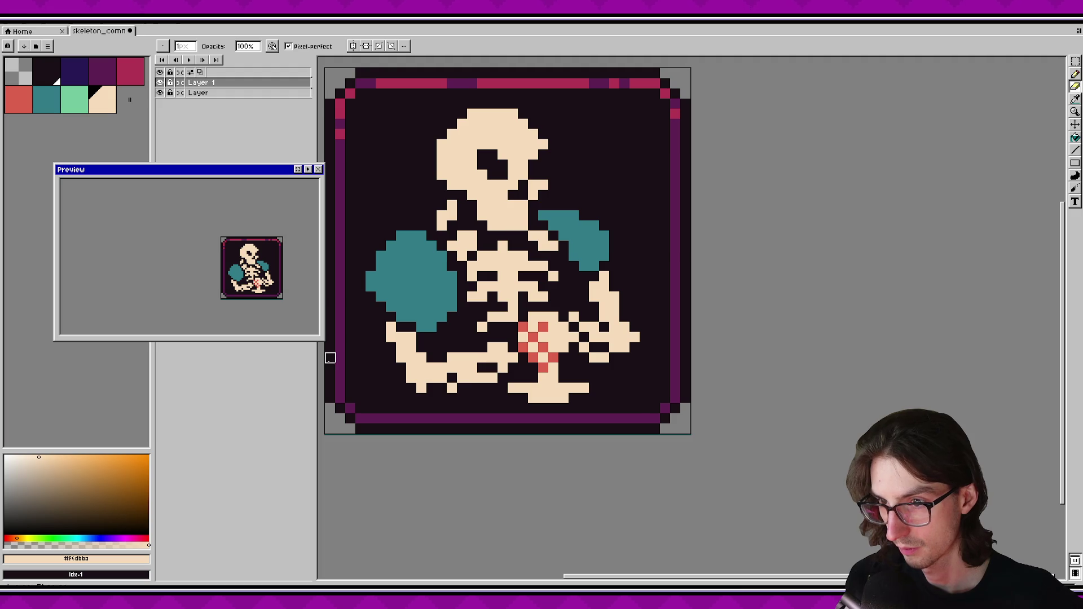
left_click(463, 379)
scroll(277, 288, "down", 1)
scroll(277, 289, "up", 1)
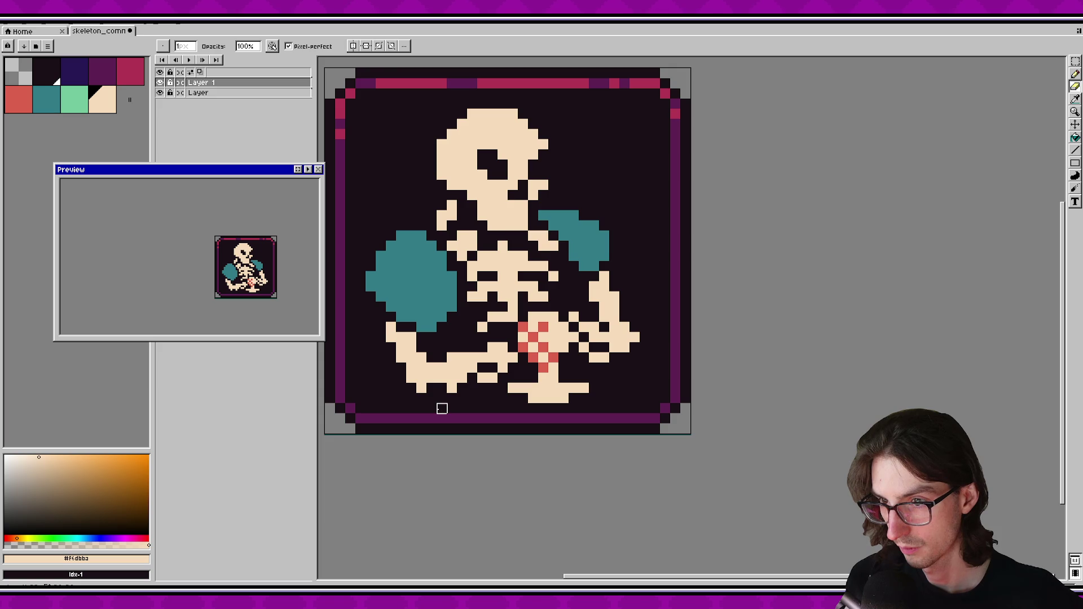
left_click(462, 368)
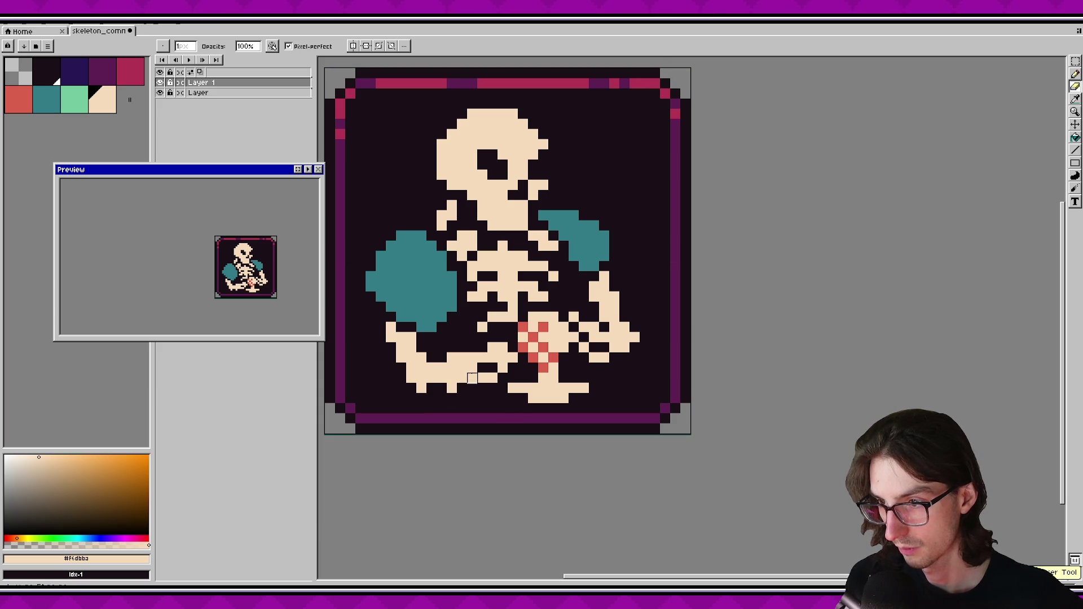
Touch up the lower arm's outline, adding and removing single cream pixels.
key("b")
left_click(462, 389)
key("e")
left_click(452, 388)
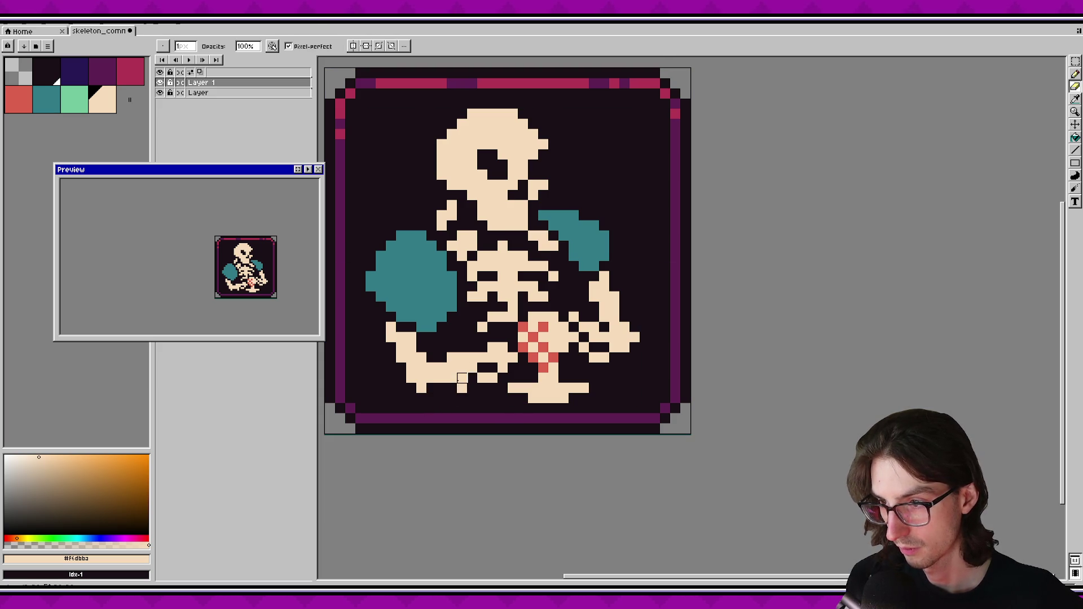
key("b")
left_click(472, 388)
key("e")
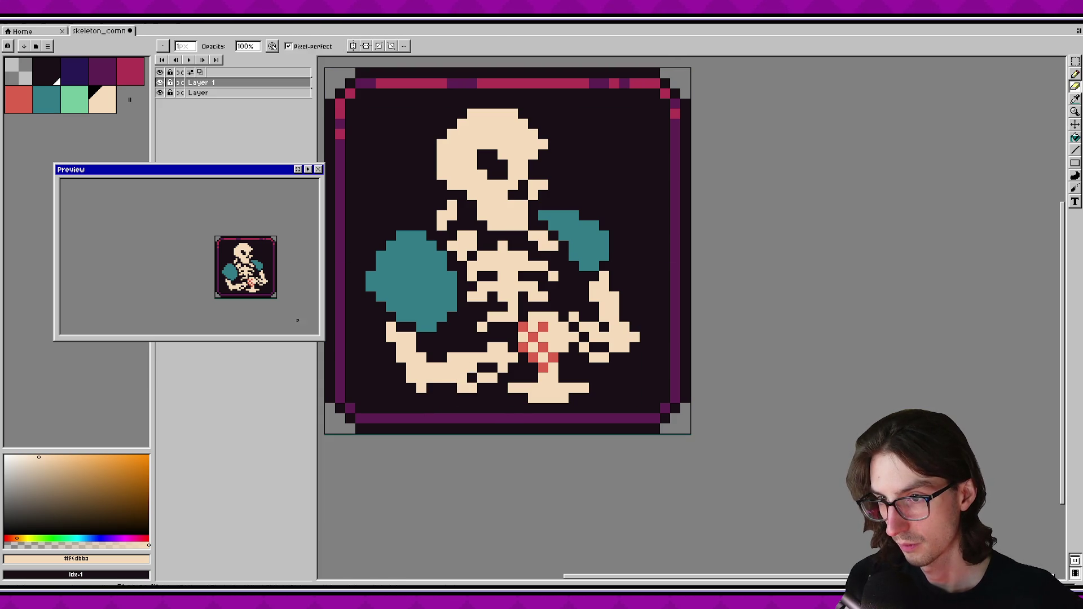
key("b")
left_click(452, 389)
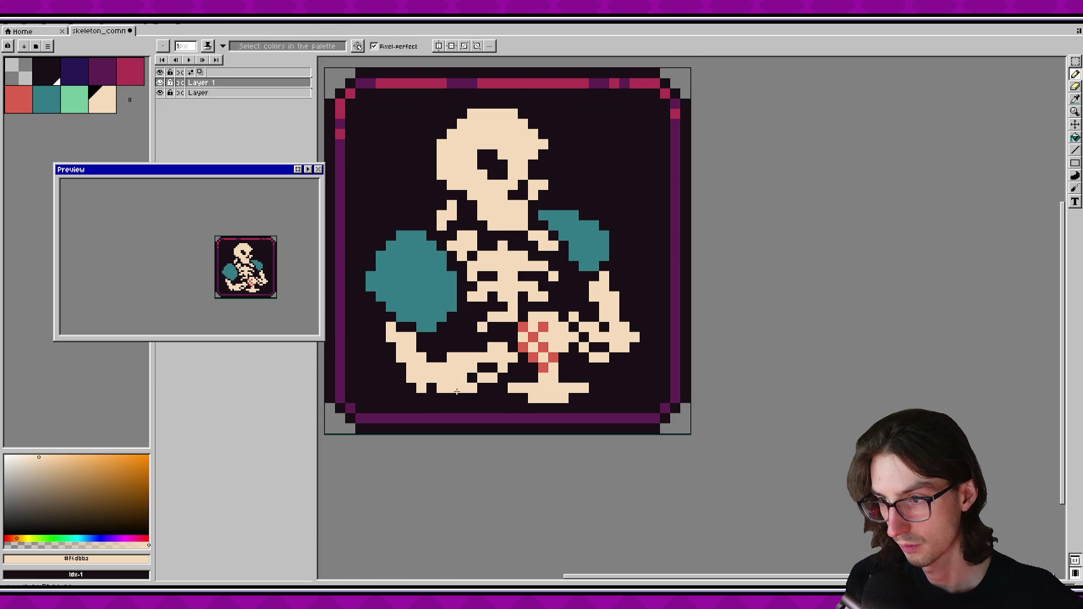
key("e")
left_click(452, 358)
key("i")
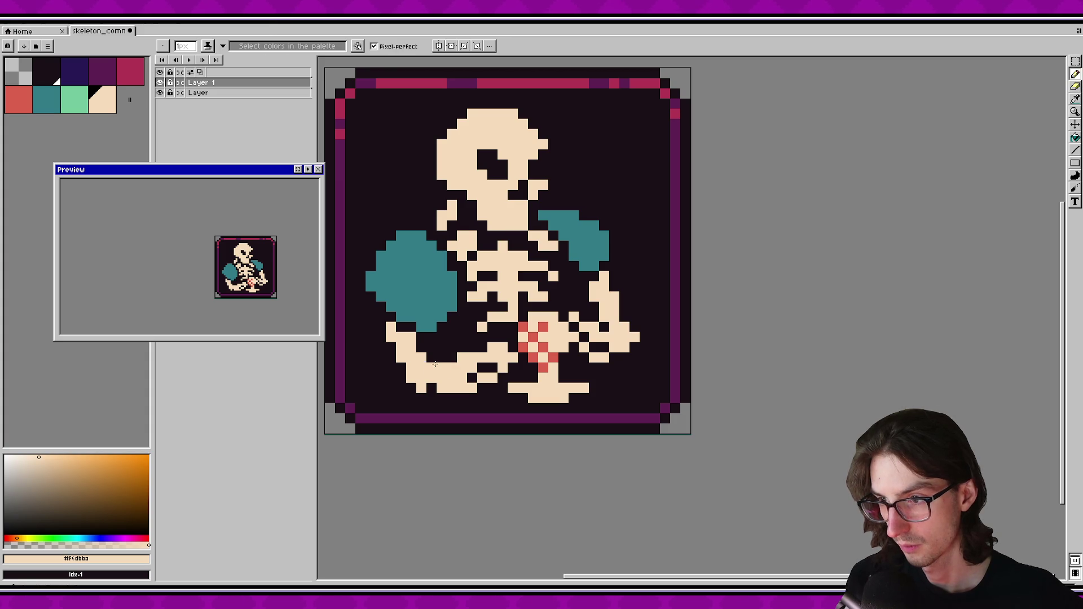
Erase cream pixels along the upper leg and draw cream pixels below the left foot.
key("e")
left_click(432, 367)
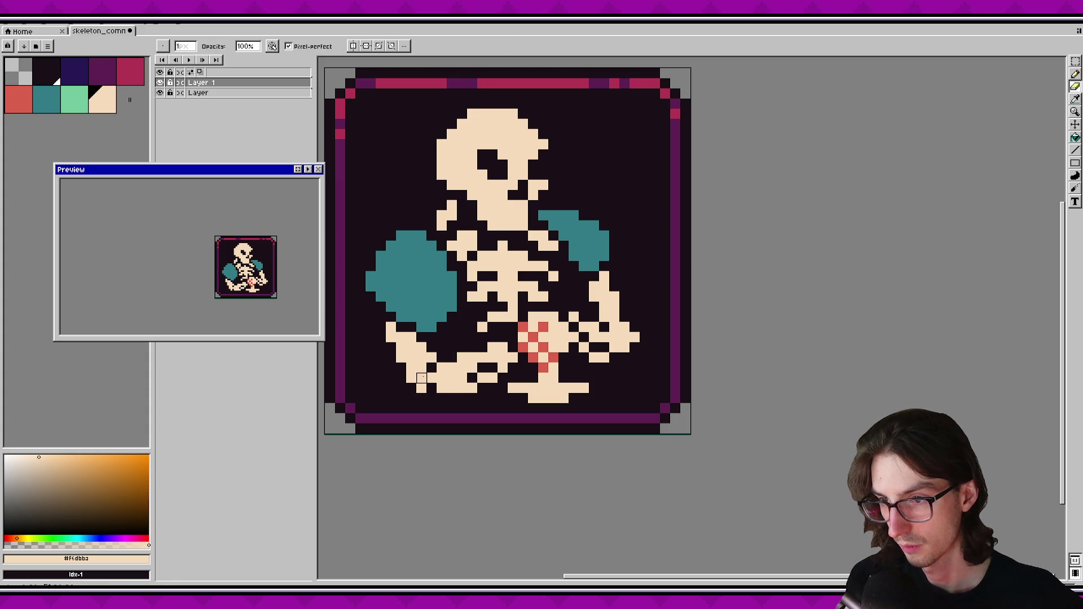
key("ctrl+z")
key("i")
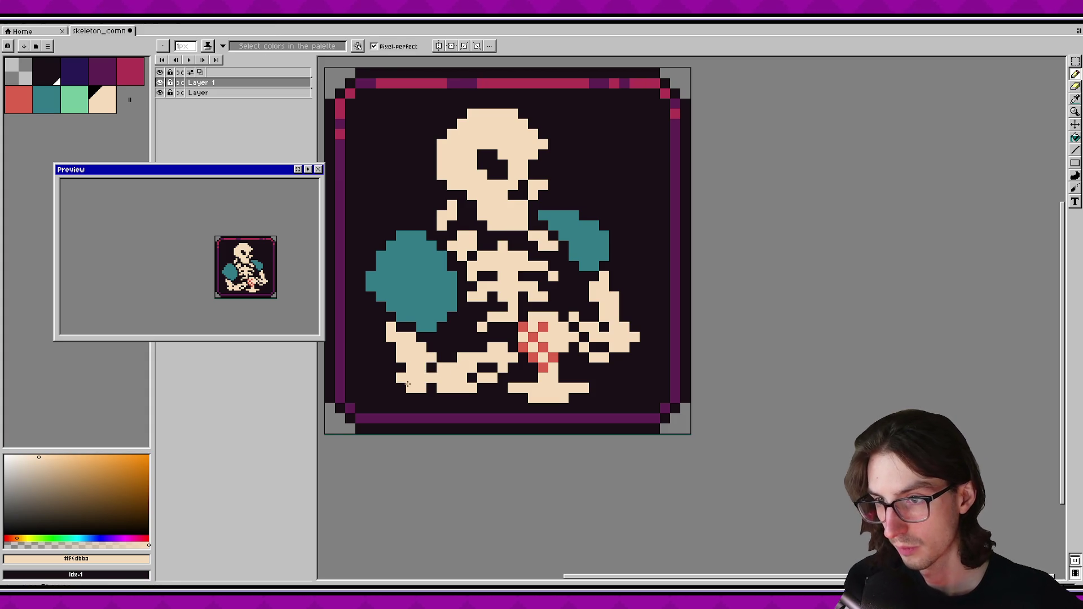
key("e")
left_click(391, 338)
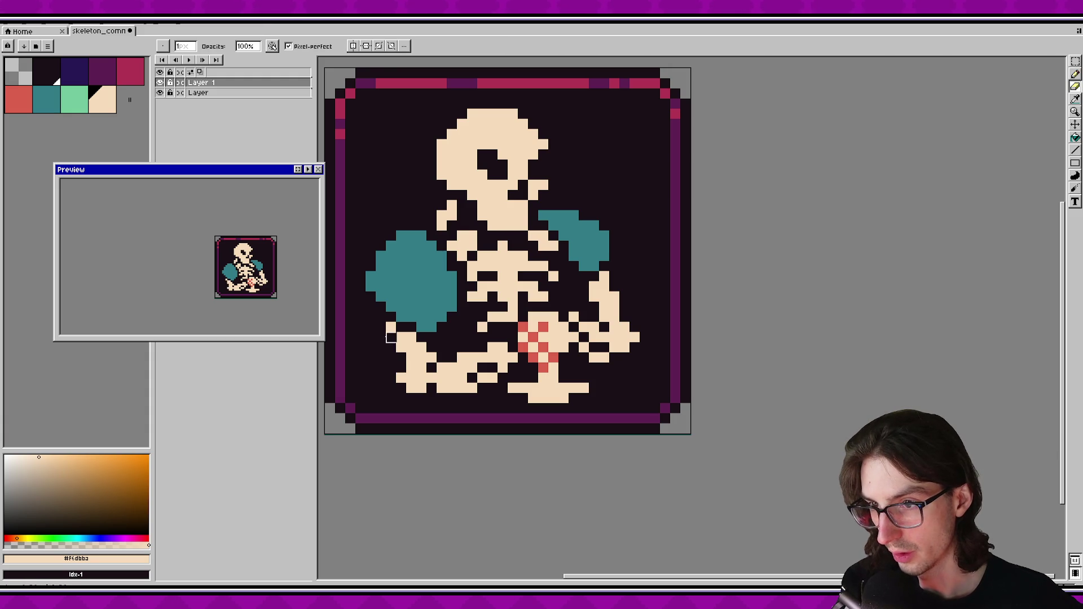
left_click(391, 326)
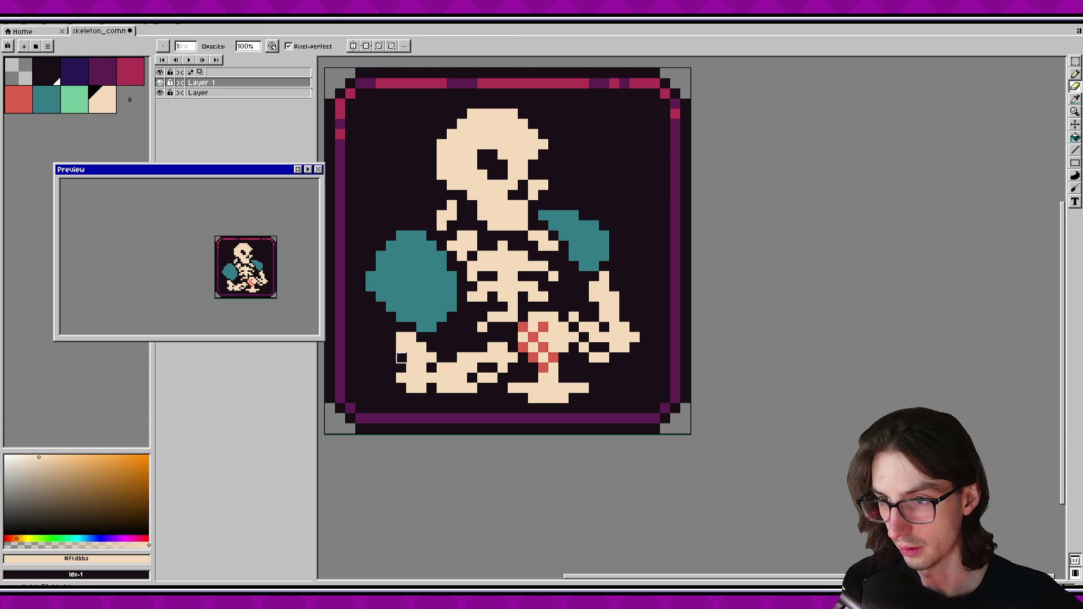
left_click(432, 357)
left_click(432, 367)
key("b")
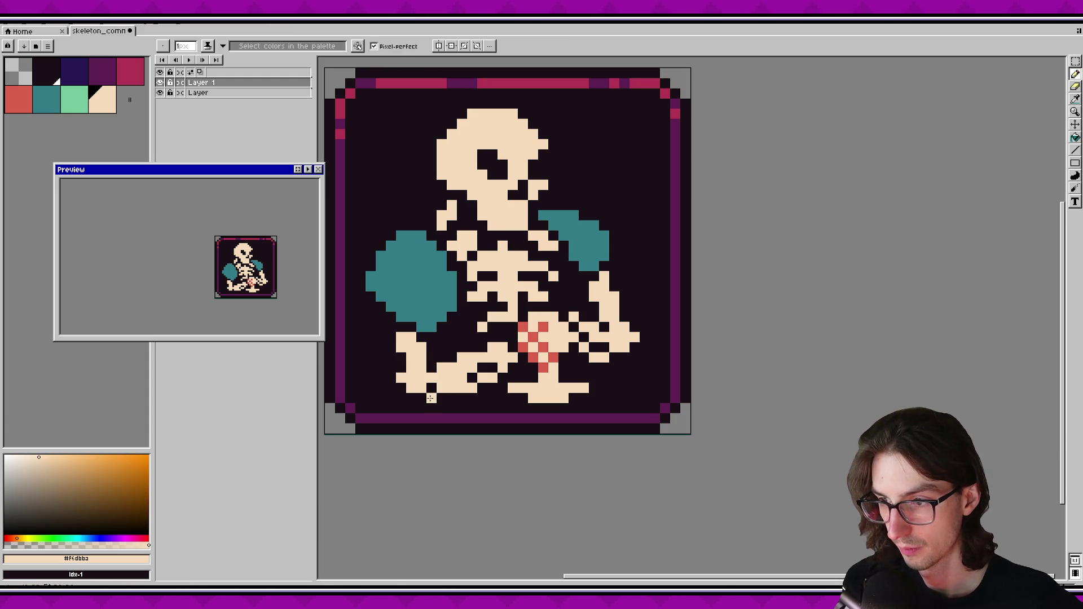
left_click_drag(422, 396, 412, 394)
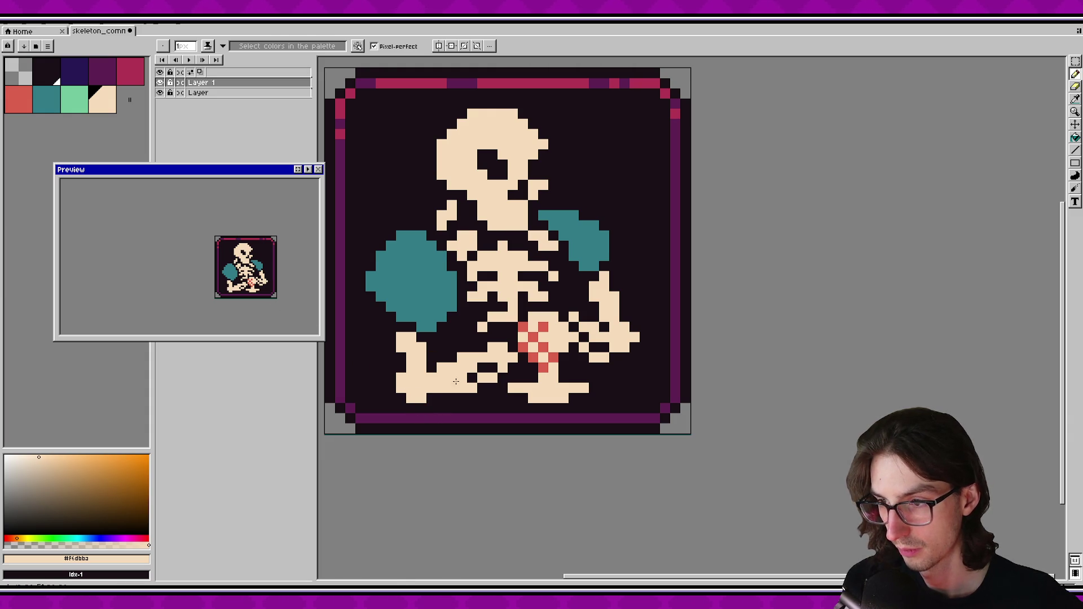
Erase one more cream pixel from the left leg and zoom out.
key("e")
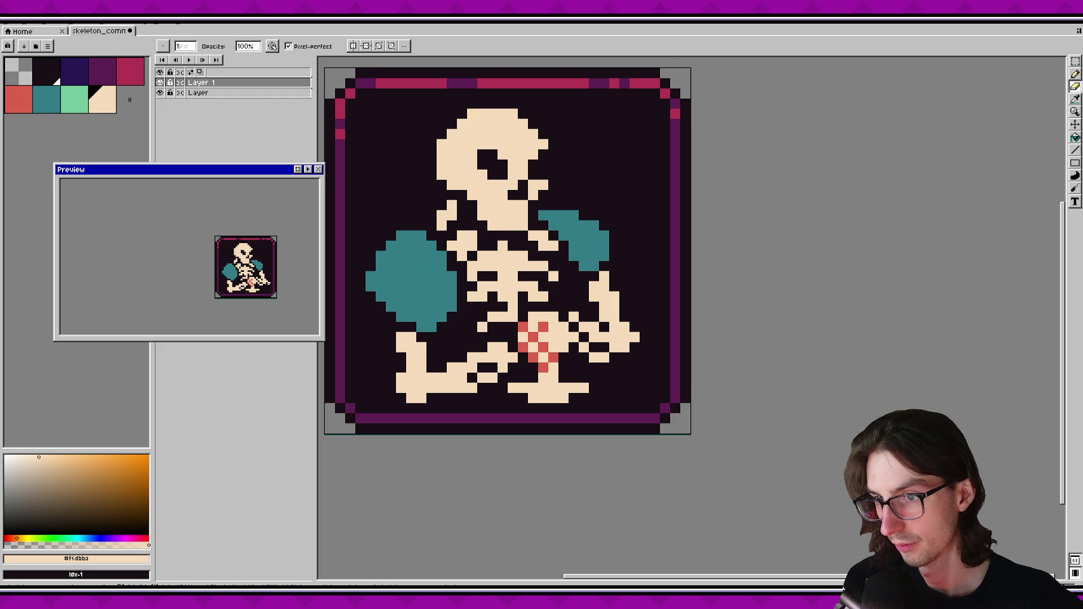
key("b")
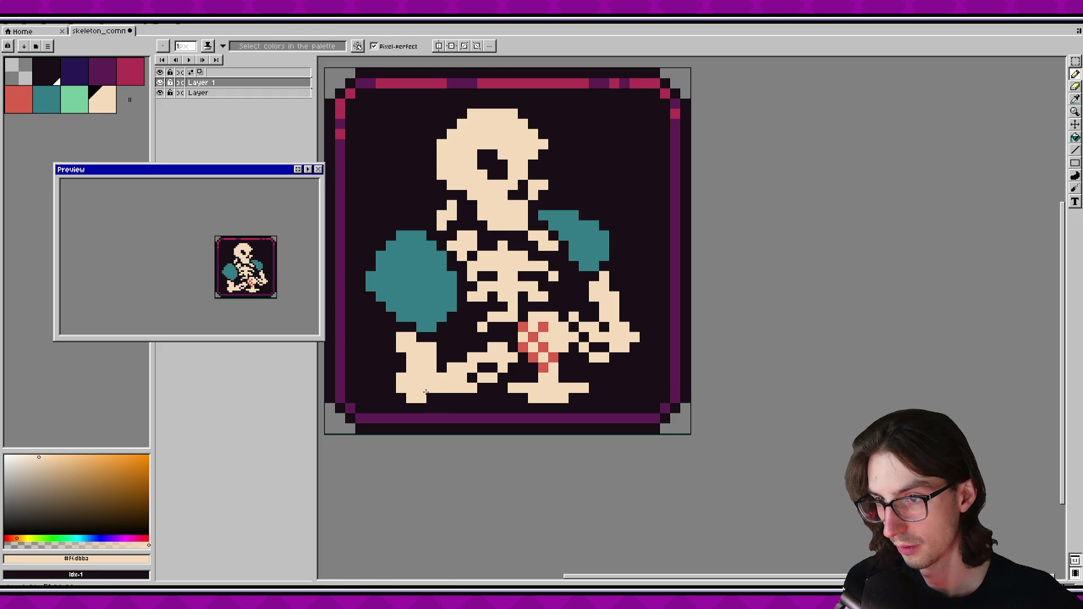
key("e")
left_click(432, 378)
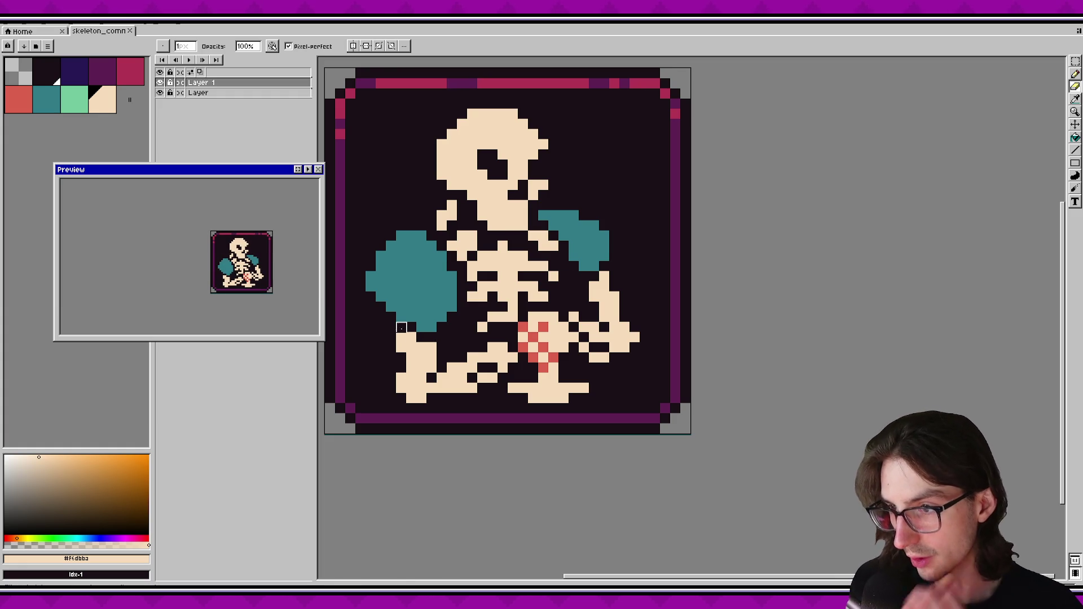
key("b")
key("e")
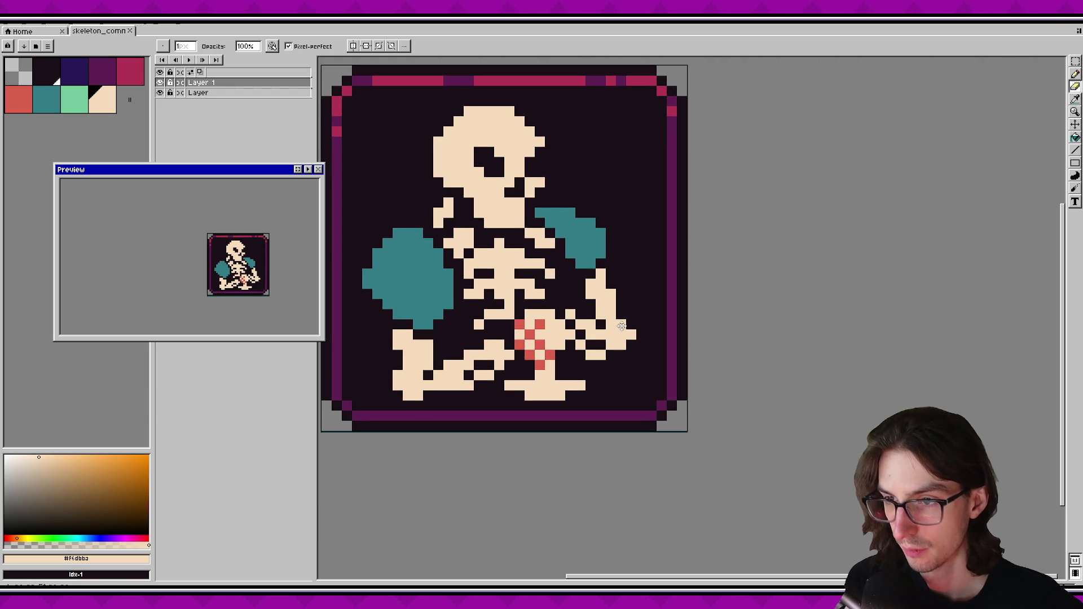
scroll(649, 328, "down", 3)
scroll(690, 350, "down", 1)
scroll(682, 349, "up", 1)
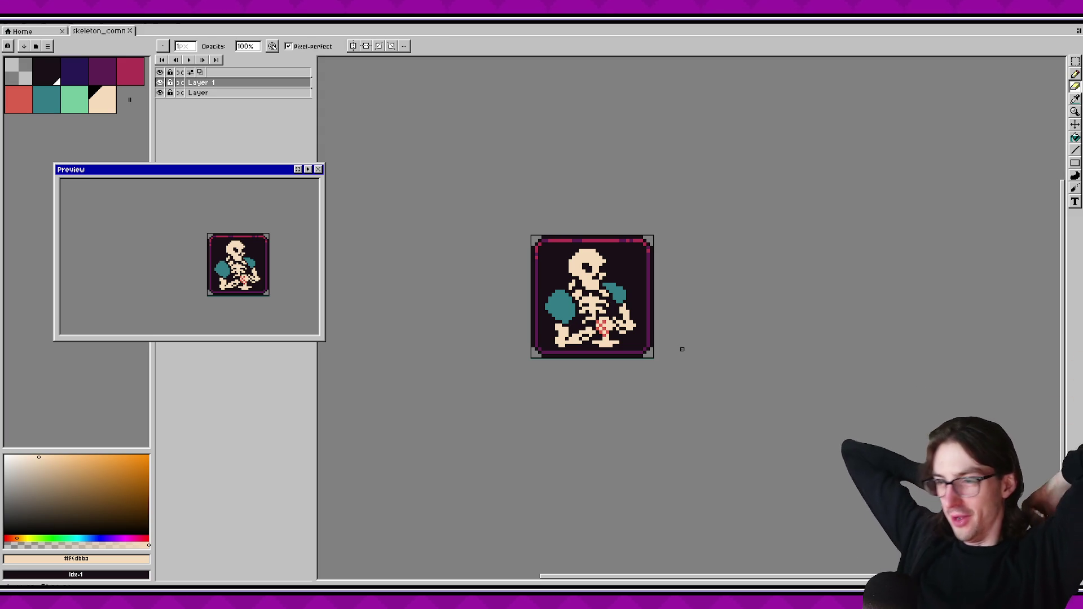
scroll(636, 355, "up", 1)
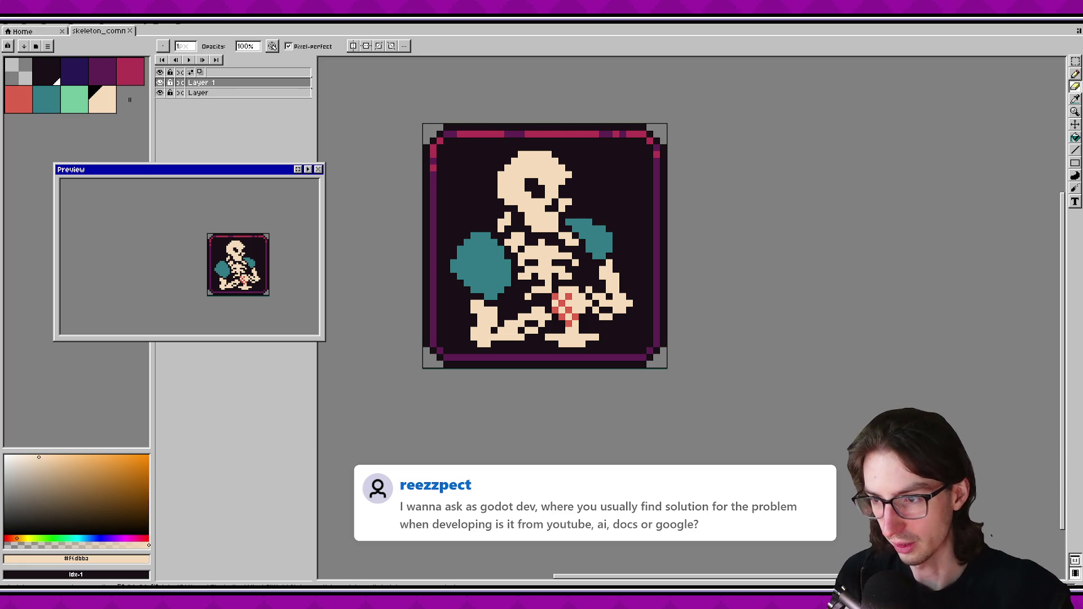
left_click_drag(536, 291, 511, 296)
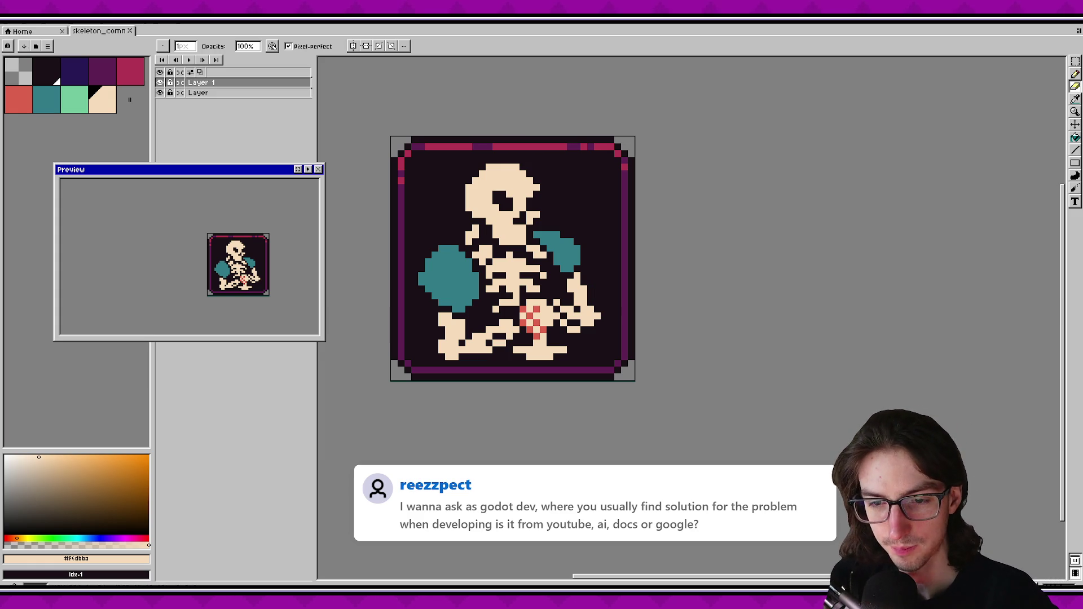
scroll(529, 322, "up", 1)
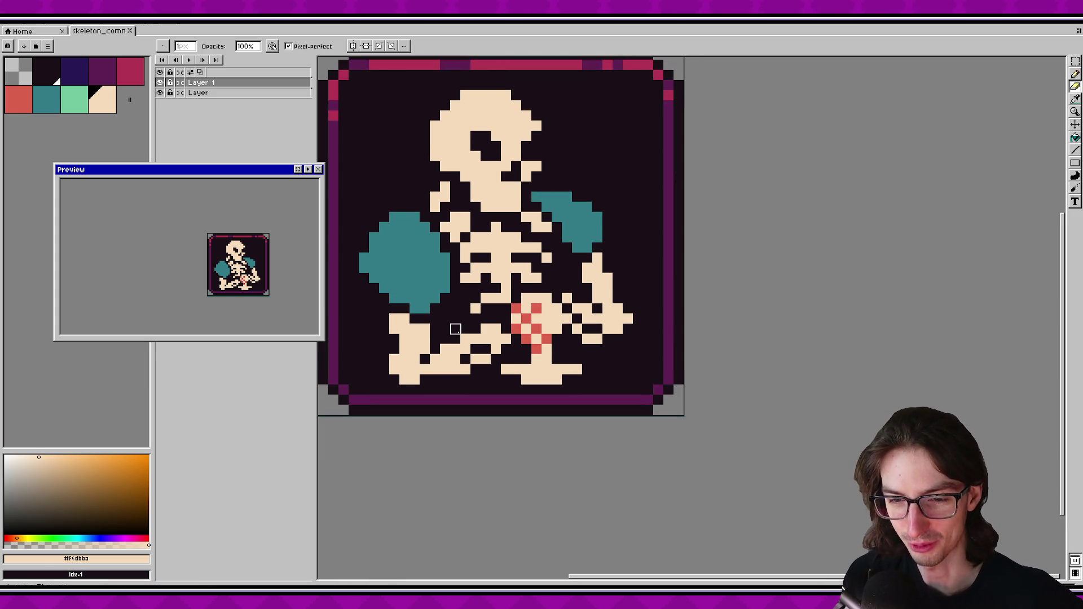
Sample the dark background and red colours, then save the sprite.
left_click(522, 303, "alt")
left_click(519, 306, "alt")
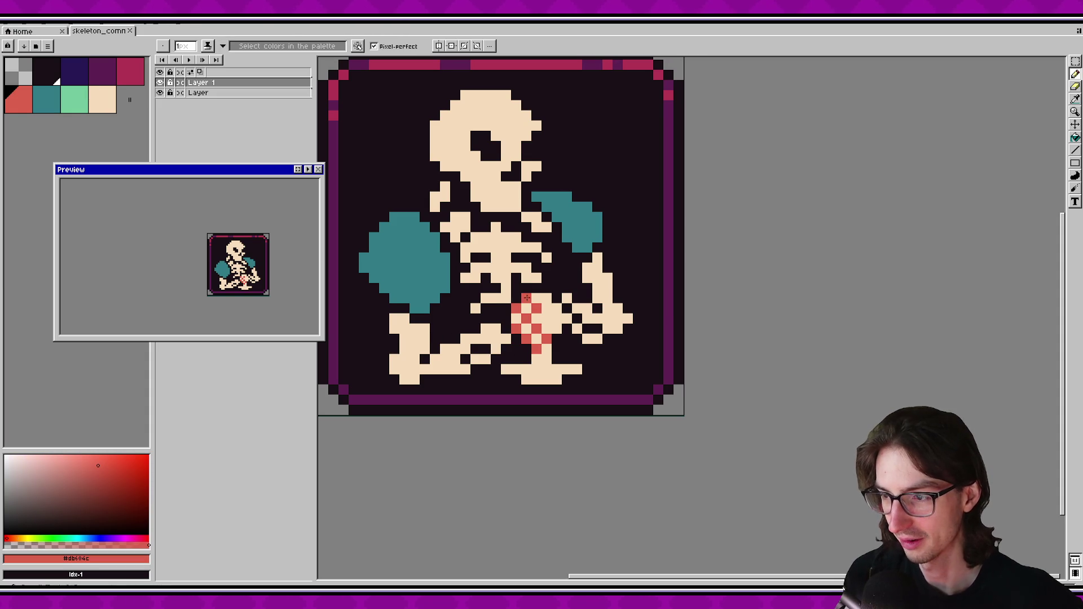
key("ctrl+s")
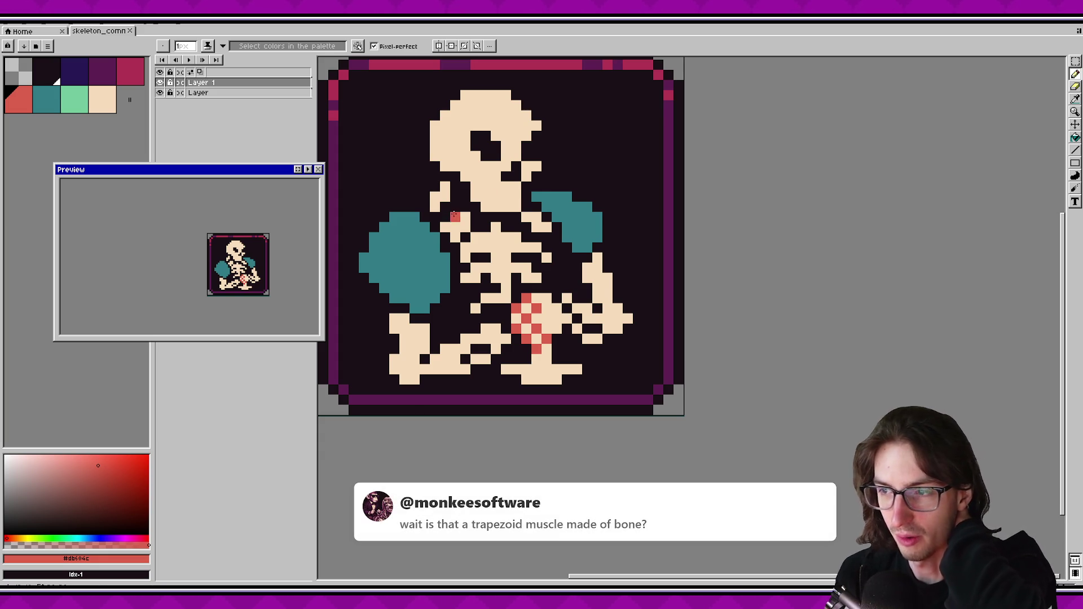
Sample the bone colour, try erasing cream pixels left of the skull, then undo it.
key("i")
left_click(464, 217)
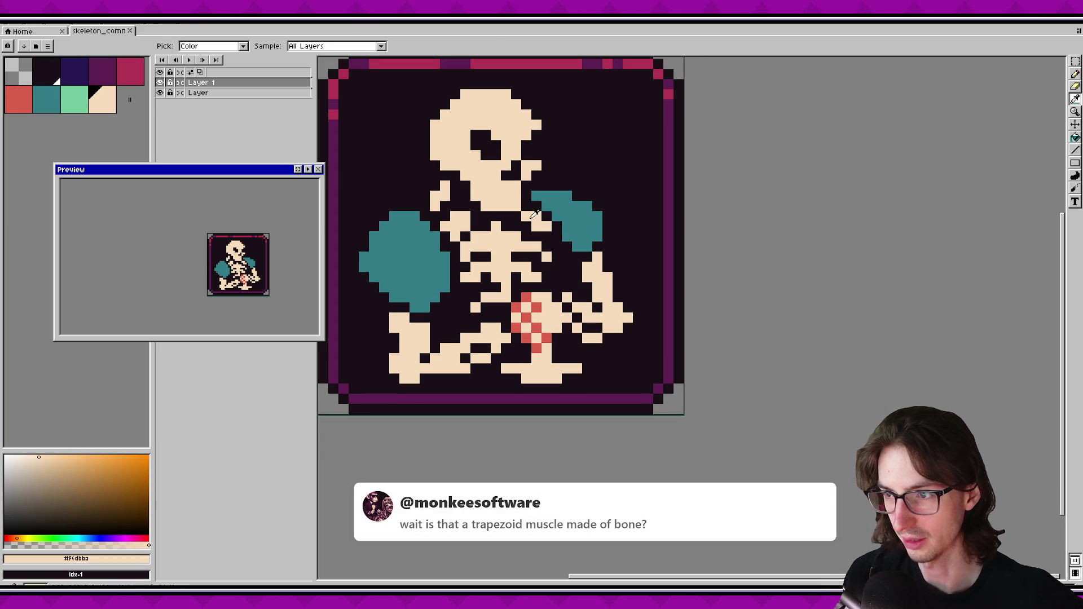
key("b")
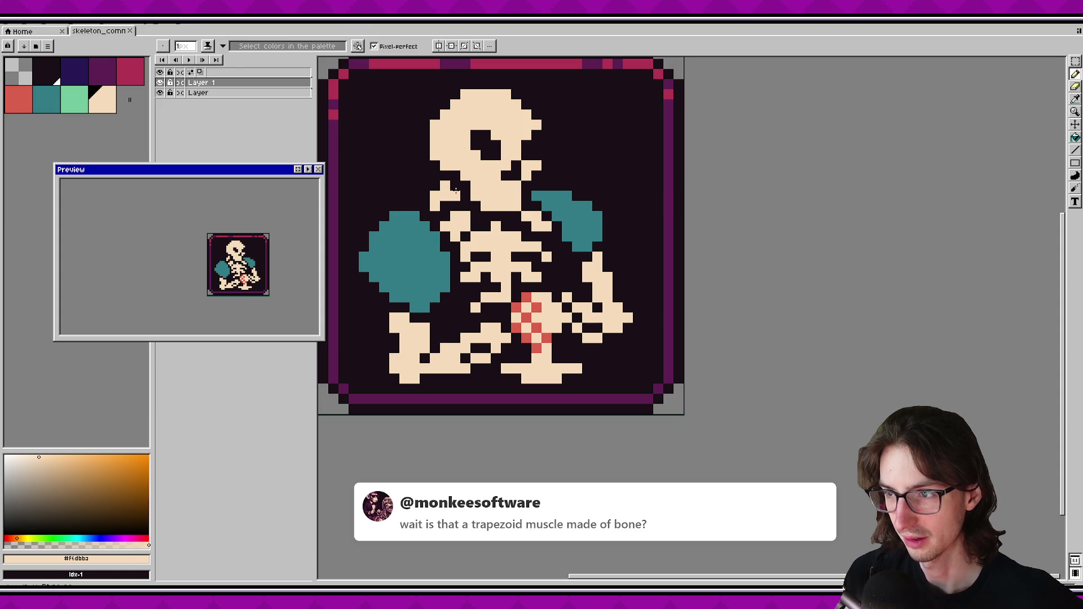
key("v")
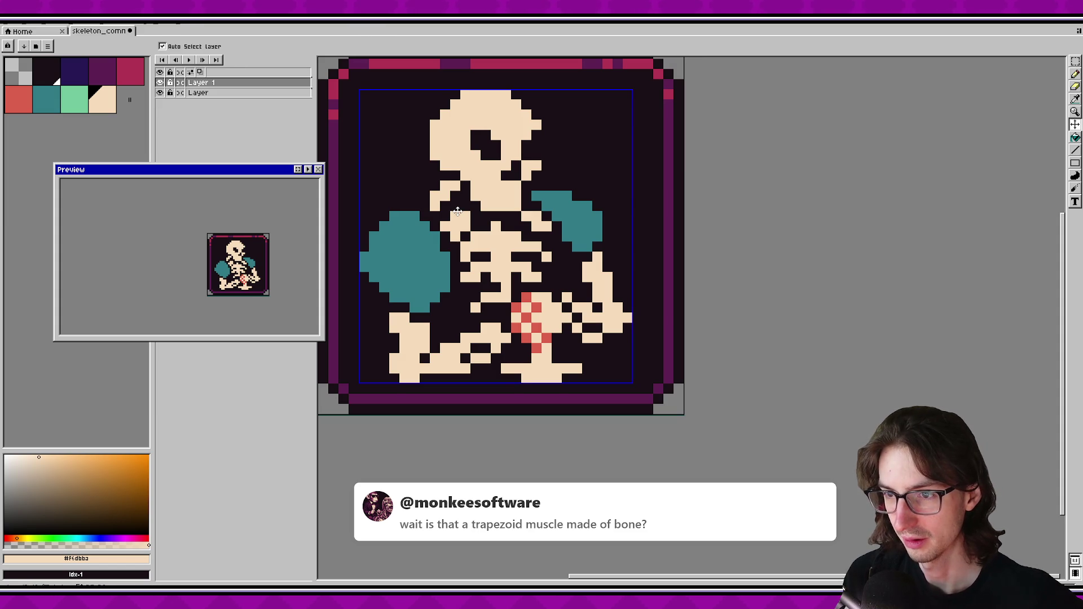
key("b")
key("e")
mouse_move(446, 186)
left_mouse_down()
mouse_move(435, 206)
mouse_move(445, 196)
left_mouse_up()
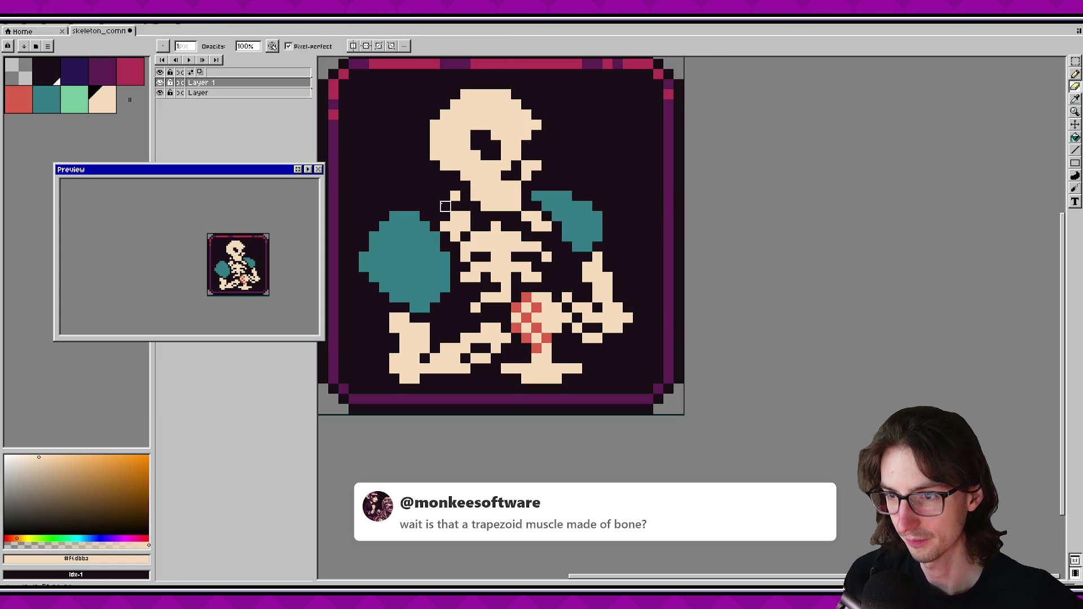
key("v")
key("ctrl+z")
key("ctrl+z")
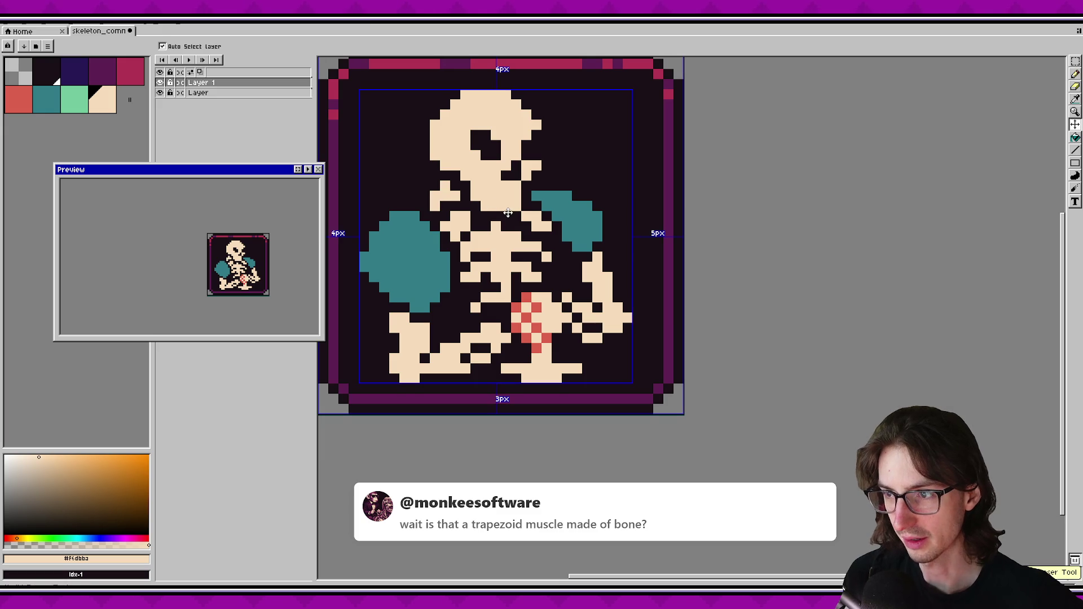
key("b")
Try erasing a cream pixel in the ribcage, then undo it.
scroll(553, 281, "down", 2)
scroll(553, 280, "up", 1)
scroll(575, 288, "down", 2)
key("e")
scroll(585, 290, "up", 3)
left_click(479, 314)
key("ctrl+z")
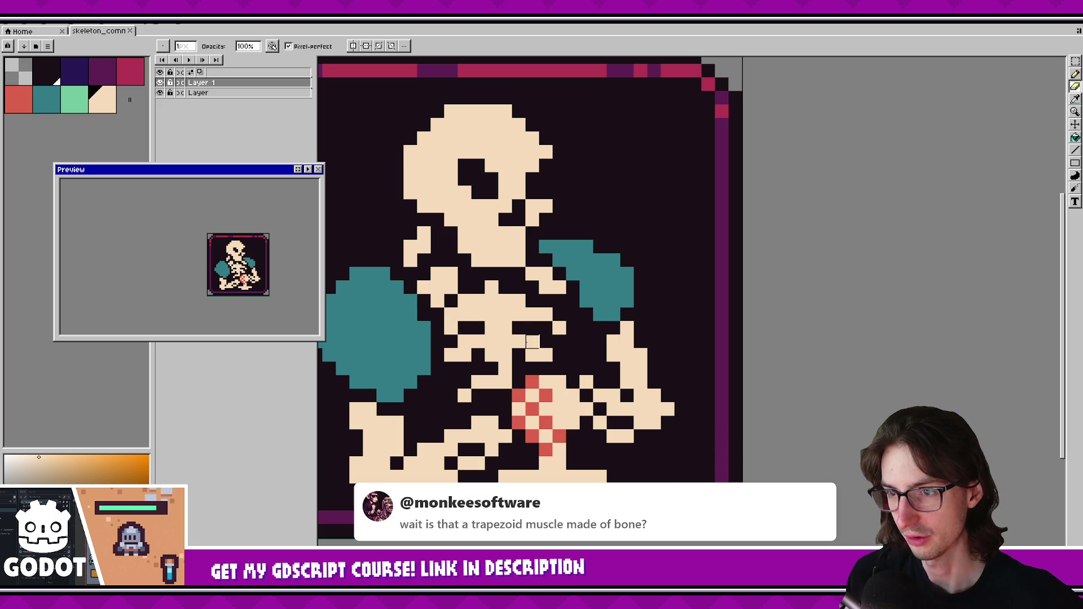
Try erasing beside the pelvis and painting cream ribcage pixels, undoing both.
left_click(519, 315)
key("ctrl+z")
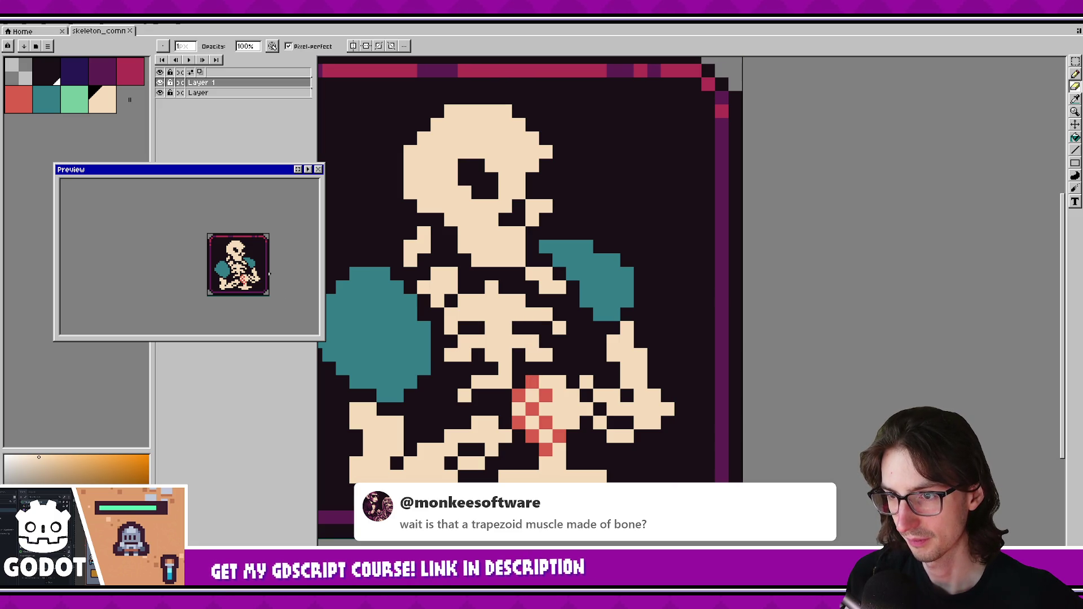
key("b")
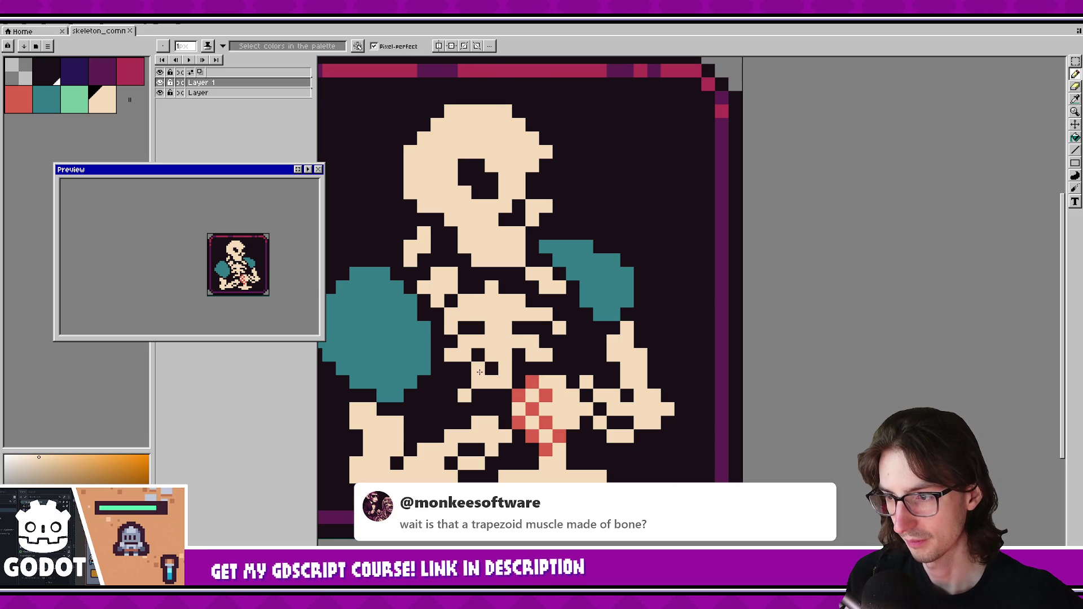
left_click(491, 368)
right_click(463, 395)
scroll(287, 273, "down", 1)
key("ctrl+z")
key("ctrl+z")
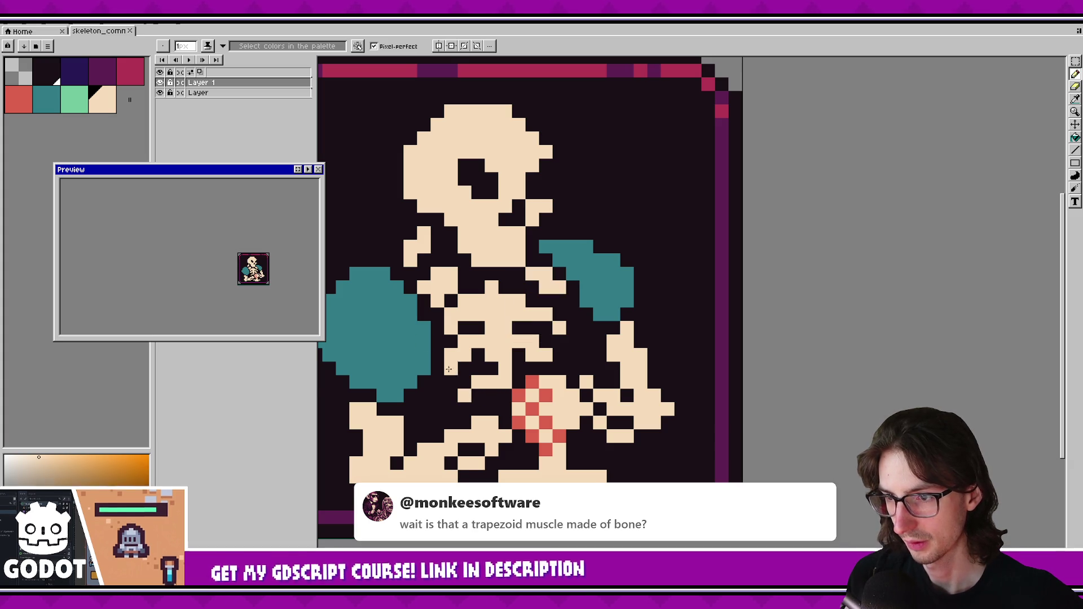
scroll(467, 382, "up", 1)
Select a small pixel block below the ribcage and nudge it up one pixel.
key("m")
left_click_drag(452, 369, 517, 414)
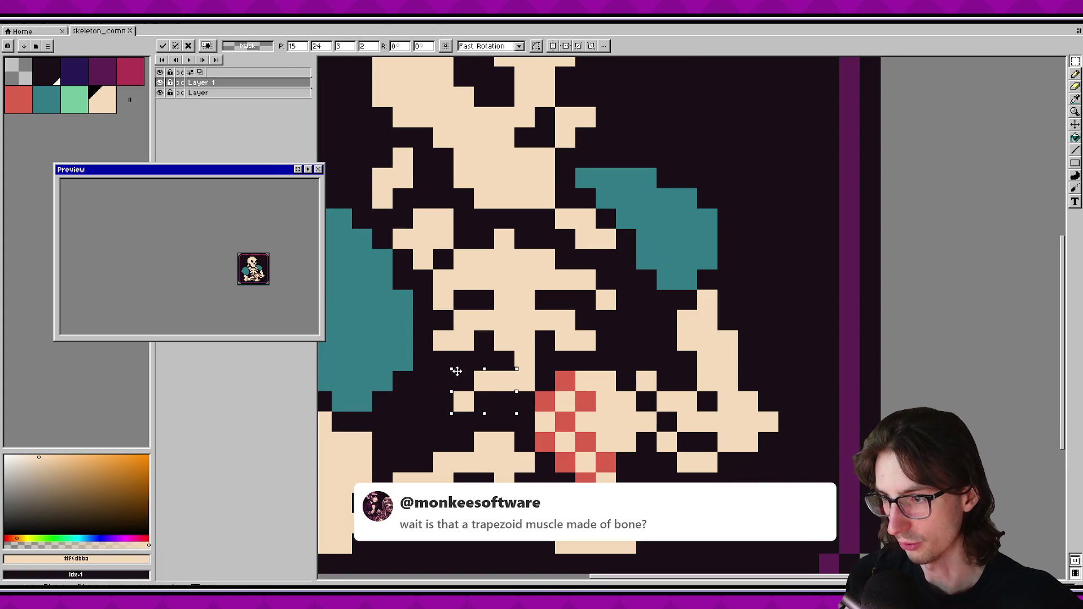
left_click_drag(456, 377, 457, 364)
key("Return")
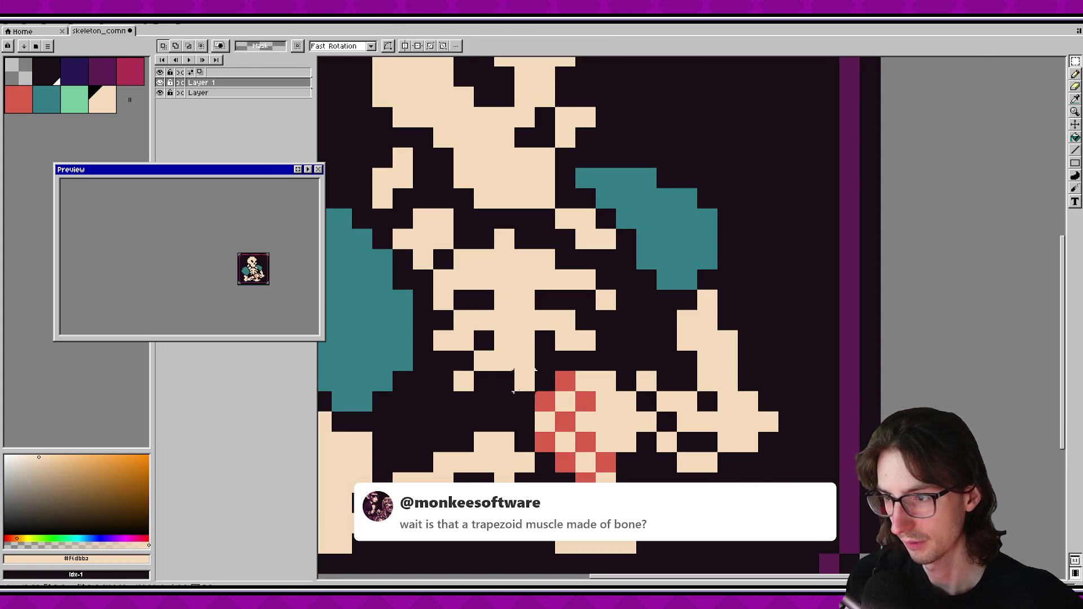
scroll(283, 271, "up", 1)
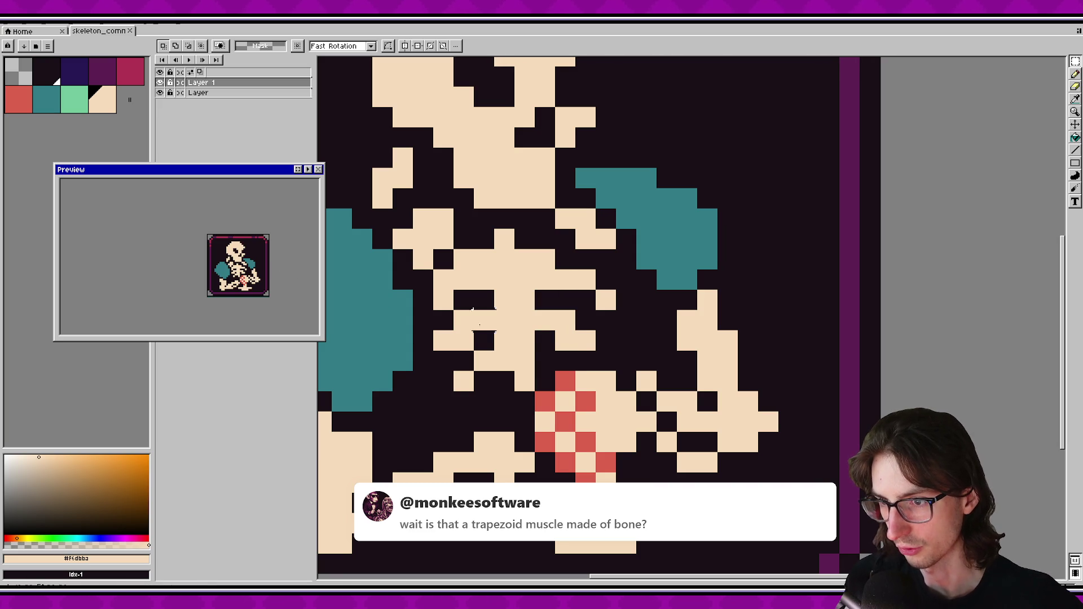
Paint a dark pixel in the lower ribcage, then undo it.
key("b")
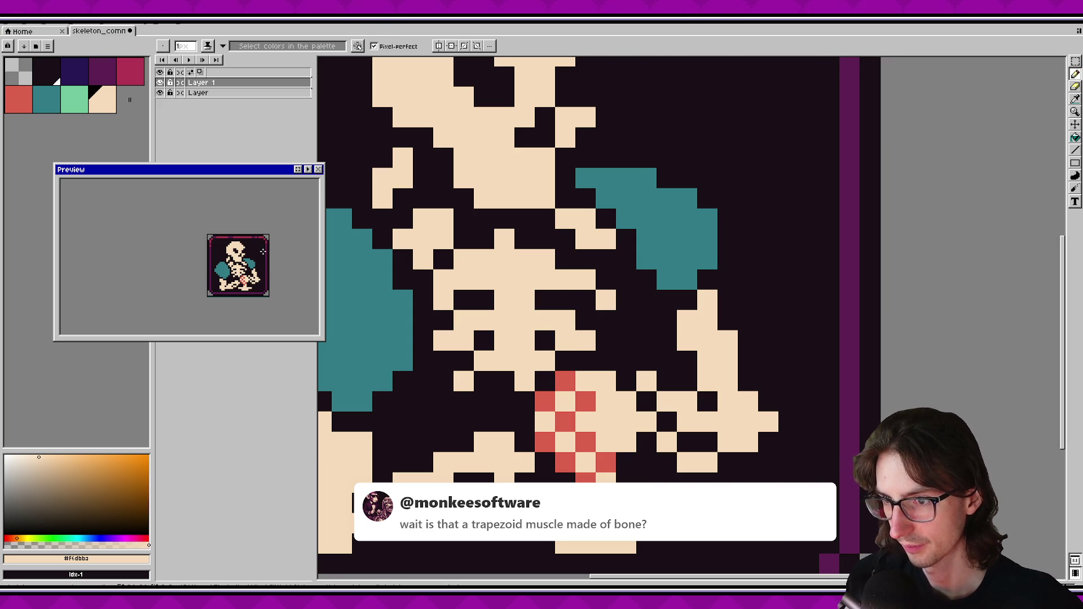
scroll(271, 257, "down", 1)
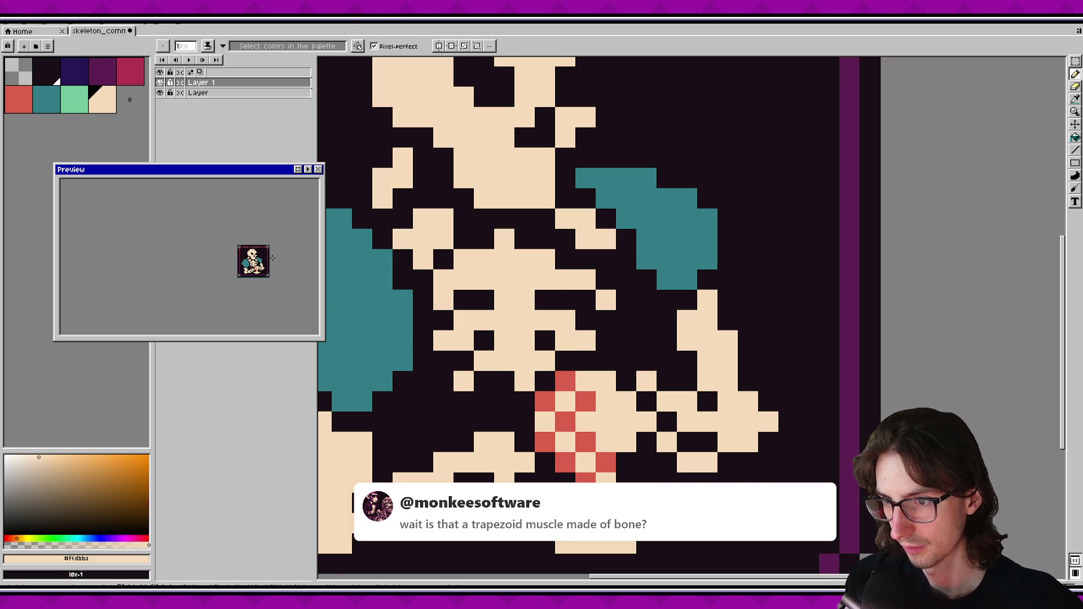
key("e")
left_click(463, 381)
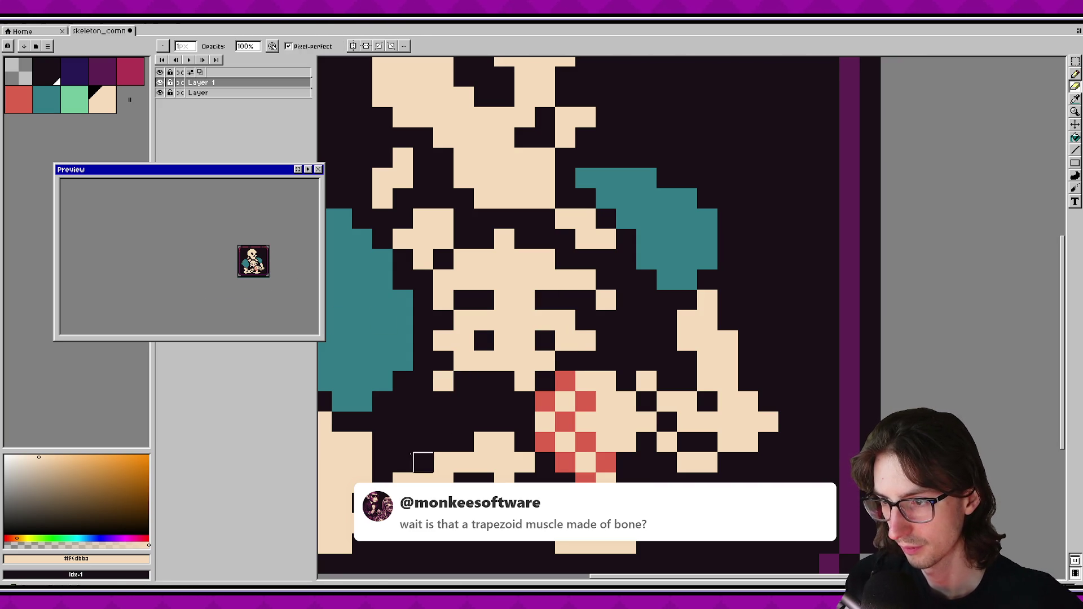
scroll(261, 255, "up", 1)
key("ctrl+z")
key("b")
Paint cream pixels beside the ribs, undo some, and widen the brush to two pixels.
left_click(486, 406)
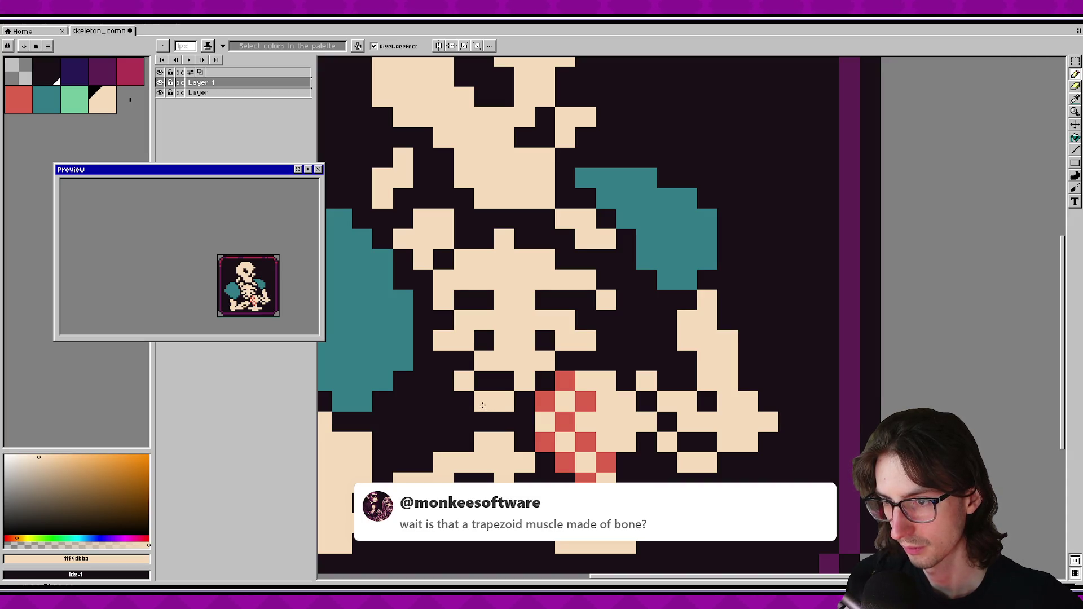
left_click_drag(483, 392, 473, 398)
key("v")
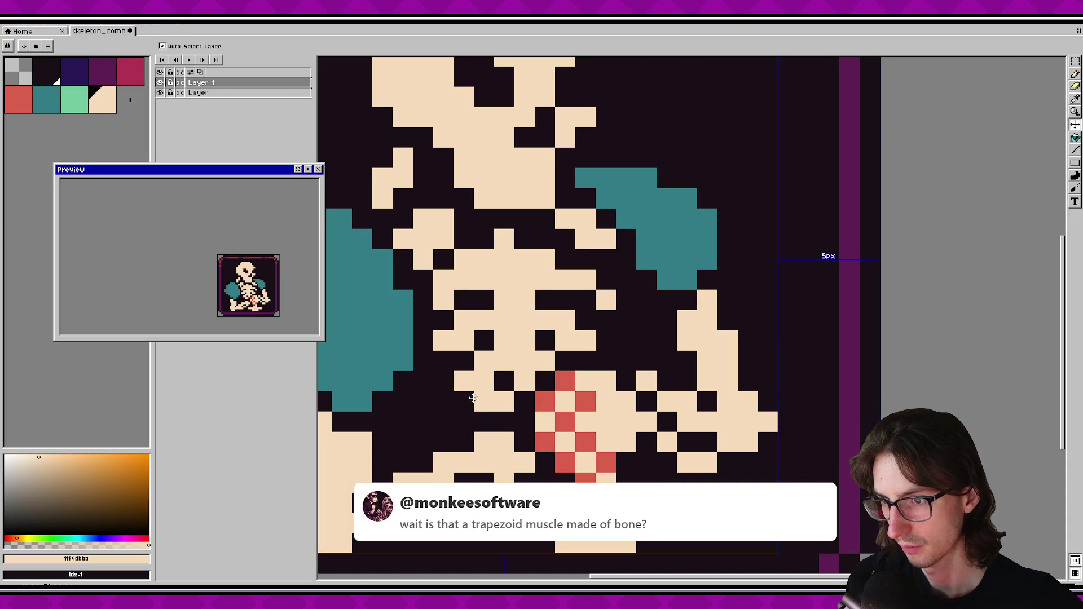
key("ctrl+z")
key("ctrl+z")
key("ctrl+z")
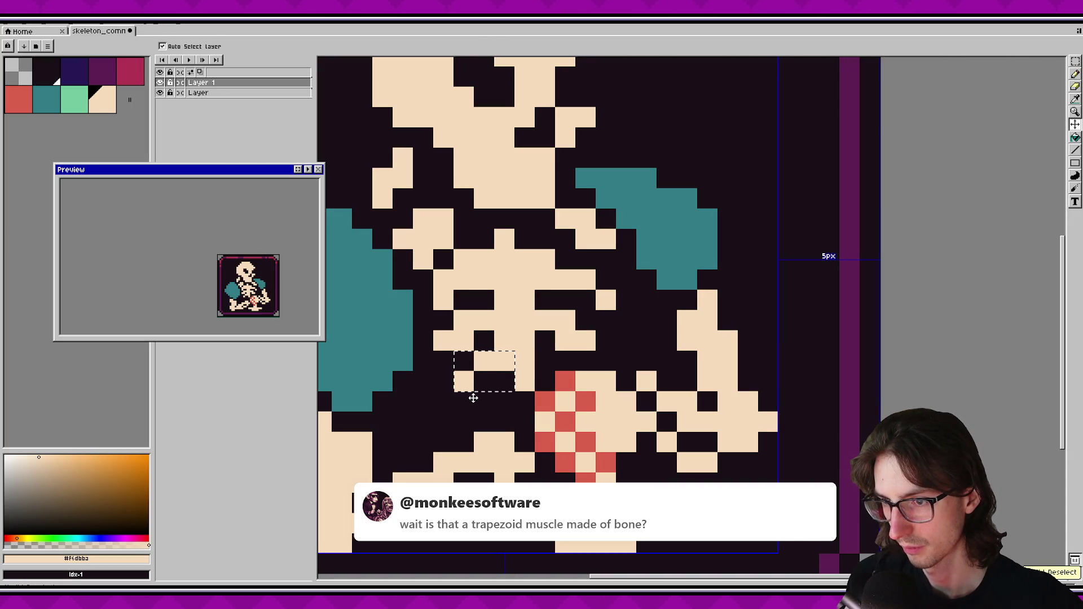
key("b")
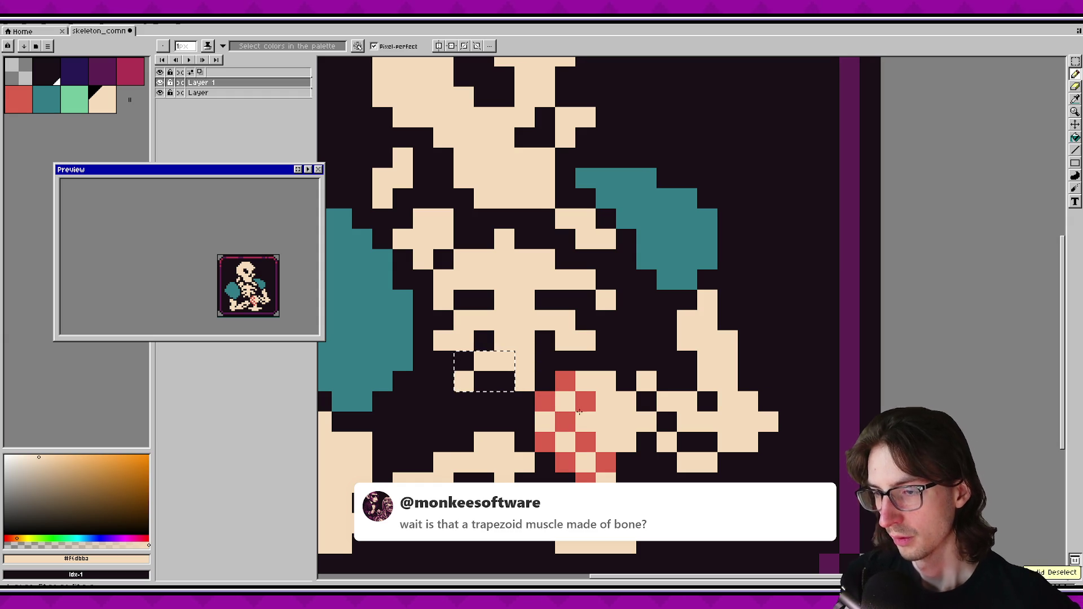
scroll(565, 371, "down", 2)
key("plus")
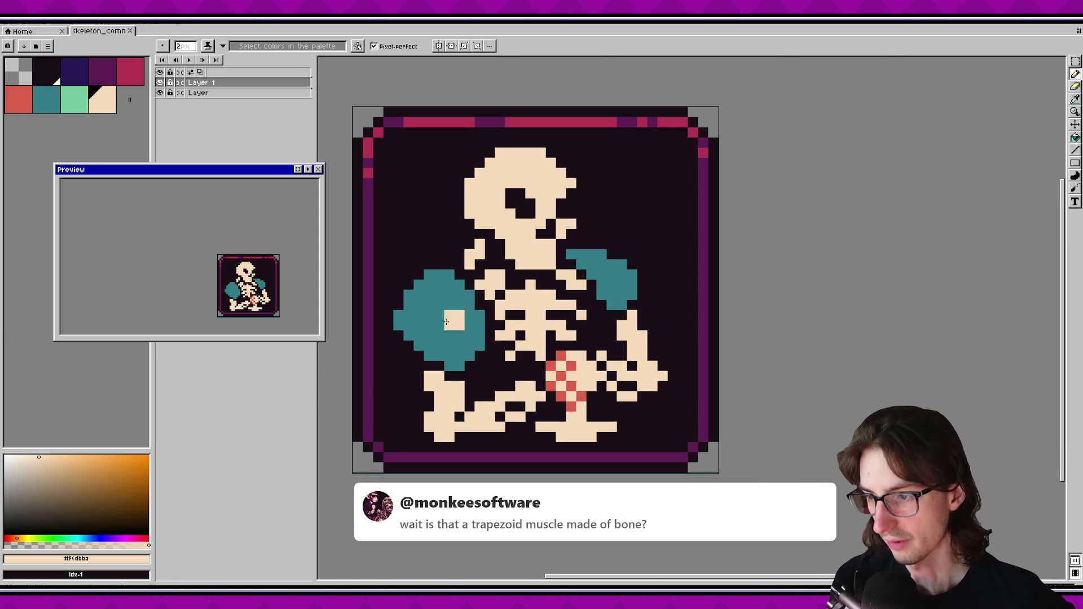
Select the mint colour and set the brush back to one pixel.
left_click(69, 96)
scroll(567, 390, "up", 2)
scroll(567, 390, "down", 3)
key("minus")
scroll(544, 319, "up", 2)
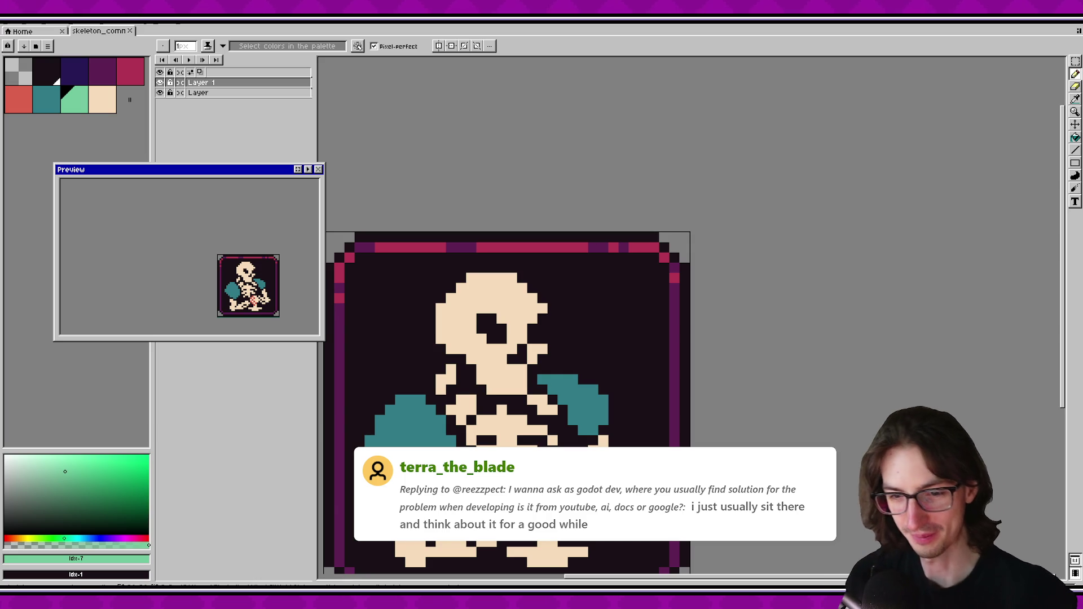
Bring the skeleton's head and torso into view and pick the red pelvis colour.
left_click_drag(530, 369, 525, 286)
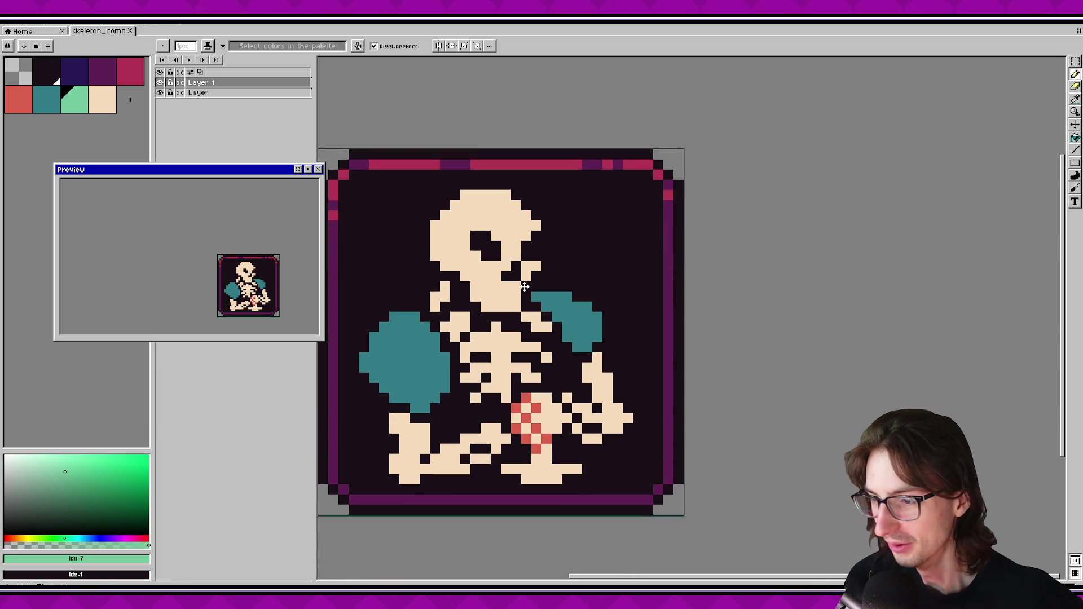
scroll(522, 287, "up", 1)
left_click(539, 434, "alt")
scroll(531, 399, "up", 1)
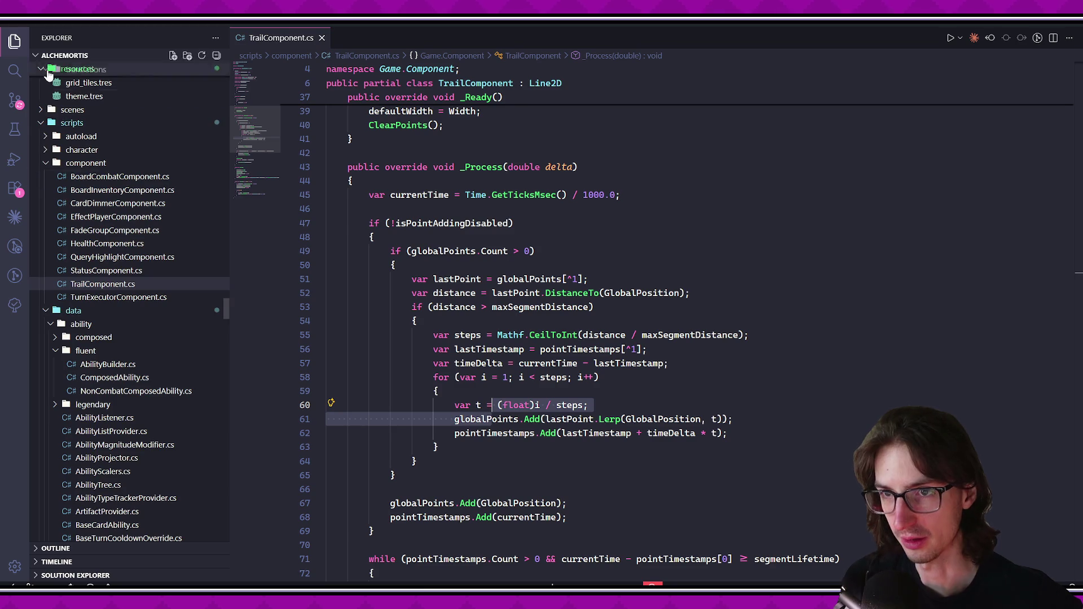
Commit the eight changes as 'initial work on skeleton commander' and sync them to the remote.
left_click(14, 100)
type("initial work on ske")
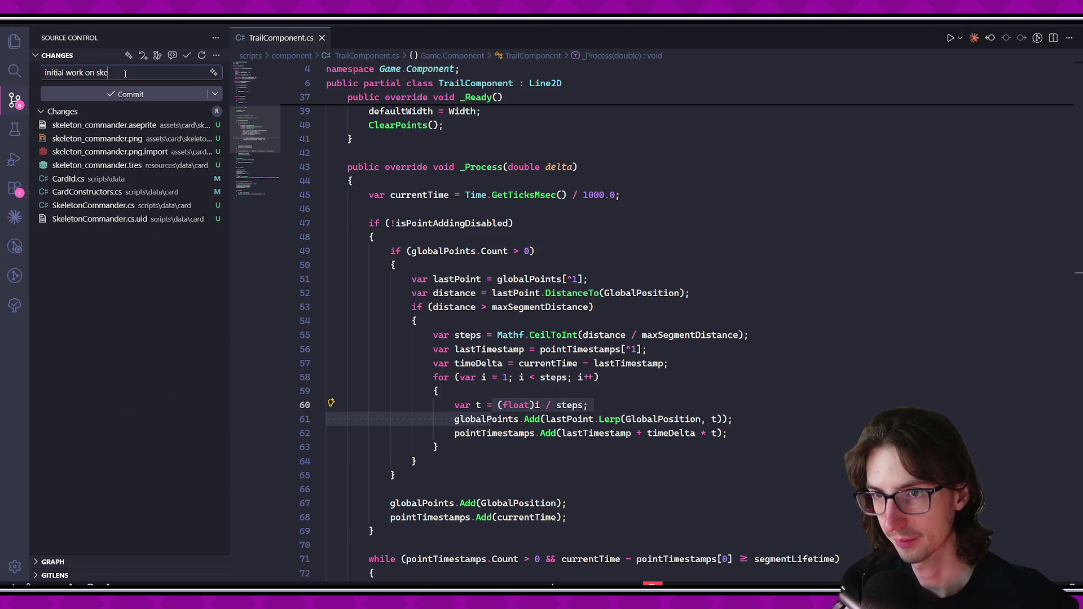
type("leton commander")
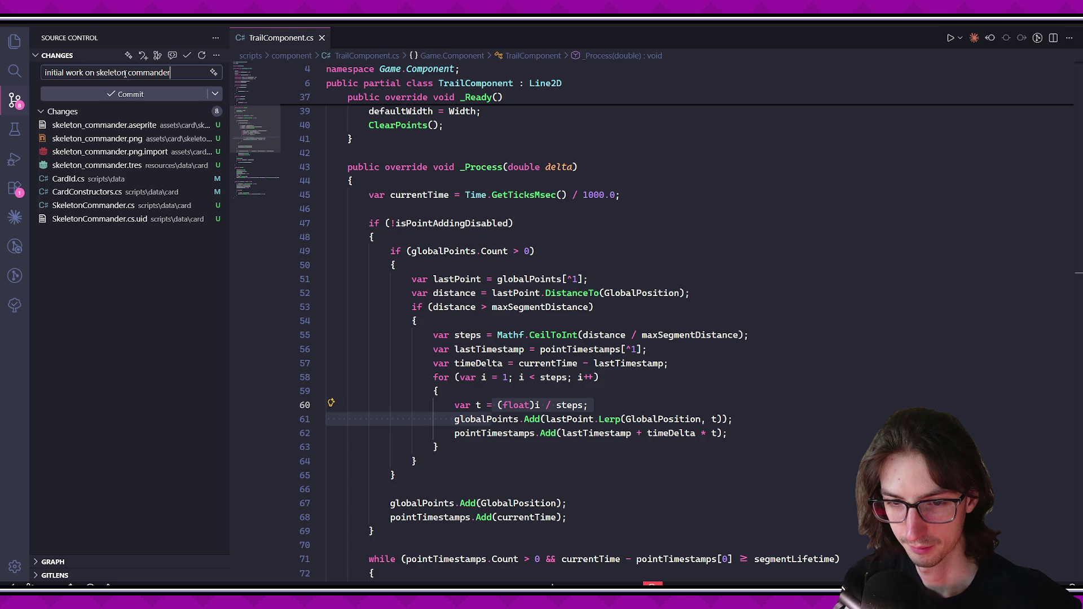
key("ctrl+Return")
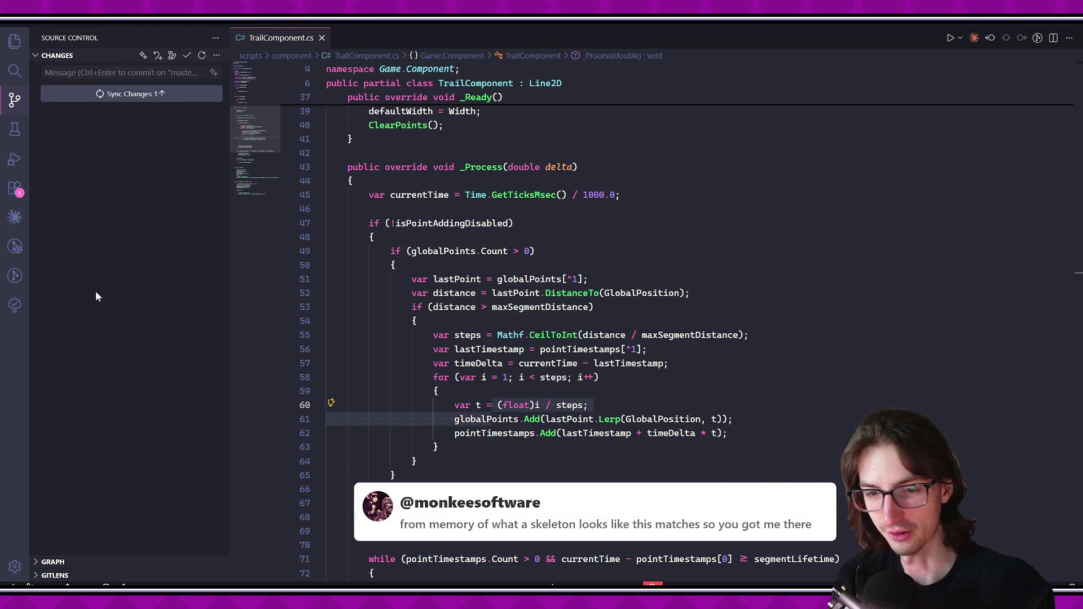
left_click(130, 94)
Restart the extensions, return to the Explorer file list, and switch to Godot.
left_click(15, 188)
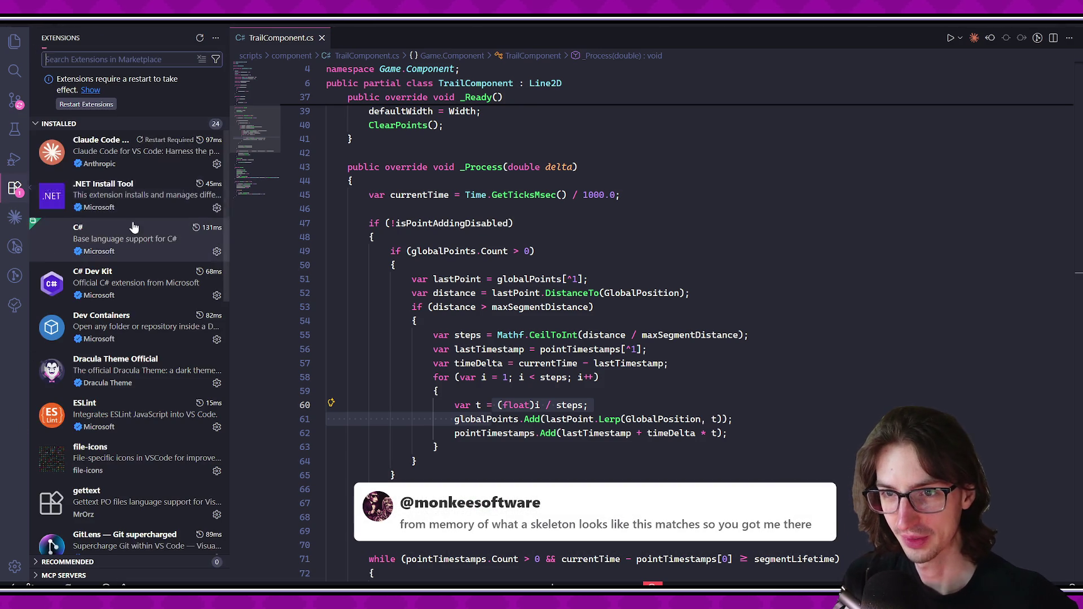
left_click(106, 111)
key("ctrl+shift+e")
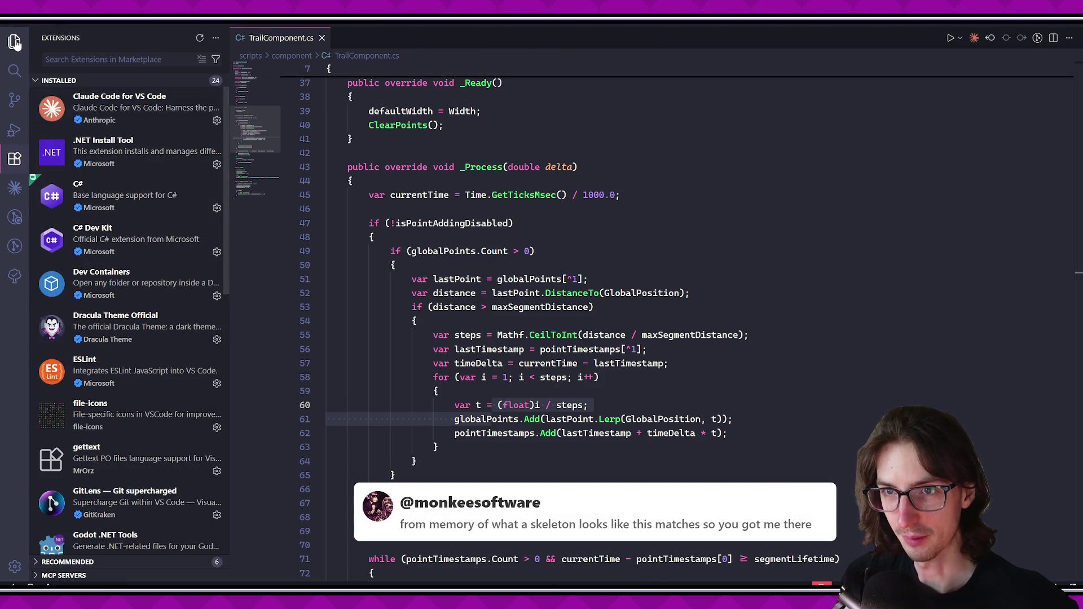
key("alt+Tab")
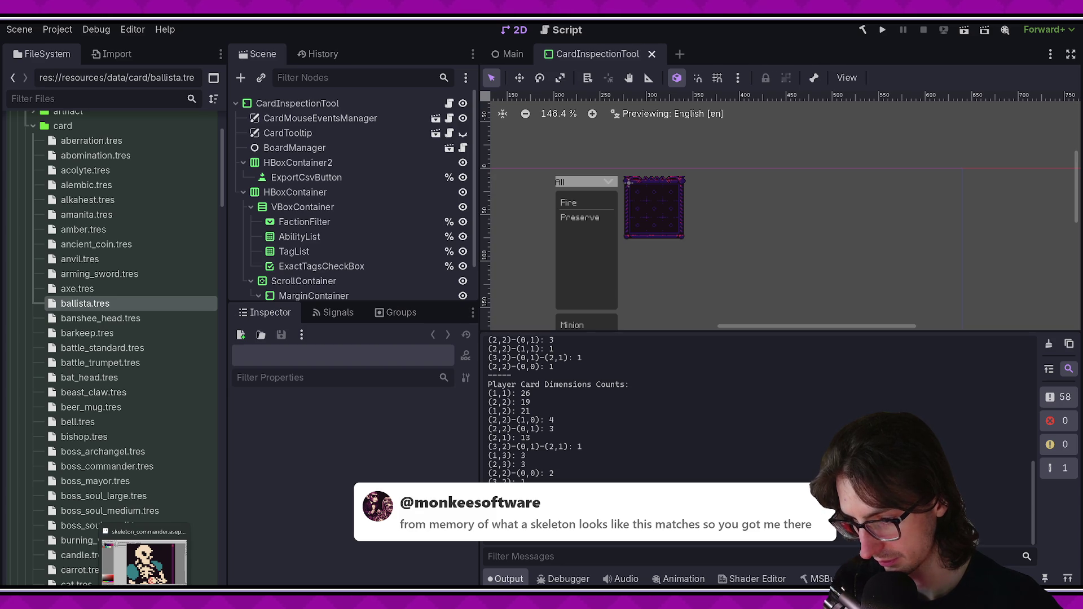
Scroll the Godot output log up to the card totals and highlight the 68 total enemy cards.
left_click_drag(102, 529, 103, 531)
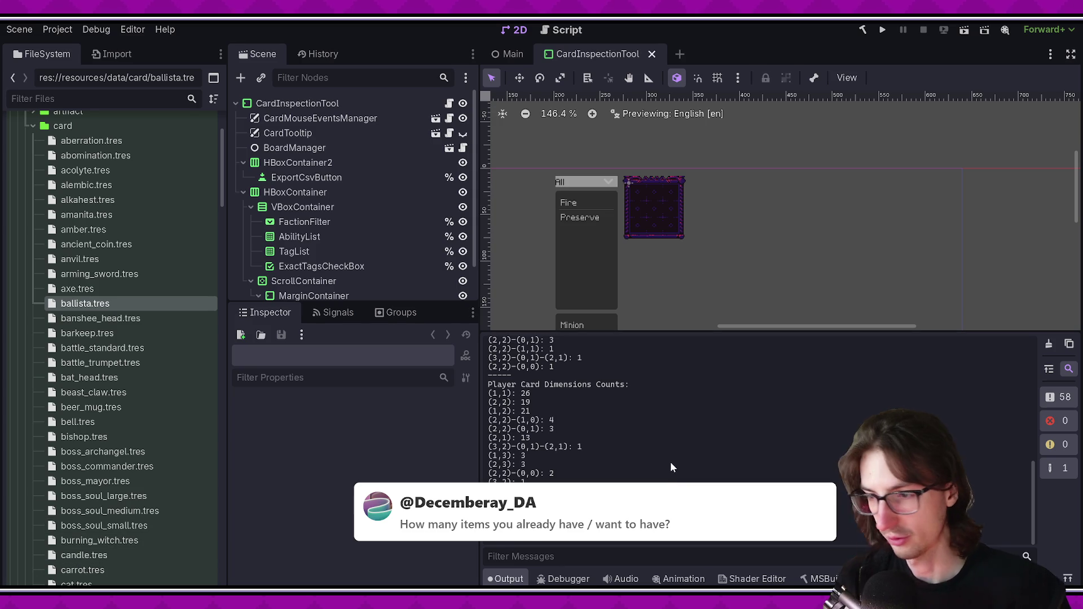
scroll(670, 461, "up", 5)
scroll(657, 445, "up", 4)
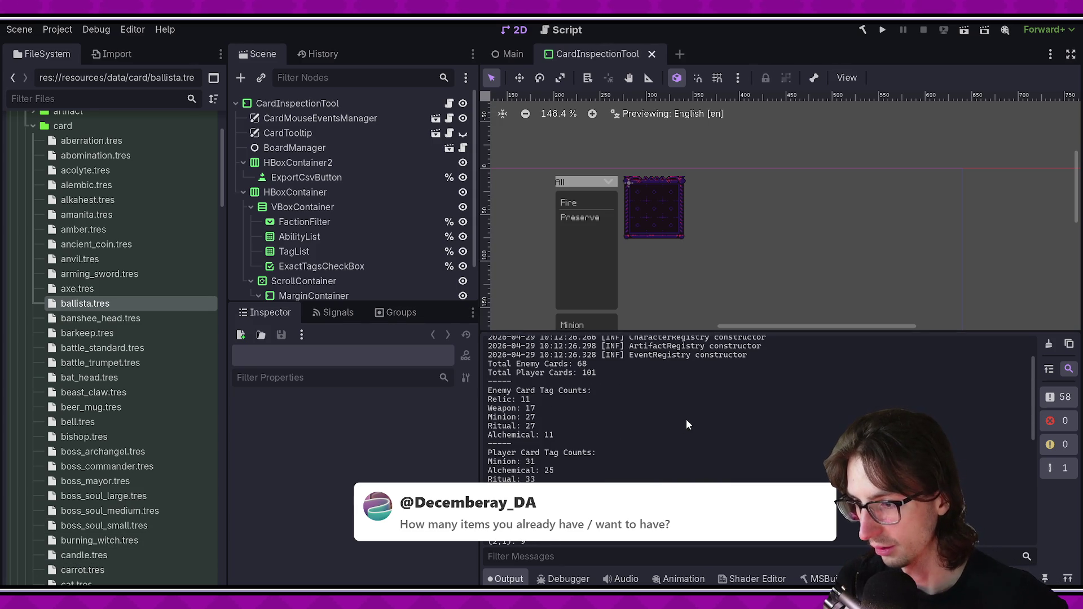
double_click(582, 389)
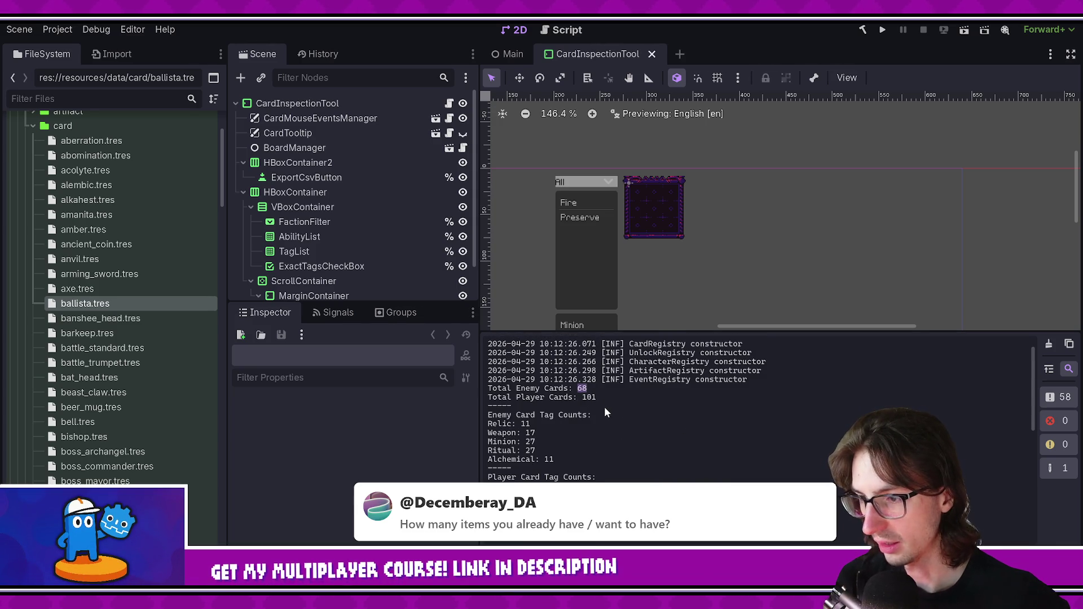
left_click(653, 451)
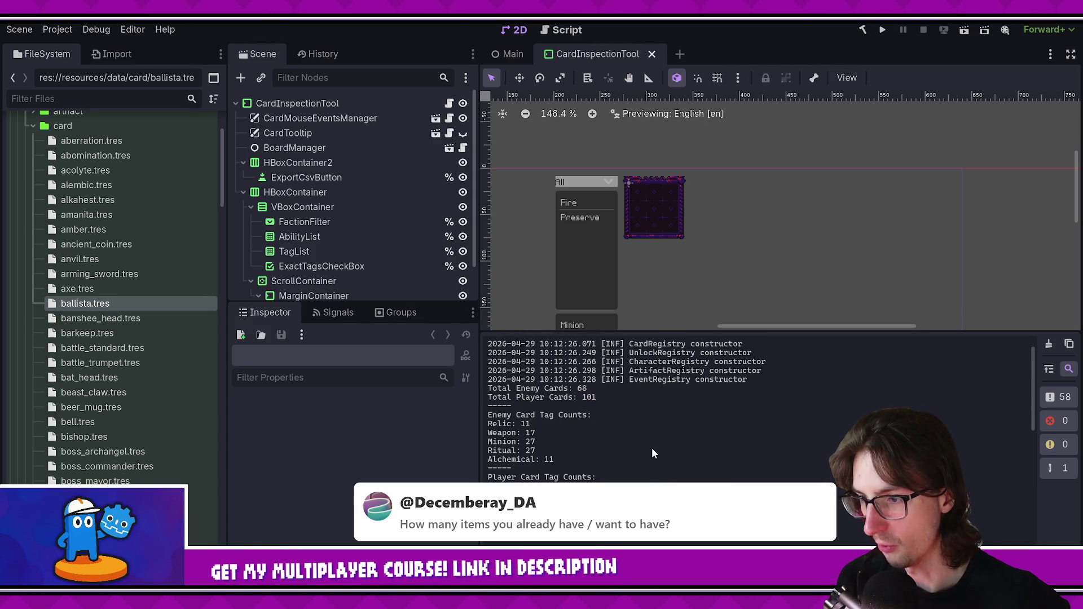
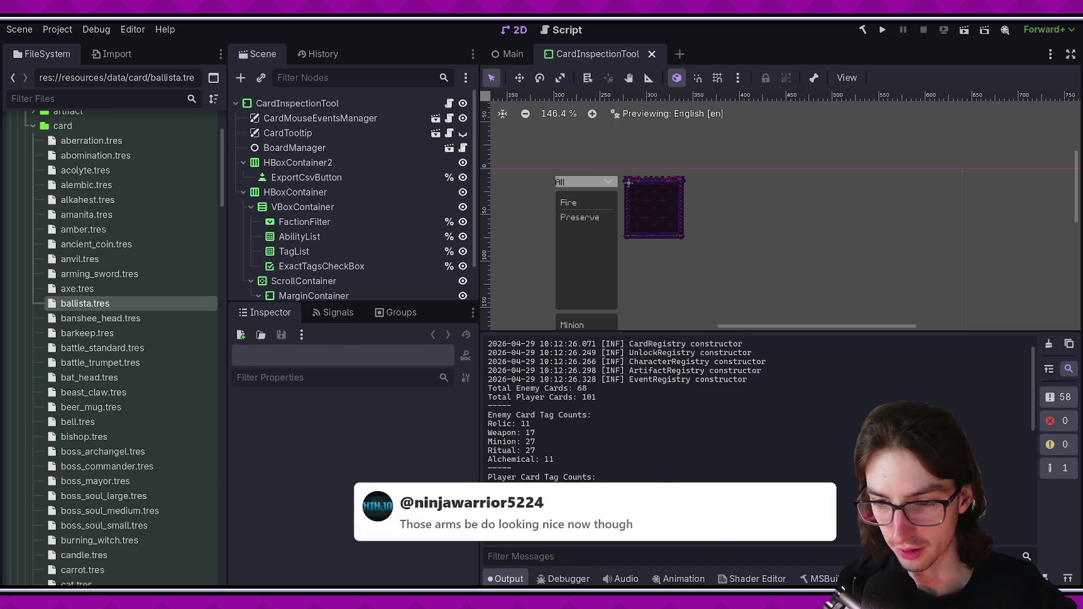
Switch to Aseprite, zoom out over the skeleton card sprite, and paint a red pixel.
key("alt+Tab")
scroll(517, 305, "down", 2)
left_click(532, 323)
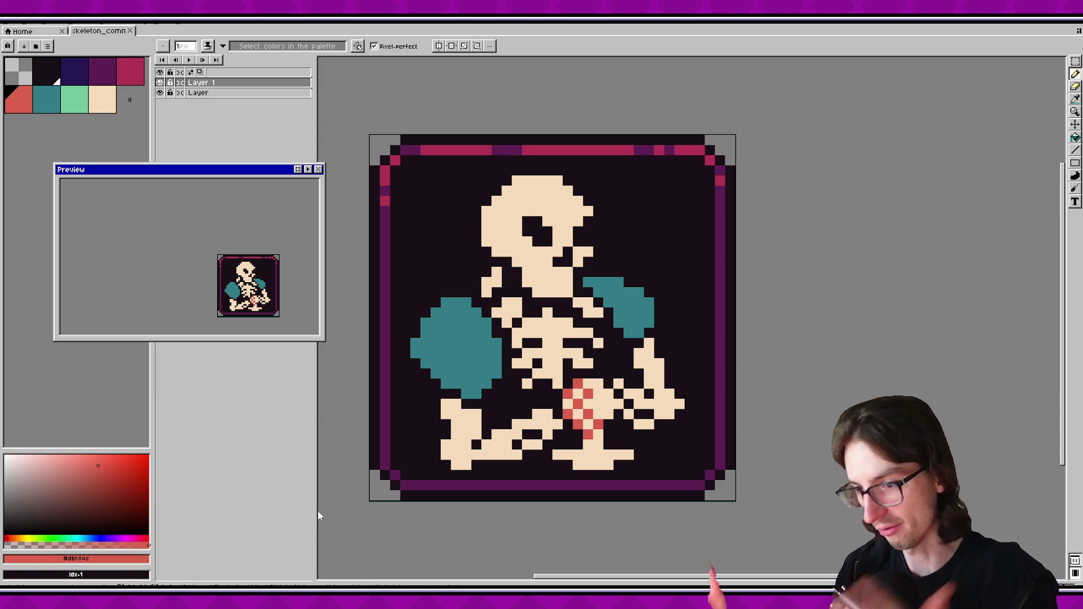
left_click_drag(245, 176, 269, 174)
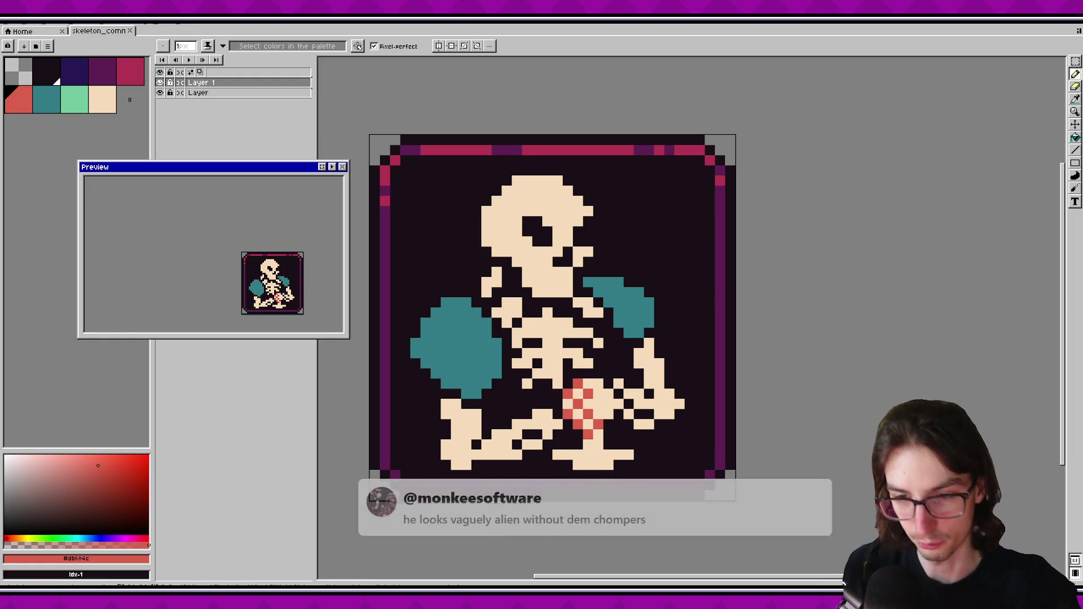
Eyedrop the dark #1a1016 and darken a pixel at the bottom of the skull's jaw.
left_click_drag(561, 270, 529, 299)
left_click(529, 299, "alt")
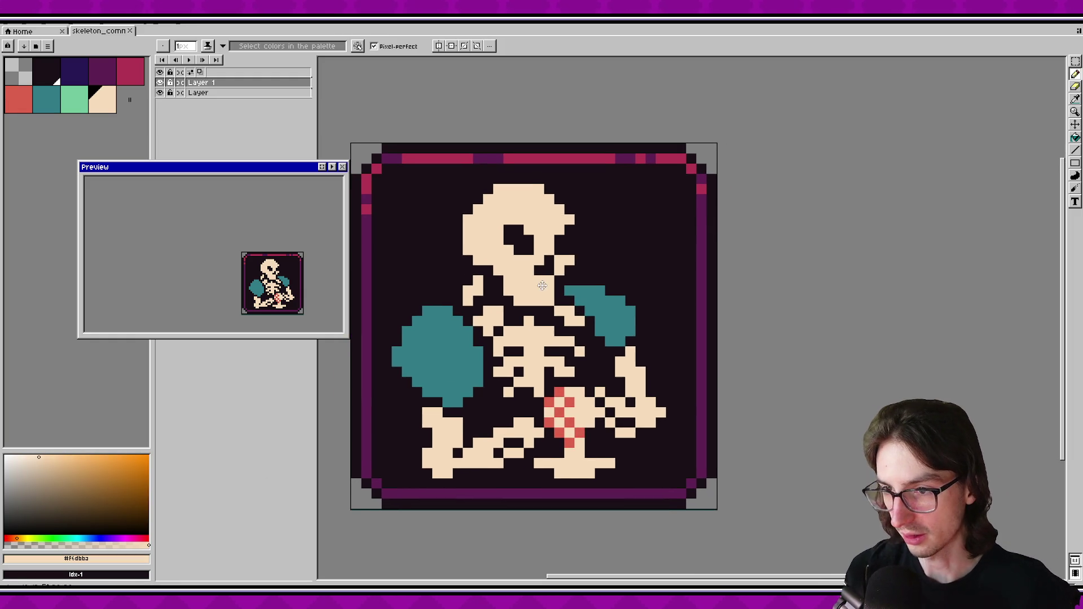
scroll(481, 427, "up", 1)
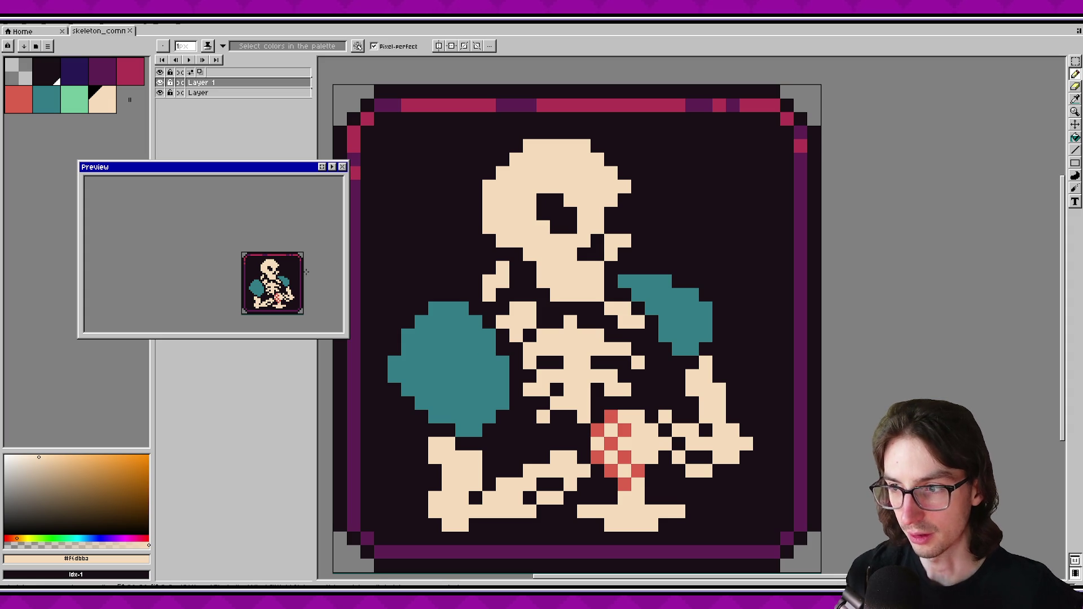
scroll(523, 271, "up", 1)
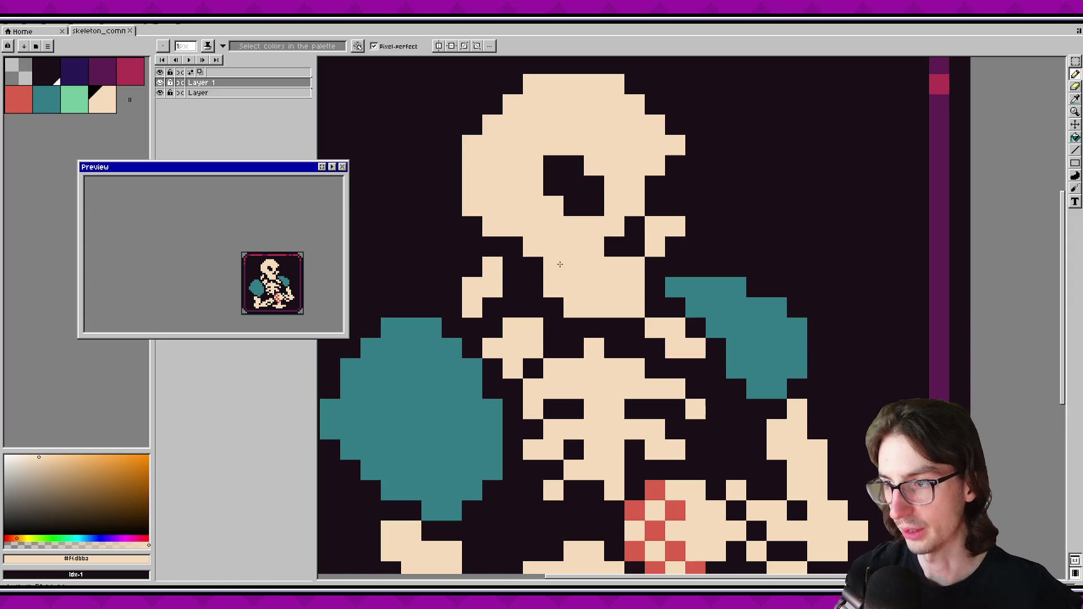
left_click(602, 315, "alt")
left_click(588, 362)
key("ctrl+z")
left_click(586, 357)
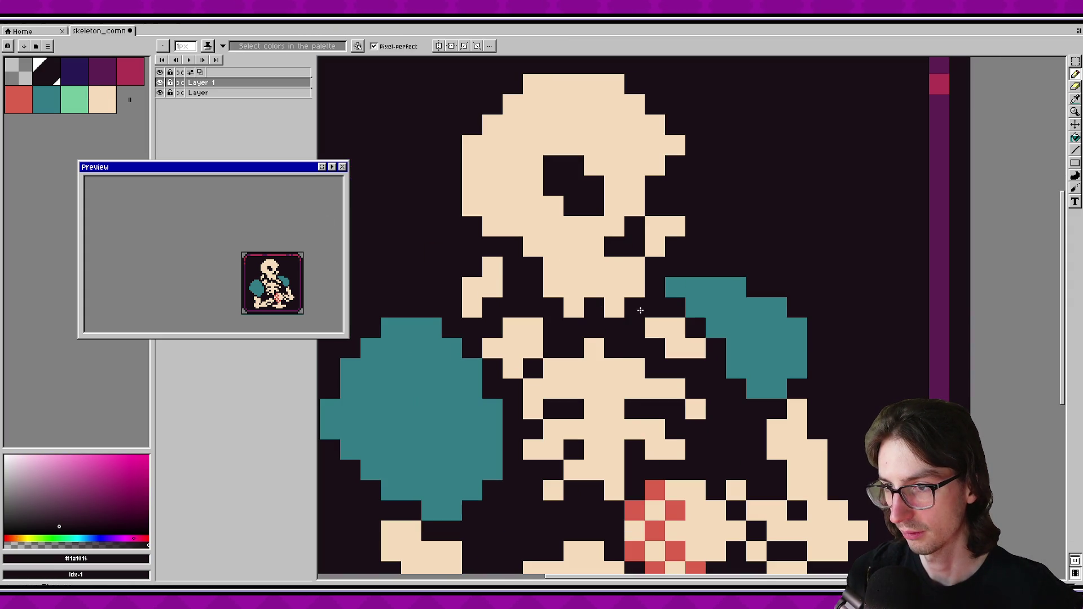
Test salmon-red pixels on and below the jaw, undo them, and re-pick the dark colour.
left_click(635, 511, "alt")
left_click(635, 307)
left_click(553, 288)
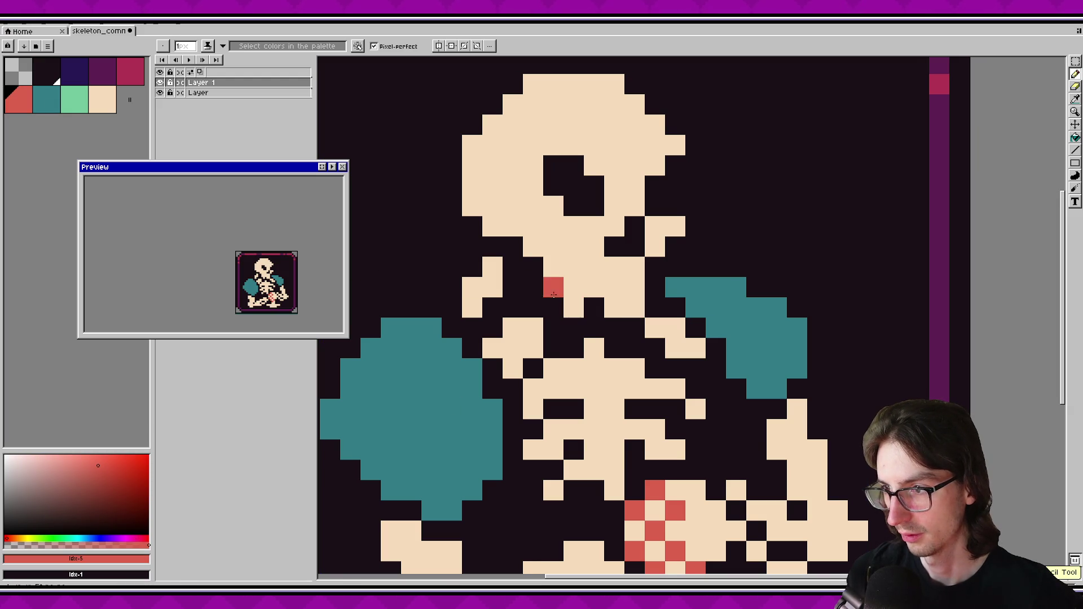
key("ctrl+z")
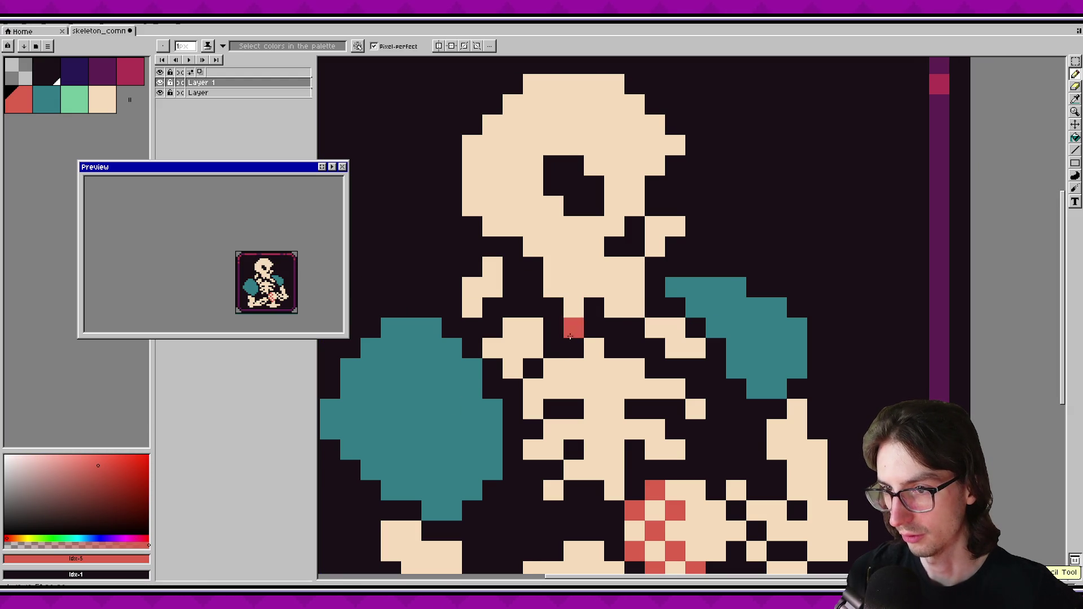
left_click(635, 293, "alt")
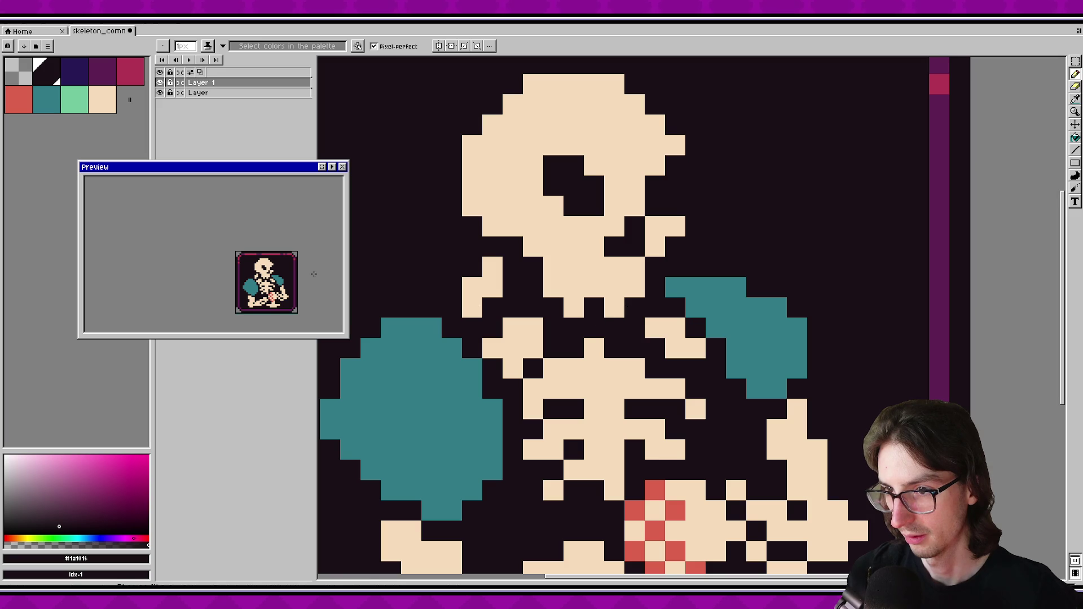
Darken another jaw pixel to form a tooth gap and save the sprite.
scroll(298, 269, "down", 1)
scroll(297, 268, "up", 1)
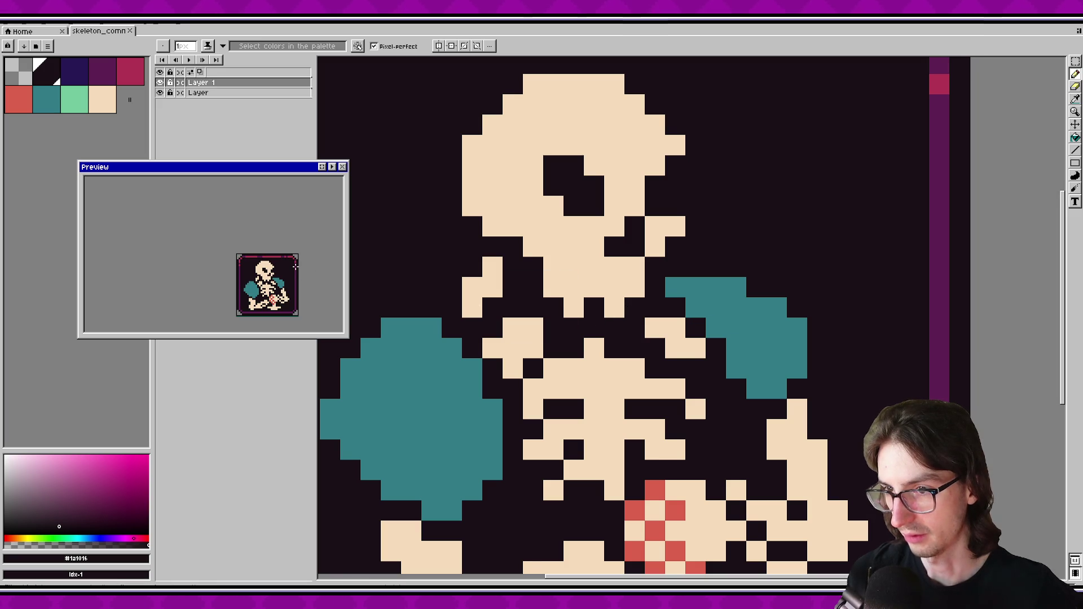
left_click_drag(606, 324, 592, 337)
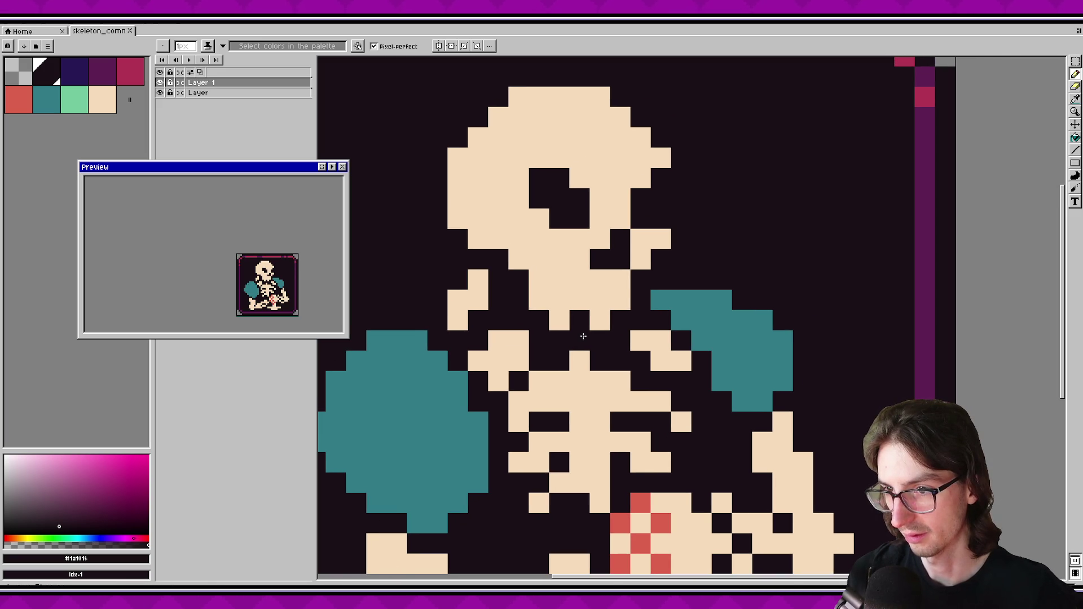
left_click(620, 305)
key("ctrl+s")
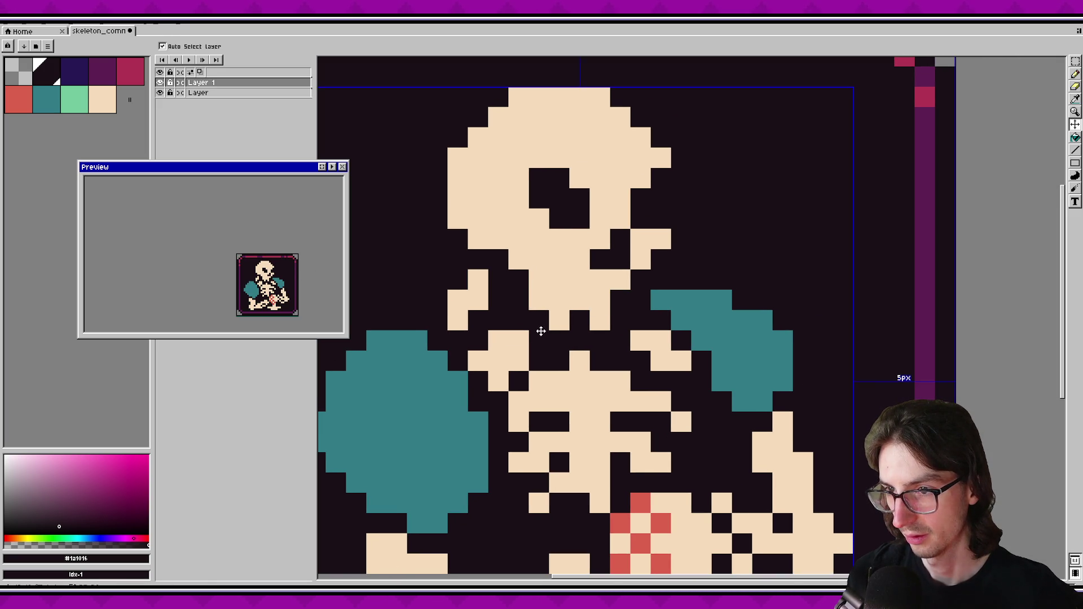
Darken two more gaps between the teeth; try a bone pixel near the collarbone, then undo it.
scroll(309, 282, "down", 1)
scroll(309, 282, "up", 1)
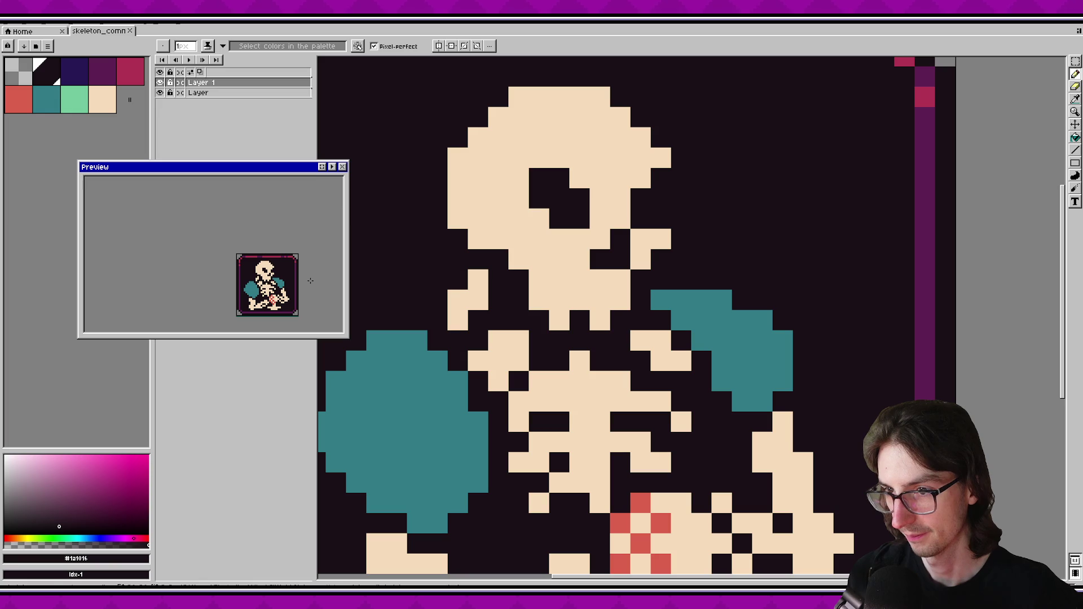
left_click(558, 320)
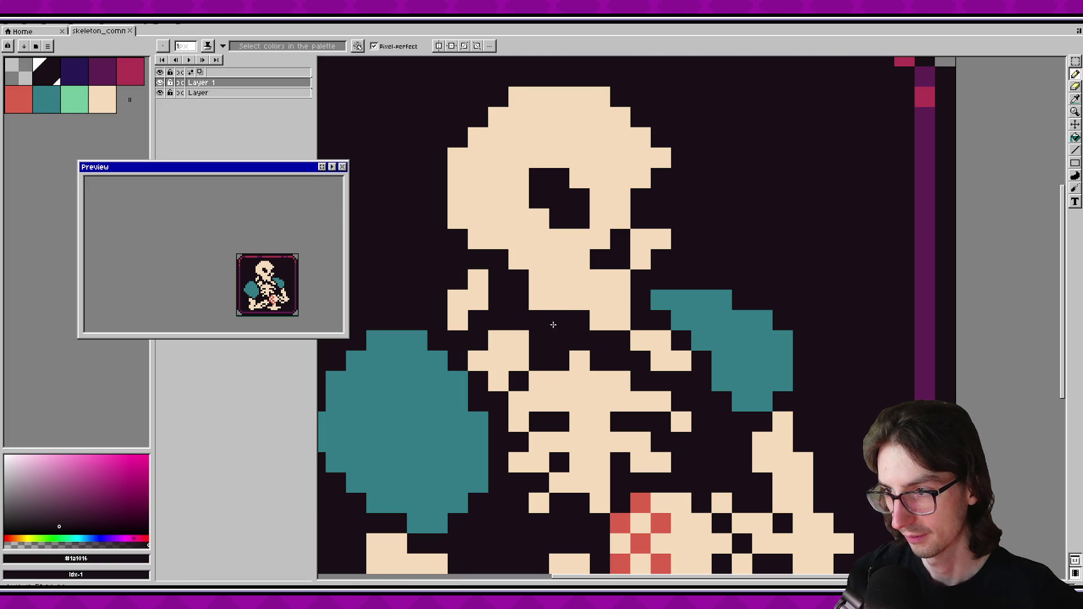
left_click(593, 319)
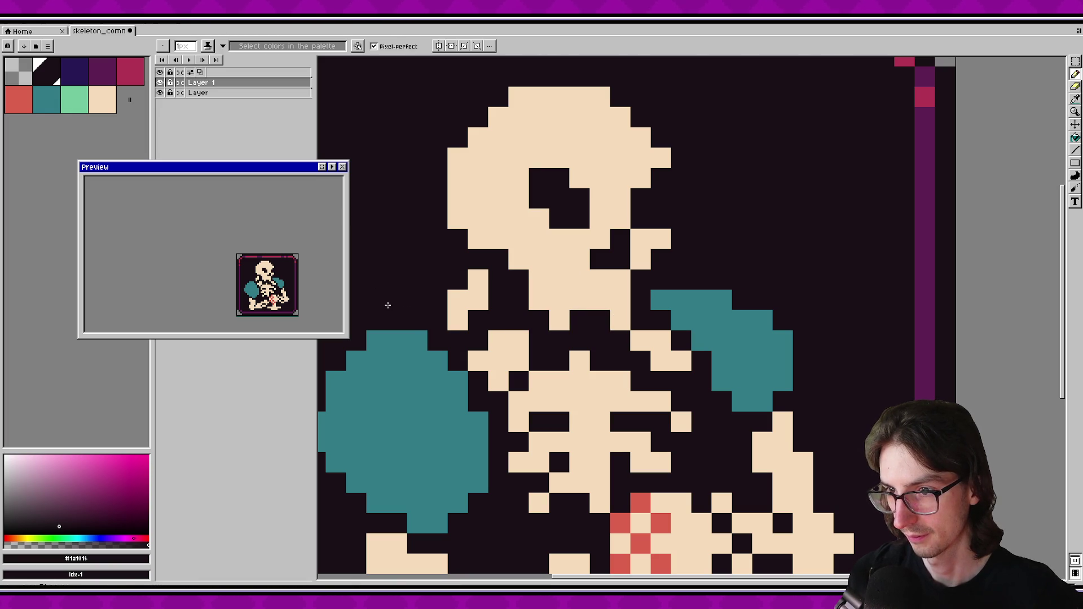
left_click(575, 297, "alt")
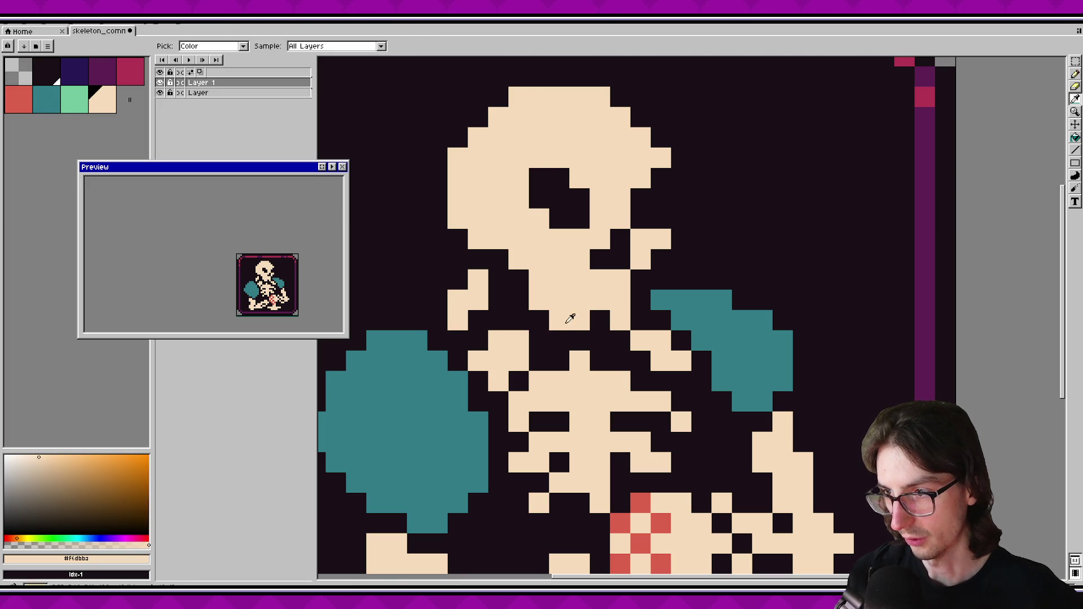
left_click(544, 340)
key("ctrl+z")
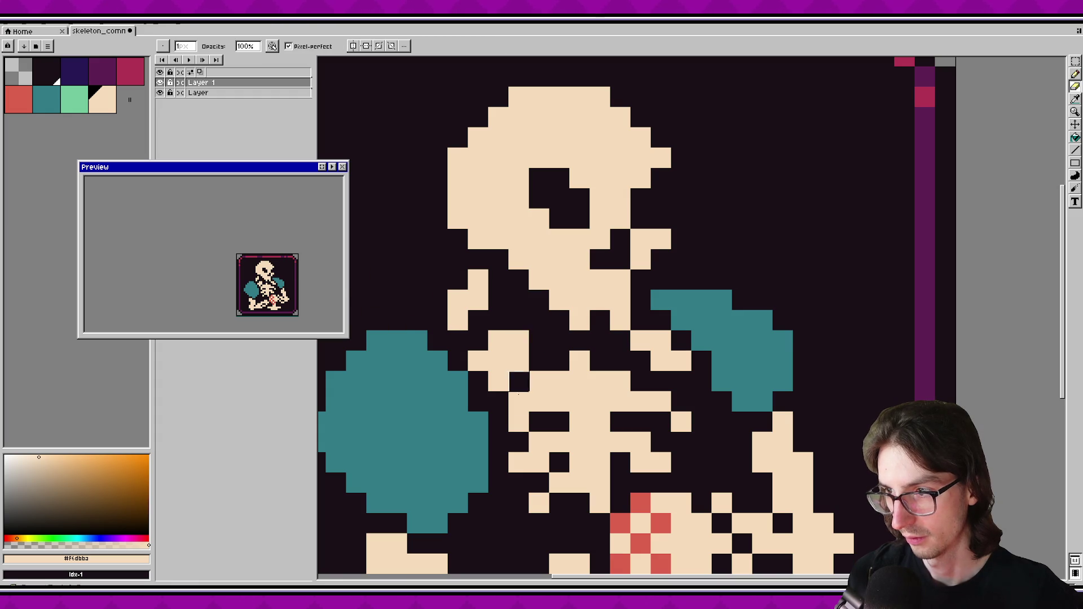
Try shifting a rectangular patch of skull pixels, then undo the move.
key("v")
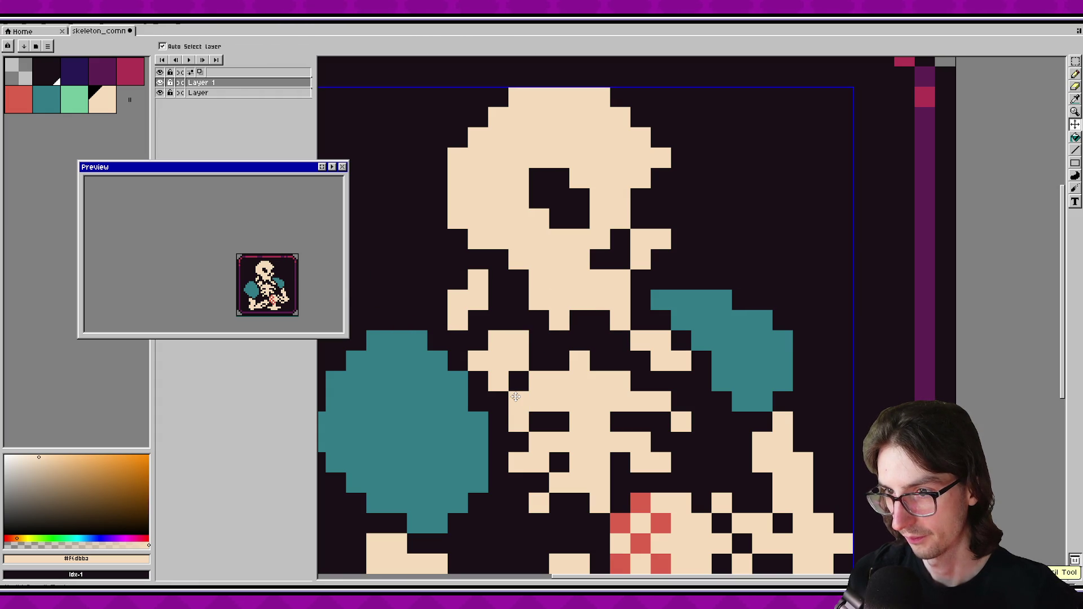
key("b")
scroll(605, 299, "down", 1)
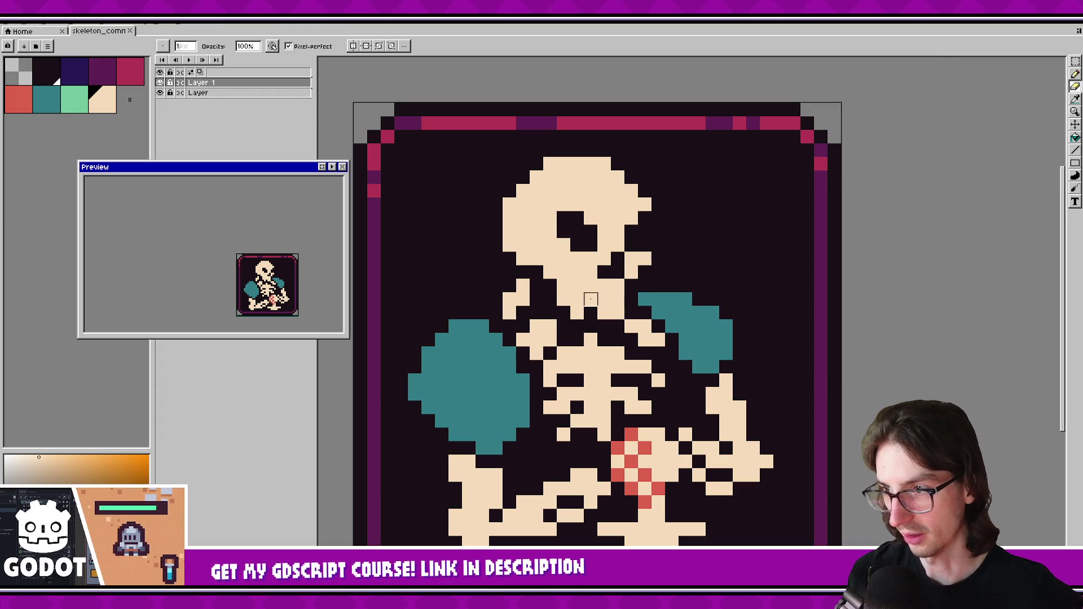
key("m")
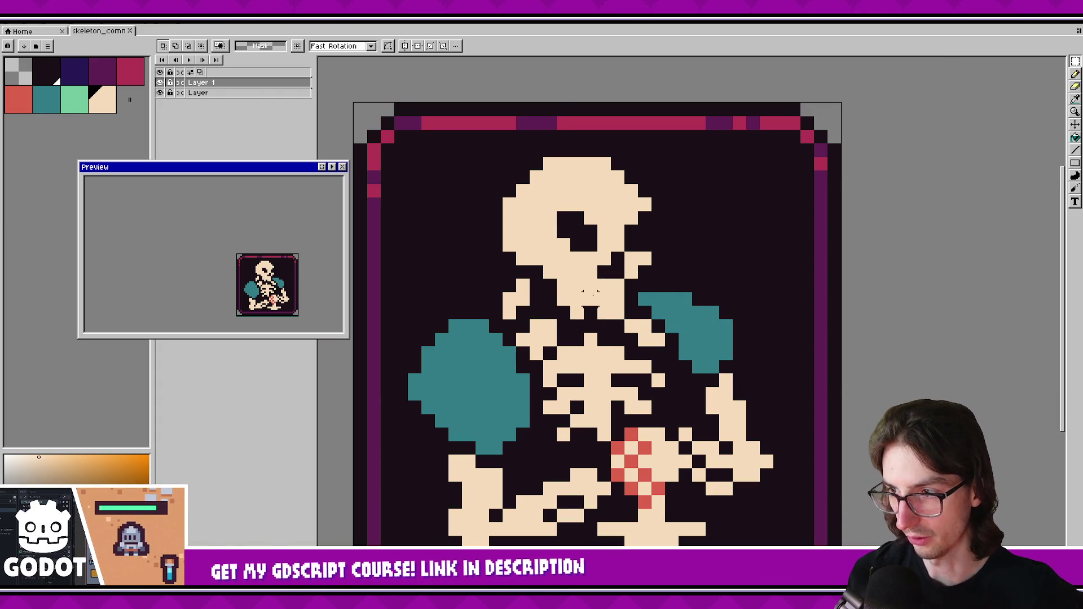
scroll(590, 292, "up", 1)
left_click_drag(558, 282, 592, 321)
key("ctrl+z")
Back on the pencil, darken one more skull pixel as a tooth gap.
key("b")
left_click(594, 322)
left_click(598, 322, "alt")
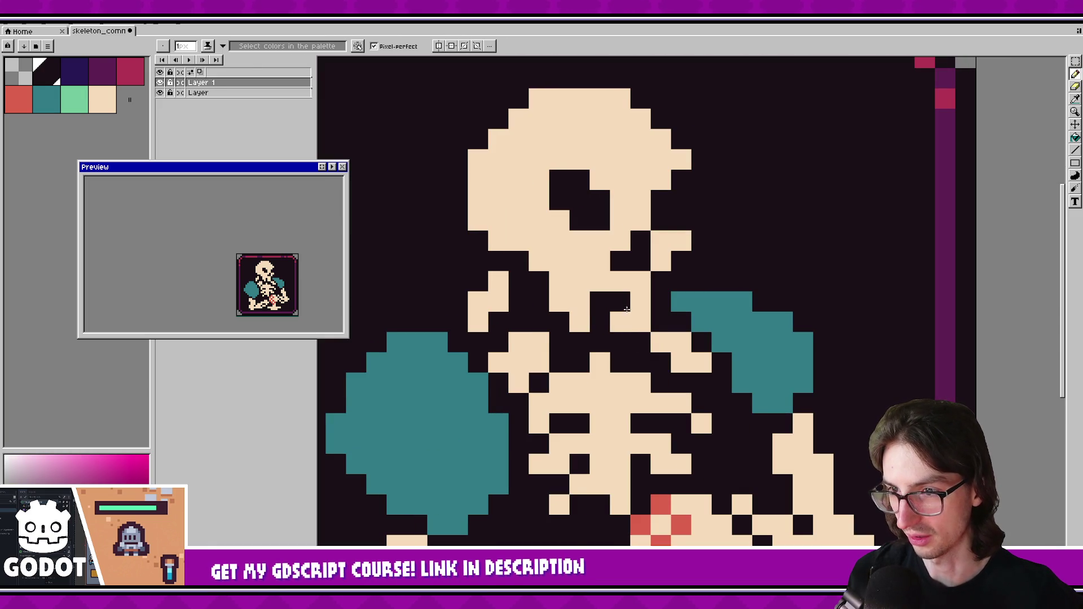
scroll(303, 258, "down", 1)
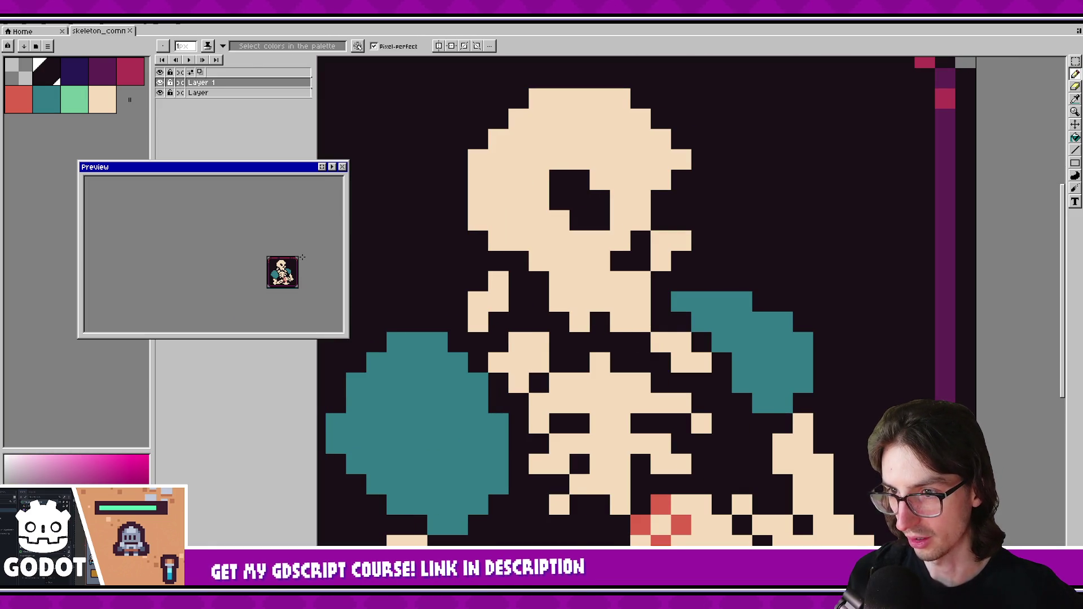
scroll(303, 257, "up", 1)
scroll(550, 237, "down", 2)
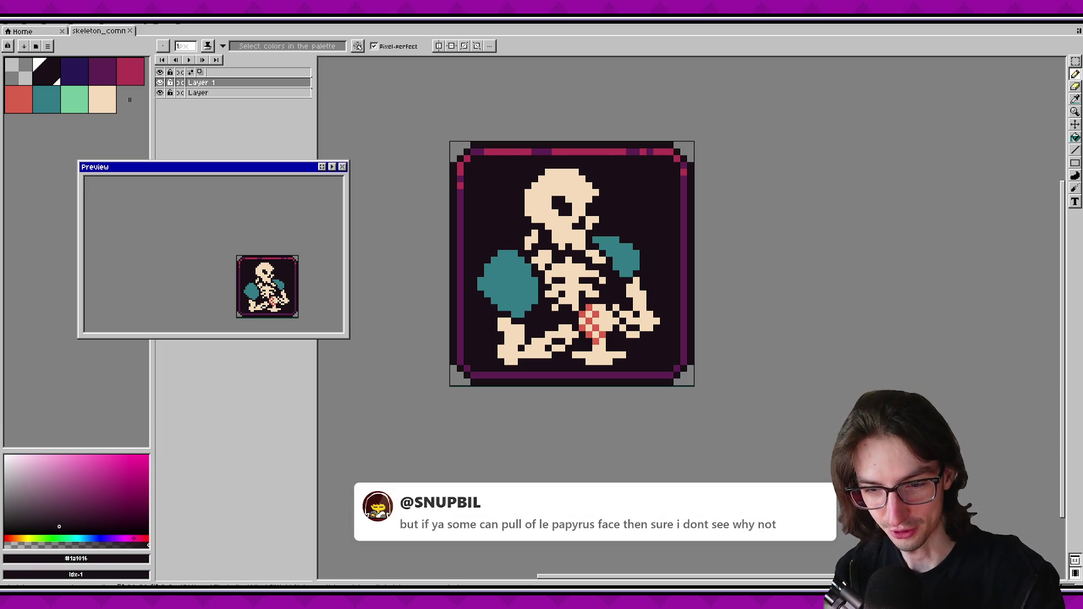
Nudge the Preview window slightly and zoom out to review the whole skeleton sprite.
left_click_drag(299, 188, 321, 184)
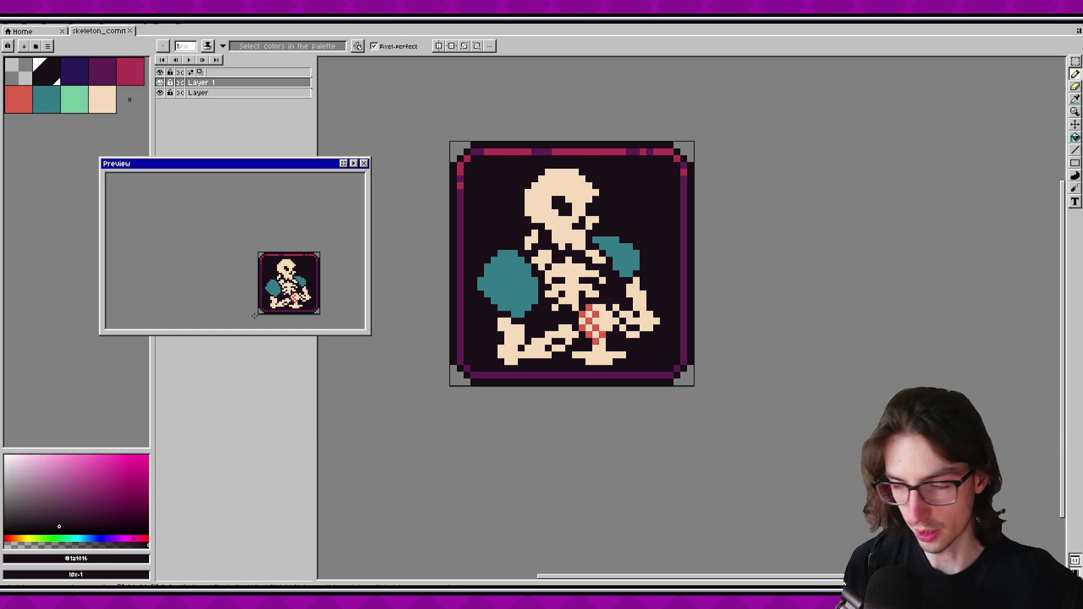
scroll(381, 158, "up", 2)
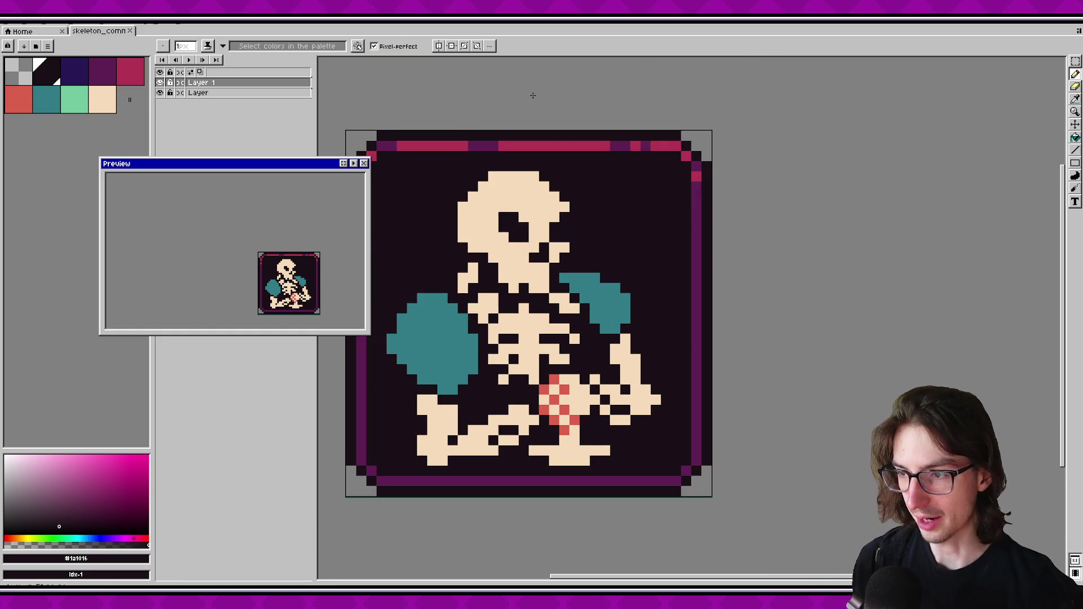
left_click_drag(566, 322, 636, 334)
left_click_drag(576, 416, 569, 420)
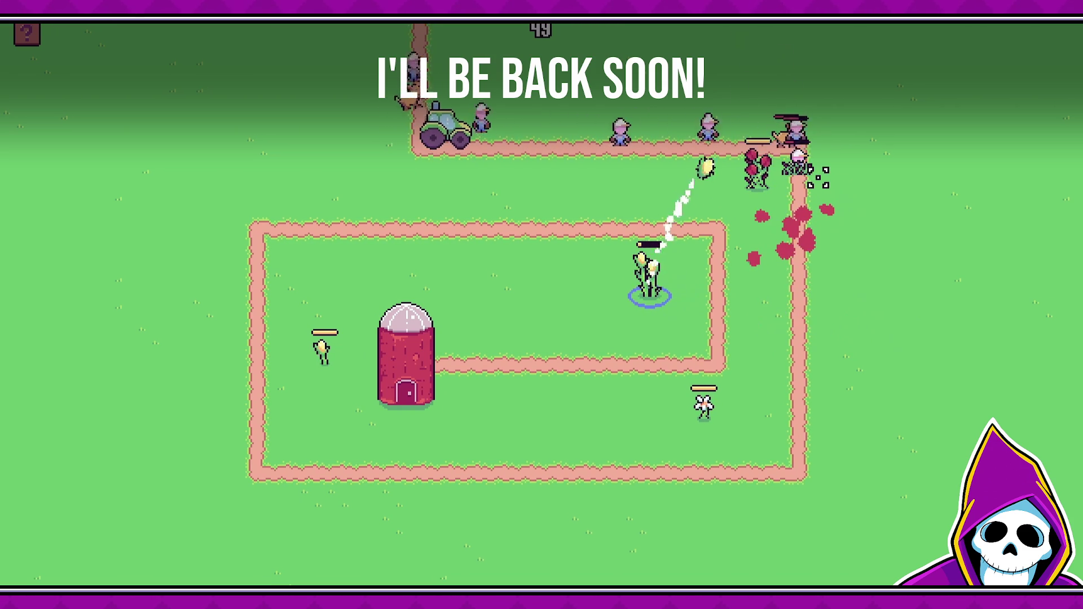
Close the 'I'll be back soon!' screen and return to the Aseprite skeleton sprite.
left_click(758, 180)
left_click(649, 273)
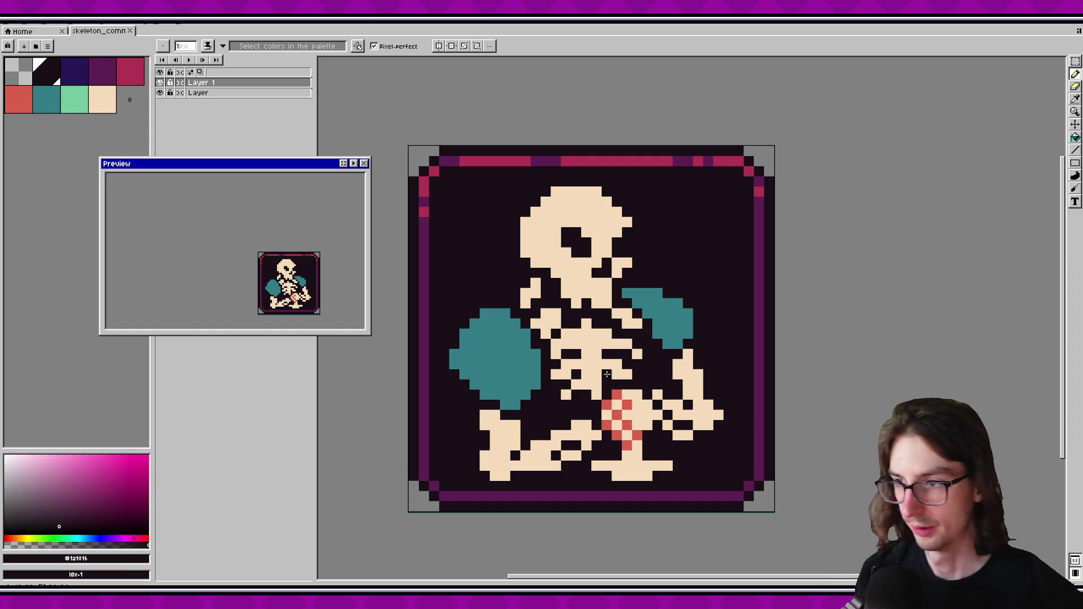
Shade the skull's left side coral red #db604c with pencil pixels and a bucket fill.
scroll(508, 311, "up", 1)
left_click(29, 108)
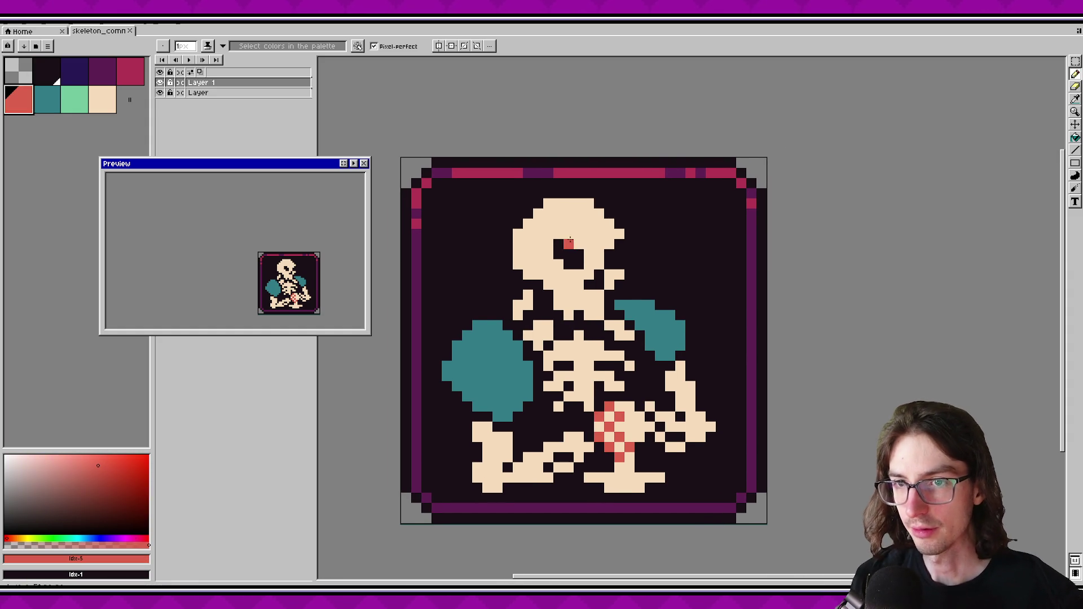
left_click(515, 253)
scroll(502, 265, "up", 3)
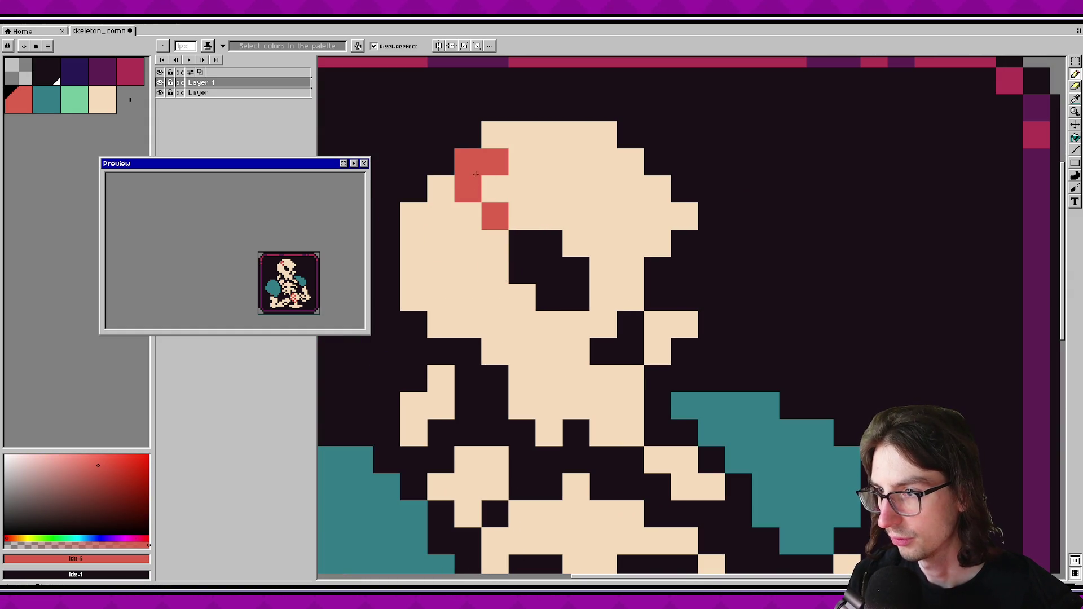
left_click(483, 280)
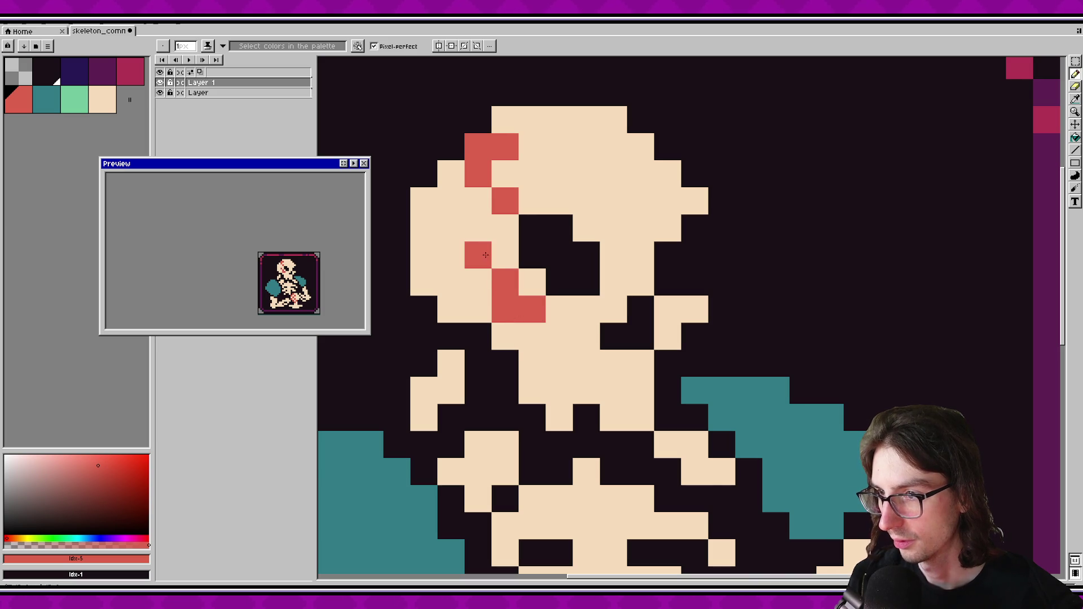
key("g")
left_click(423, 243)
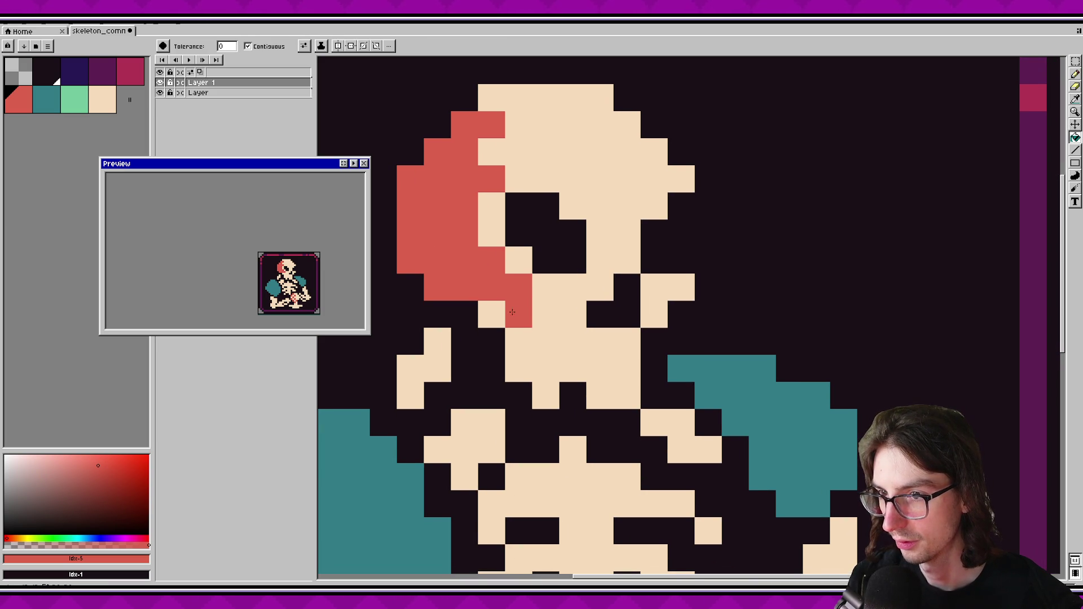
key("b")
left_click(486, 222)
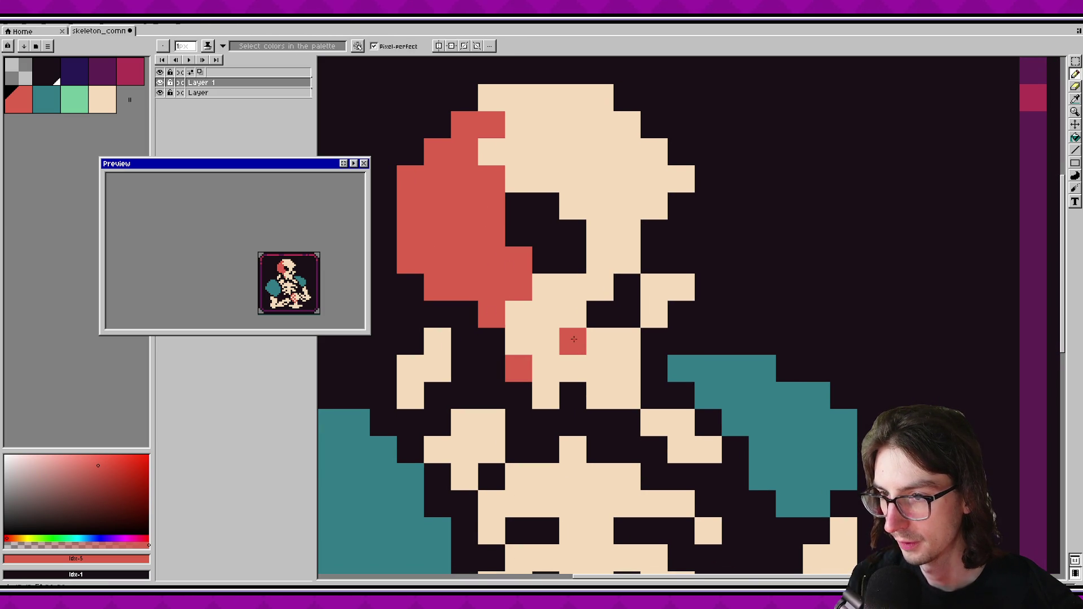
Save the sprite and paint a coral-red pixel onto the jaw.
scroll(565, 352, "up", 3)
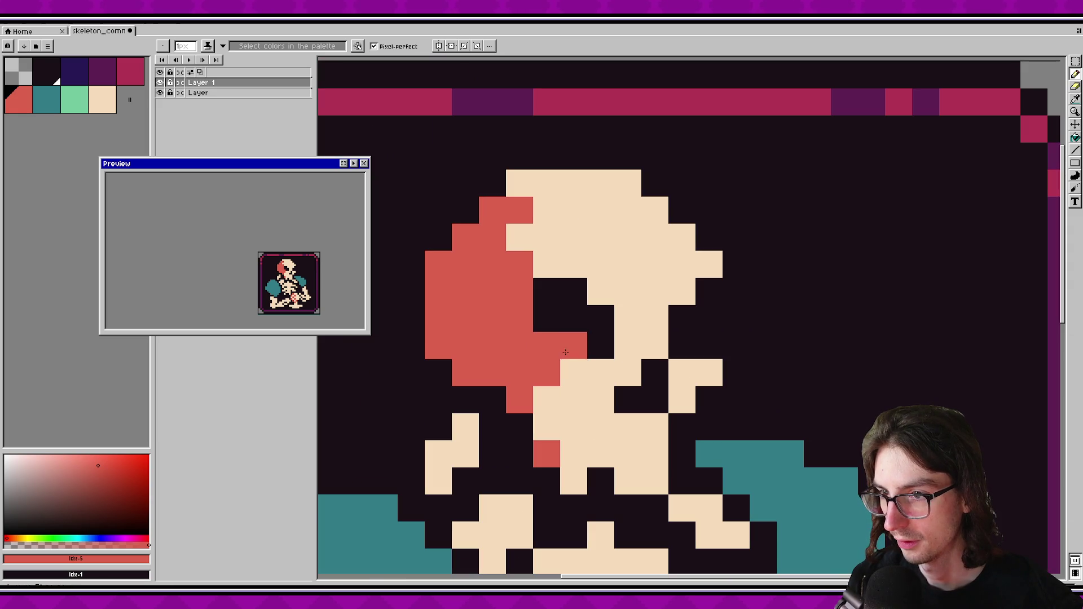
scroll(574, 288, "down", 1)
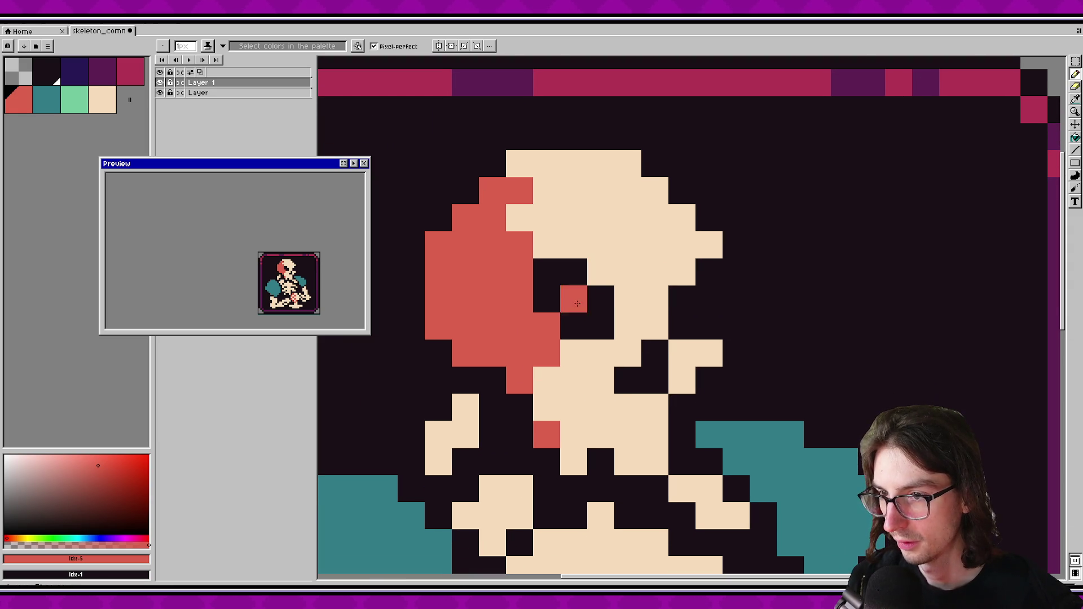
left_click(567, 347, "alt")
key("ctrl+s")
scroll(590, 393, "down", 2)
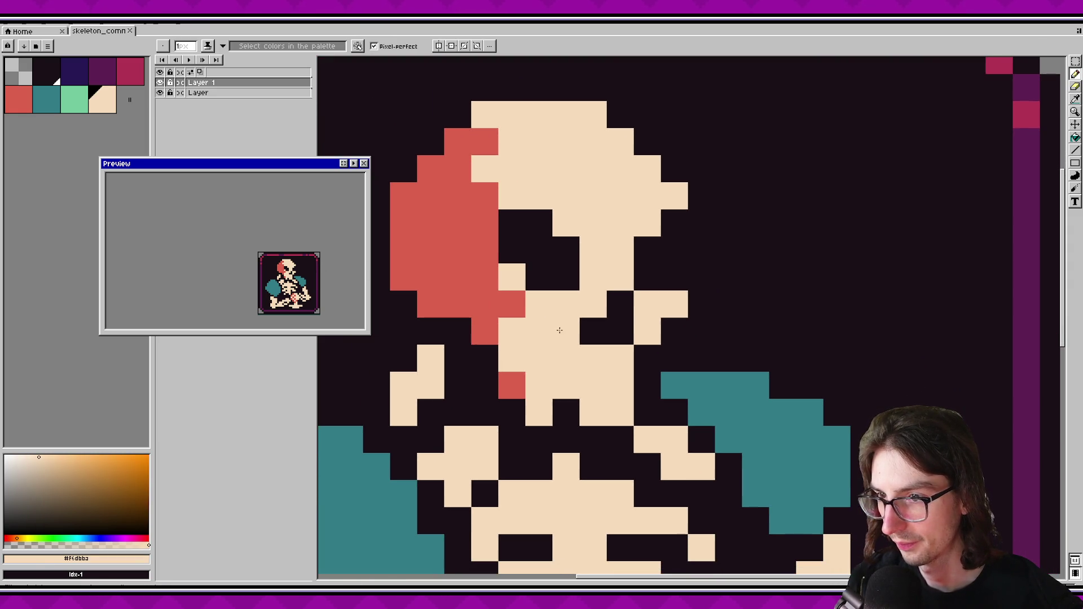
left_click(491, 327, "alt")
left_click(506, 347)
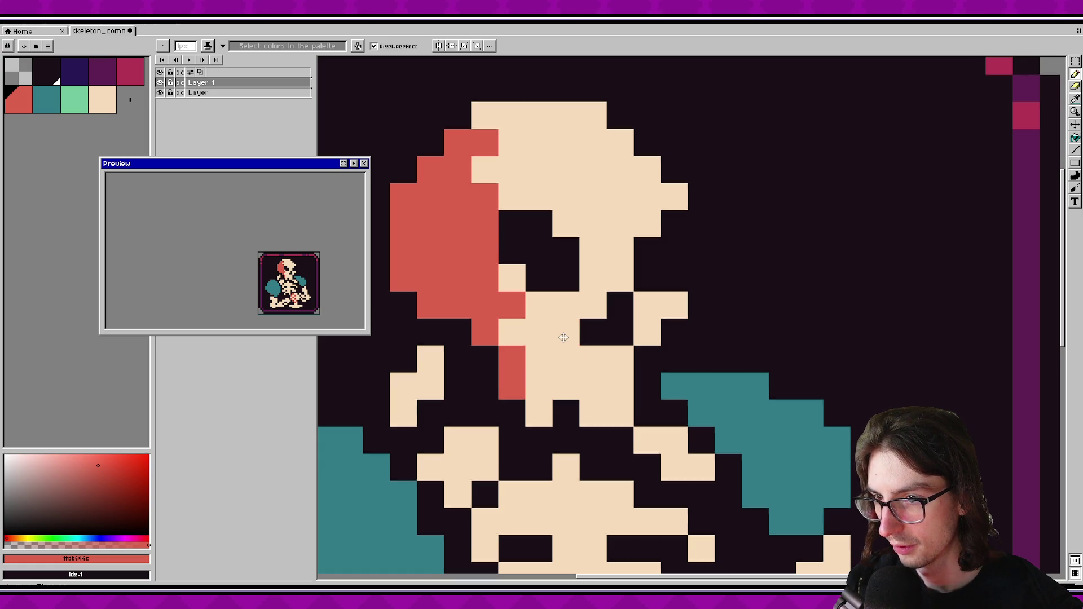
Add more red pixels down the jaw, undoing strays beside the shoulder pad.
left_click_drag(563, 337, 579, 360)
left_click(578, 360)
key("ctrl+z")
scroll(568, 360, "down", 2)
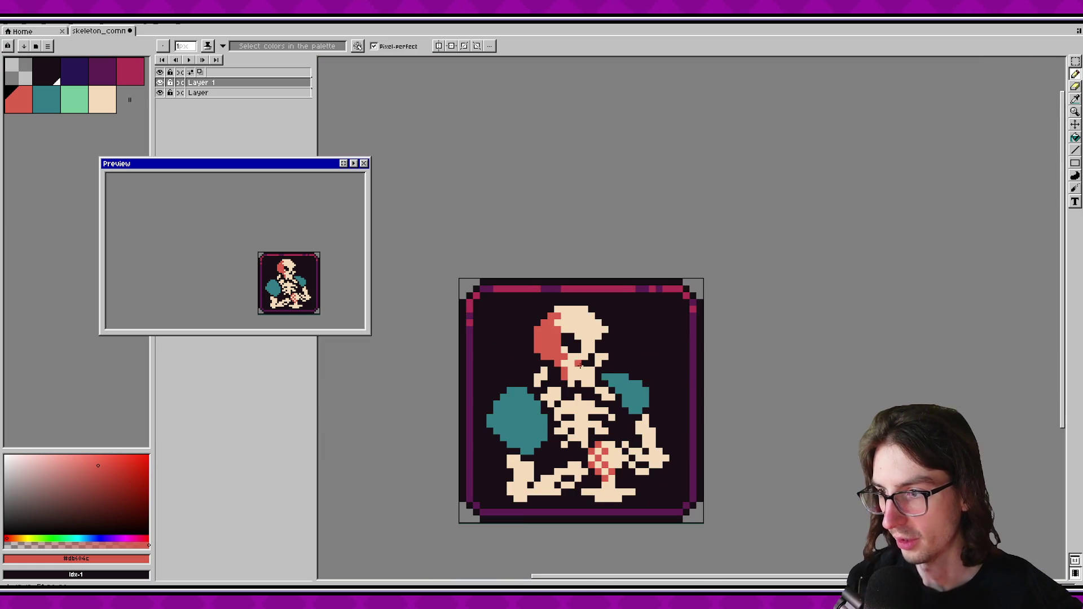
scroll(603, 376, "up", 1)
left_click(604, 375)
scroll(588, 375, "up", 2)
mouse_move(588, 375)
left_mouse_down()
mouse_move(690, 444)
mouse_move(637, 390)
left_mouse_up()
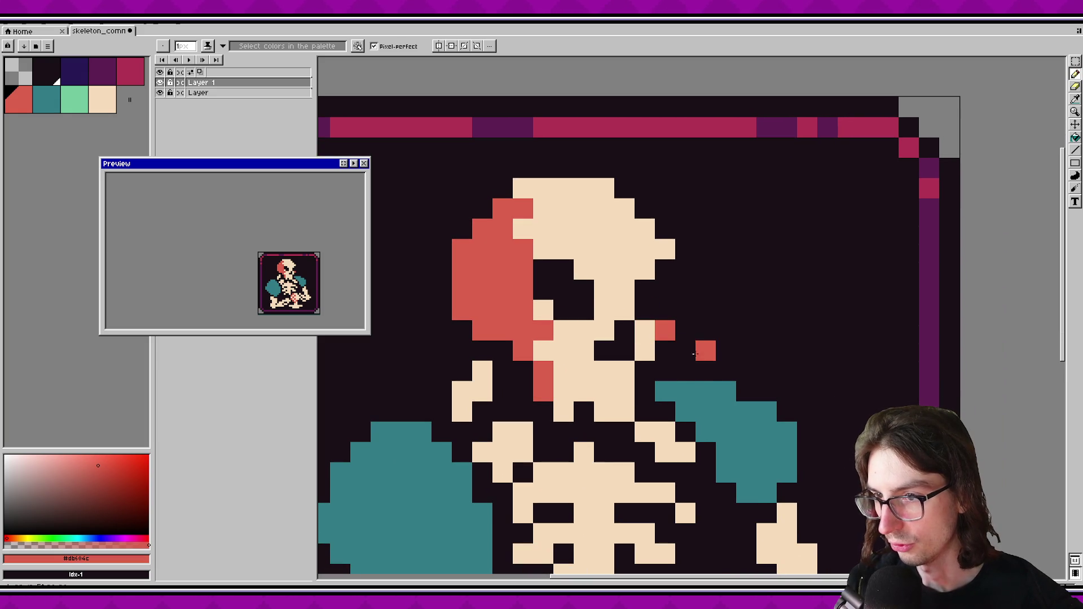
key("ctrl+z")
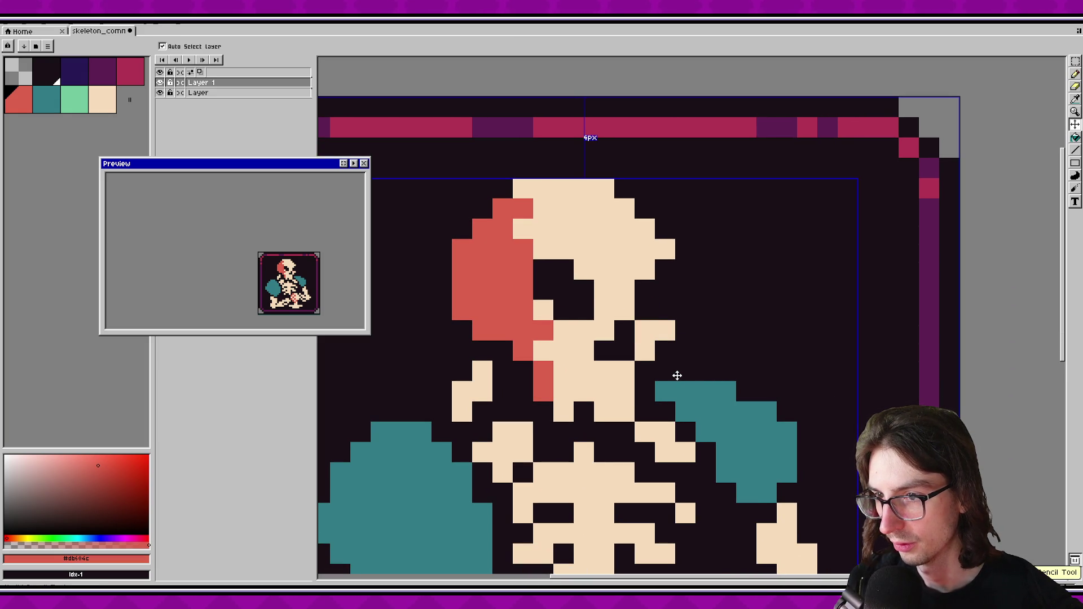
Paint another jaw pixel red, repaint two stray red pixels cream, then pick the crimson swatch.
key("b")
scroll(644, 345, "down", 3)
scroll(643, 344, "up", 2)
left_click(642, 343, "alt")
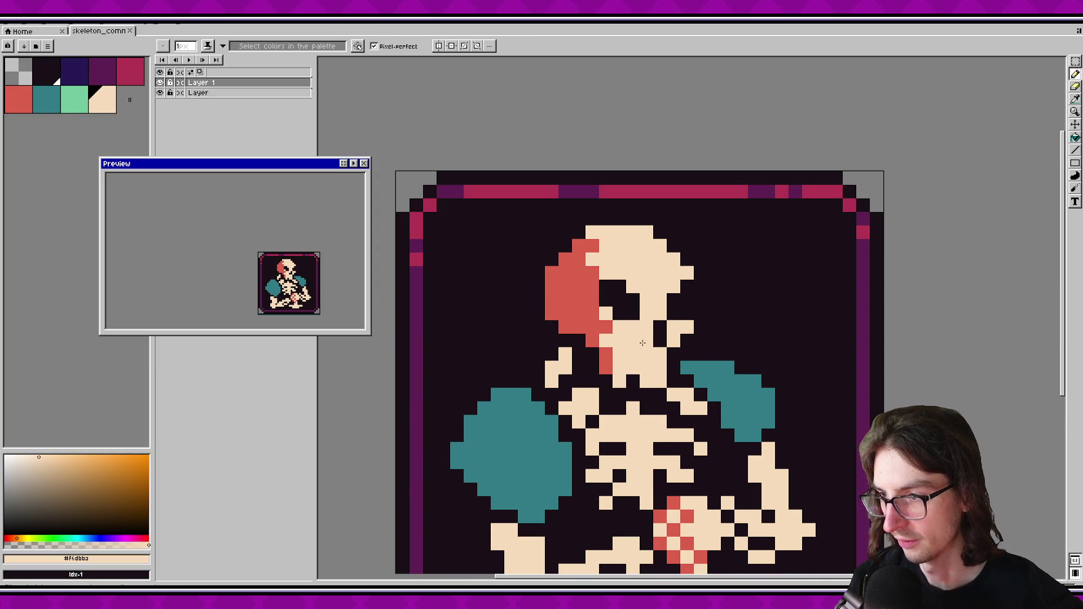
scroll(642, 342, "up", 1)
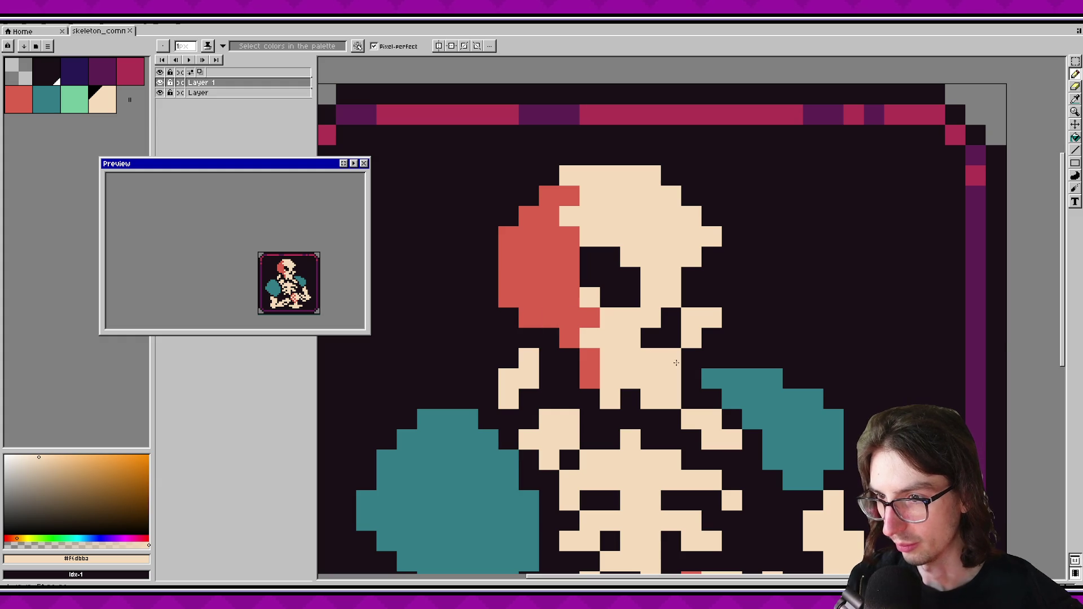
scroll(598, 346, "up", 1)
left_click(573, 329, "alt")
left_click(584, 333)
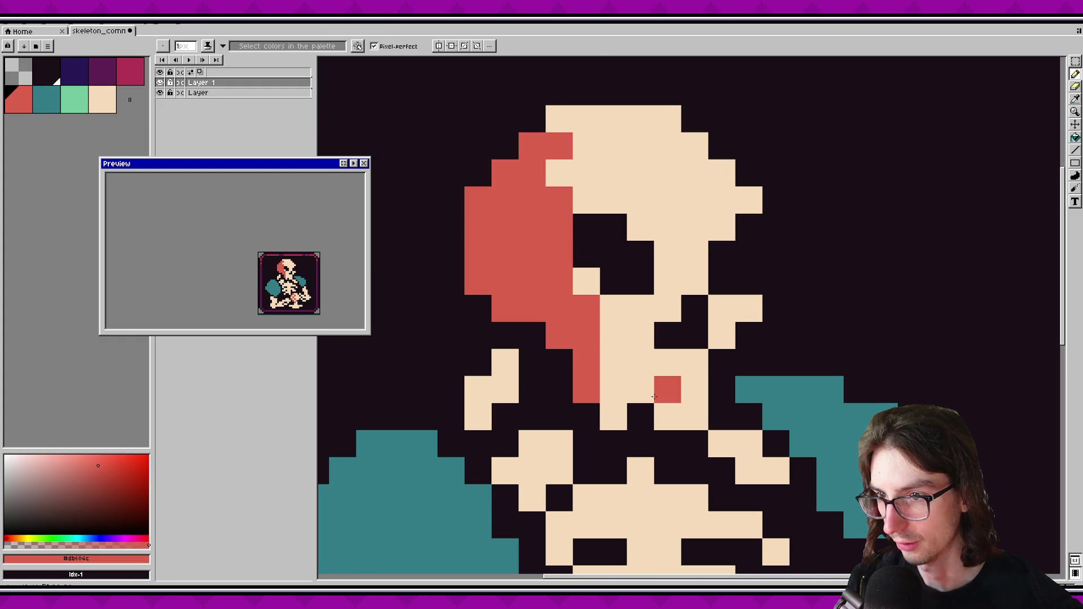
left_click(656, 401, "alt")
left_click_drag(641, 389, 591, 329)
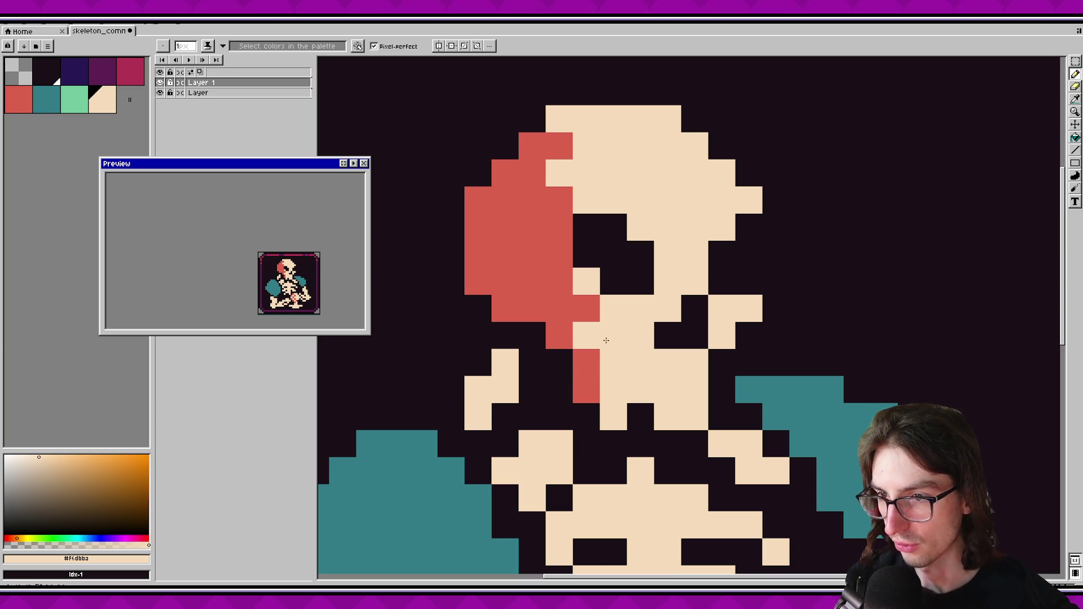
left_click_drag(607, 345, 595, 386)
left_click(135, 72)
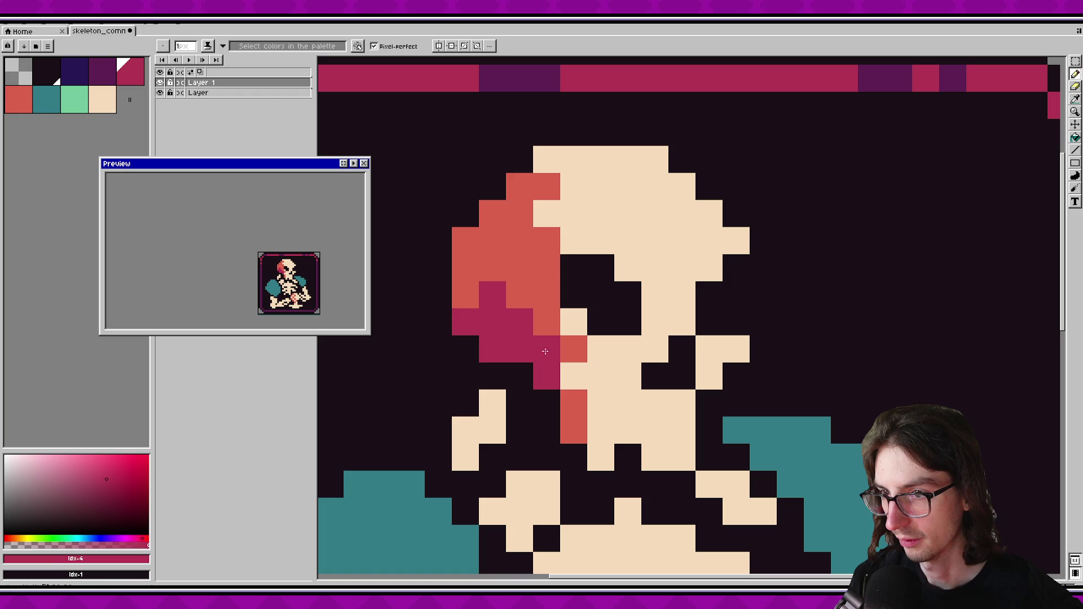
Alt-pick coral and crimson #b13353 and adjust pixels below the coral, undoing a misplaced one.
left_click(545, 319, "alt")
left_click(520, 321)
left_click_drag(558, 345, 532, 336)
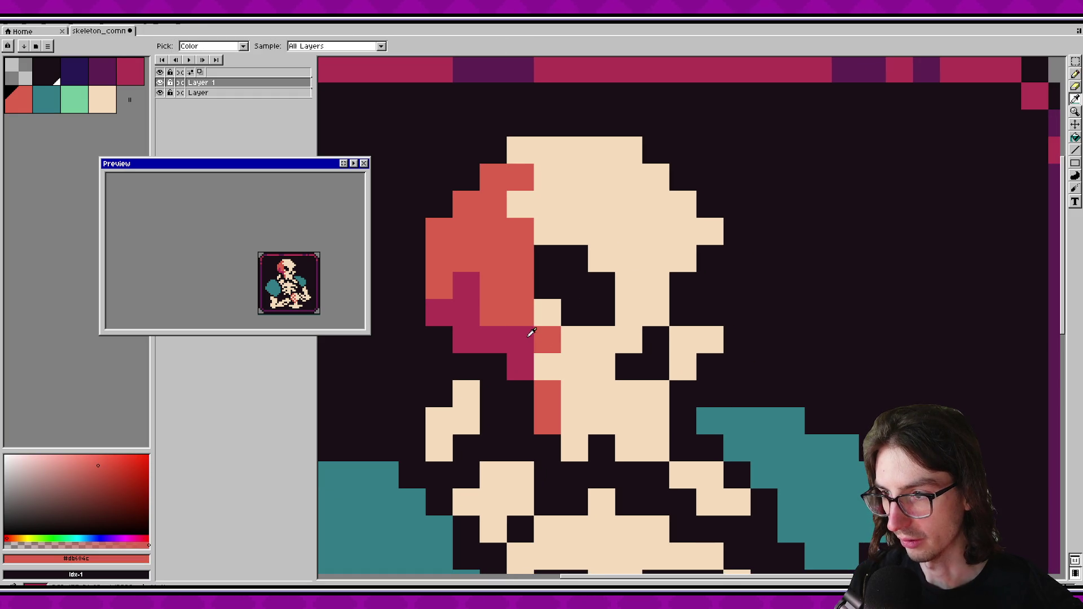
left_click(519, 340)
left_click(494, 339, "alt")
left_click(510, 315)
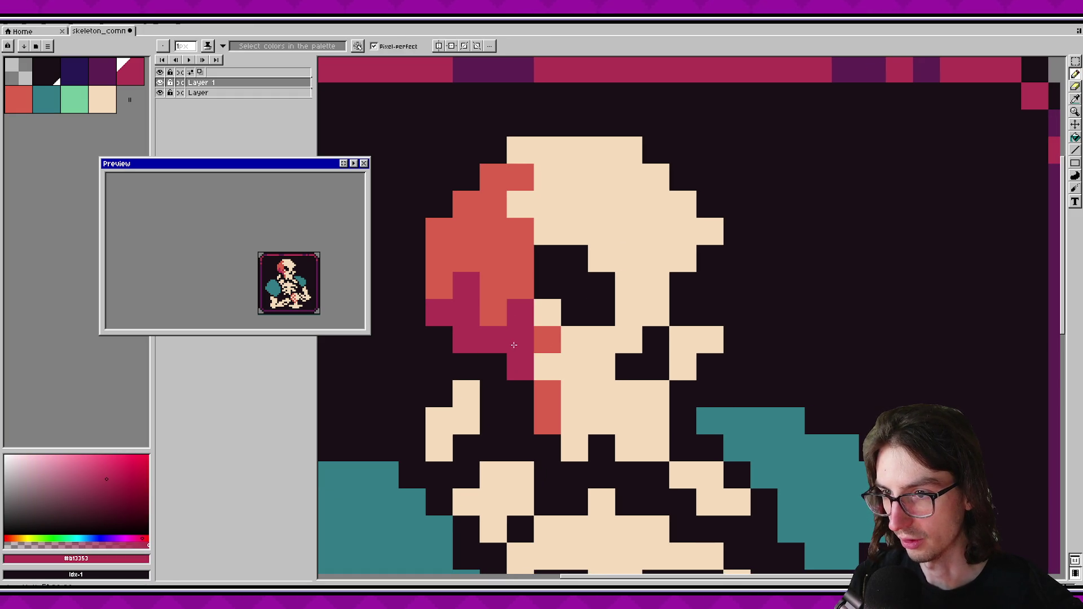
key("v")
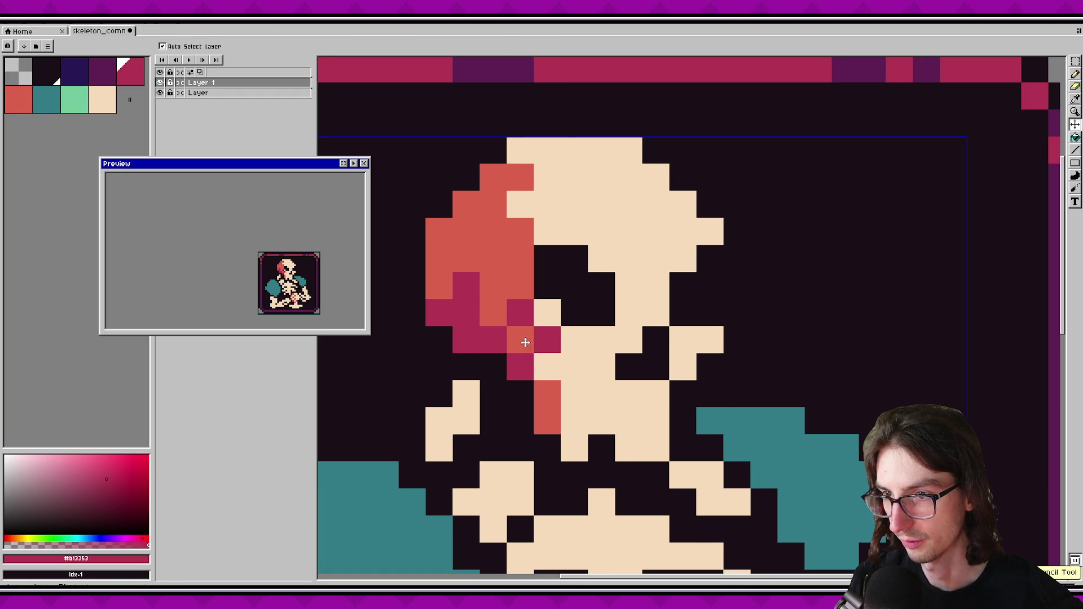
key("ctrl+z")
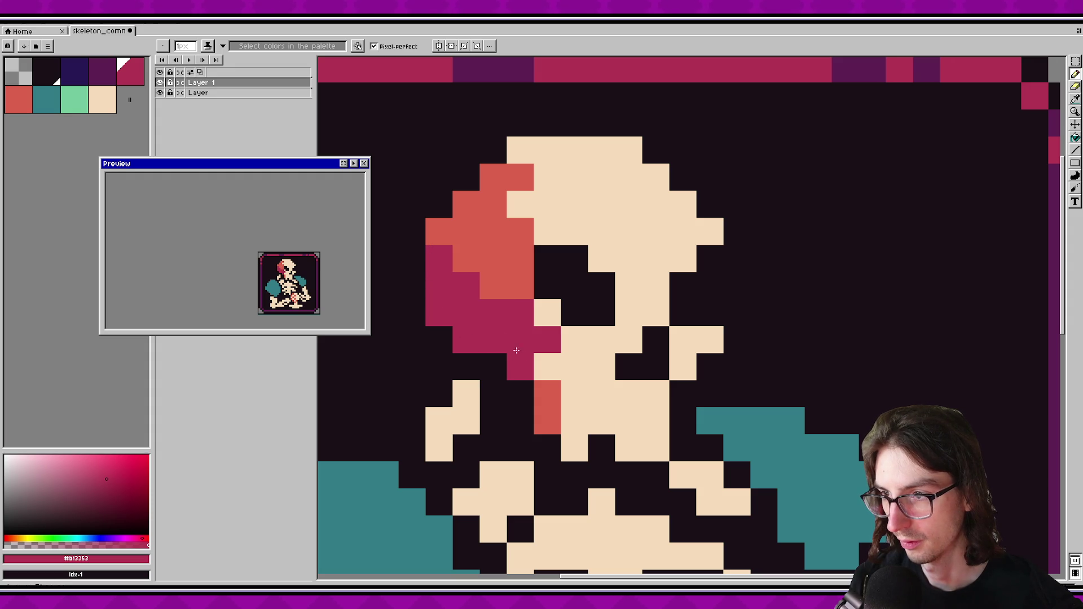
Paint crimson shadow pixels under the coral on the skull's lower-left.
key("]")
left_click(514, 316)
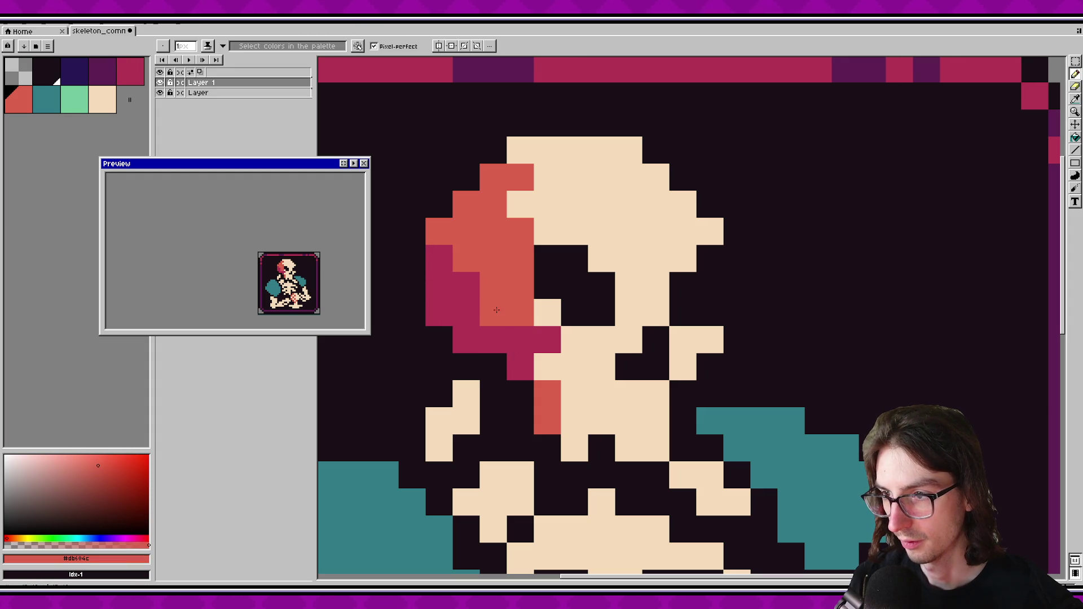
left_click_drag(524, 310, 505, 315)
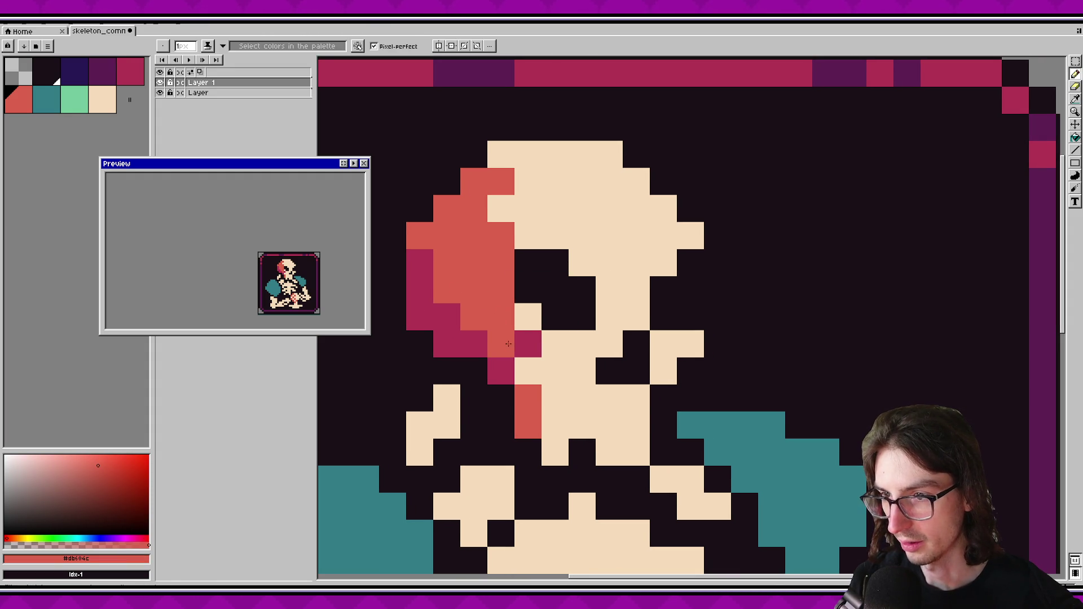
key("[")
left_click(528, 344)
left_click(511, 312)
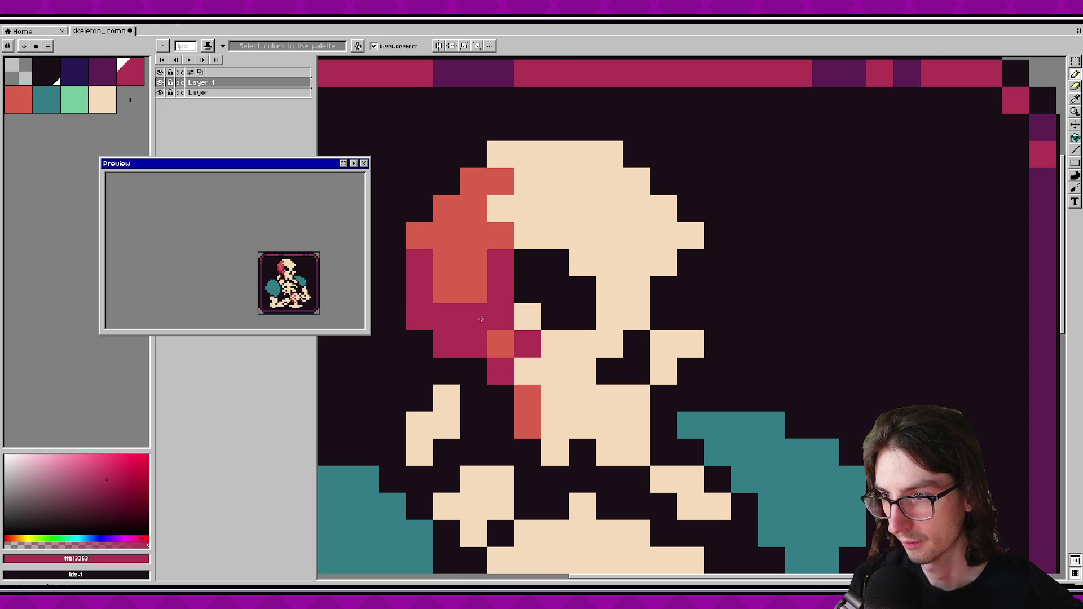
left_click(483, 299)
left_click_drag(483, 330, 475, 319)
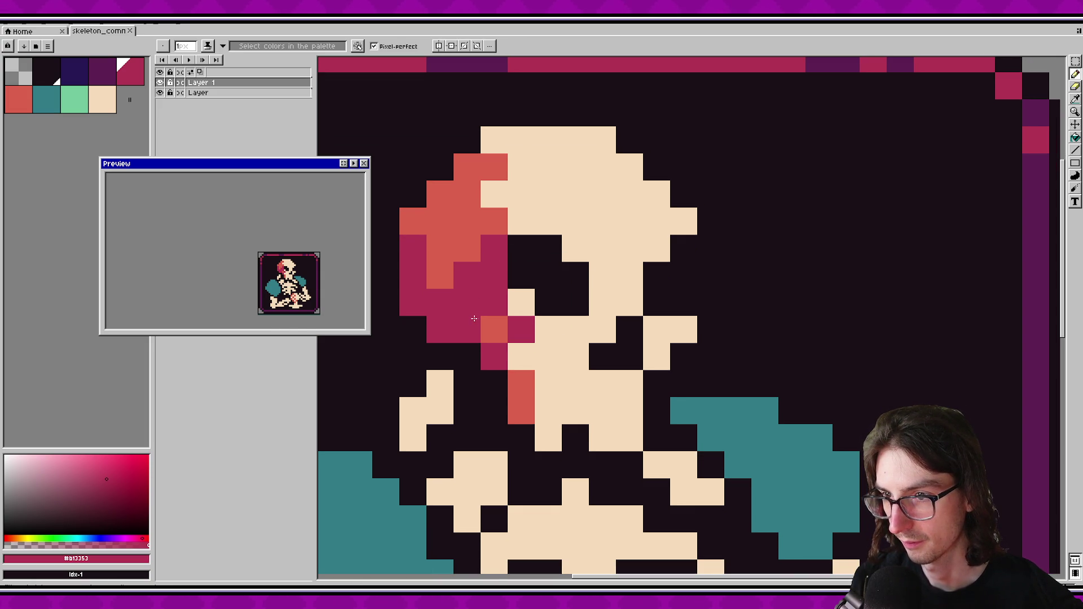
scroll(285, 252, "up", 1)
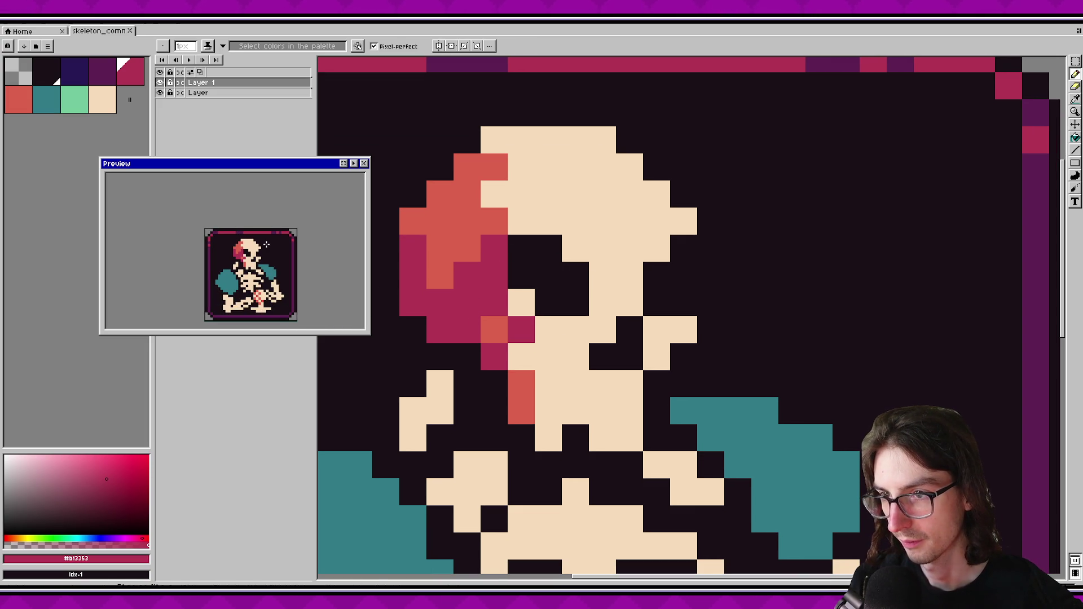
Try repainting a crimson pixel cream, undo it, zoom out, and re-pick the crimson.
left_click(521, 302, "alt")
left_click(502, 271)
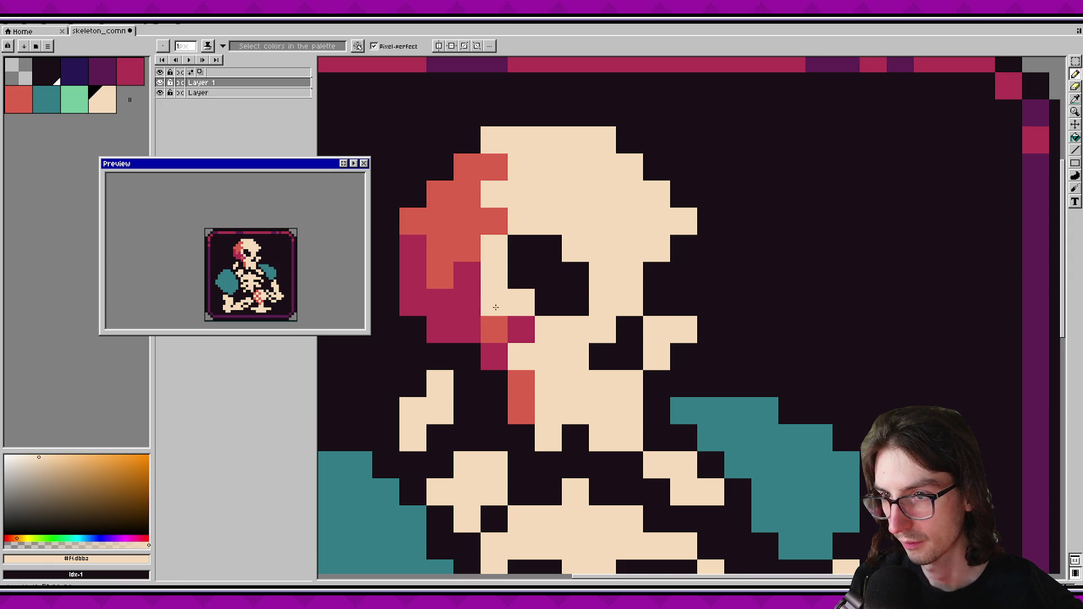
key("ctrl+z")
key("ctrl+z")
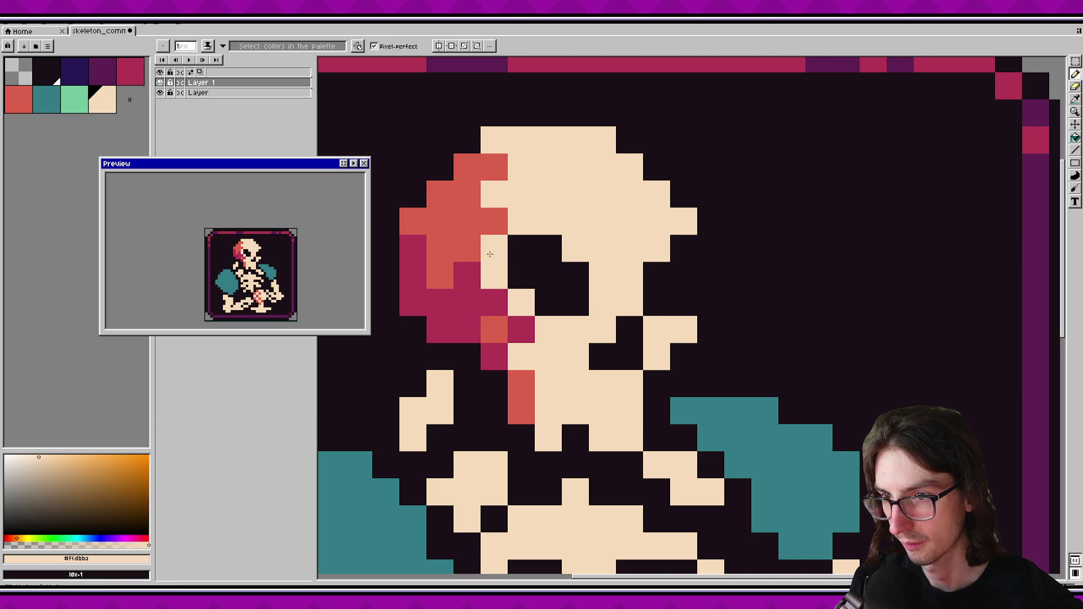
scroll(284, 246, "down", 1)
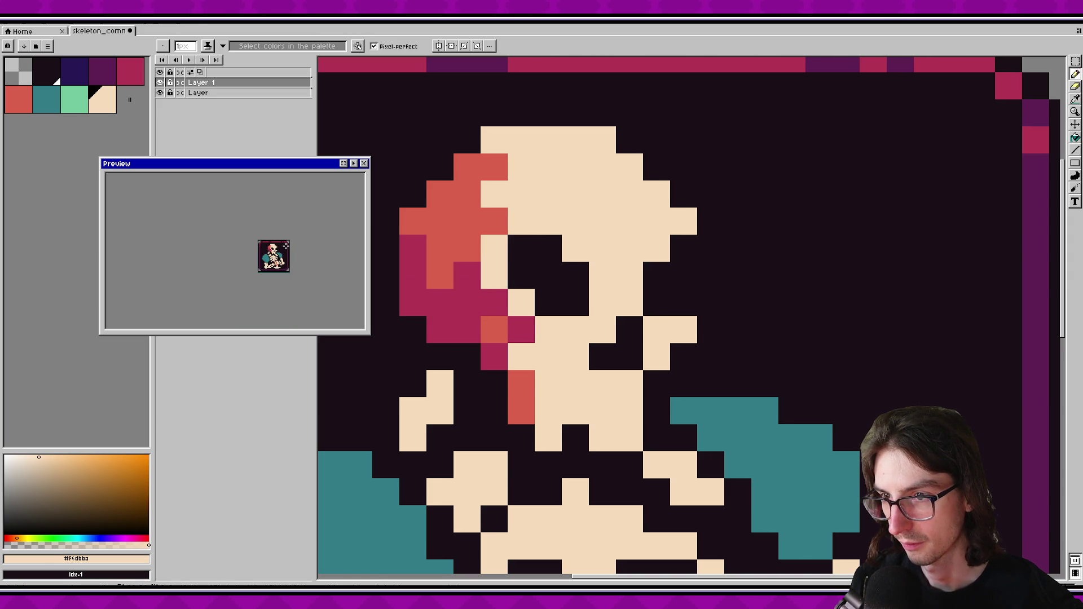
scroll(286, 246, "up", 2)
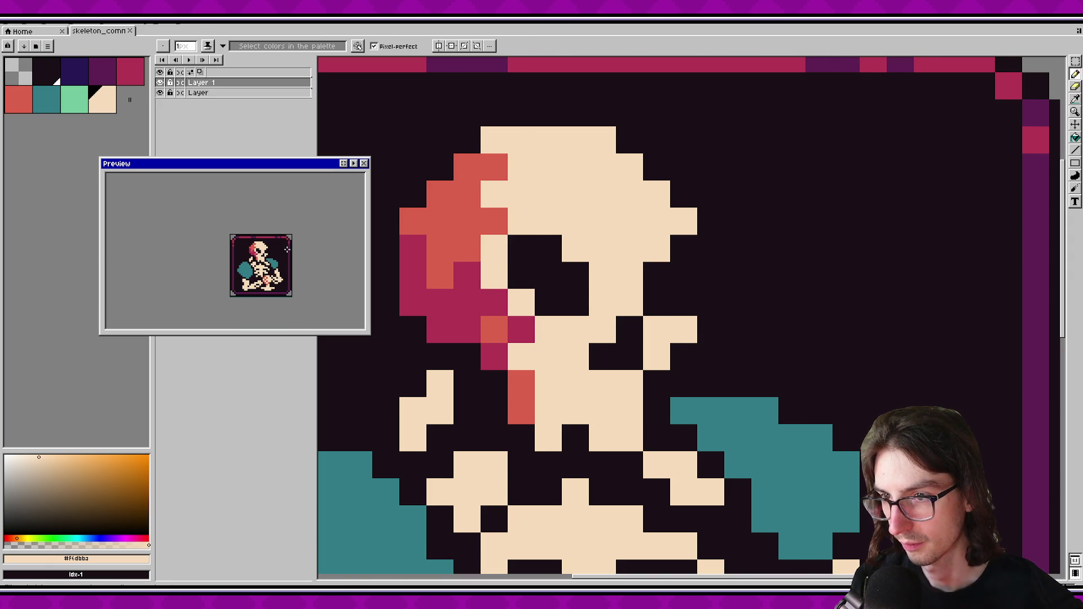
scroll(542, 334, "down", 5)
left_click(543, 345, "alt")
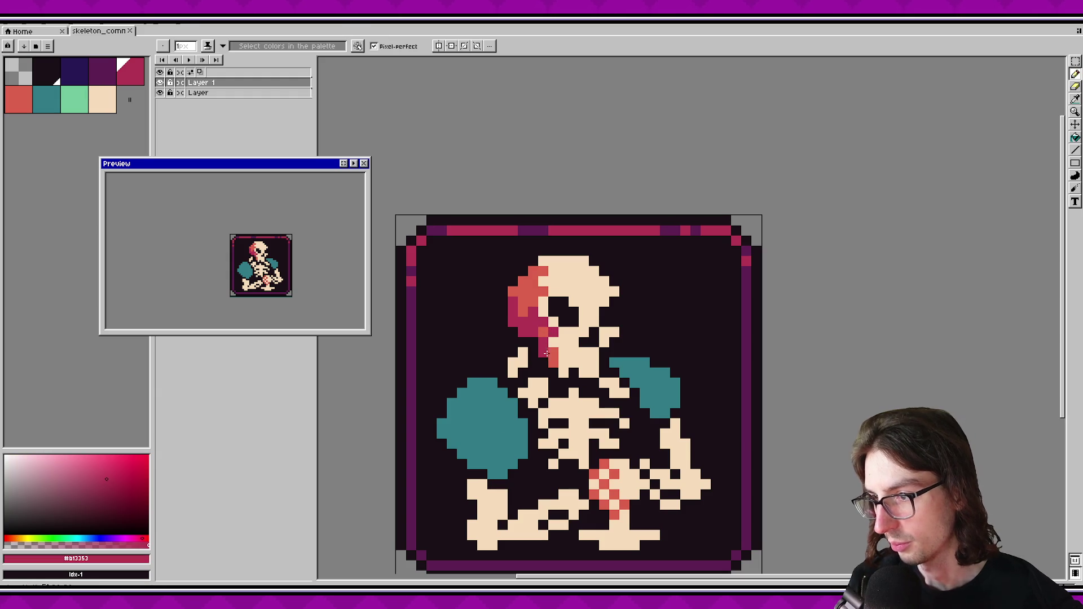
Paint coral-red shading pixels on the lower jaw and save the sprite.
scroll(589, 351, "up", 2)
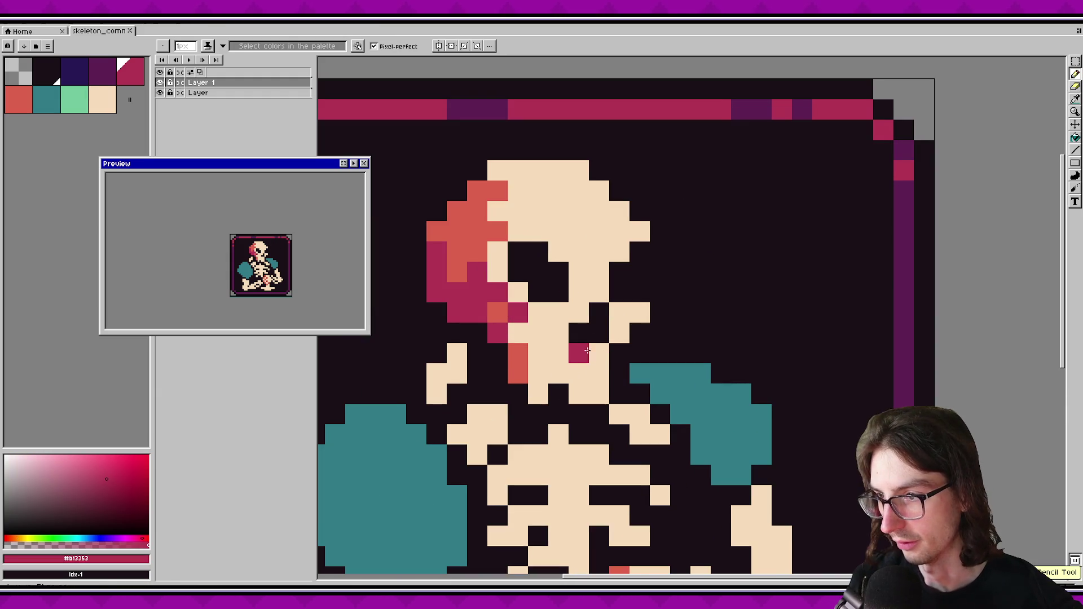
left_click(540, 342, "alt")
right_click(518, 353)
key("ctrl+s")
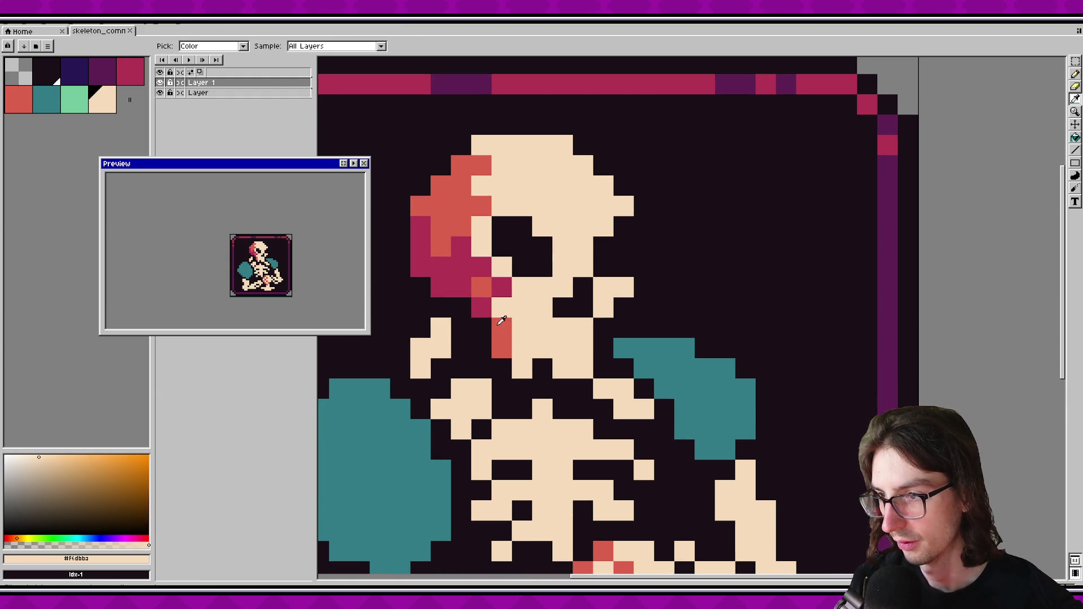
left_click(499, 323, "alt")
left_click(542, 348)
left_click(512, 341)
right_click(512, 341)
left_click(563, 369)
key("ctrl+s")
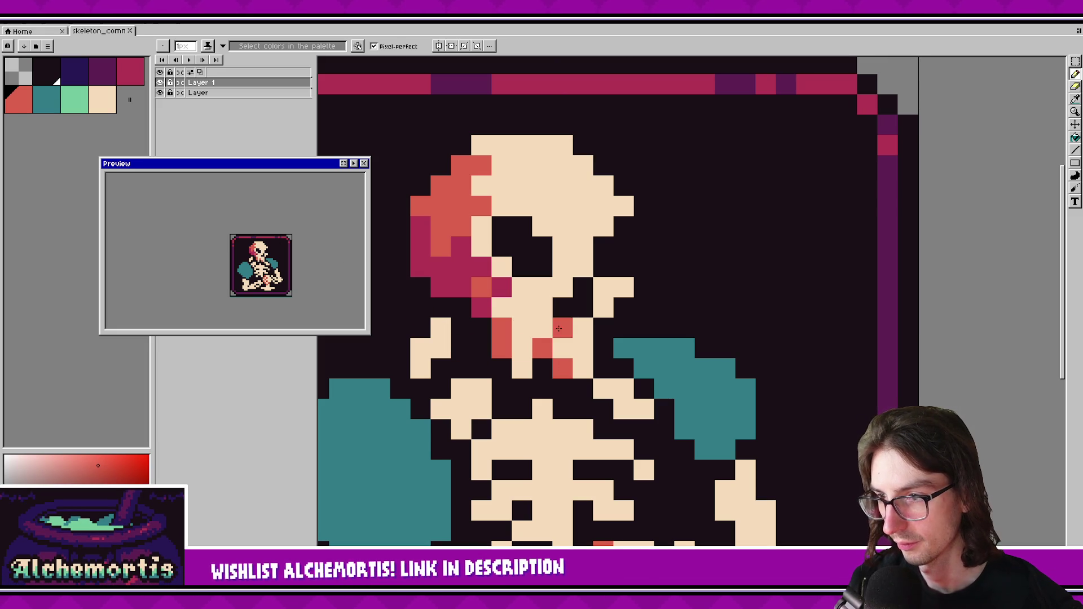
Add red shading pixels on the skull's right side, undoing two of them.
scroll(298, 259, "up", 1)
left_click_drag(566, 217, 596, 315)
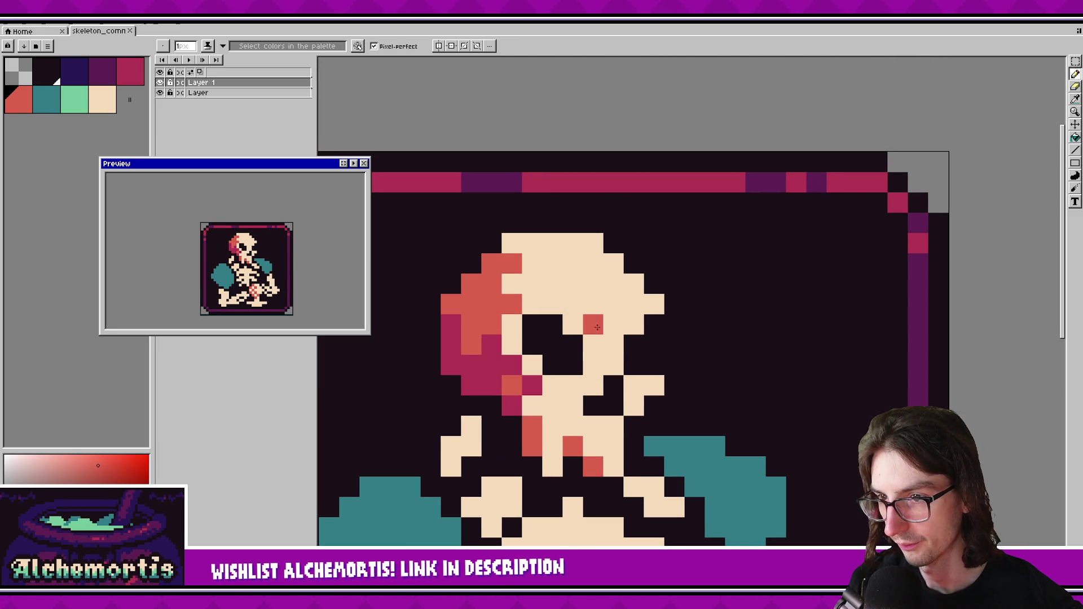
left_click(614, 386)
left_click(633, 406)
left_click(654, 386)
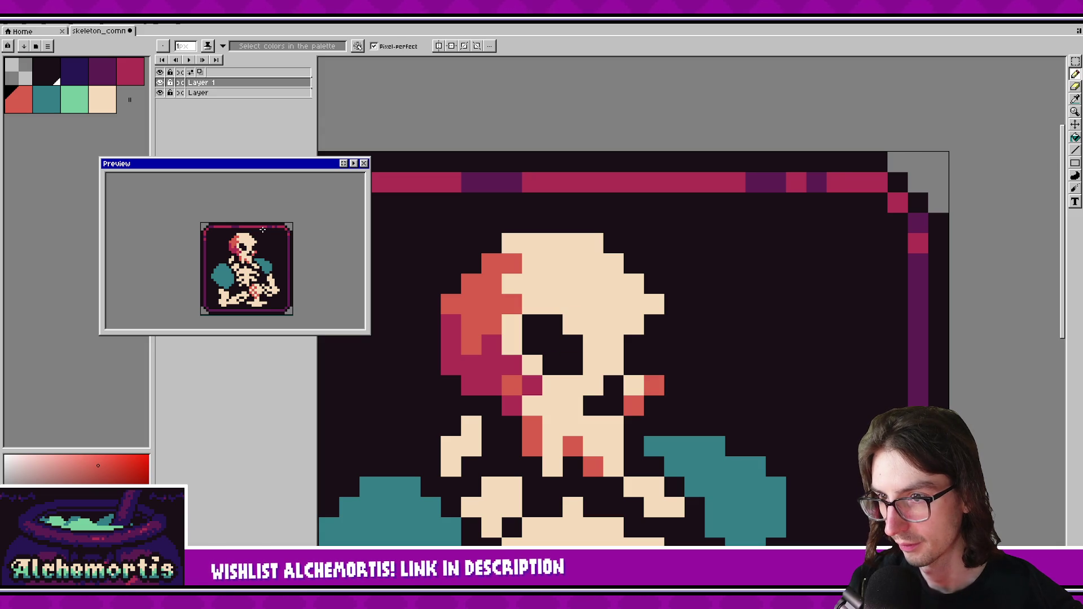
scroll(264, 233, "down", 1)
key("ctrl+z")
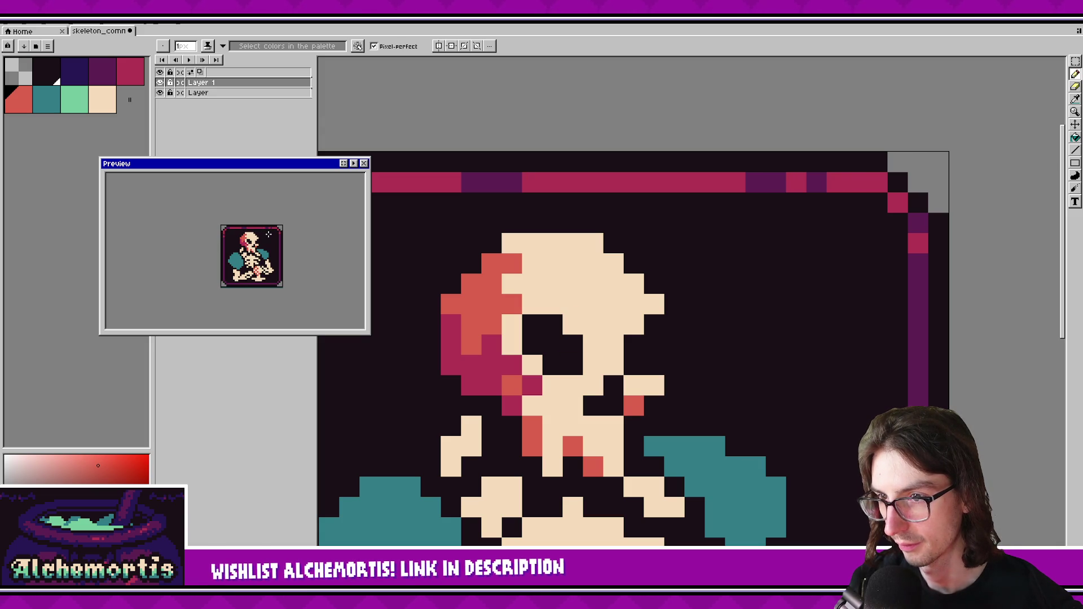
key("ctrl+z")
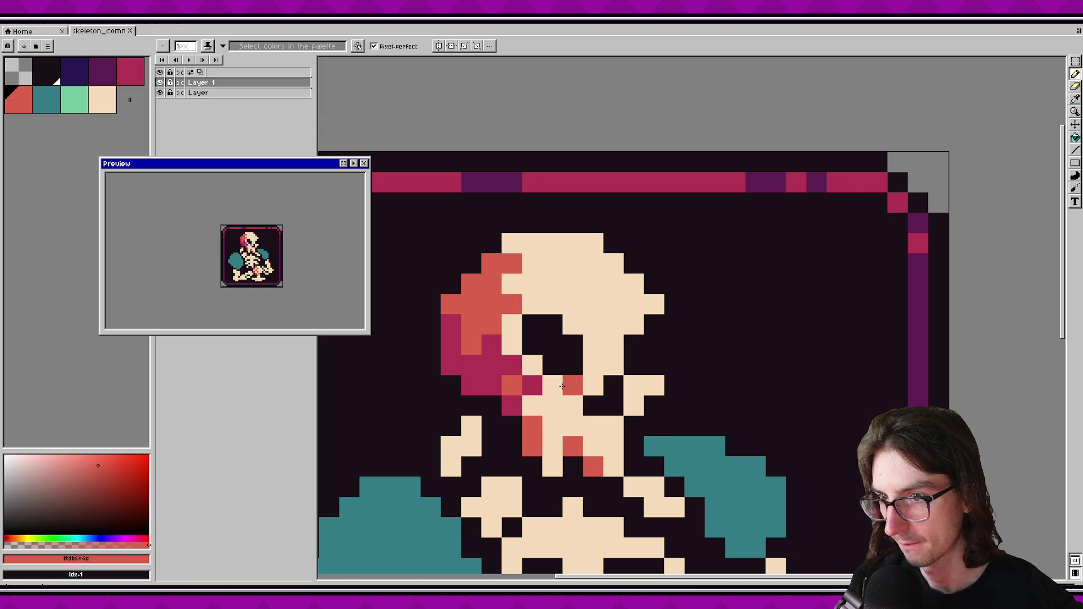
With the pencil, paint red shading pixels above the eye socket.
key("i")
key("b")
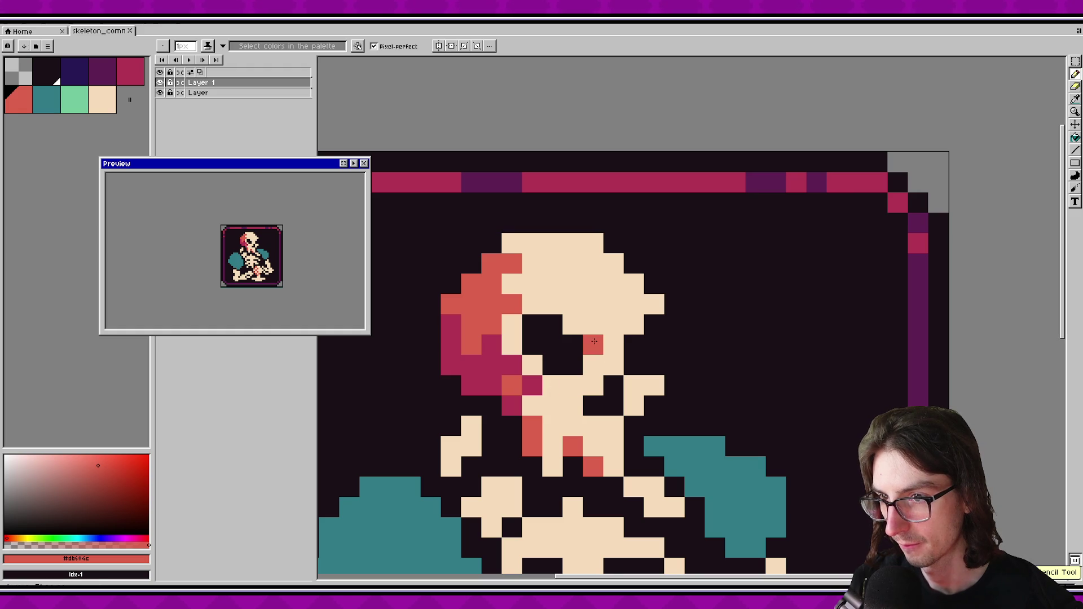
left_click(573, 305)
left_click(552, 283)
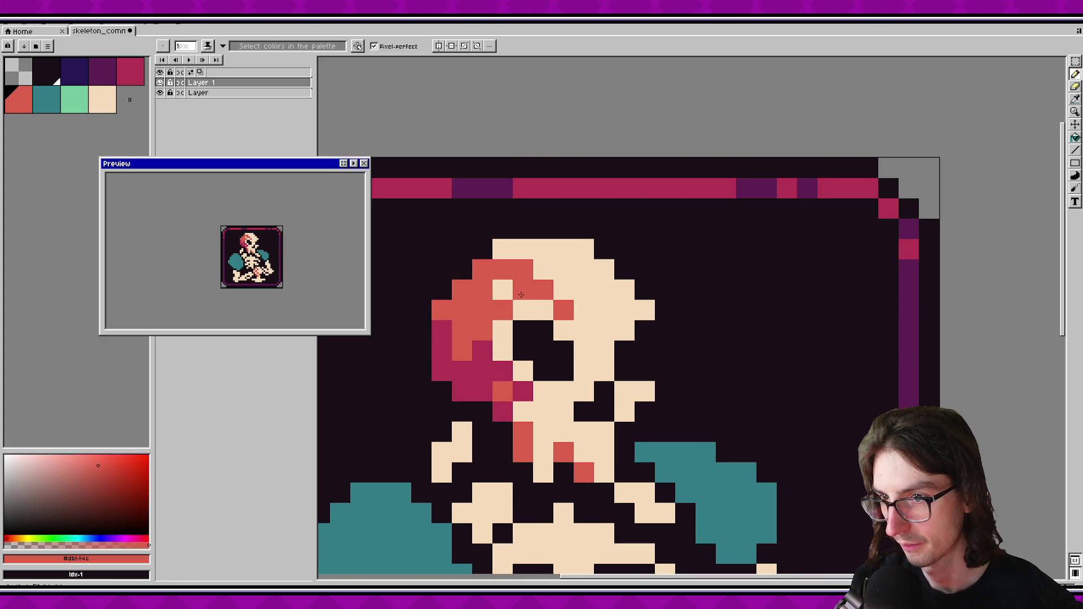
Try red shading on the skull's top row, undo it to keep it cream, and save.
mouse_move(524, 249)
left_mouse_down()
mouse_move(584, 249)
mouse_move(503, 249)
left_mouse_up()
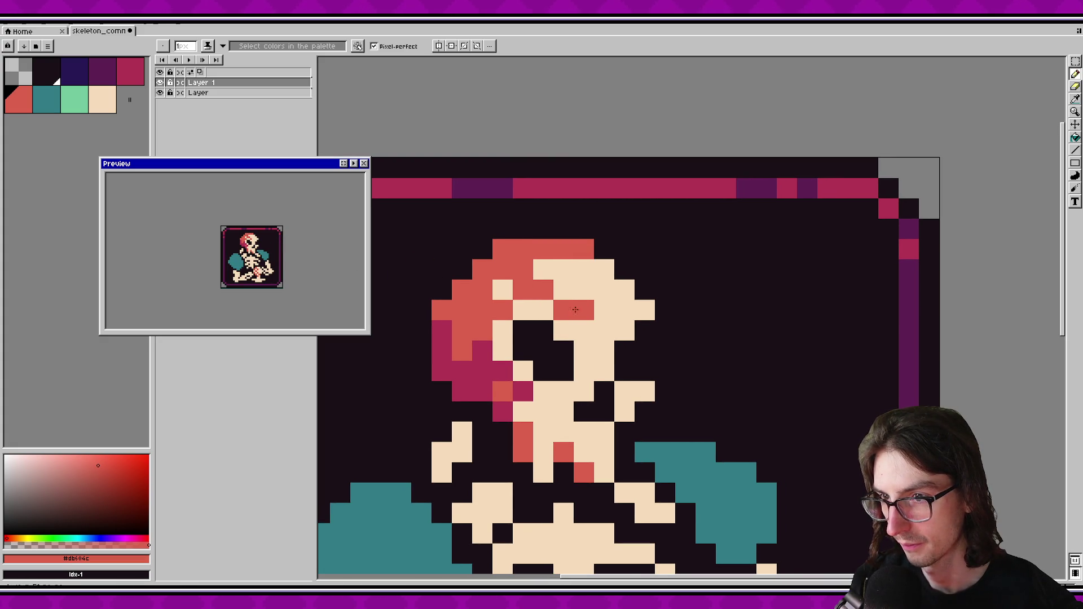
left_click(590, 255)
left_click(610, 276)
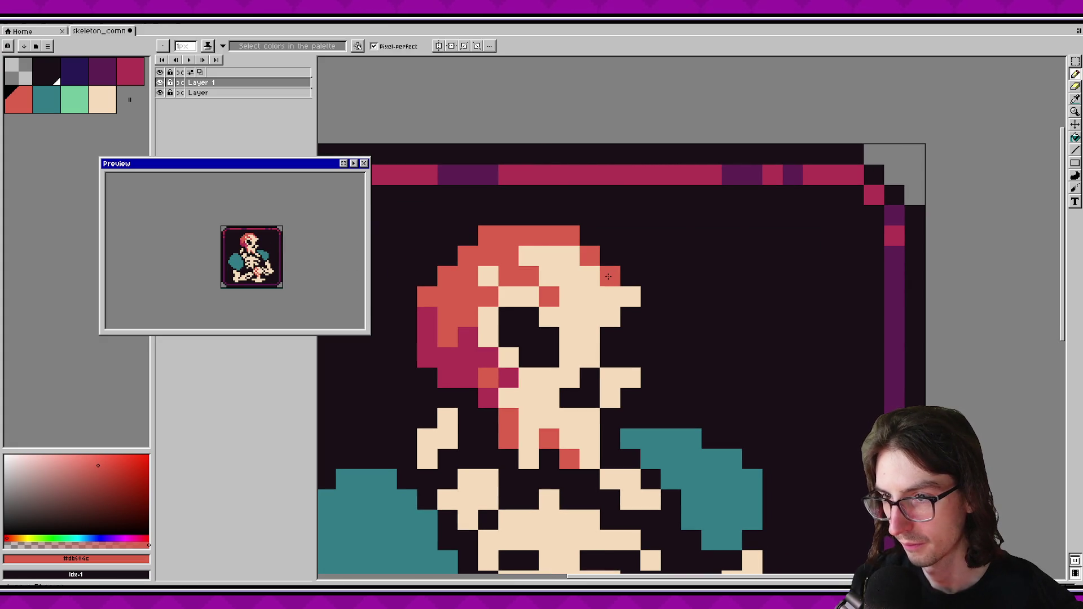
key("ctrl+s")
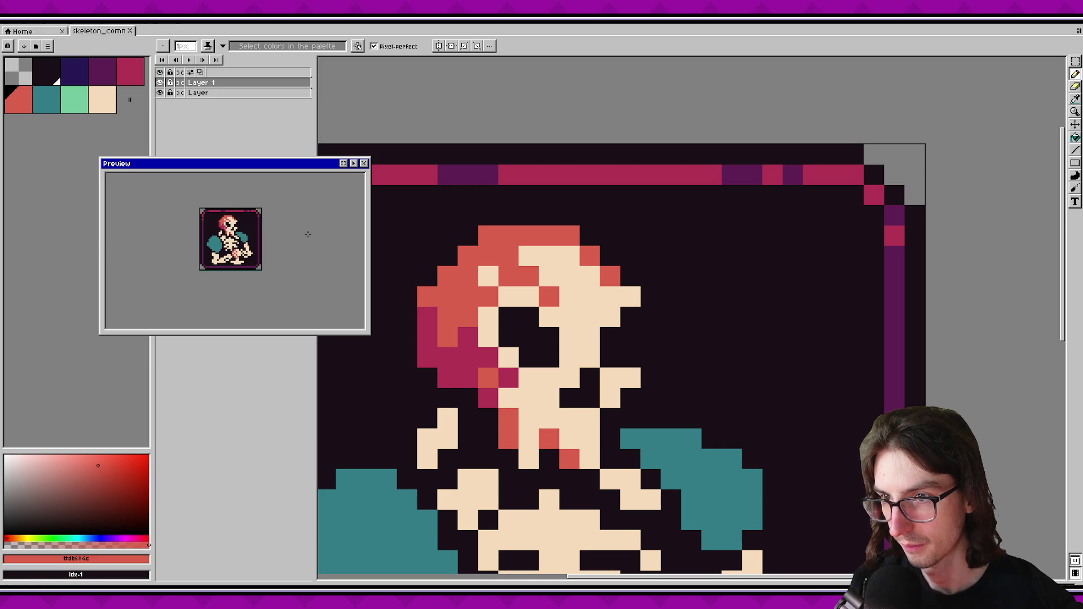
left_click(589, 297)
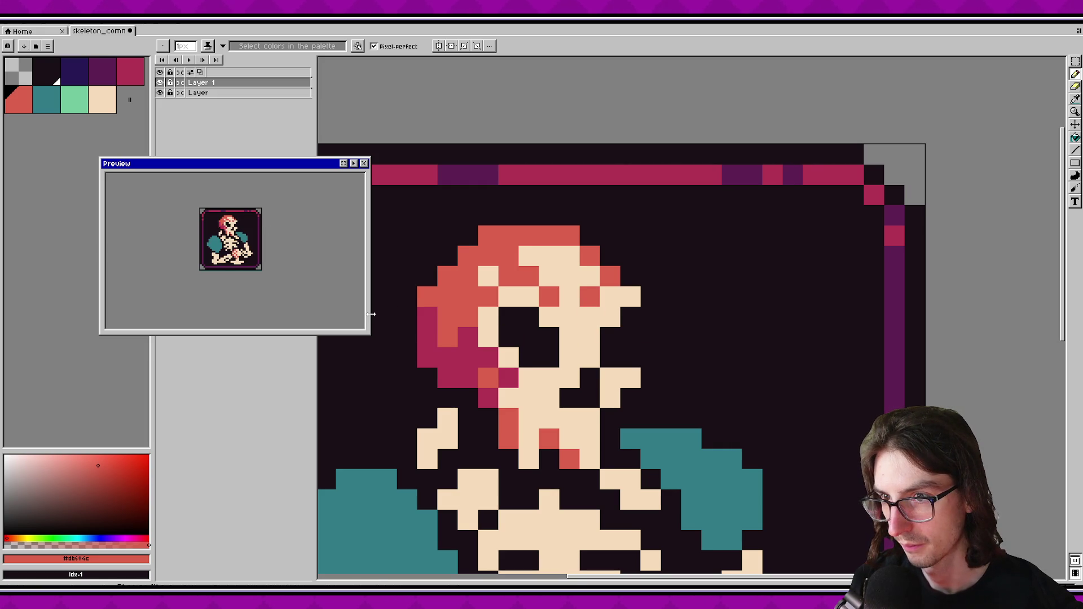
key("ctrl+z")
left_click(581, 307, "alt")
left_click(407, 313)
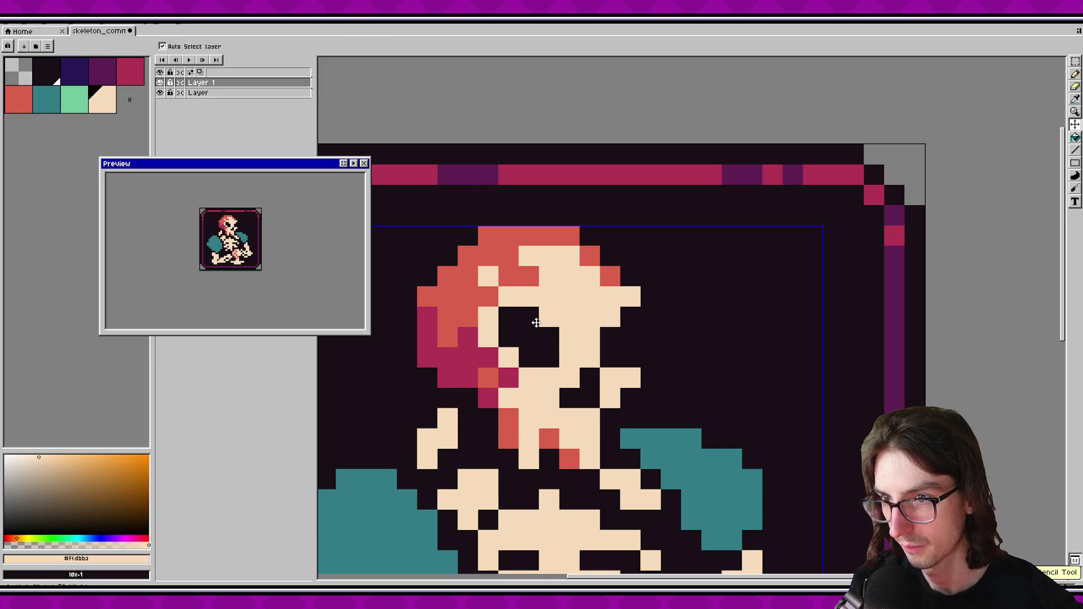
key("ctrl+z")
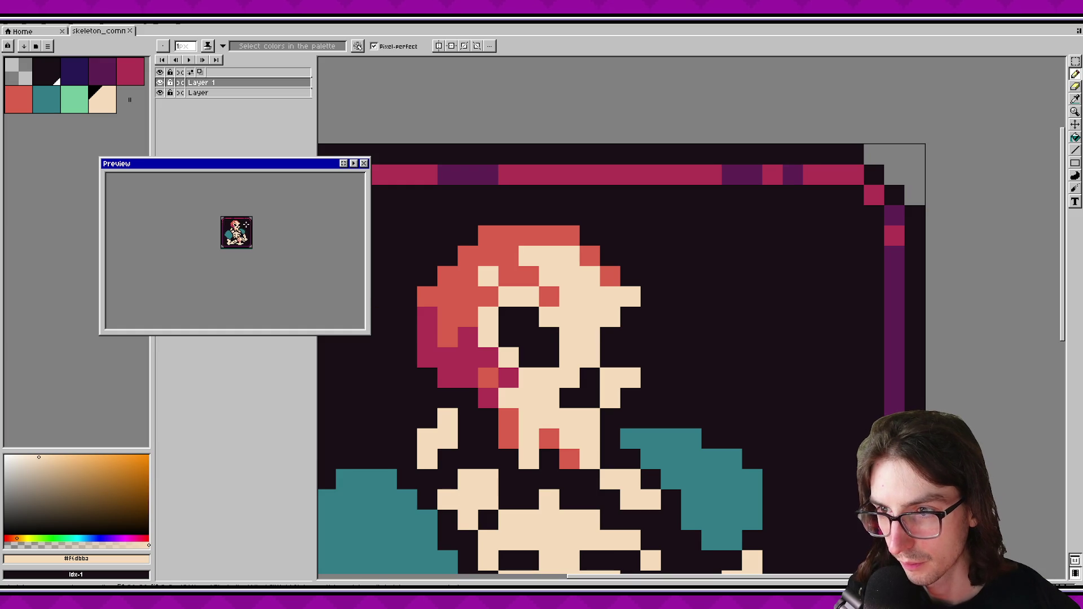
key("ctrl+y")
key("ctrl+y")
key("ctrl+y")
key("ctrl+y")
key("ctrl+y")
key("ctrl+y")
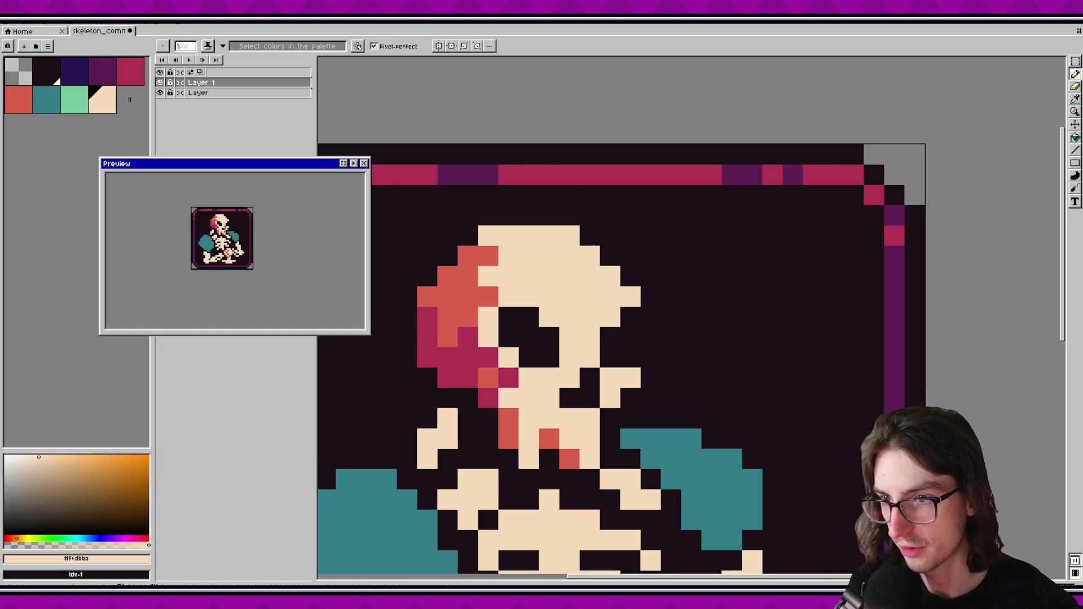
key("ctrl+s")
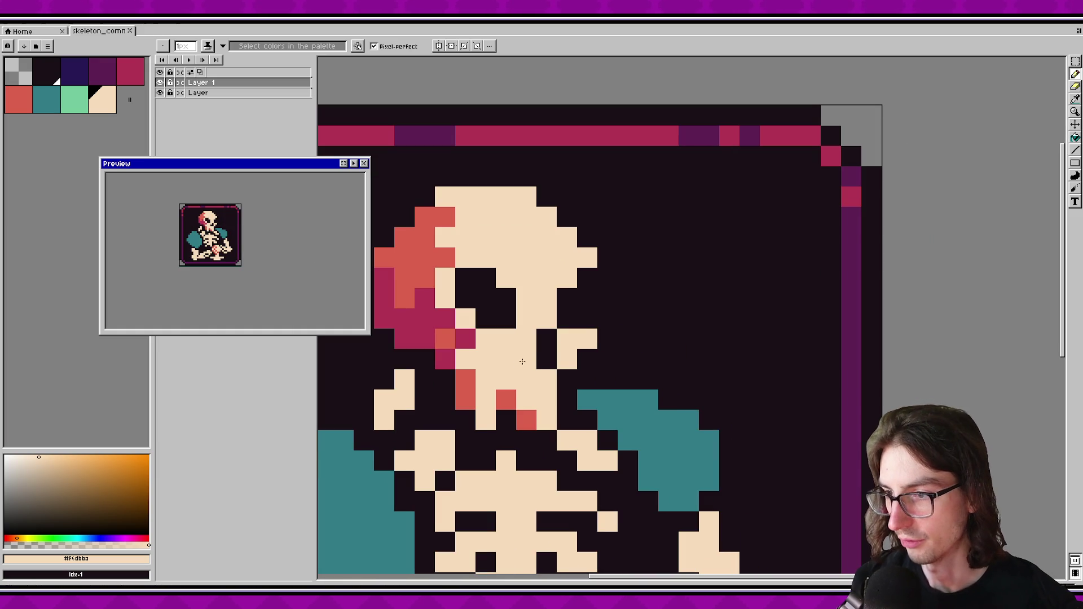
Test red, then dark purple shading pixels inside the eye socket, undoing each attempt.
left_click(507, 400, "alt")
left_click(506, 277)
left_click(498, 291)
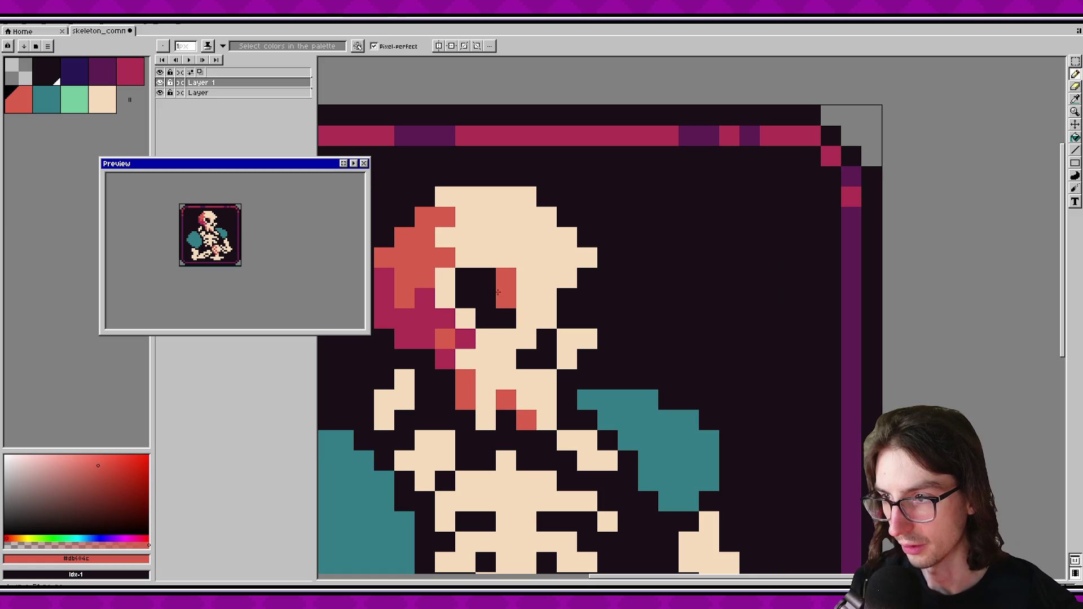
key("ctrl+z")
key("ctrl+z")
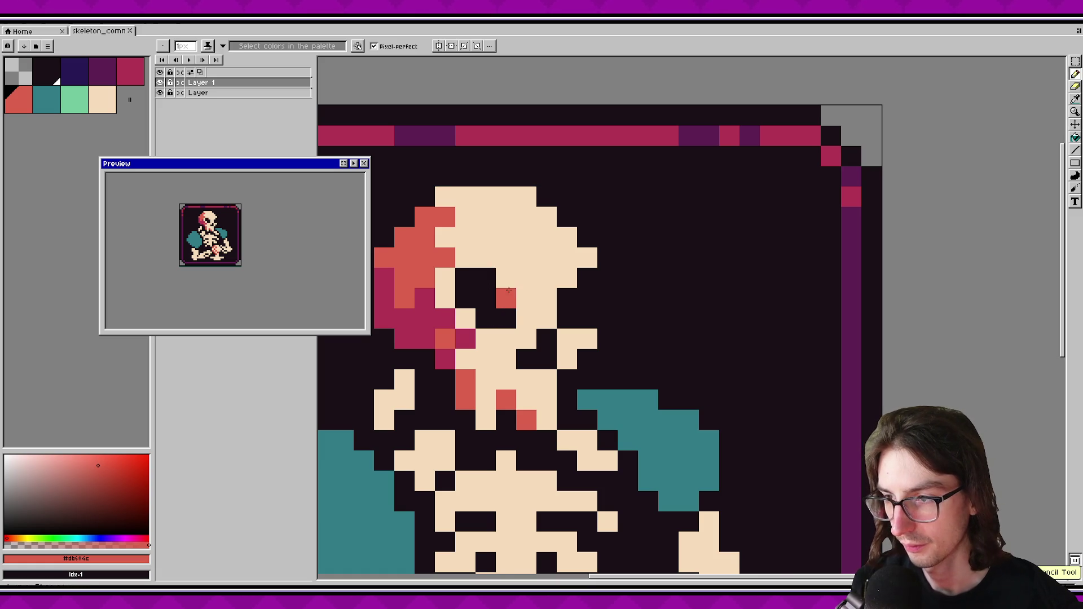
left_click(103, 71)
left_click(486, 278)
left_click(506, 298)
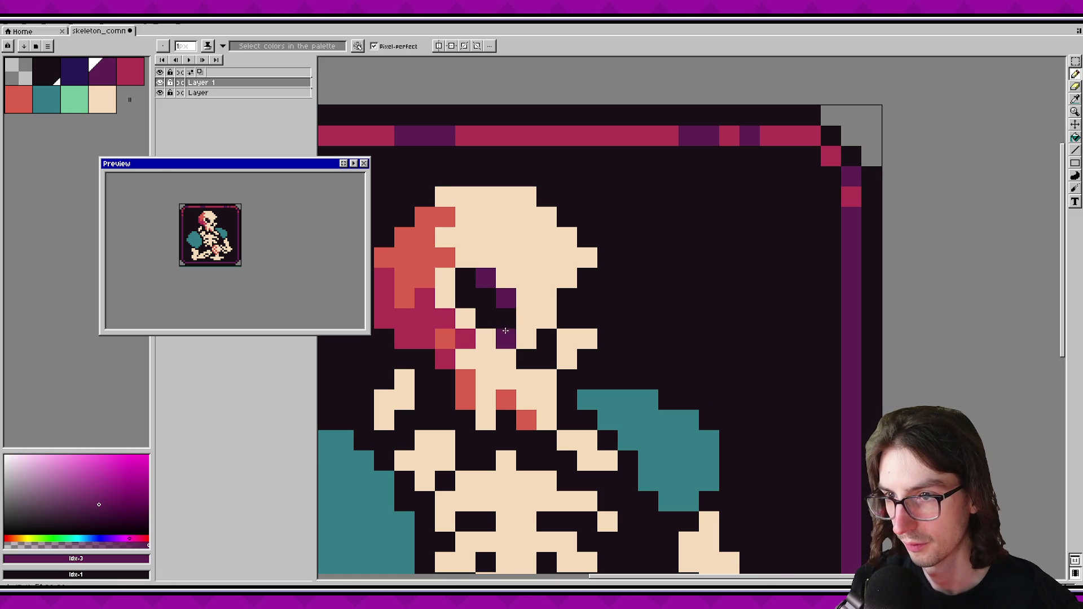
key("ctrl+z")
key("ctrl+z")
Repaint purple shadow pixels around the eye, then remove them in favour of navy.
left_click(466, 298)
left_click(486, 318)
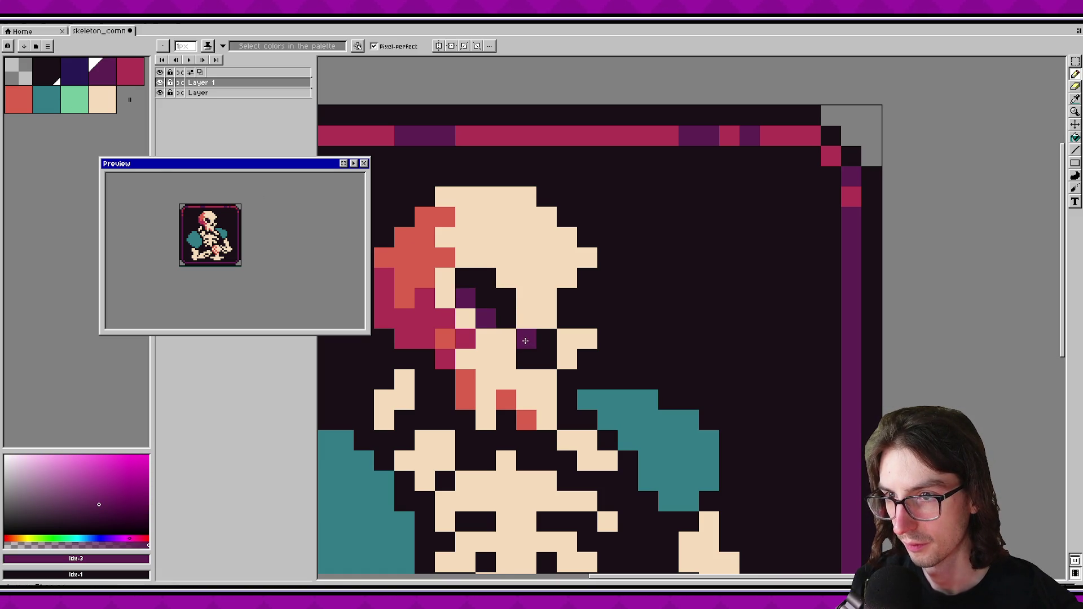
left_click_drag(505, 320, 519, 346)
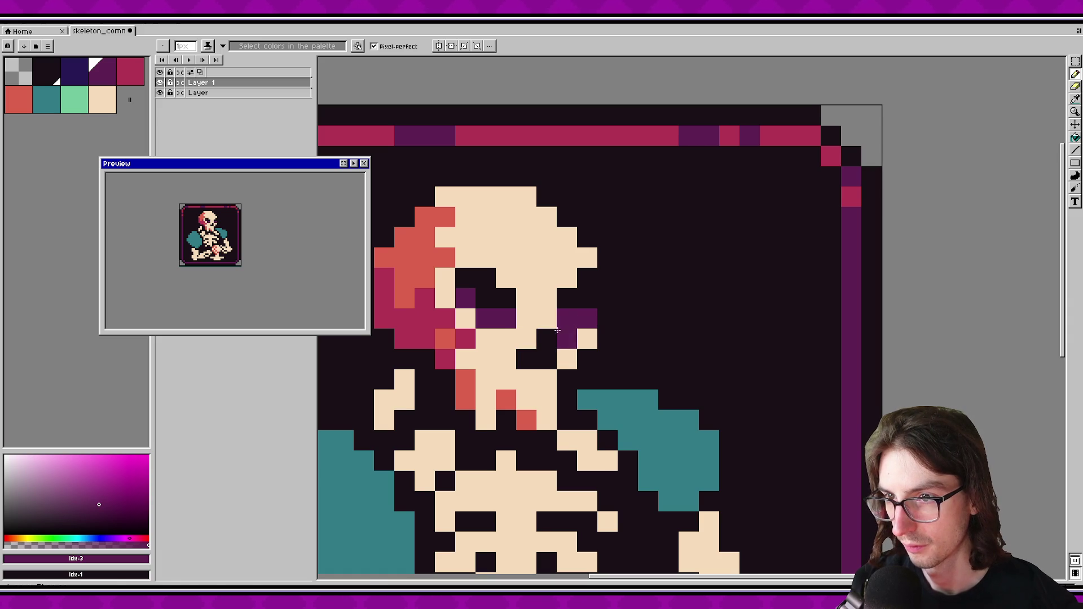
key("ctrl+z")
key("ctrl+z")
key("ctrl+z")
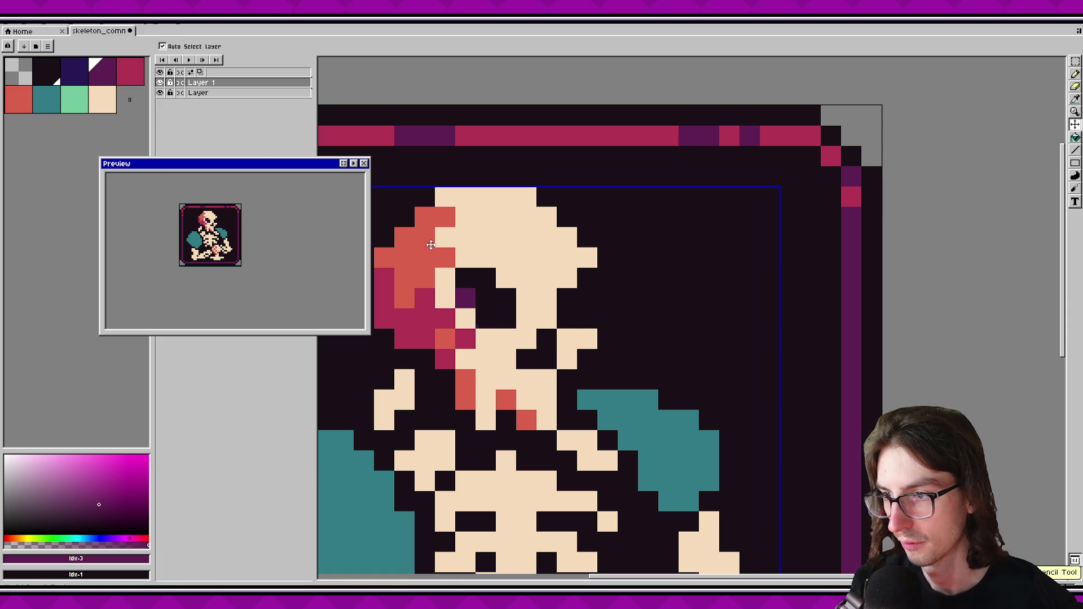
key("bracketleft")
Place navy shadow pixels right, up-right and below the eye, then save the sprite.
left_click(567, 319)
left_click(588, 279)
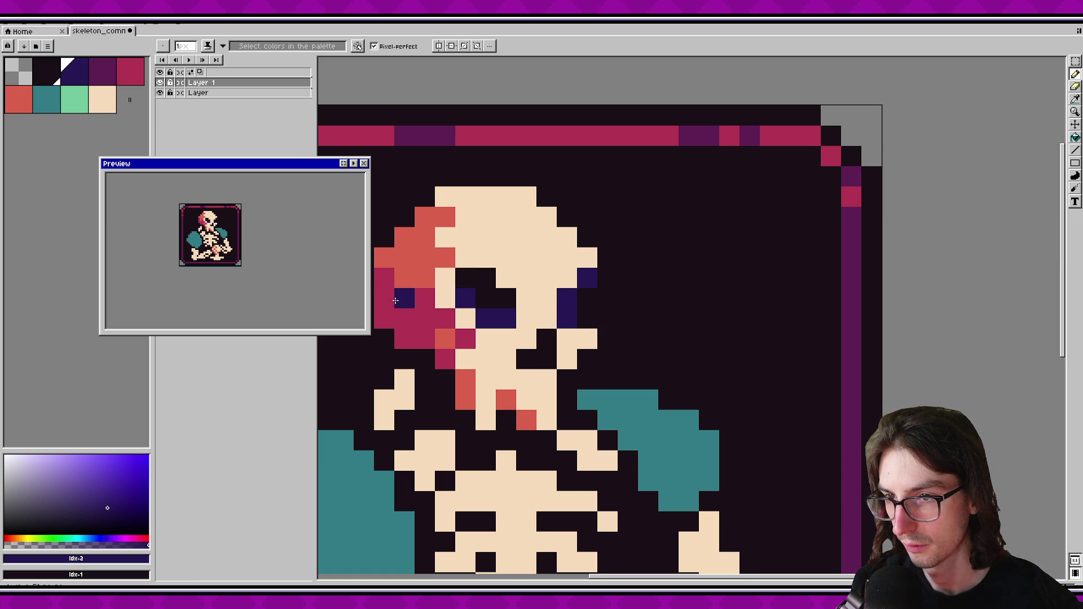
scroll(250, 224, "up", 1)
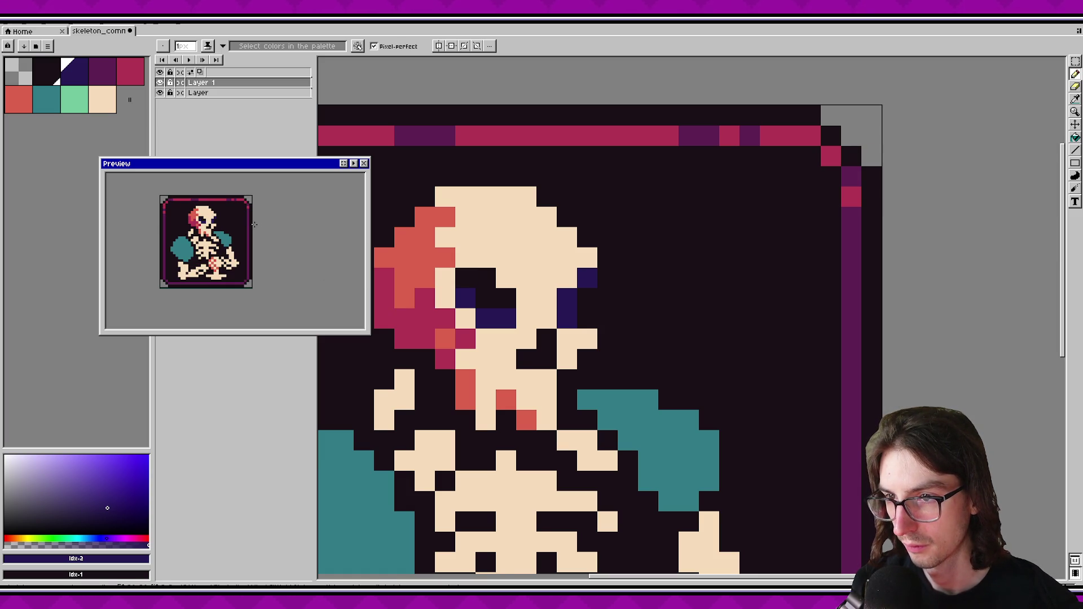
scroll(258, 225, "down", 1)
scroll(258, 226, "down", 1)
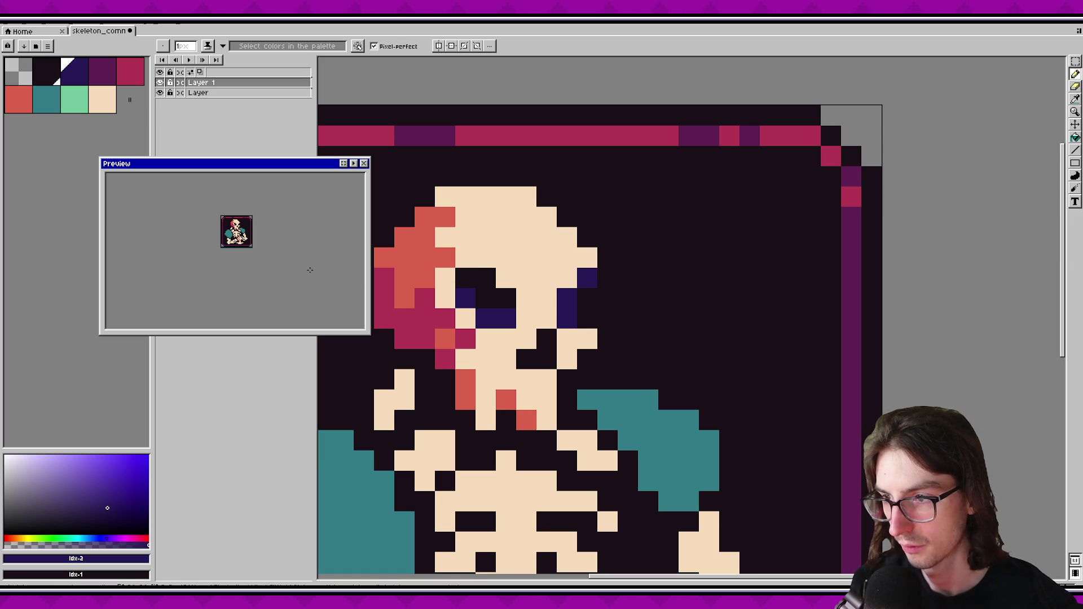
left_click(546, 339)
key("ctrl+s")
scroll(255, 227, "up", 1)
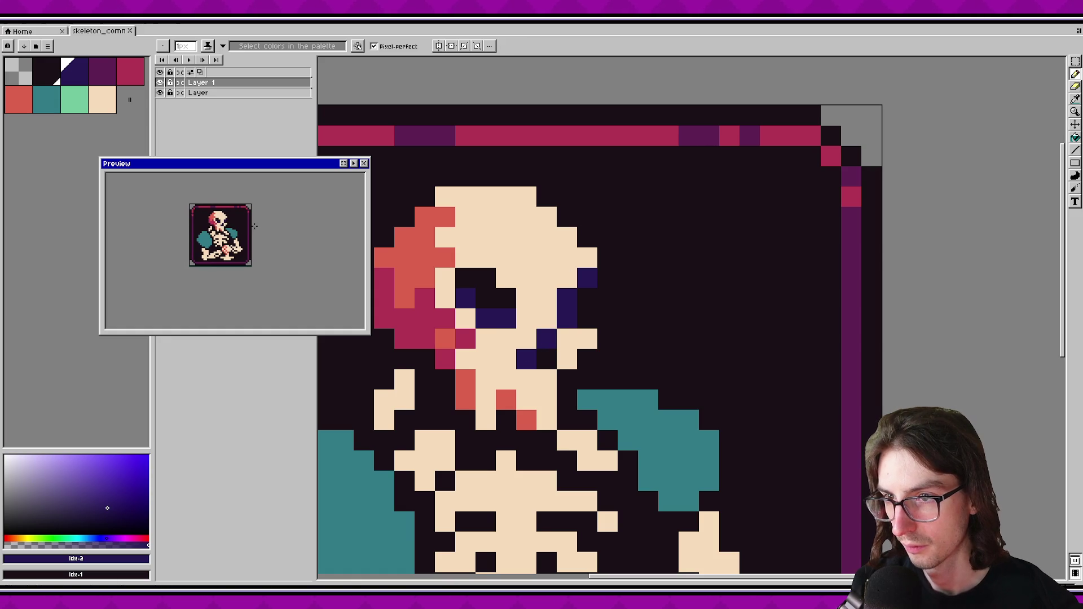
left_click(466, 379, "alt")
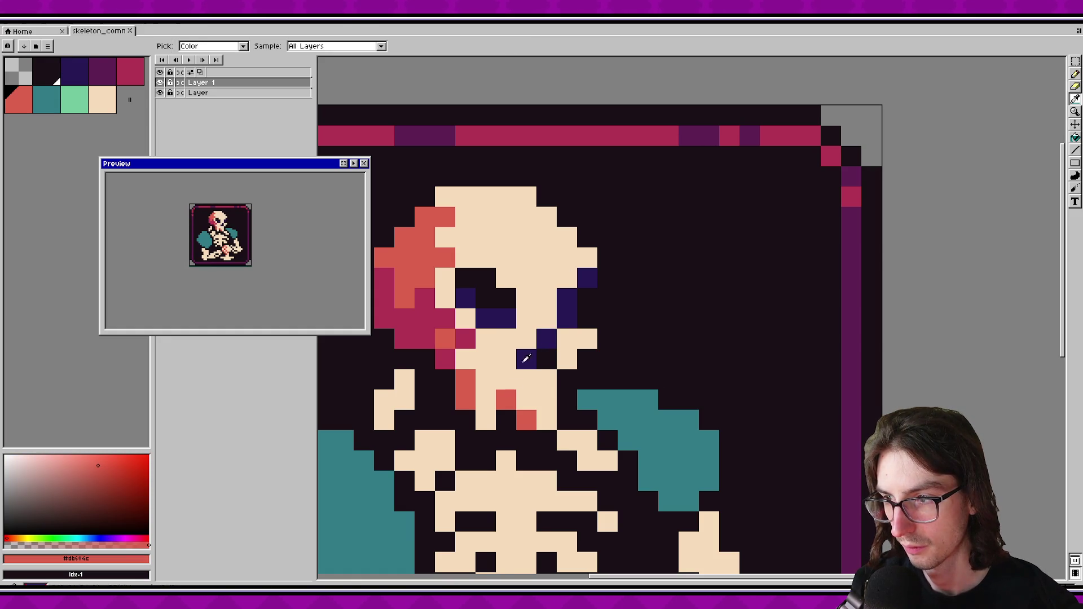
Try salmon highlight pixels on the face and undo them.
left_click(526, 339)
left_click(445, 338)
key("ctrl+z")
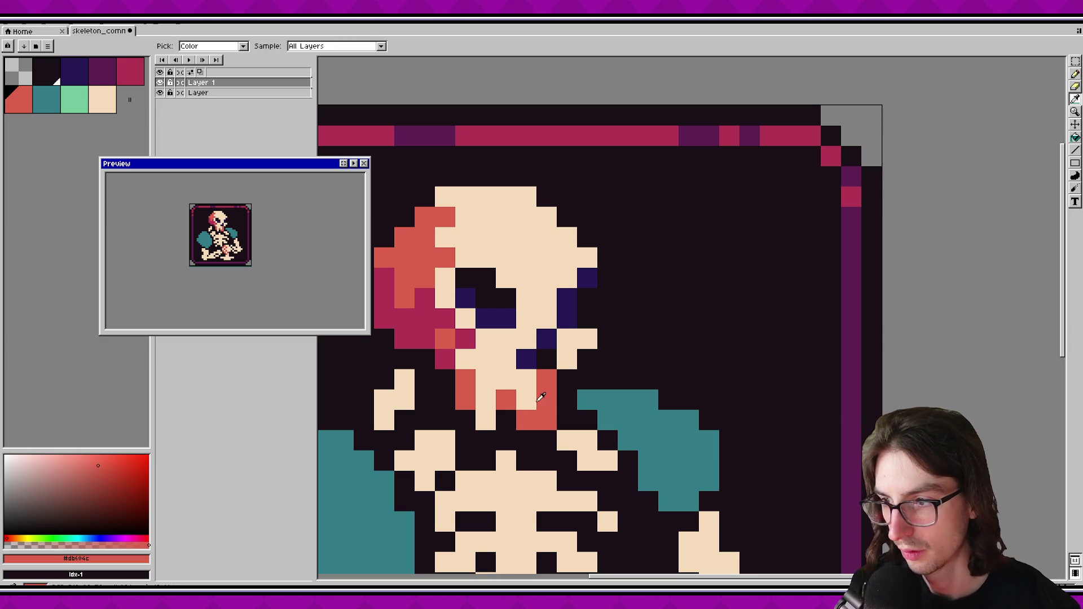
left_click(528, 417, "alt")
key("ctrl+z")
key("ctrl+z")
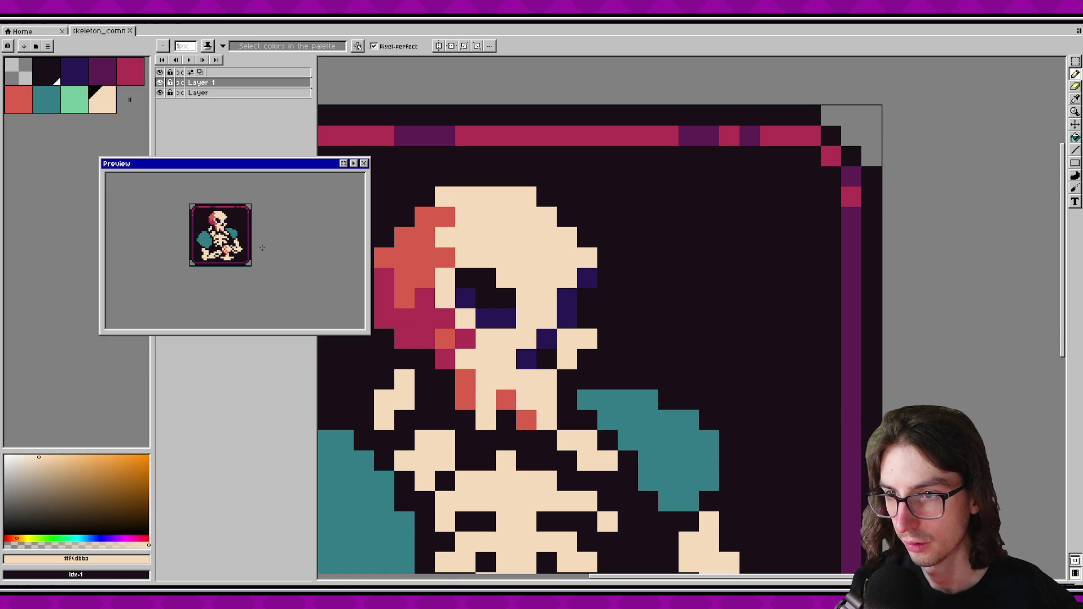
Sample salmon from the canvas and test salmon pixels beside and above the eye, then undo.
key("i")
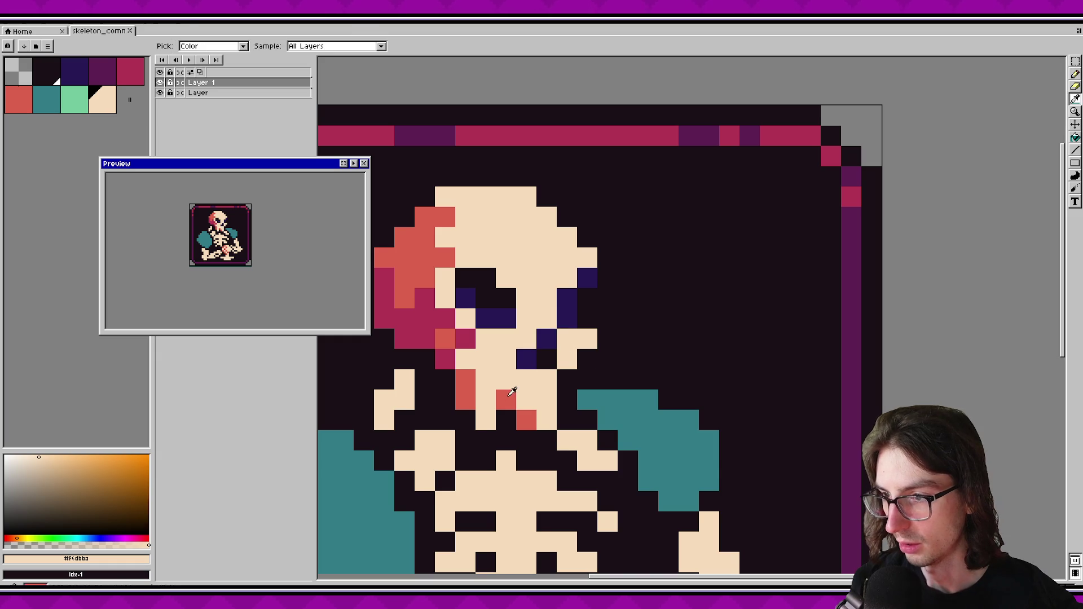
left_click(512, 392, "alt")
left_click(567, 339)
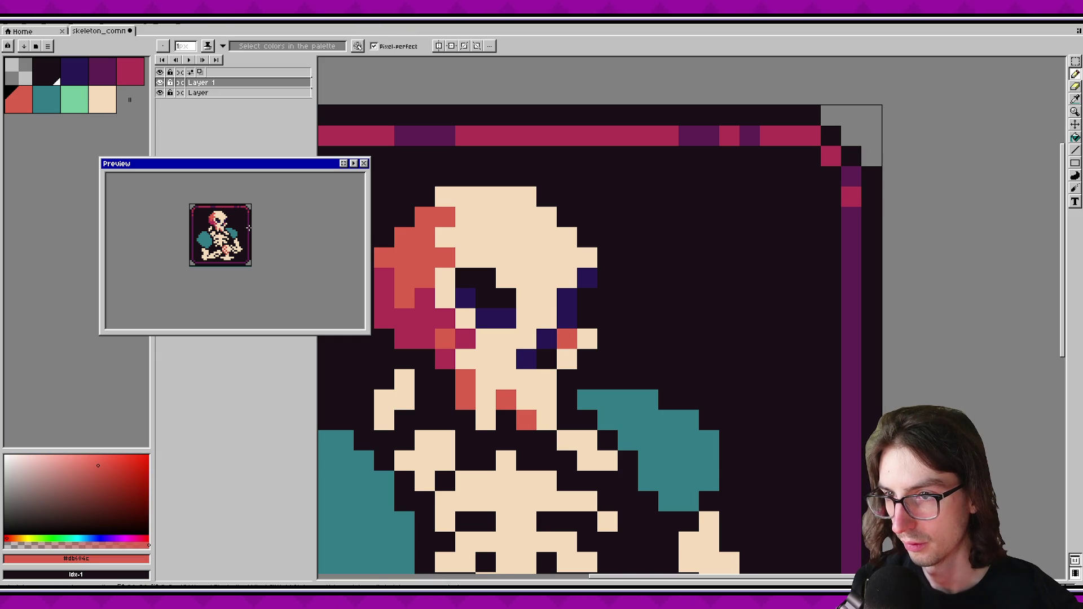
scroll(248, 227, "down", 1)
scroll(250, 225, "up", 1)
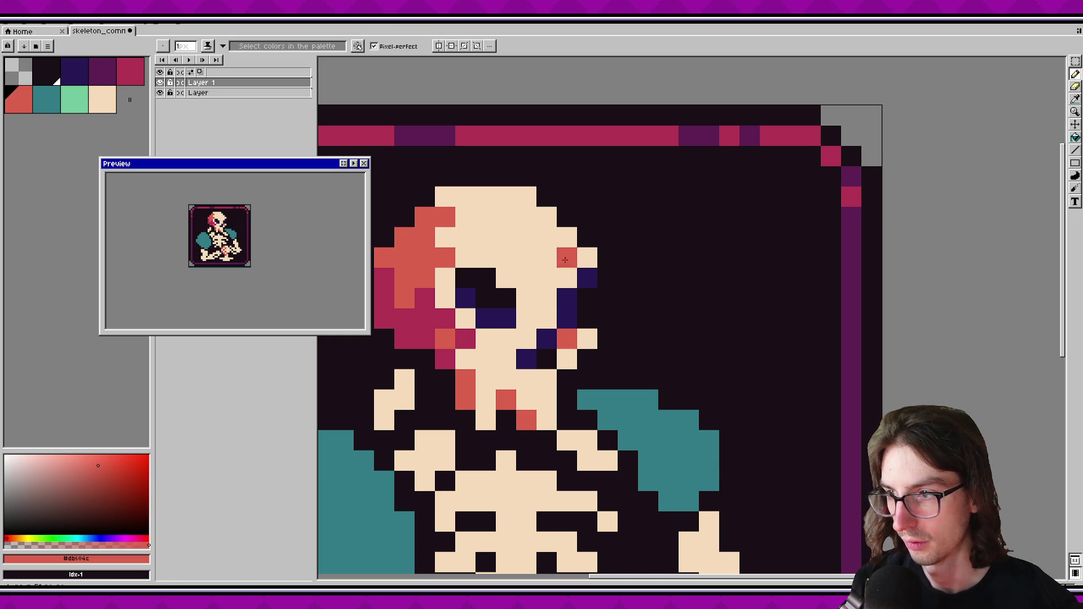
left_click(547, 277)
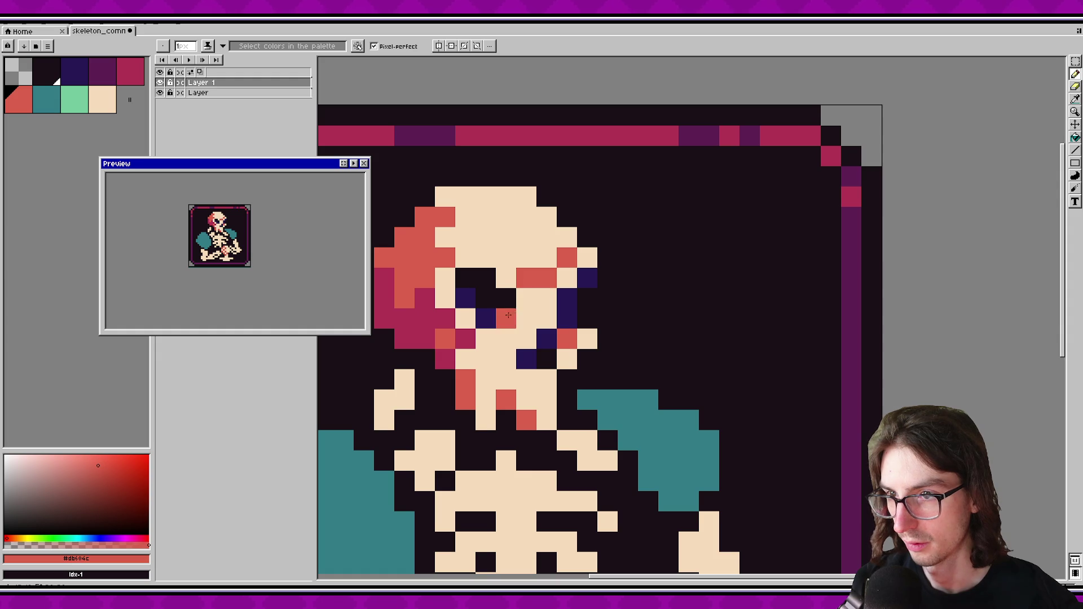
left_click(515, 263)
left_click(525, 260)
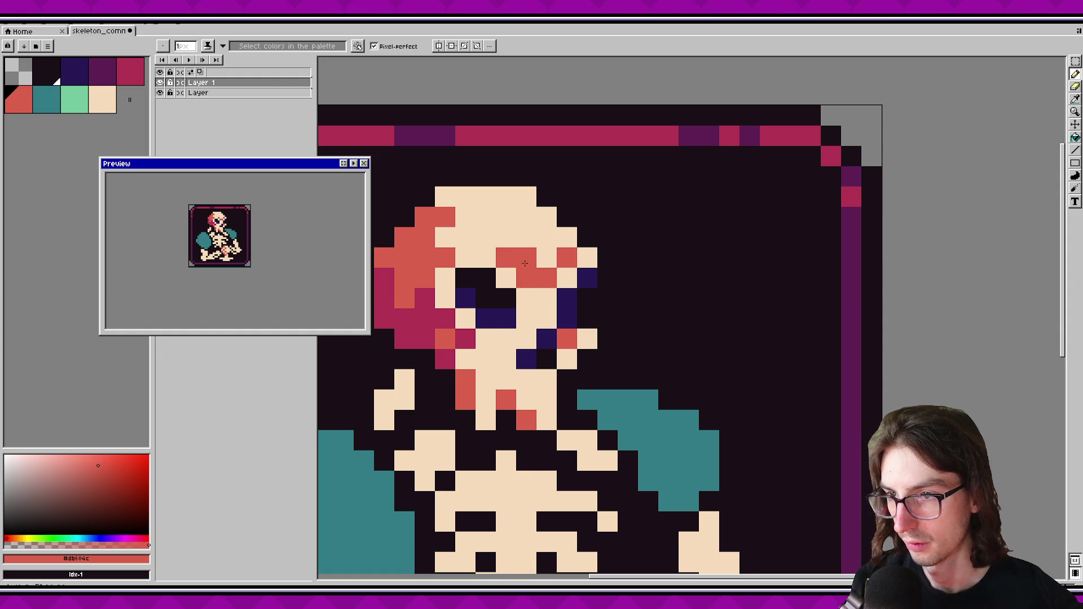
key("ctrl+z")
key("ctrl+z")
key("ctrl+z")
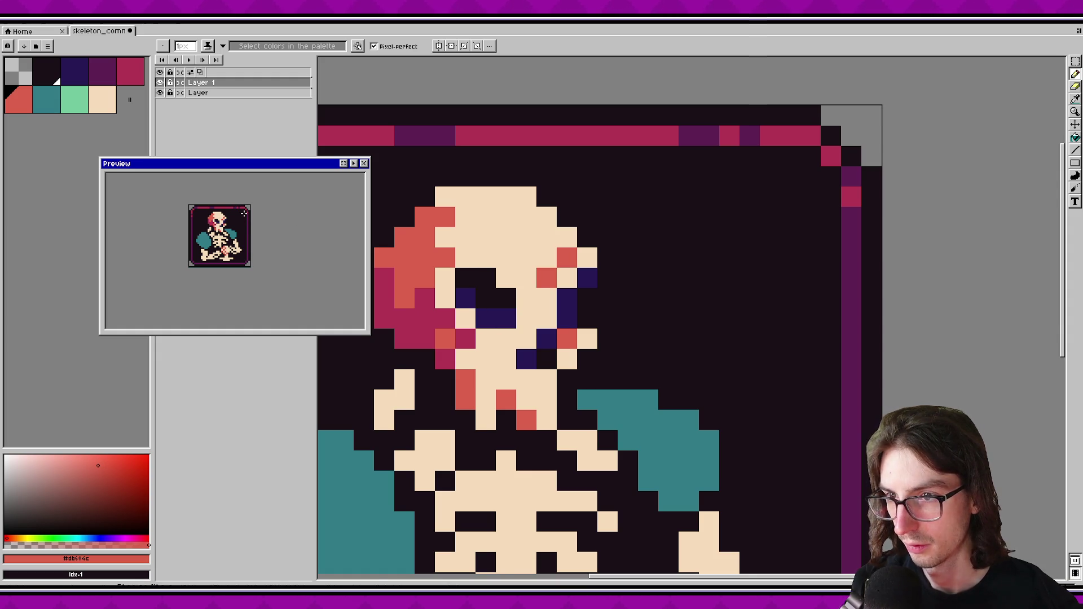
Try salmon pixels beside the cheek shading and the eye, removing them again.
left_click(578, 249)
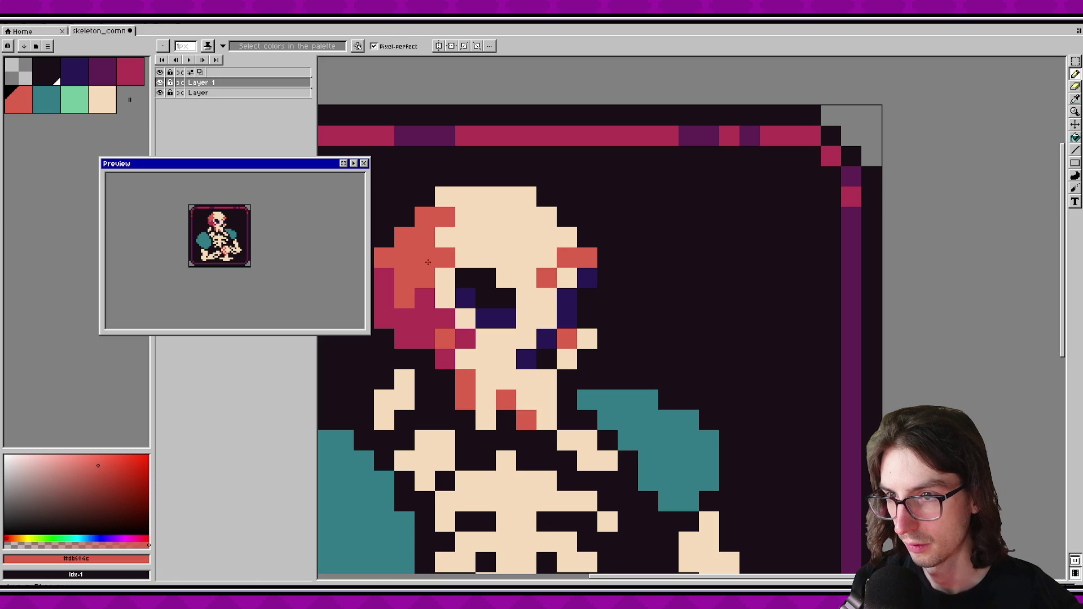
key("ctrl+z")
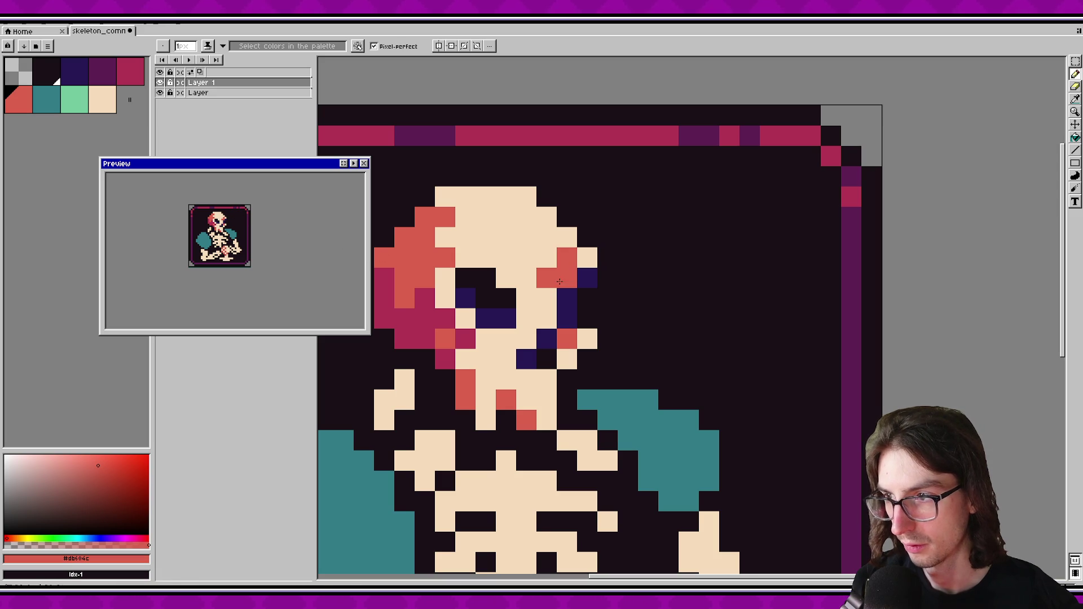
scroll(245, 220, "down", 1)
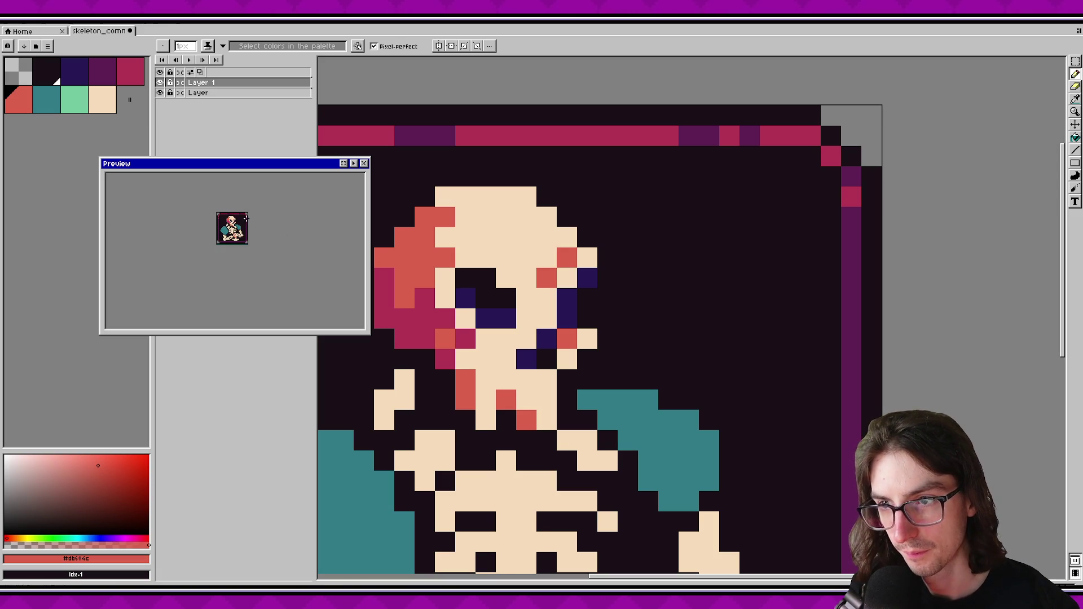
scroll(246, 218, "up", 1)
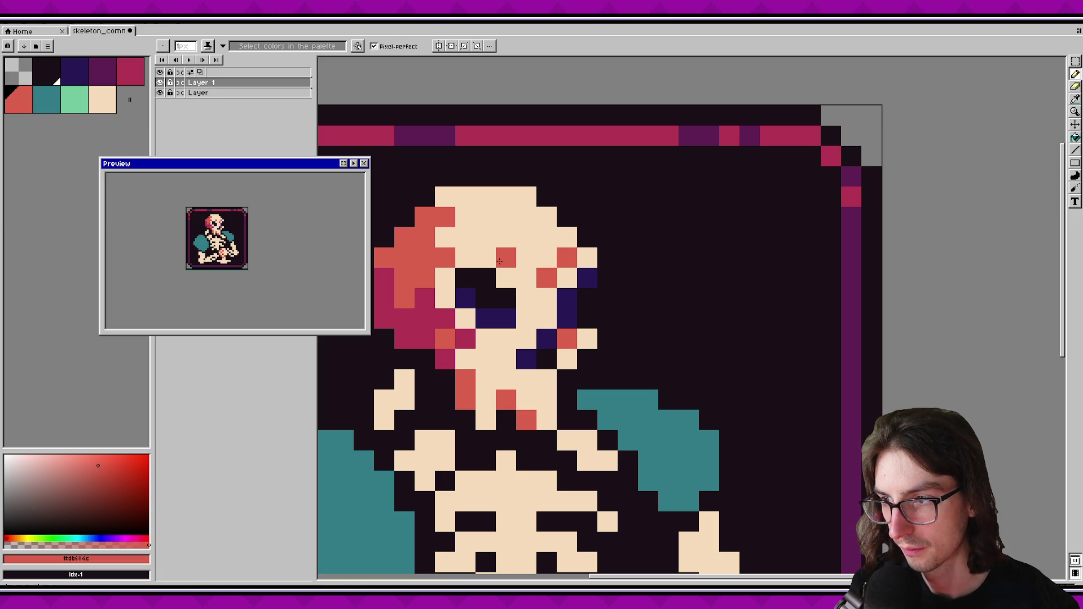
left_click(526, 277)
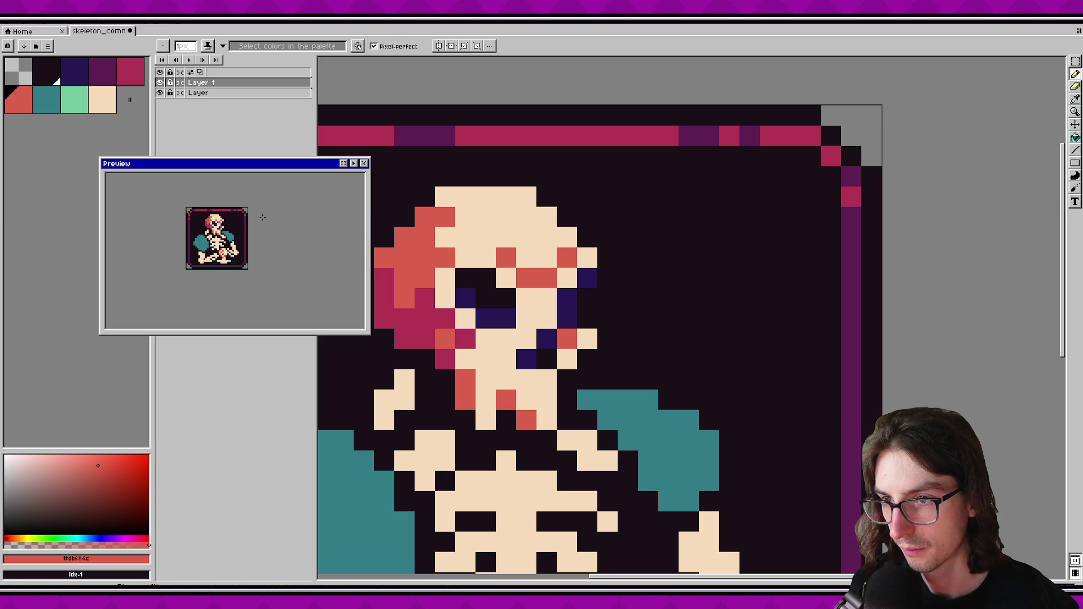
key("ctrl+z")
key("ctrl+z")
key("v")
key("ctrl+z")
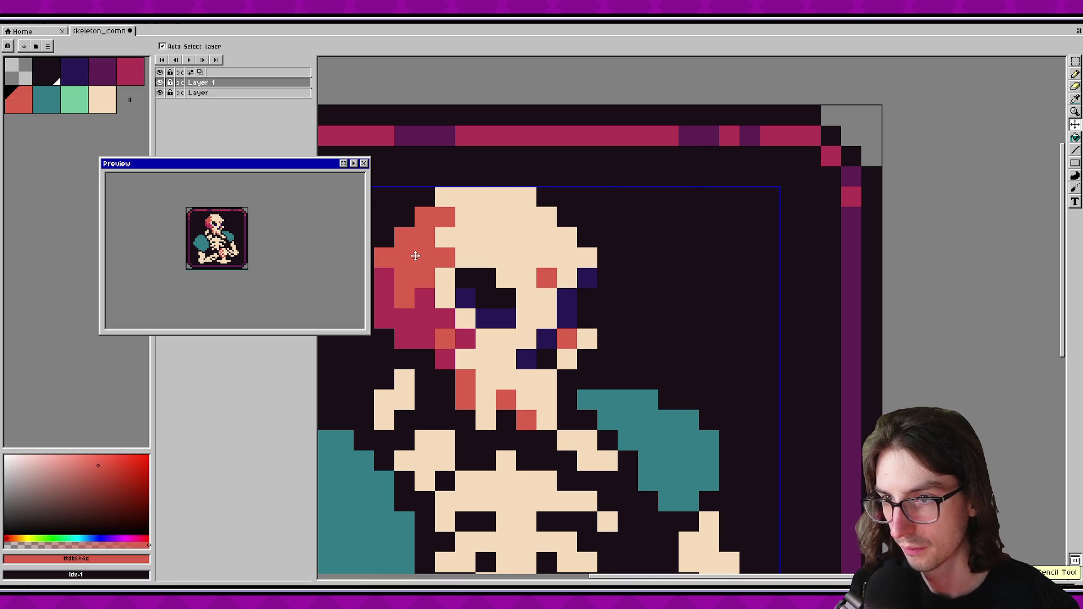
Place the salmon shading one row higher on the skull with the pencil.
key("b")
left_click(544, 259)
key("ctrl+z")
left_click(545, 237)
left_click(526, 237)
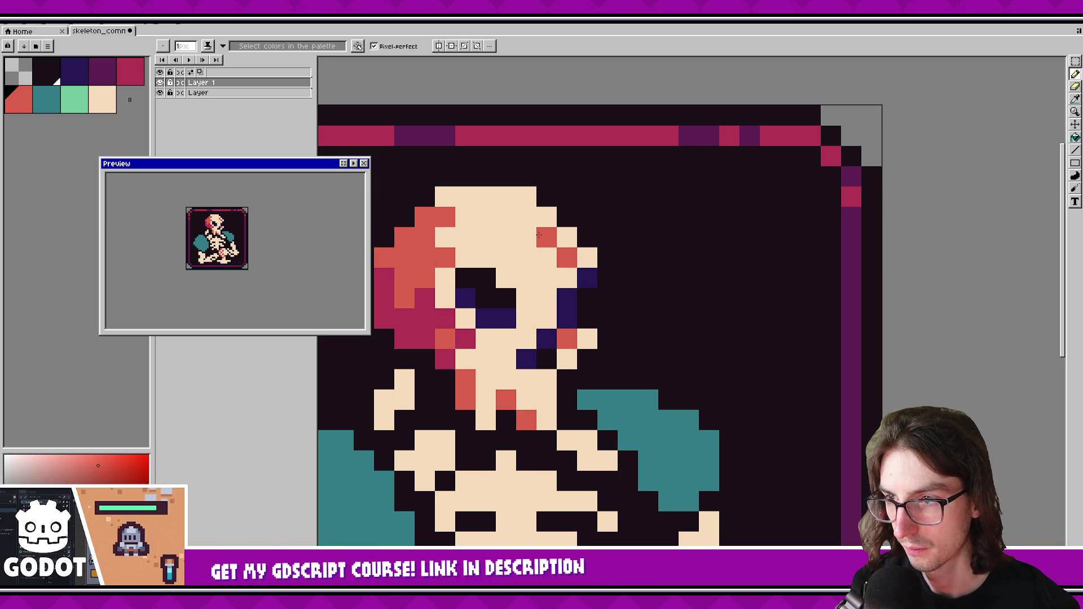
Test salmon pixels higher on the skull and along its right edge, undoing strays.
left_click(567, 237)
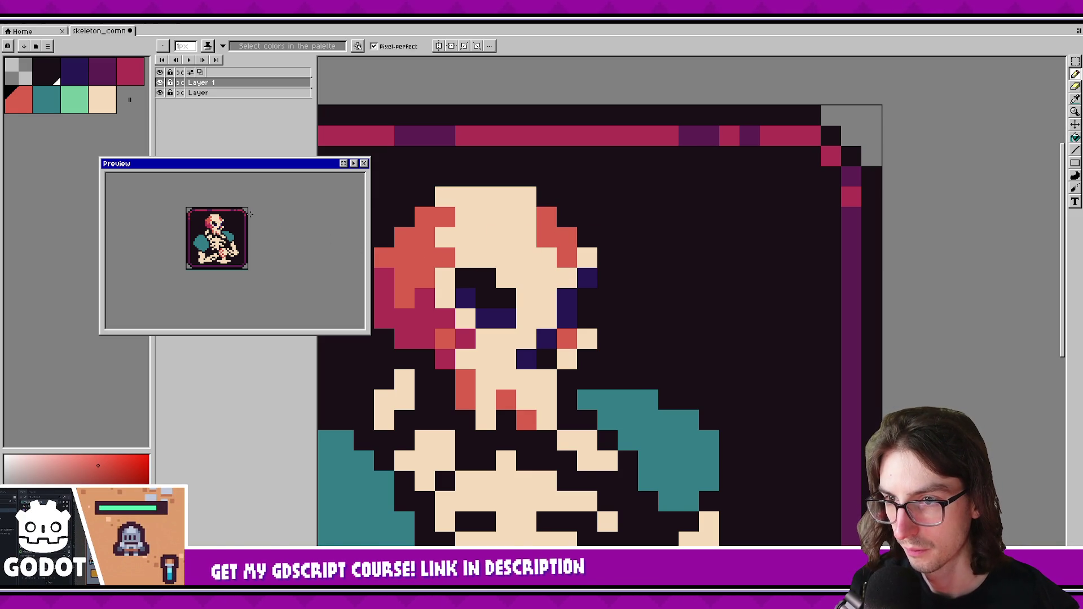
key("ctrl+z")
left_click(547, 217)
left_click(524, 227)
key("ctrl+z")
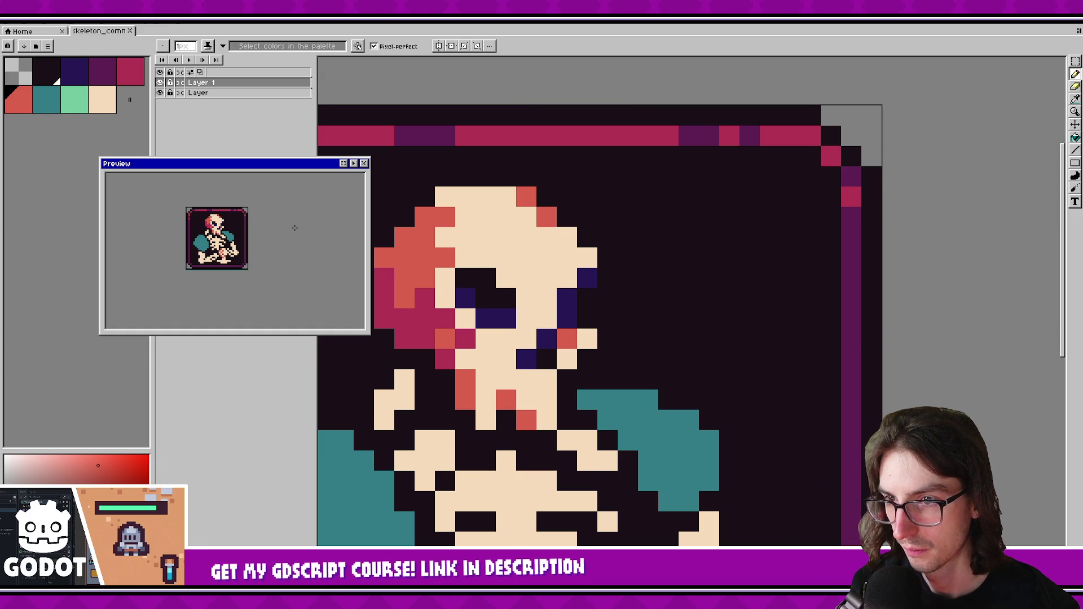
left_click_drag(294, 226, 280, 211)
left_click(581, 254)
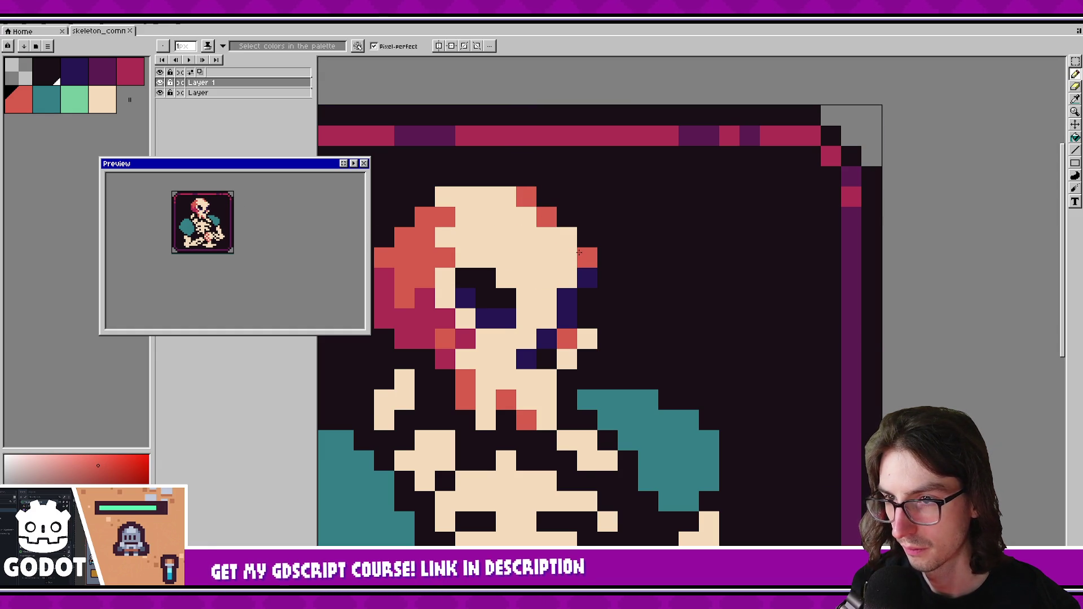
key("ctrl+z")
Shade the skull's upper-right edge salmon in a stepped line, trimming the last two pixels.
left_click(567, 237)
left_click(587, 257)
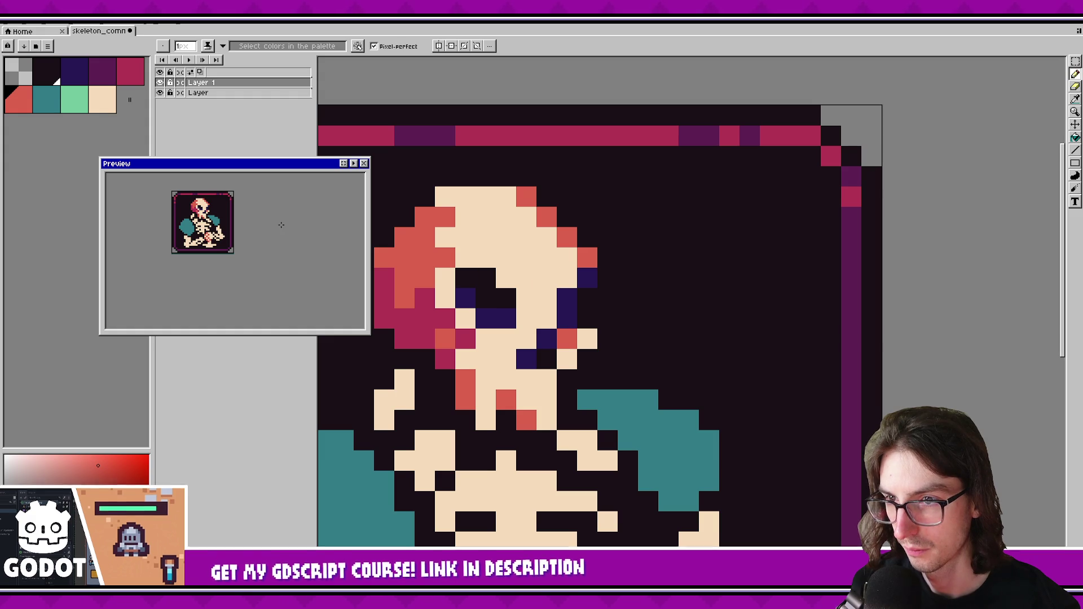
left_click(567, 276)
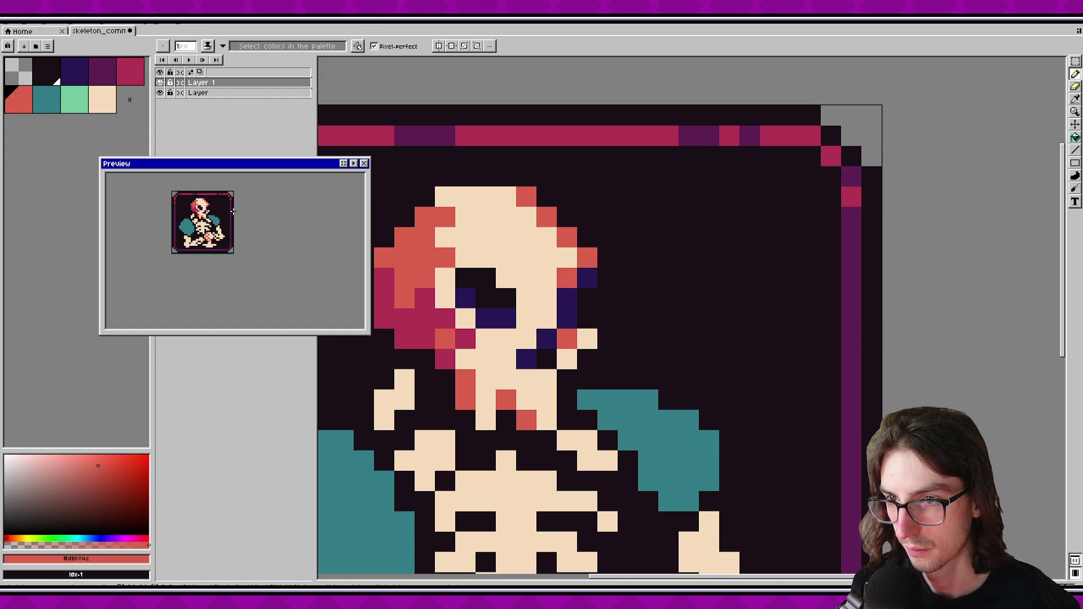
key("ctrl+z")
key("ctrl+z")
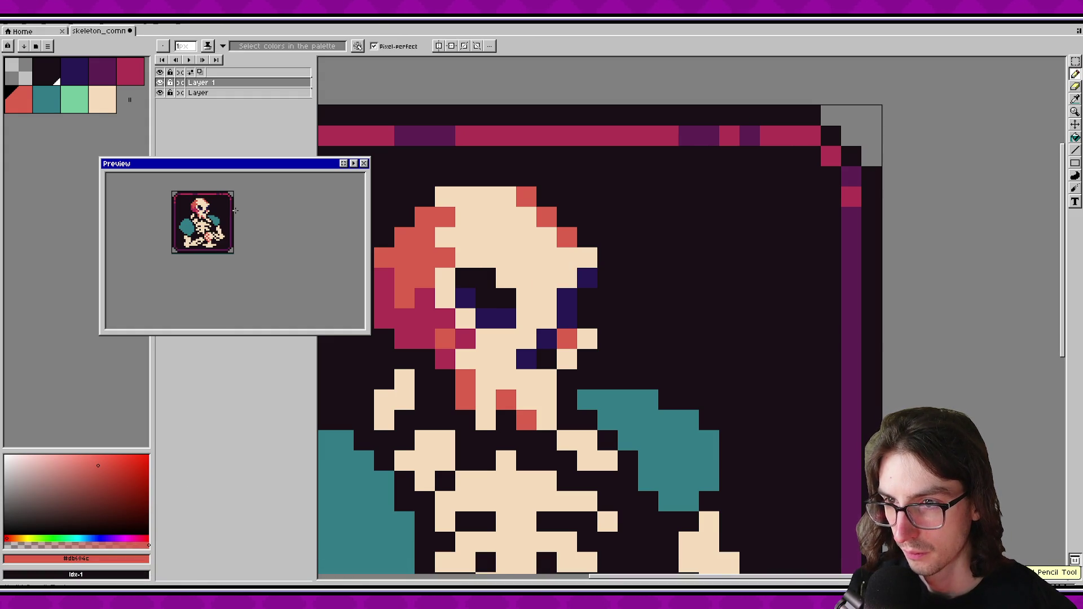
key("v")
key("b")
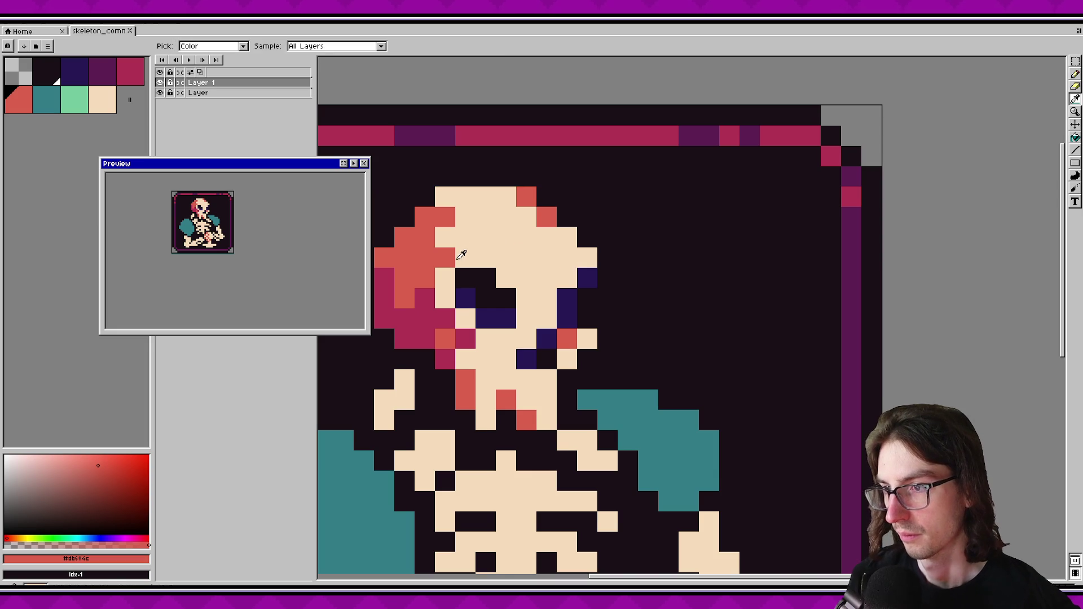
Test salmon and cream edits on the hair near the eye, then revert them.
mouse_move(454, 247)
left_mouse_down()
mouse_move(485, 240)
mouse_move(453, 281)
left_mouse_up()
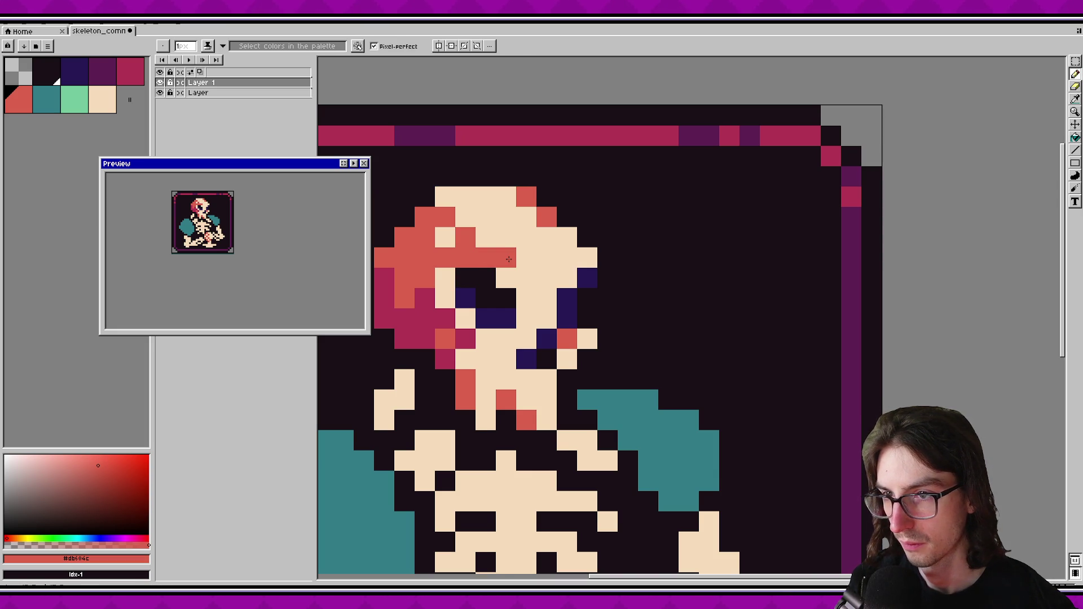
left_click(526, 277)
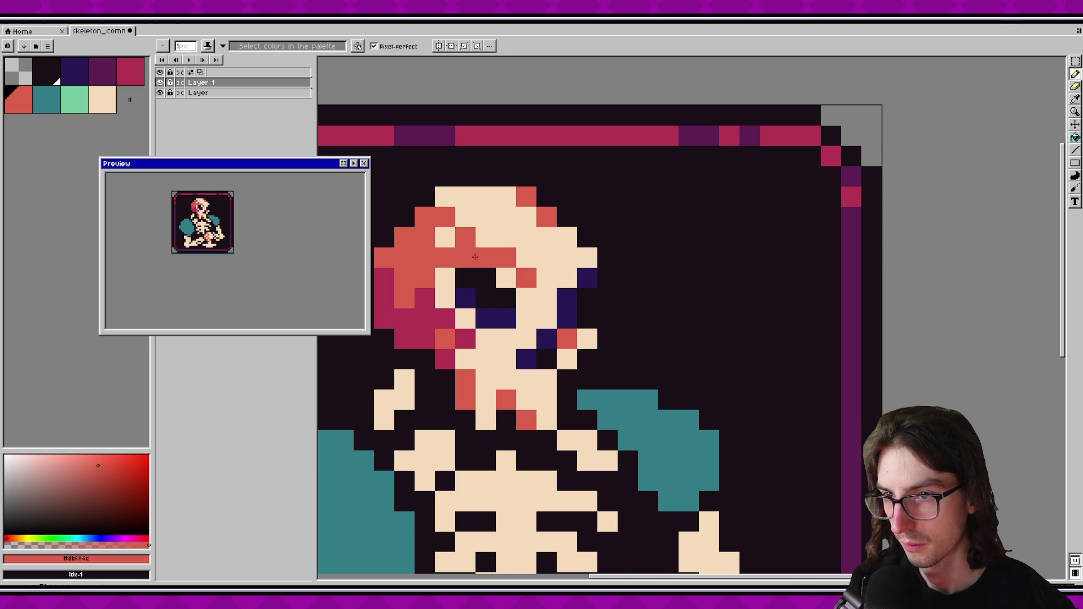
left_click(445, 278, "alt")
left_click_drag(466, 258, 486, 258)
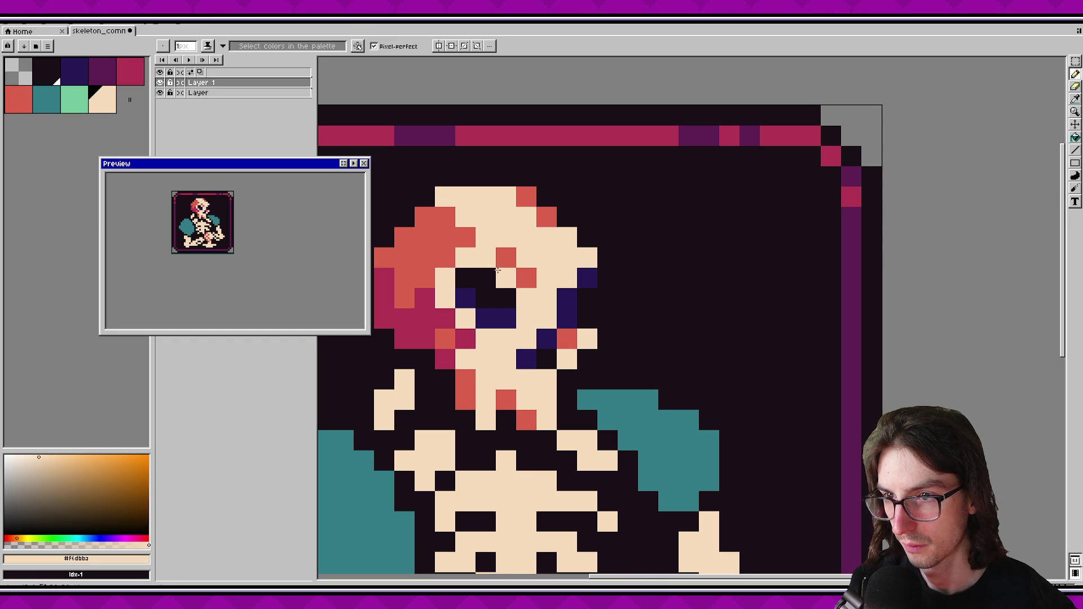
left_click(506, 257, "alt")
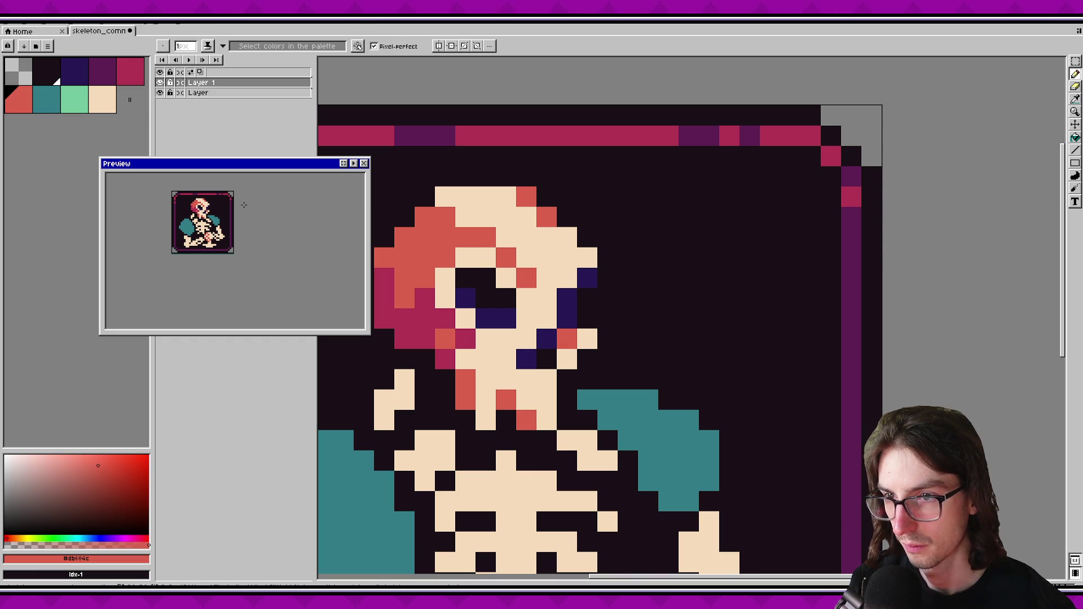
scroll(244, 205, "down", 1)
scroll(244, 205, "up", 1)
key("ctrl+z")
key("ctrl+z")
key("ctrl+z")
key("ctrl+z")
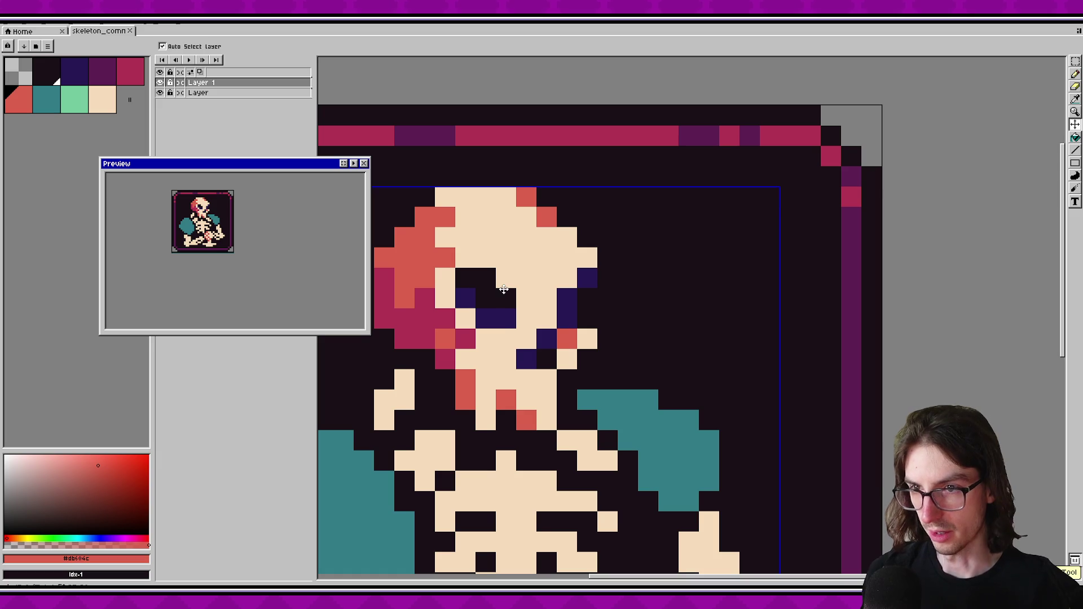
key("b")
scroll(258, 215, "down", 1)
scroll(258, 215, "up", 1)
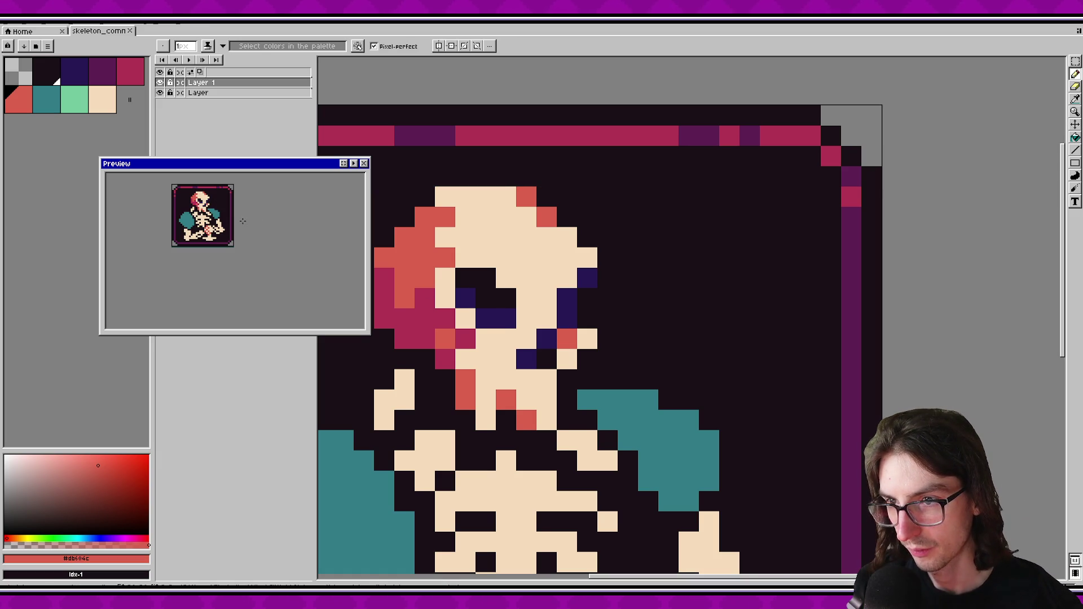
scroll(542, 361, "down", 1)
left_click(548, 369)
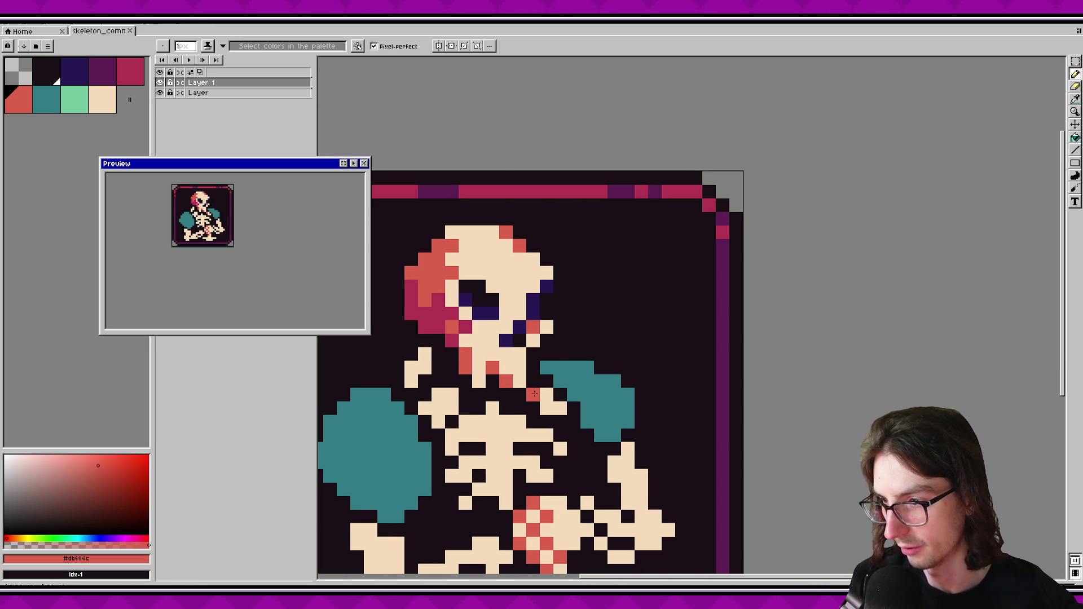
Add red pixels near the neck and shift the cream block under it one pixel right.
left_click(547, 408)
left_click(438, 370)
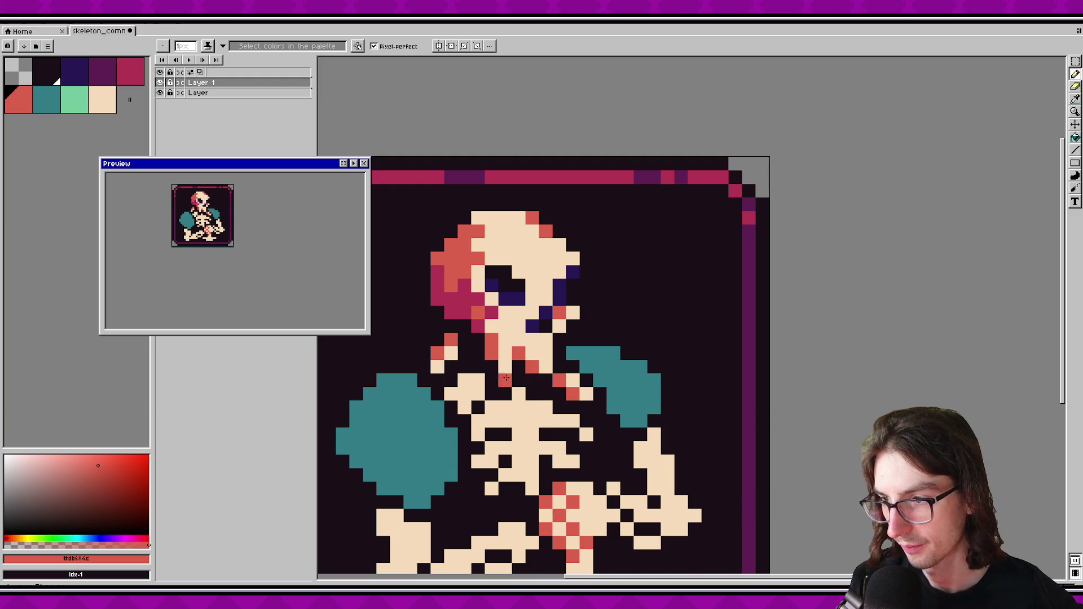
left_click_drag(522, 354, 505, 323)
scroll(462, 375, "up", 1)
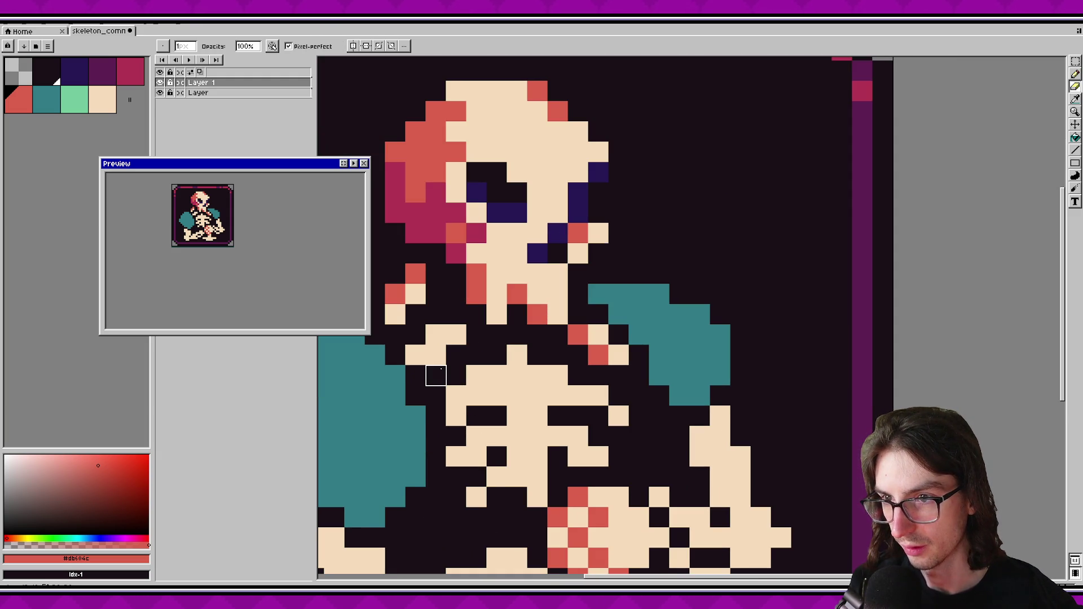
key("m")
mouse_move(406, 325)
left_mouse_down()
mouse_move(466, 366)
mouse_move(459, 355)
mouse_move(469, 354)
mouse_move(460, 357)
left_mouse_up()
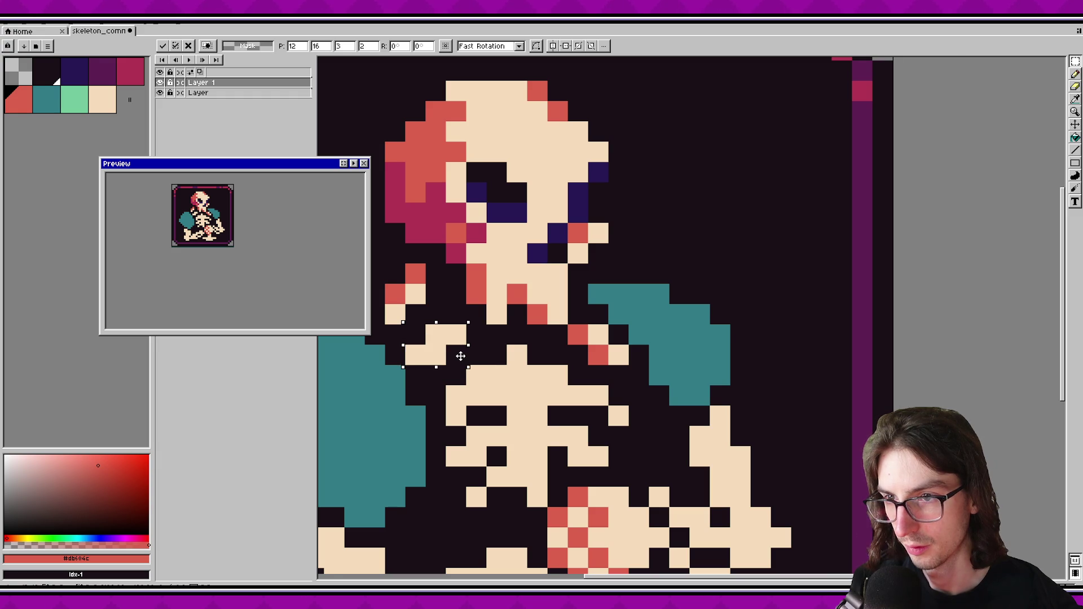
key("ctrl+d")
Add cream and salmon shading pixels on the collarbone, then save the sprite.
key("i")
key("v")
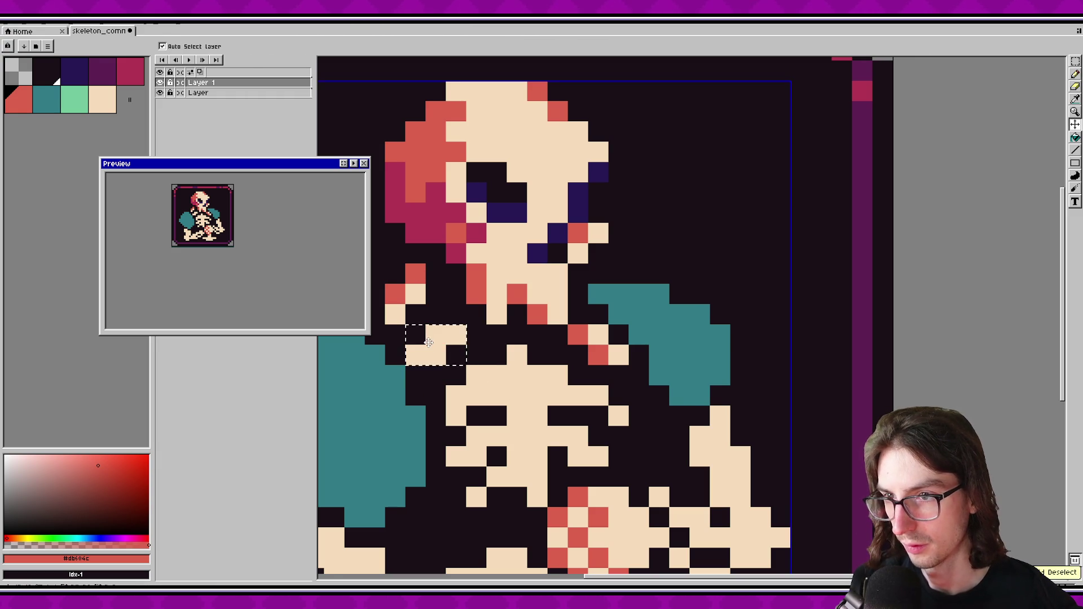
left_click(435, 375)
left_click(456, 355)
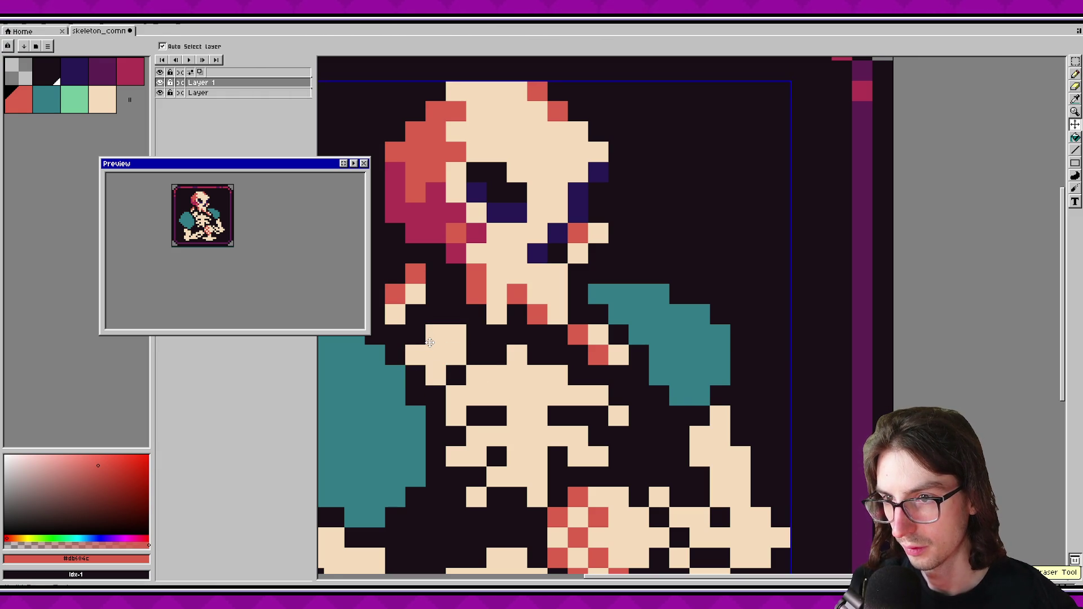
key("b")
left_click(435, 334)
left_click(415, 354)
left_click(435, 375)
key("v")
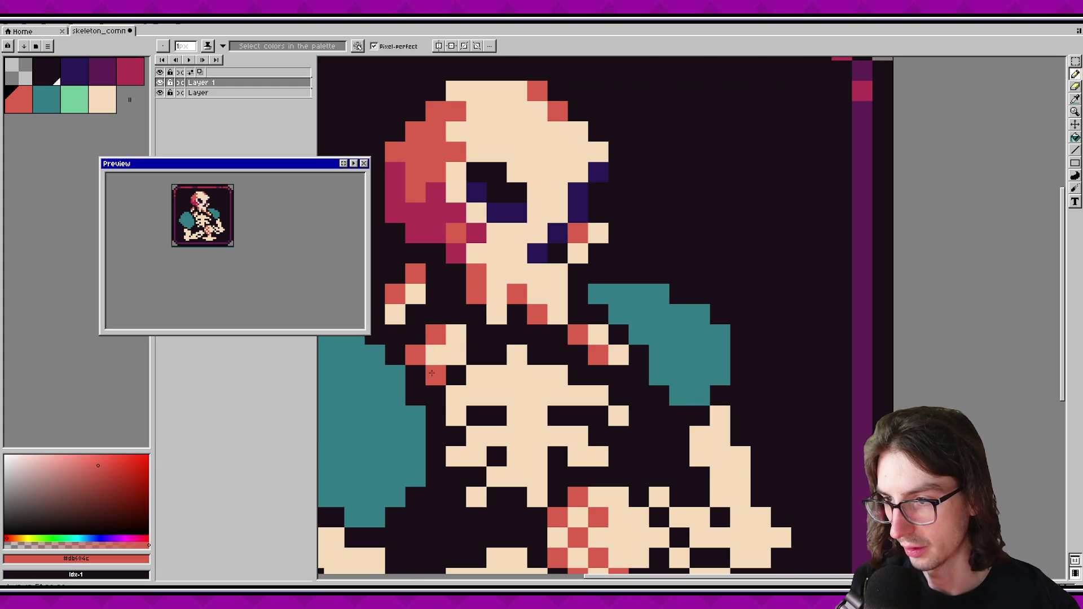
key("b")
key("ctrl+s")
Erase a few stray pixels near the shaded lower arm with the Eraser.
scroll(218, 227, "down", 2)
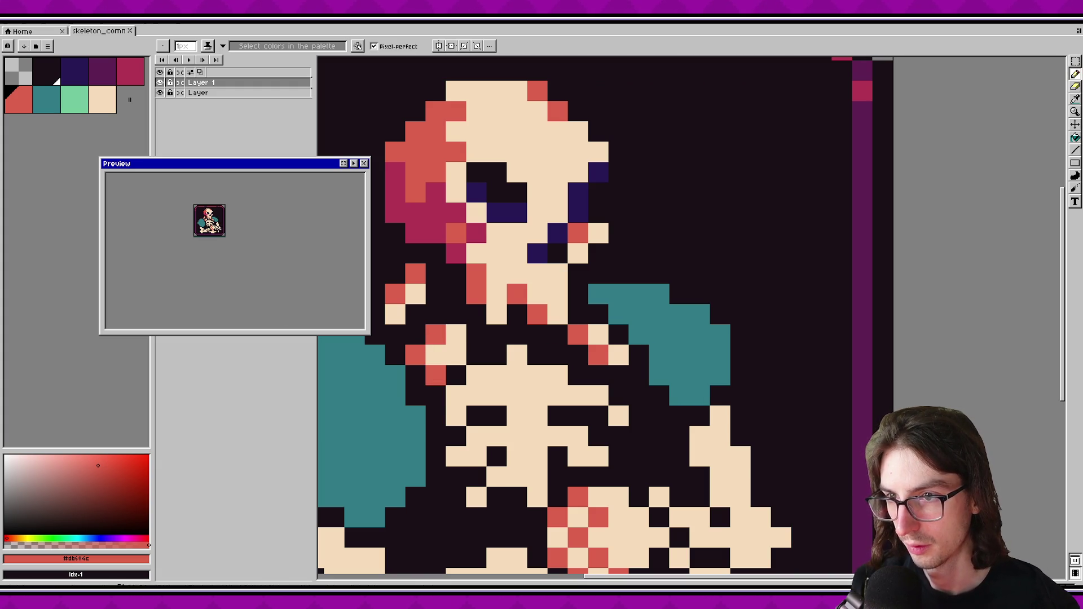
scroll(217, 241, "up", 2)
scroll(516, 315, "down", 3)
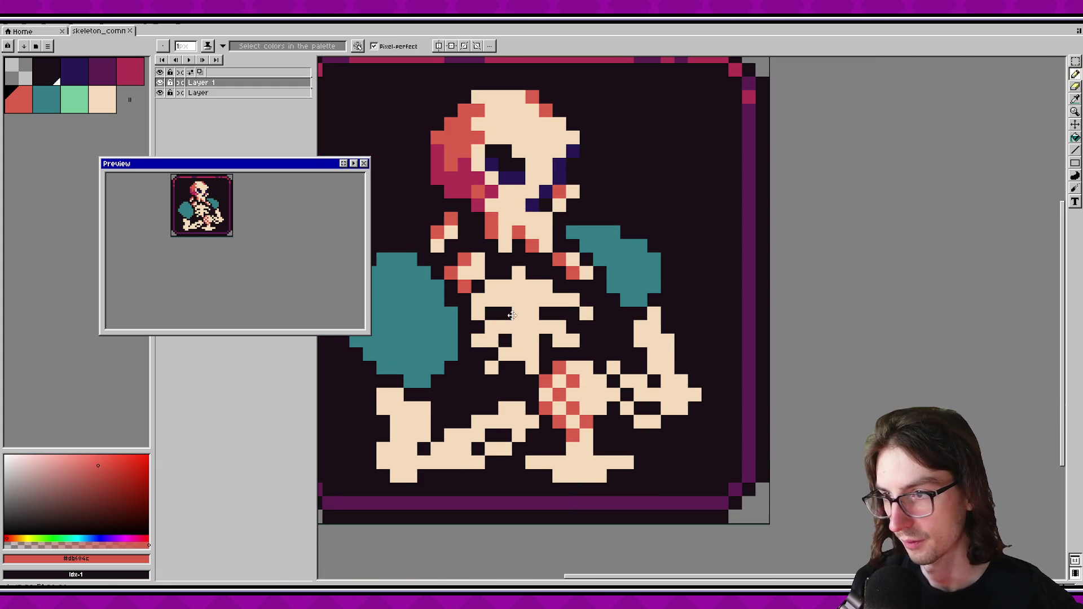
left_click_drag(532, 327, 546, 323)
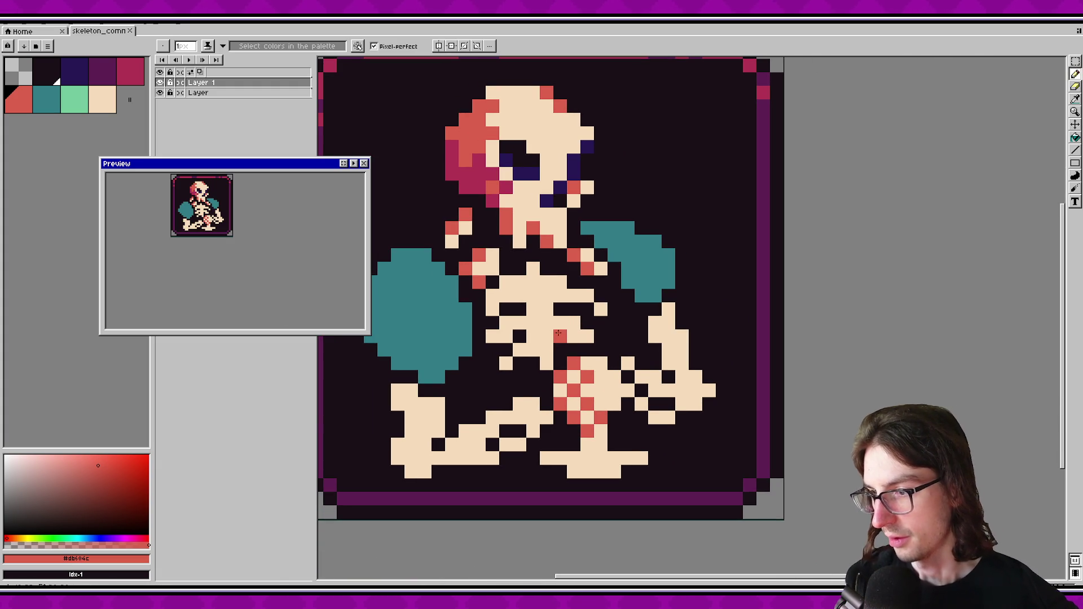
key("e")
left_click_drag(587, 430, 601, 446)
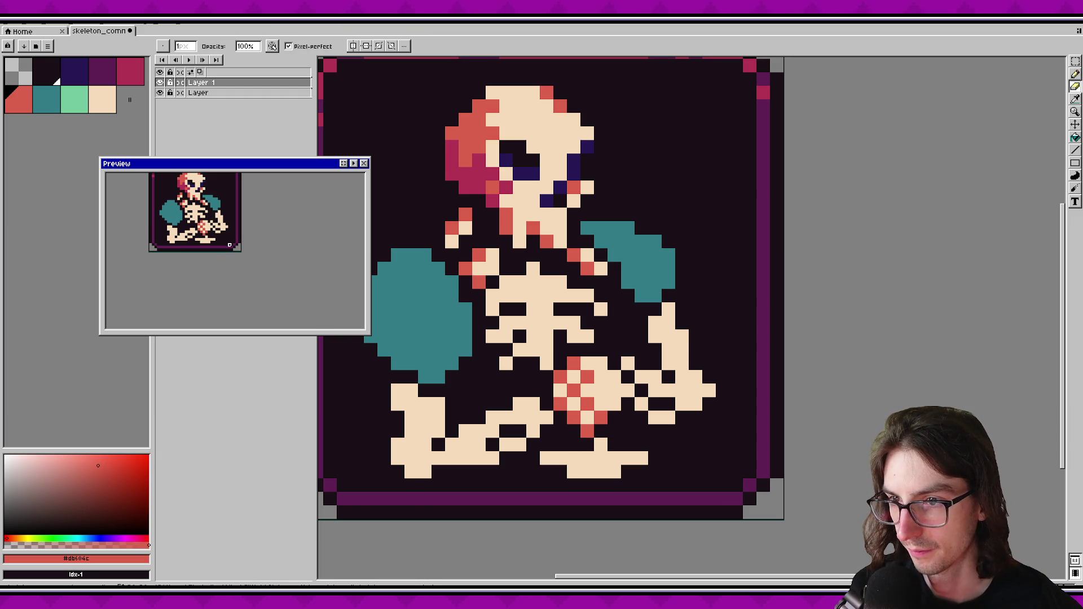
scroll(229, 245, "down", 1)
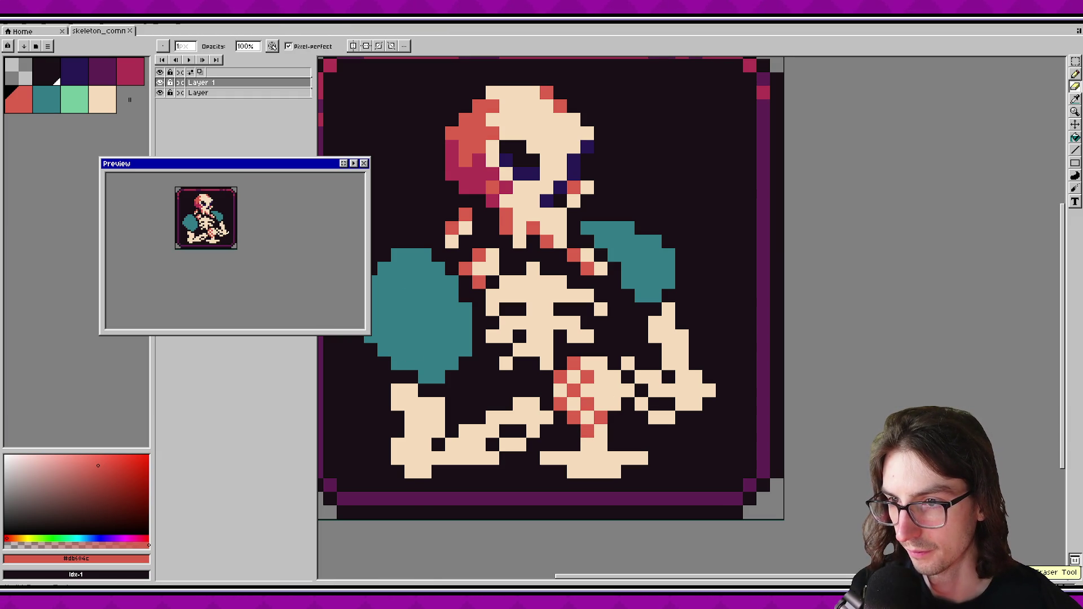
scroll(655, 417, "up", 1)
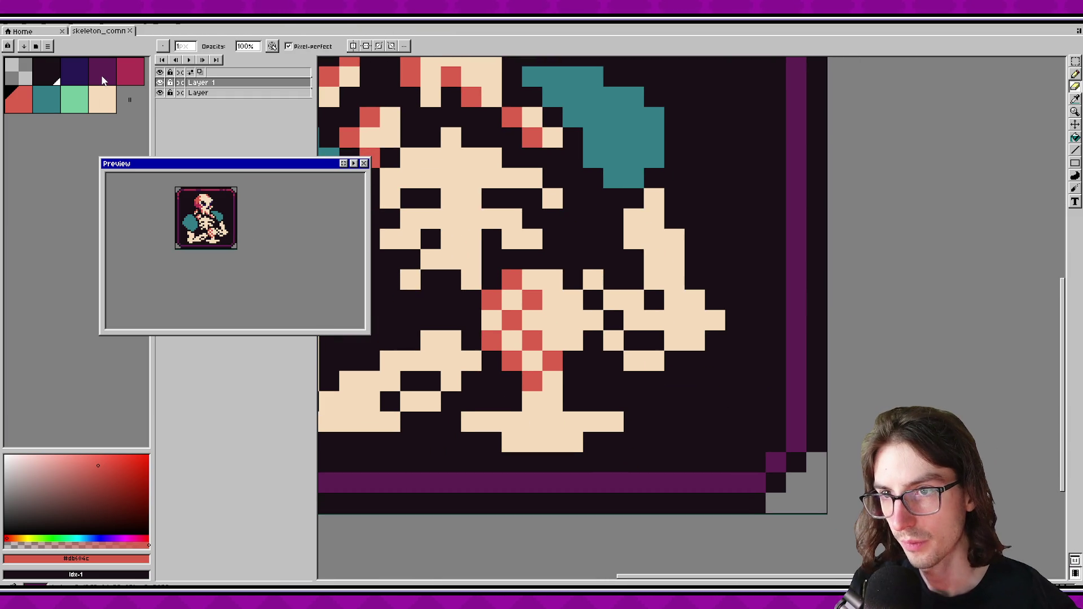
Shade the stem below the forearm with dark purple pixels and a crimson pixel.
left_click(105, 72)
key("b")
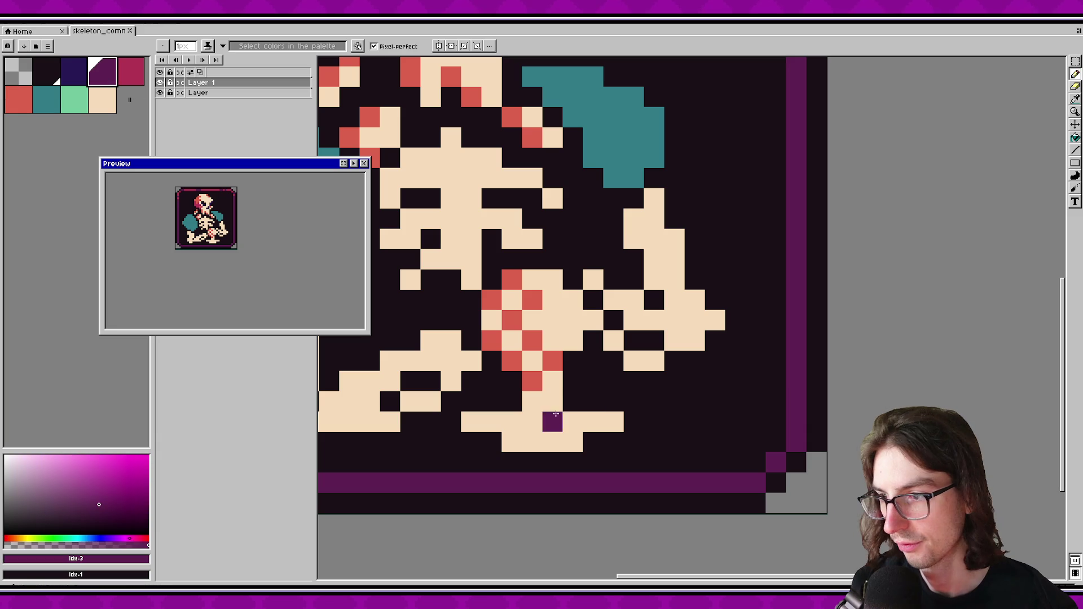
left_click_drag(531, 402, 553, 381)
left_click(141, 75)
left_click(553, 402)
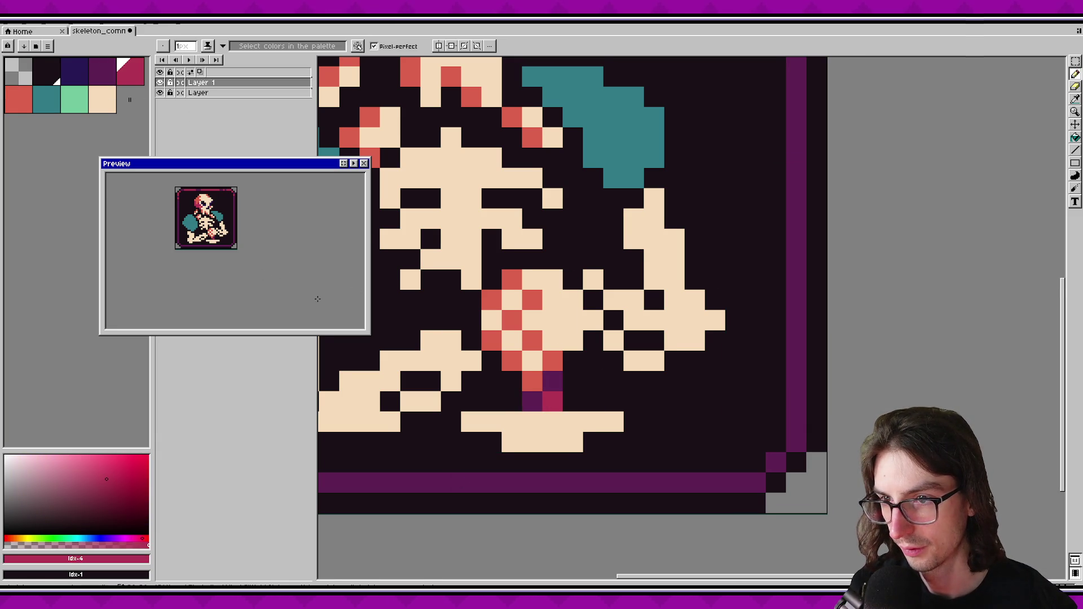
left_click_drag(318, 299, 314, 290)
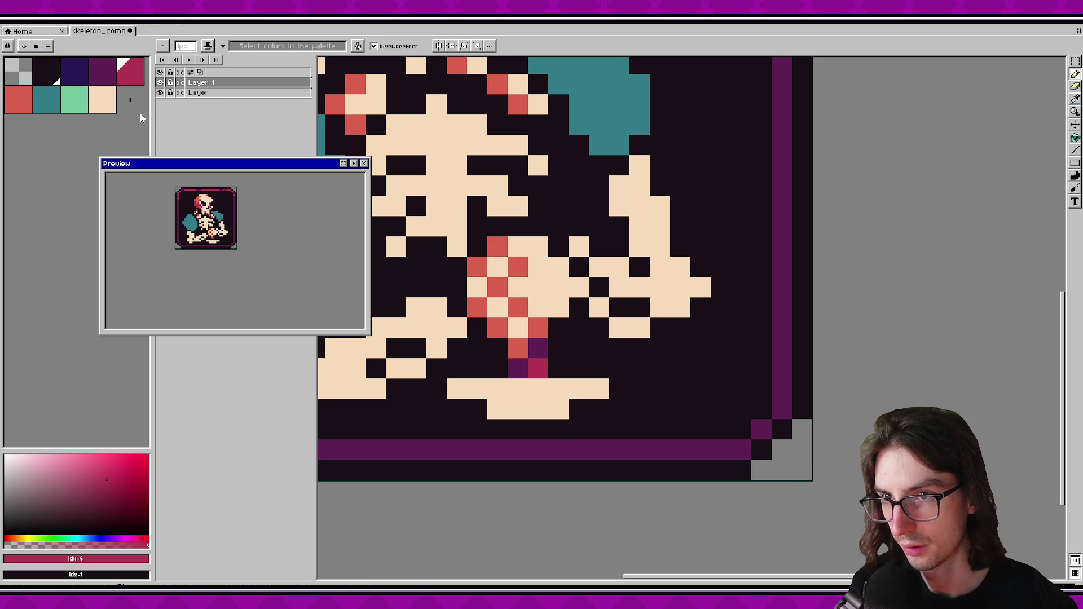
Paint the cream bar below the stem salmon, leaving one pixel cream.
left_click(24, 104)
left_click_drag(457, 389, 559, 389)
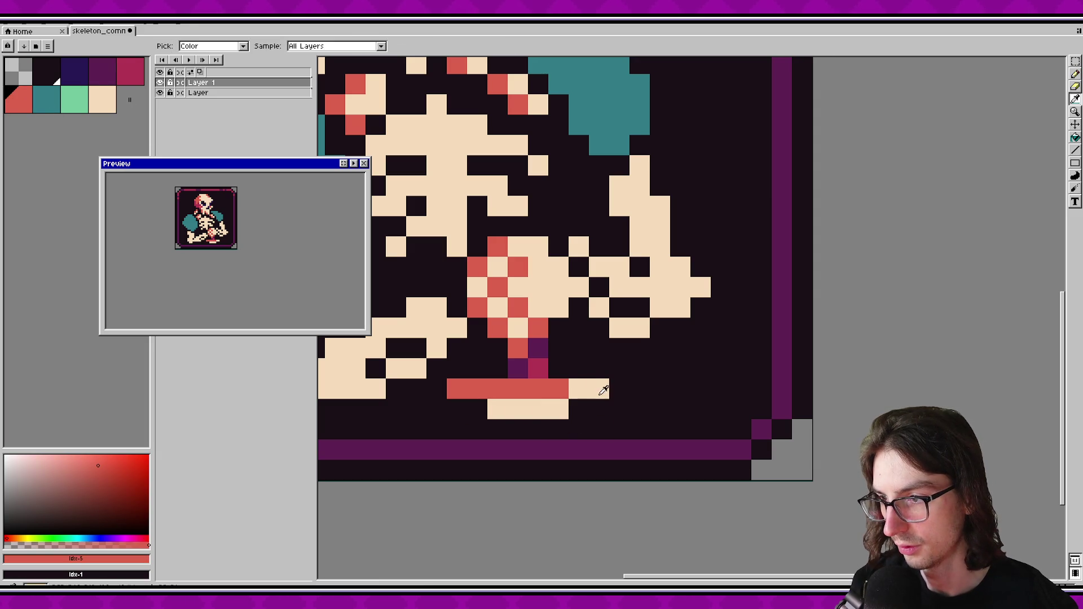
left_click(532, 418, "alt")
left_click(539, 388)
Add a mint and teal strip under the salmon bar and cap its left end crimson.
left_click(73, 103)
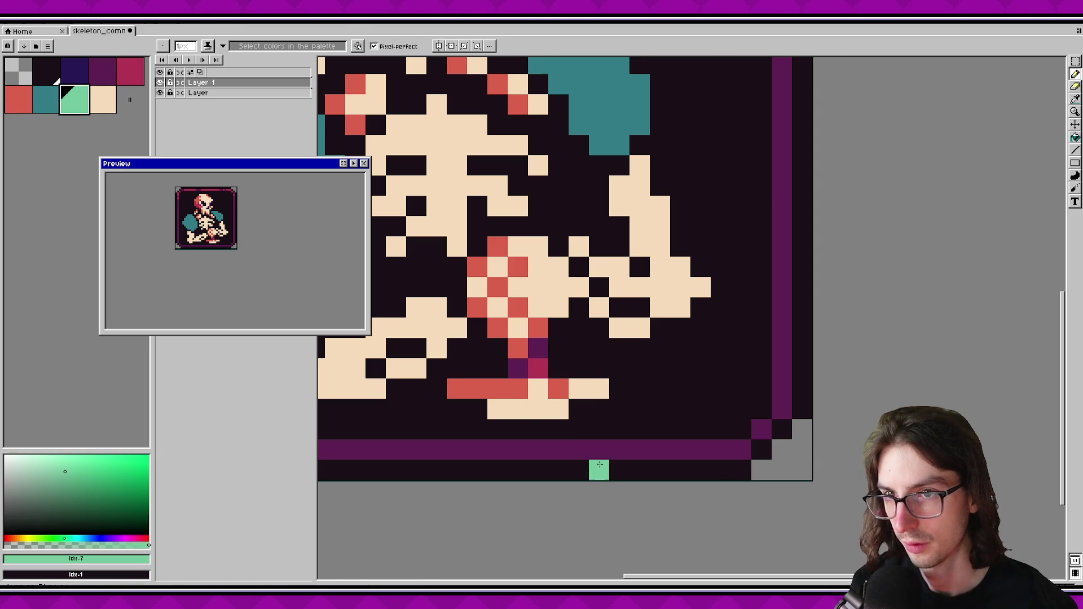
left_click_drag(499, 410, 544, 410)
left_click(554, 412, "alt")
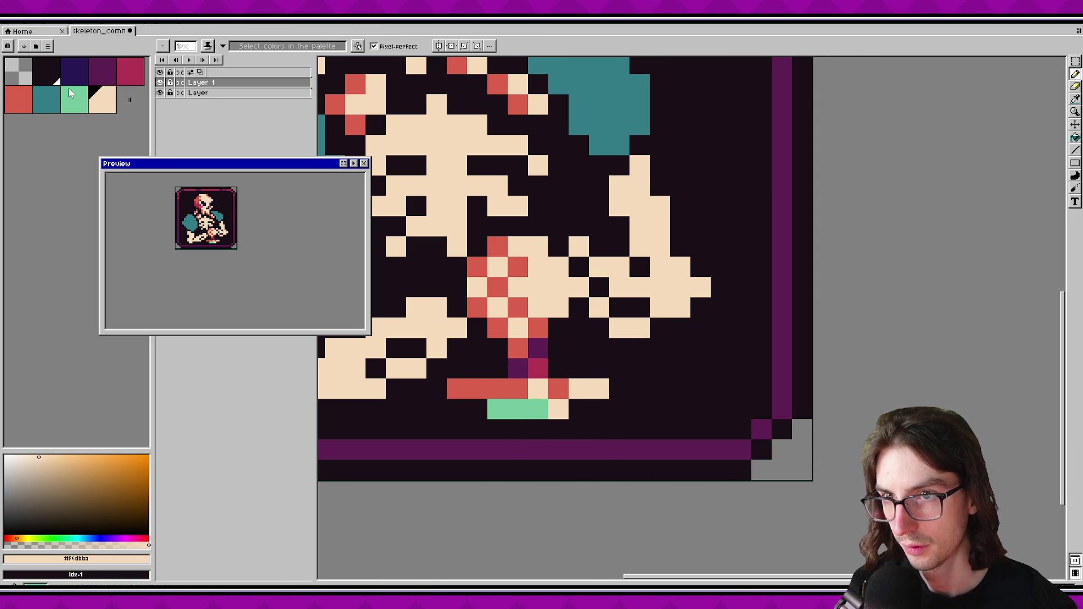
left_click(46, 99)
mouse_move(498, 408)
left_mouse_down()
mouse_move(518, 409)
mouse_move(457, 388)
left_mouse_up()
left_click(538, 368, "alt")
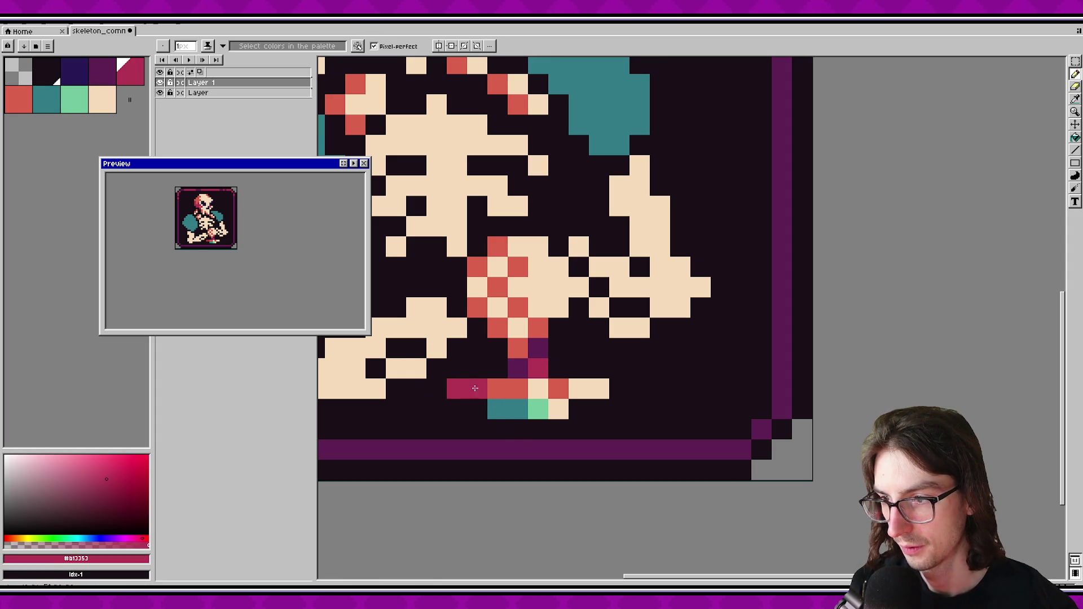
scroll(246, 243, "down", 1)
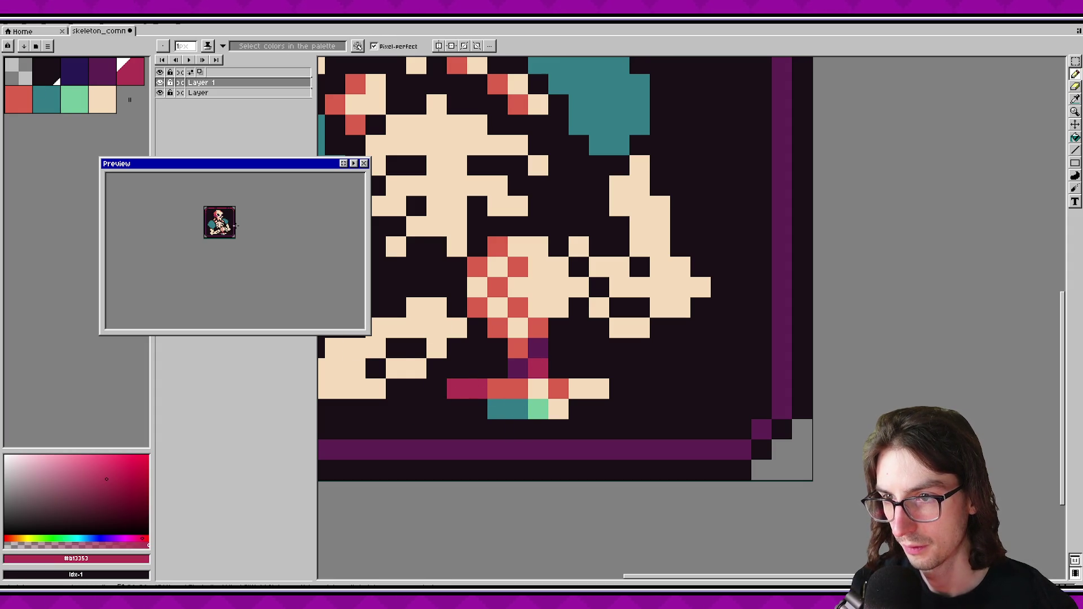
scroll(241, 232, "up", 1)
scroll(560, 369, "down", 2)
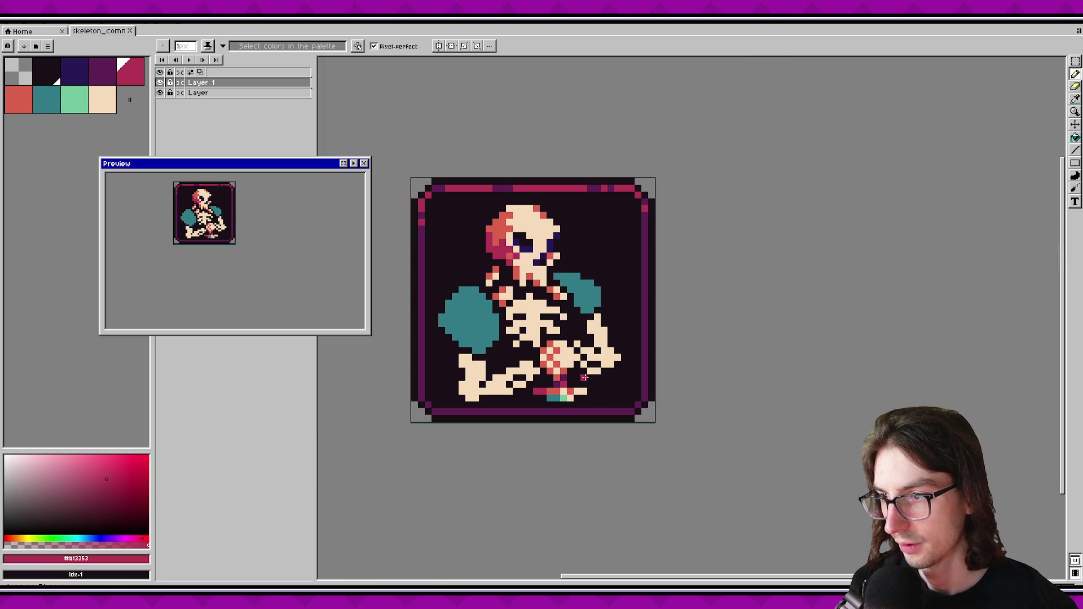
Select the teal-and-mint strip and move it down one pixel.
key("v")
scroll(550, 390, "up", 2)
left_click_drag(540, 381, 626, 412)
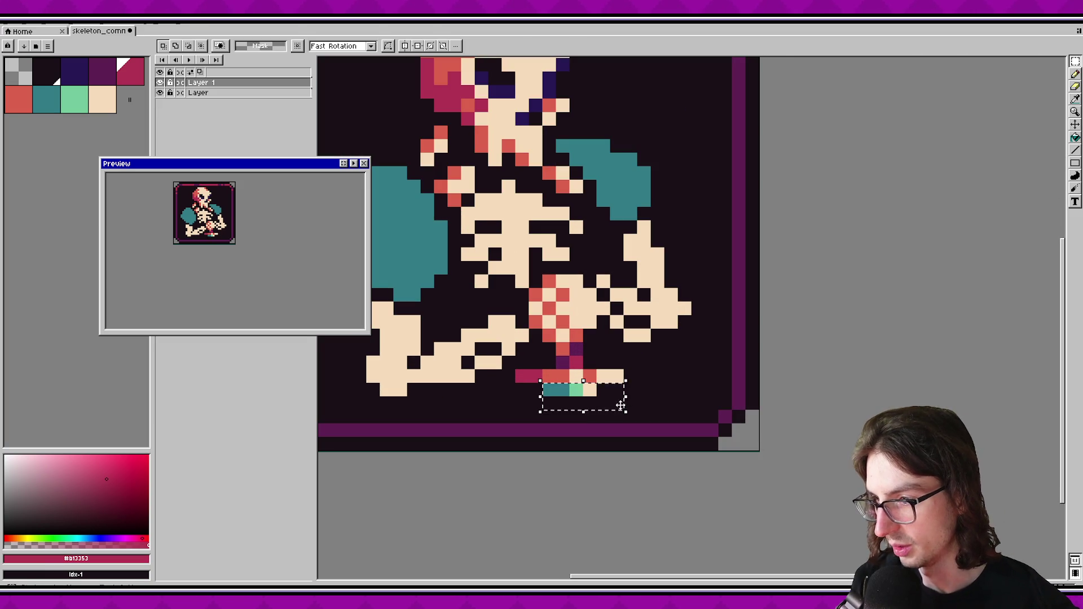
key("Down")
key("Return")
scroll(240, 248, "down", 1)
scroll(240, 248, "up", 1)
Draw a dark purple row above the strip with one navy pixel at its left.
left_click(101, 81)
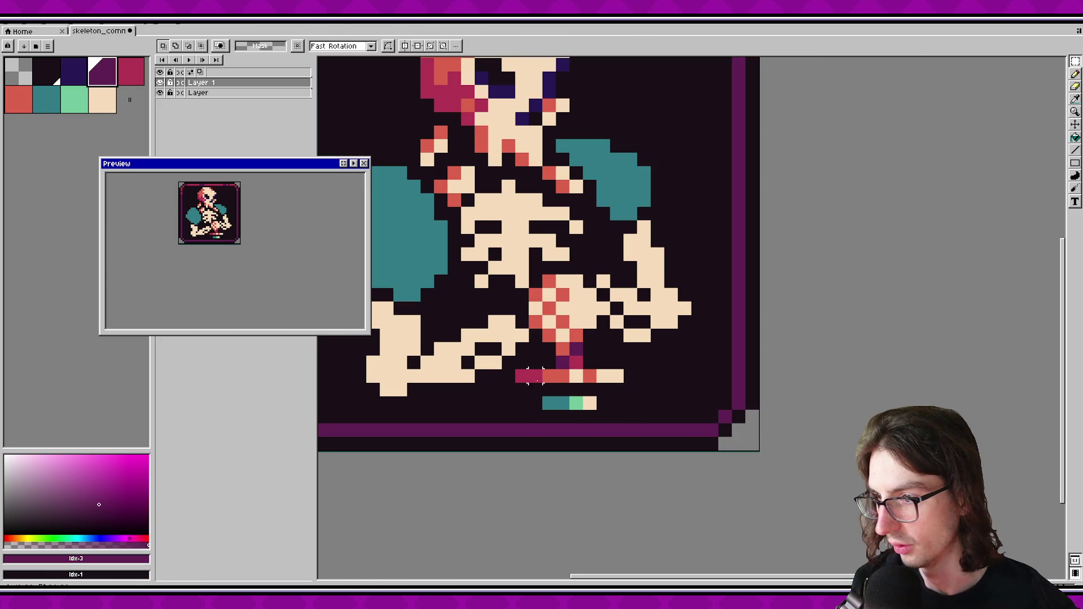
key("b")
left_click_drag(547, 389, 575, 392)
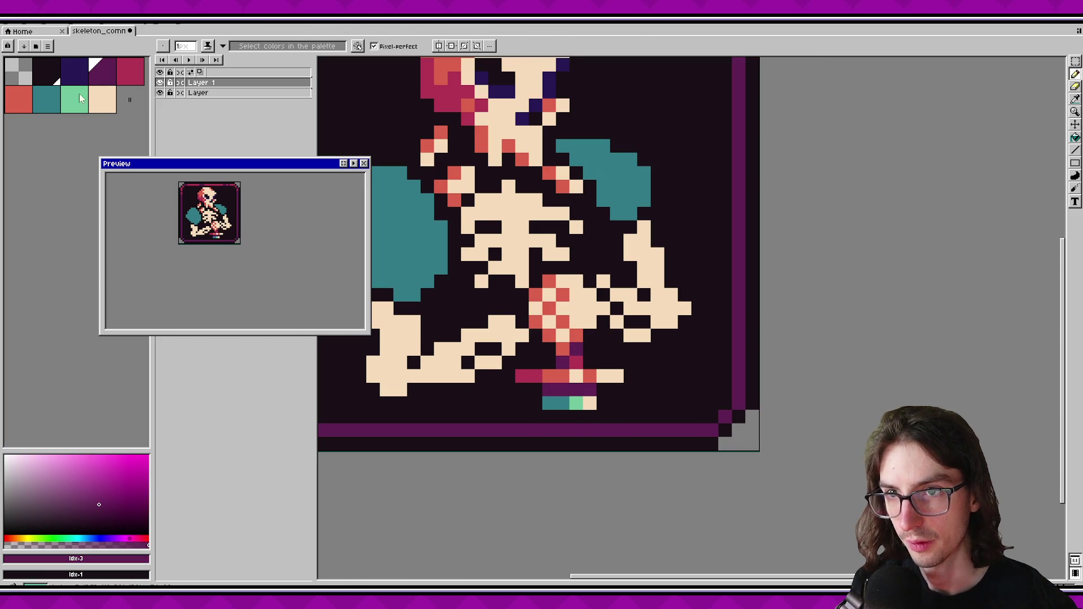
left_click(74, 71)
left_click(549, 389)
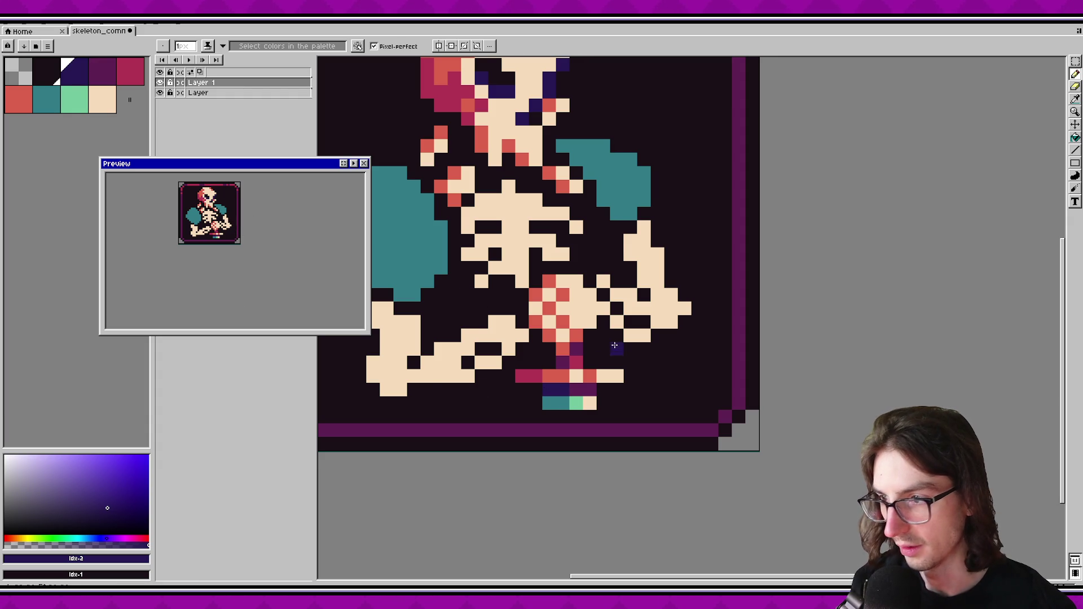
Place crimson pixels below the bar's left and right ends, undoing misplaced ones.
key("b")
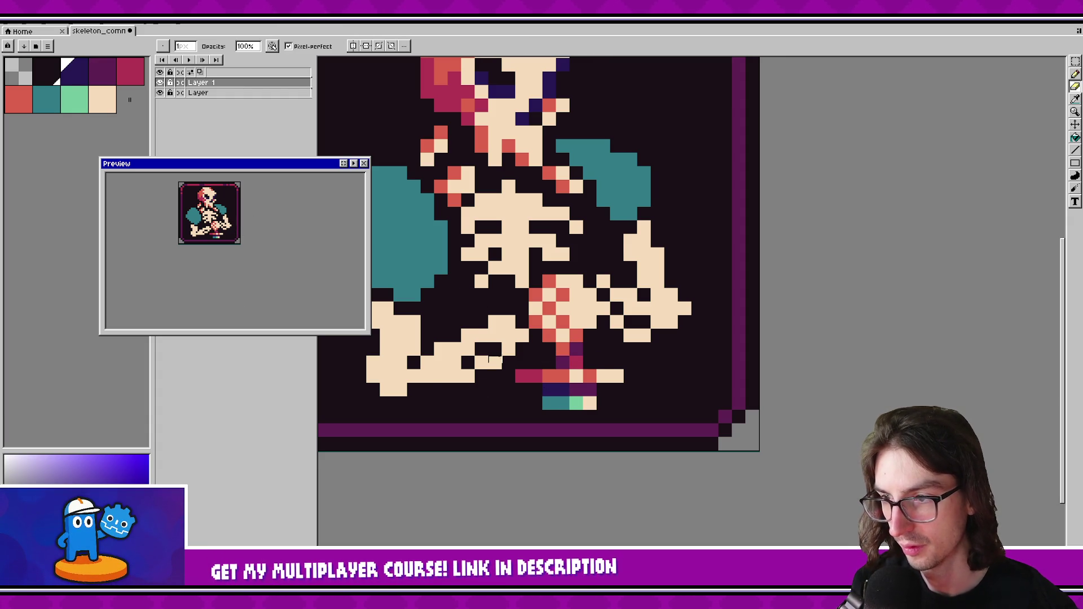
left_click(522, 377, "alt")
left_click(522, 389)
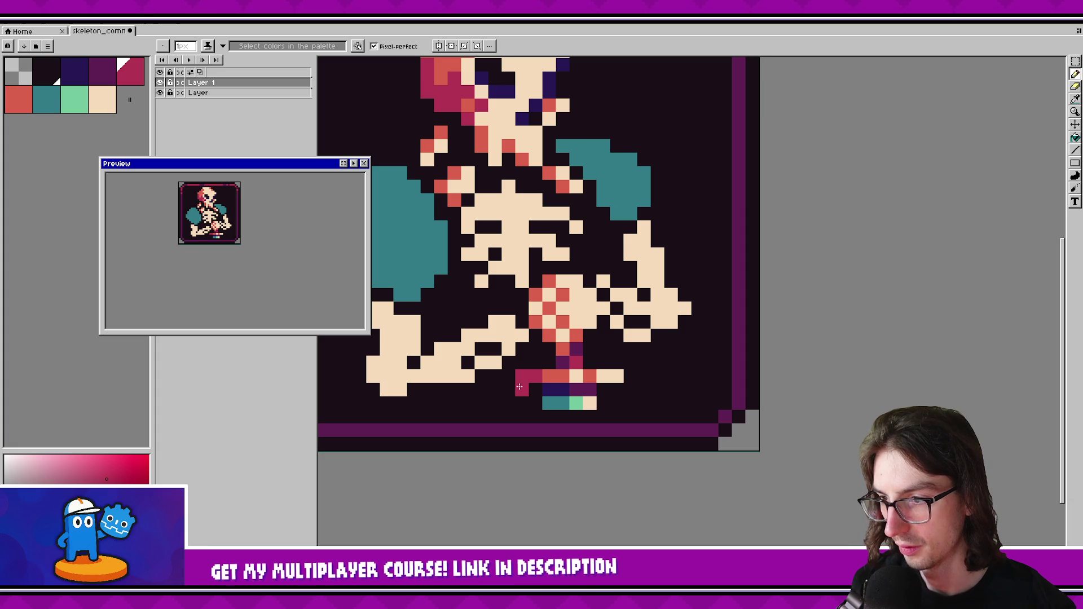
key("ctrl+z")
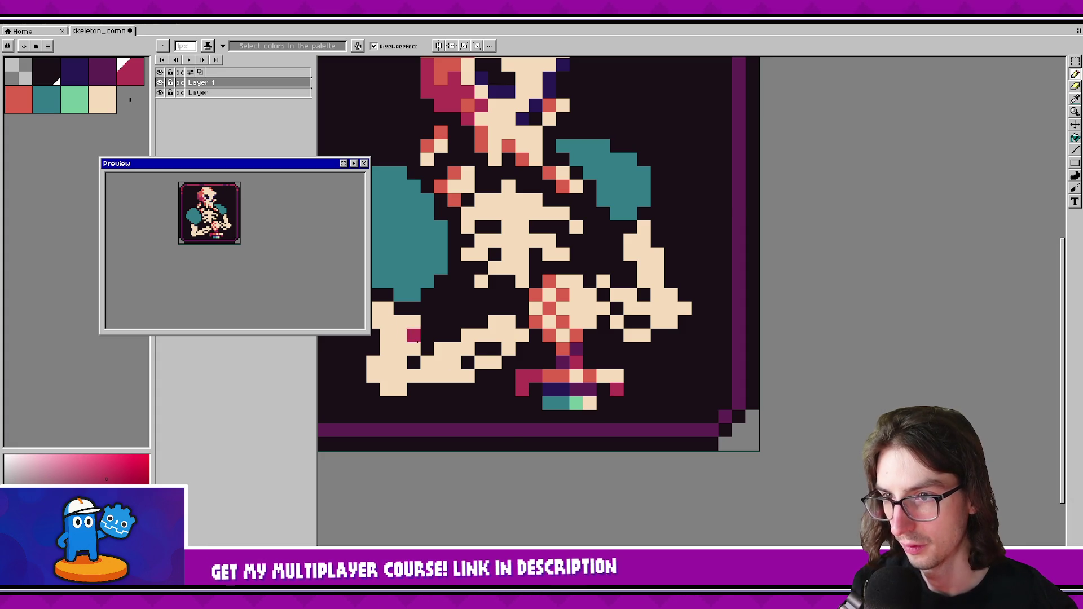
key("v")
key("ctrl+z")
key("b")
left_click(509, 389)
left_click(631, 389)
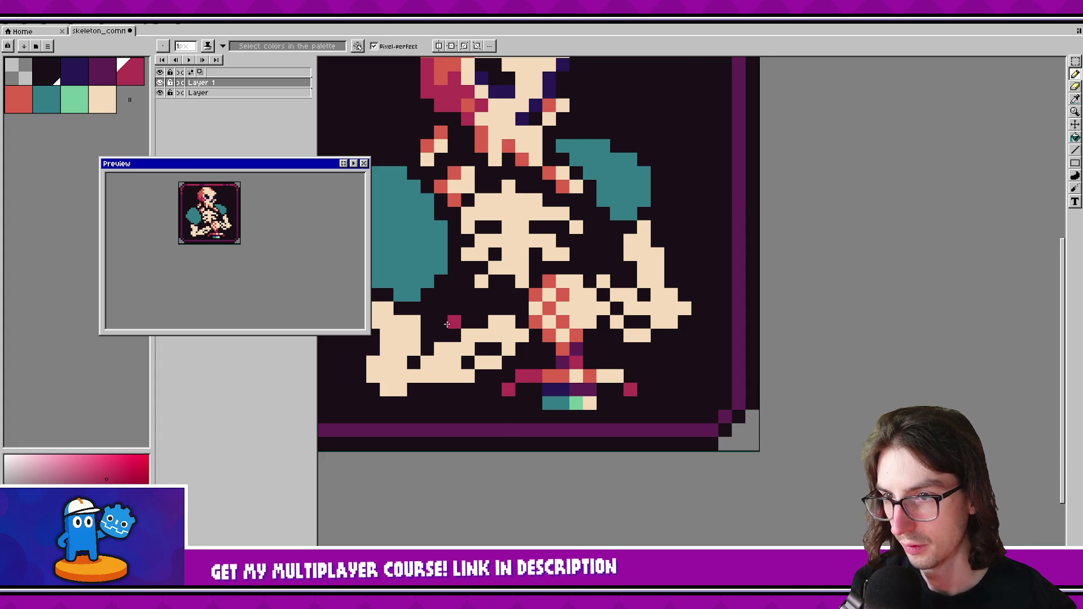
Add salmon and crimson pixels along the bar and darken its left tip dark purple.
left_click(610, 376, "alt")
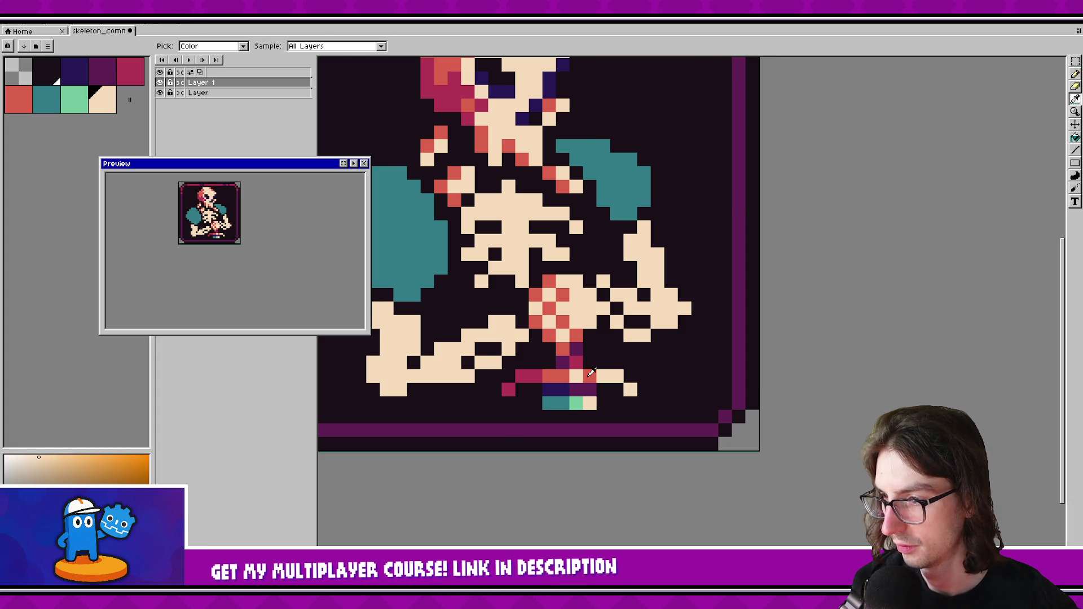
left_click(592, 374, "alt")
left_click(603, 376)
left_click(594, 377, "alt")
left_click(571, 377, "alt")
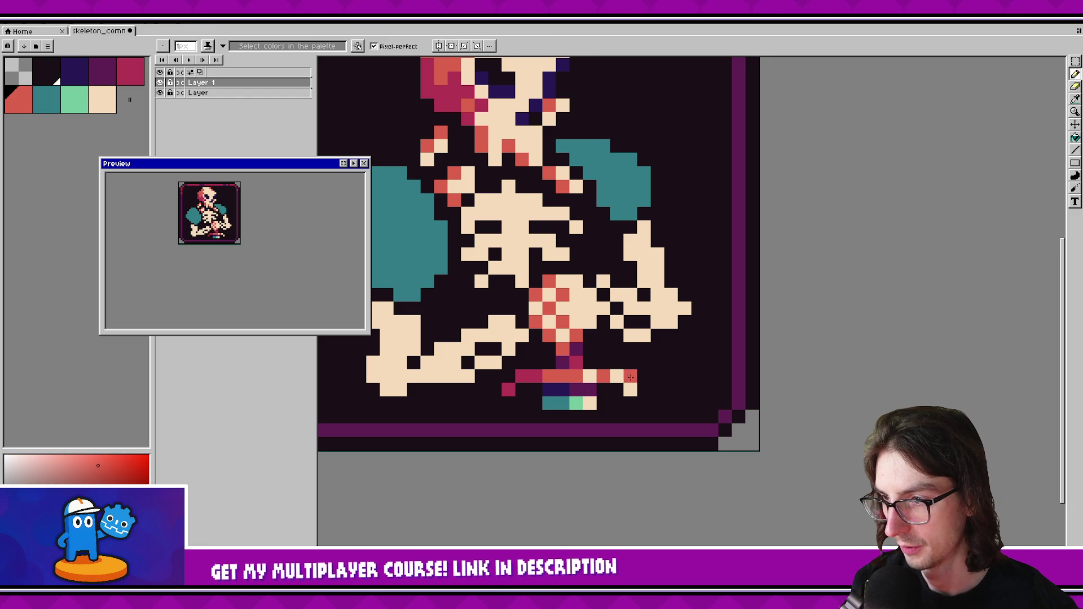
left_click(535, 377, "alt")
left_click(549, 376)
left_click(563, 363, "alt")
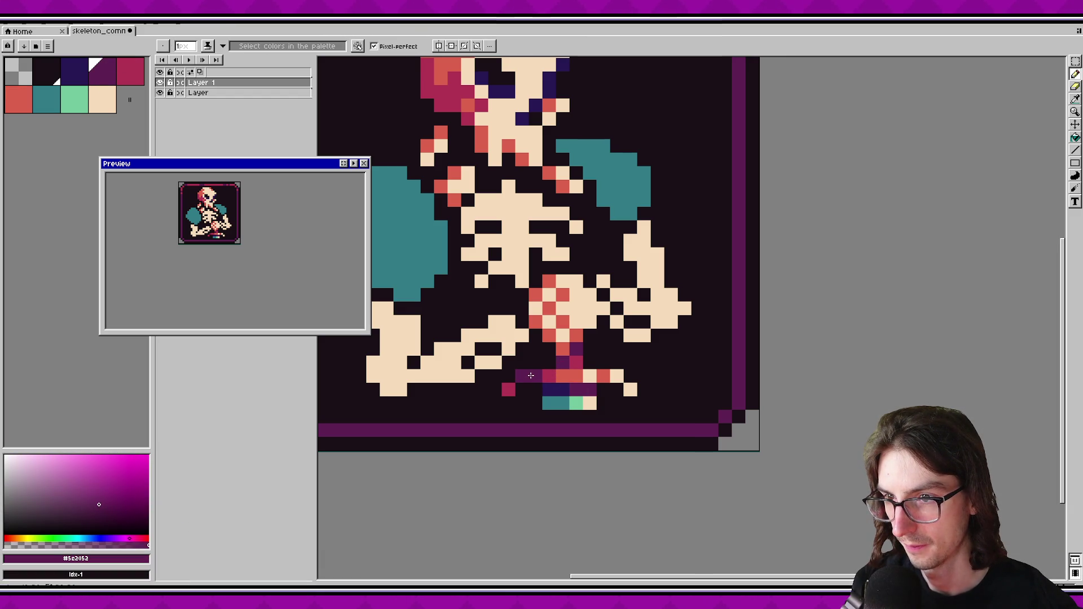
left_click(508, 389)
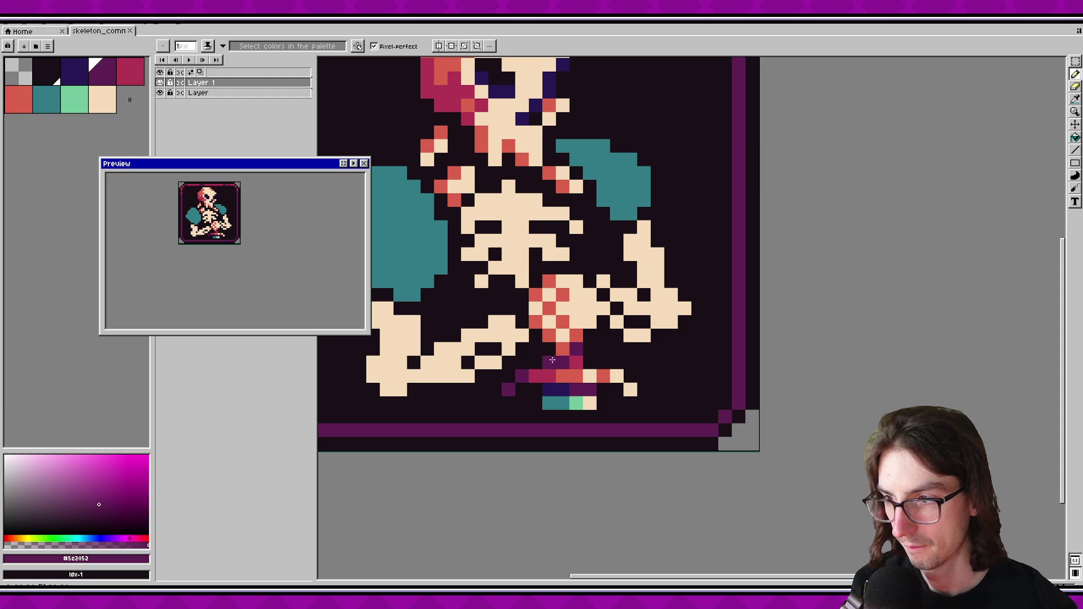
scroll(607, 365, "down", 8)
scroll(668, 360, "up", 3)
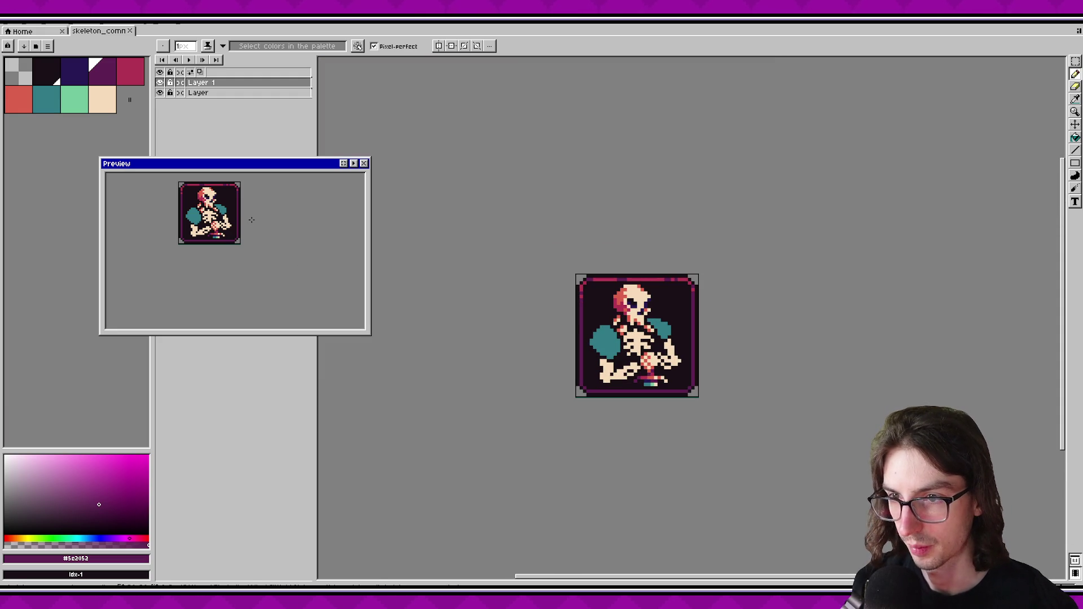
Paint red shading pixels beside the neck and across the ribcage.
scroll(630, 313, "up", 1)
scroll(686, 316, "down", 2)
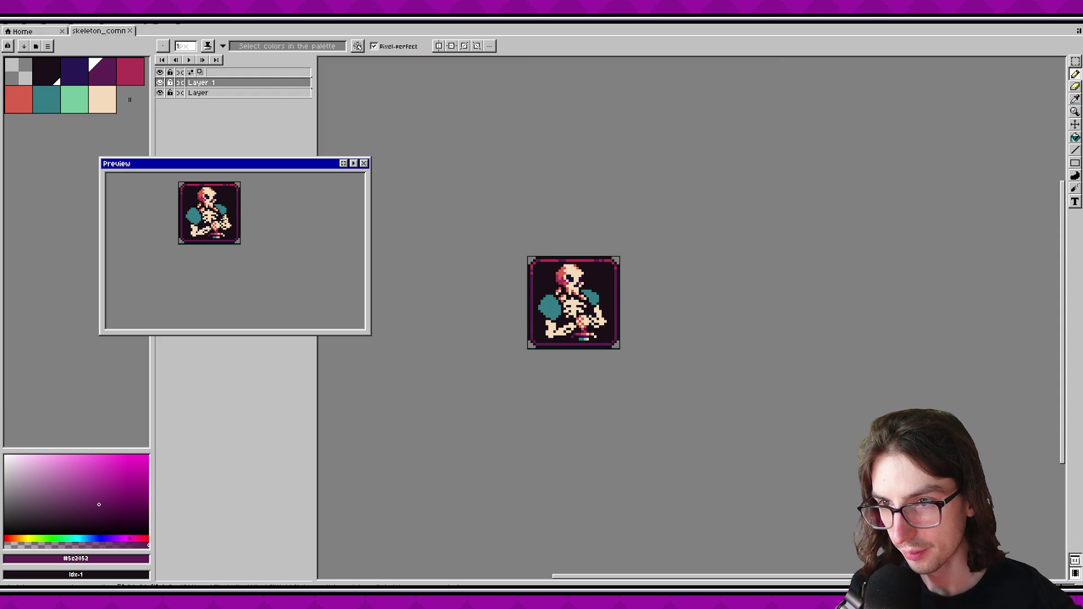
scroll(245, 223, "up", 1)
scroll(584, 333, "up", 4)
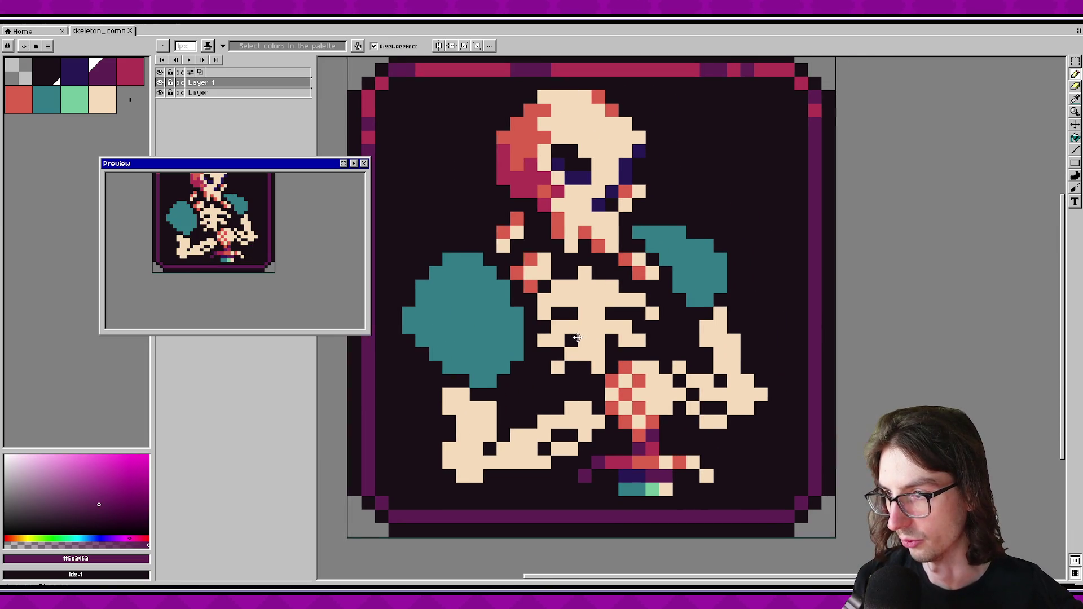
scroll(584, 333, "up", 1)
left_click(595, 198, "alt")
left_click_drag(541, 278, 546, 301)
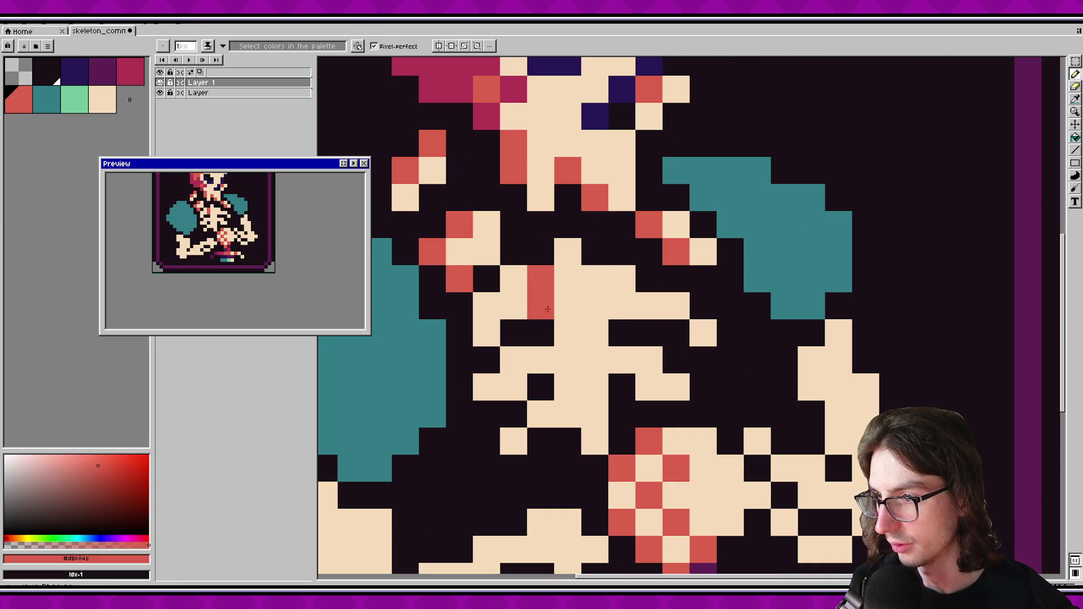
left_click(567, 356)
left_click(540, 359)
left_click(568, 414)
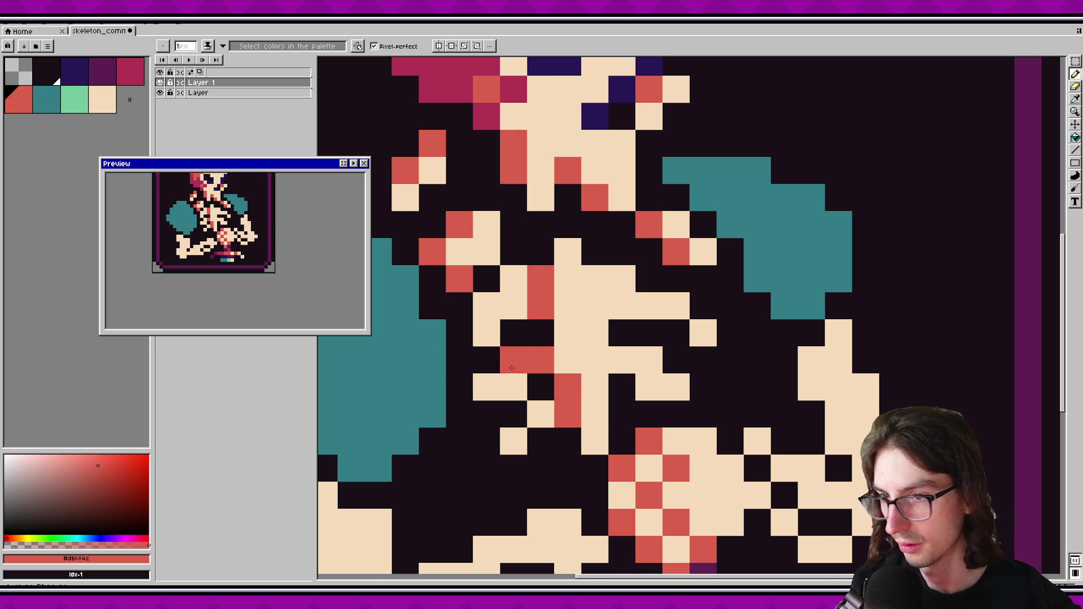
Add more red rib pixels, undoing two misplaced ones.
left_click(567, 305)
left_click(567, 277)
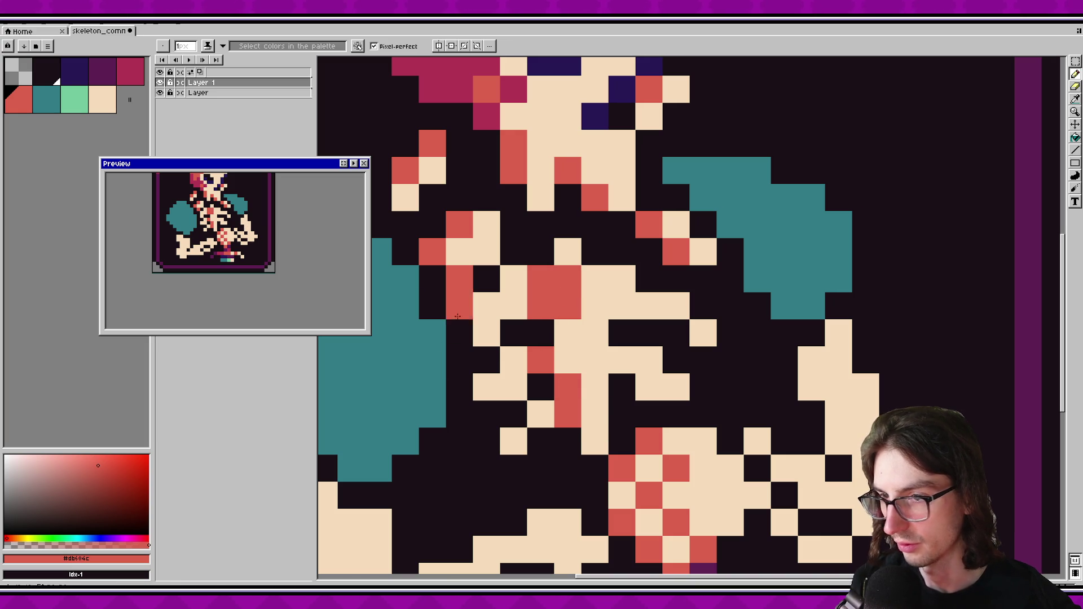
key("ctrl+z")
left_click(567, 359)
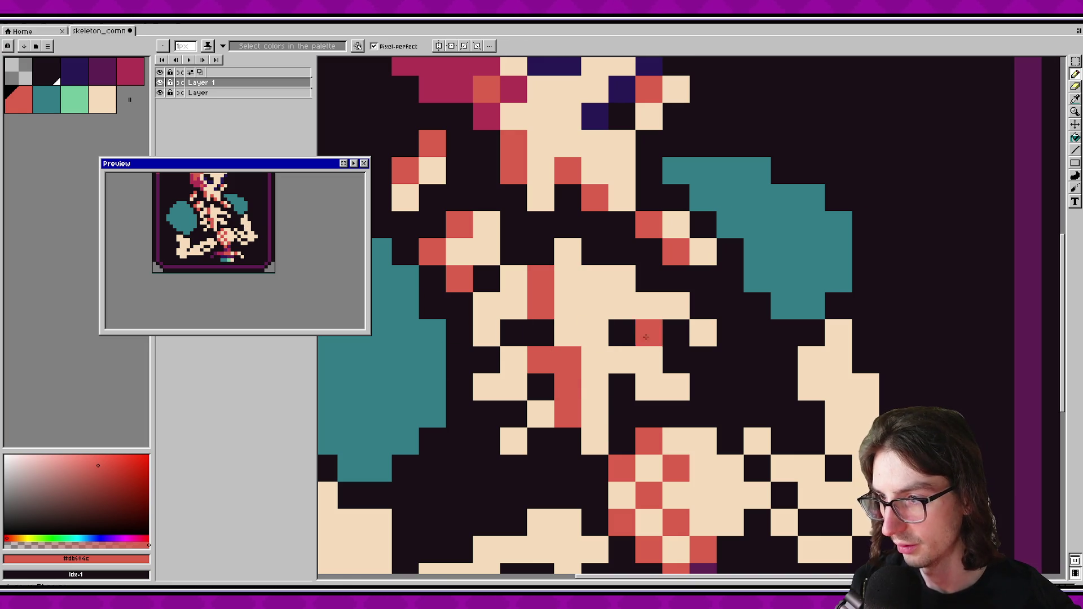
scroll(247, 221, "down", 1)
scroll(247, 221, "down", 1)
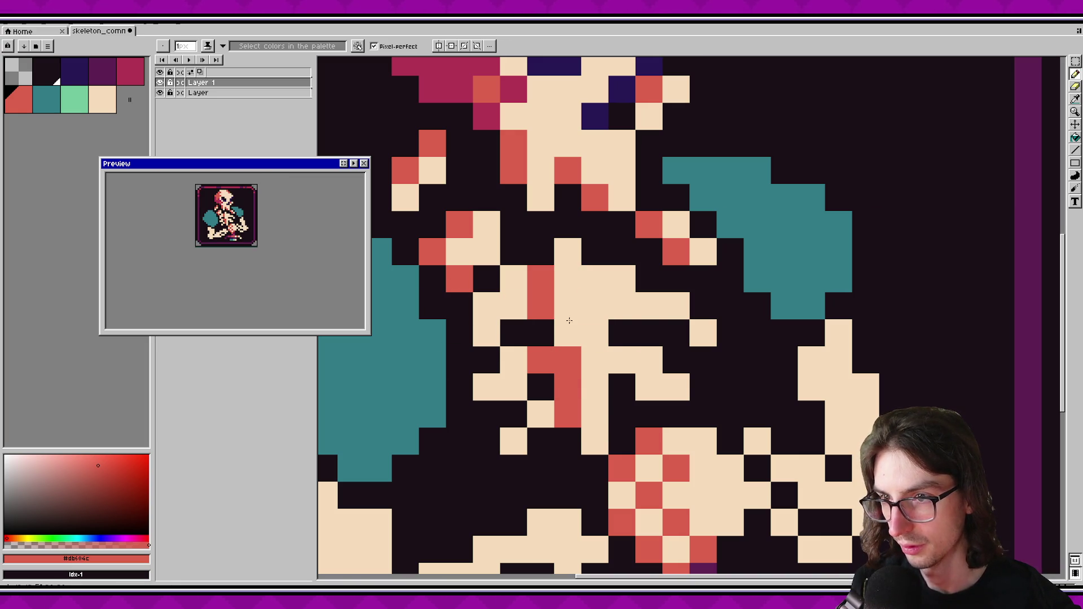
left_click(622, 305)
left_click(622, 278)
left_click(615, 353)
left_click_drag(252, 218, 257, 219)
scroll(584, 339, "down", 1)
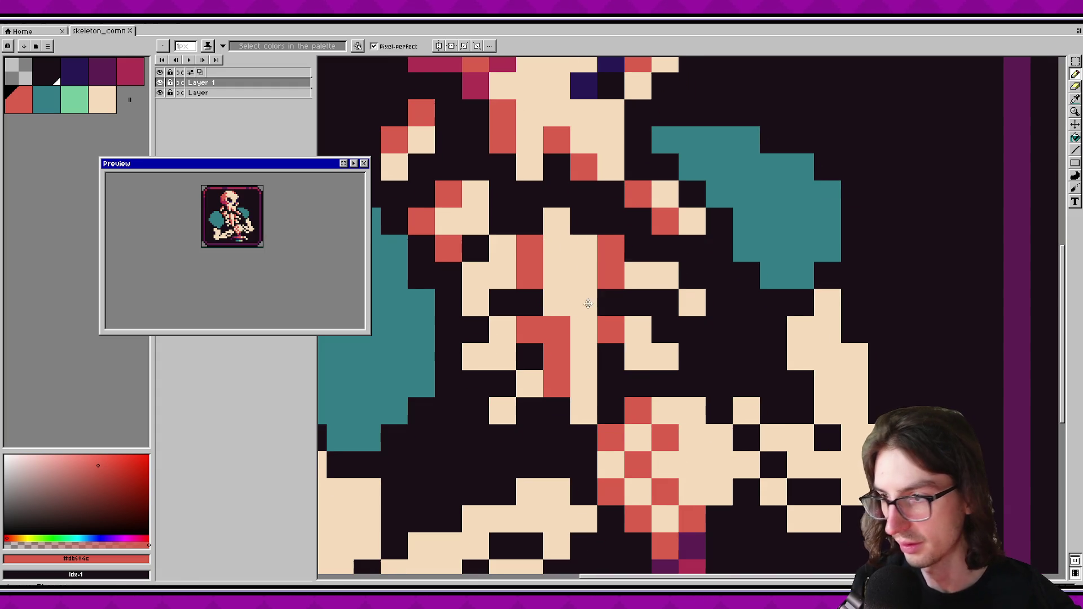
Place crimson accents up the spine and paint neighbouring rib pixels red.
key("9")
left_click(557, 328)
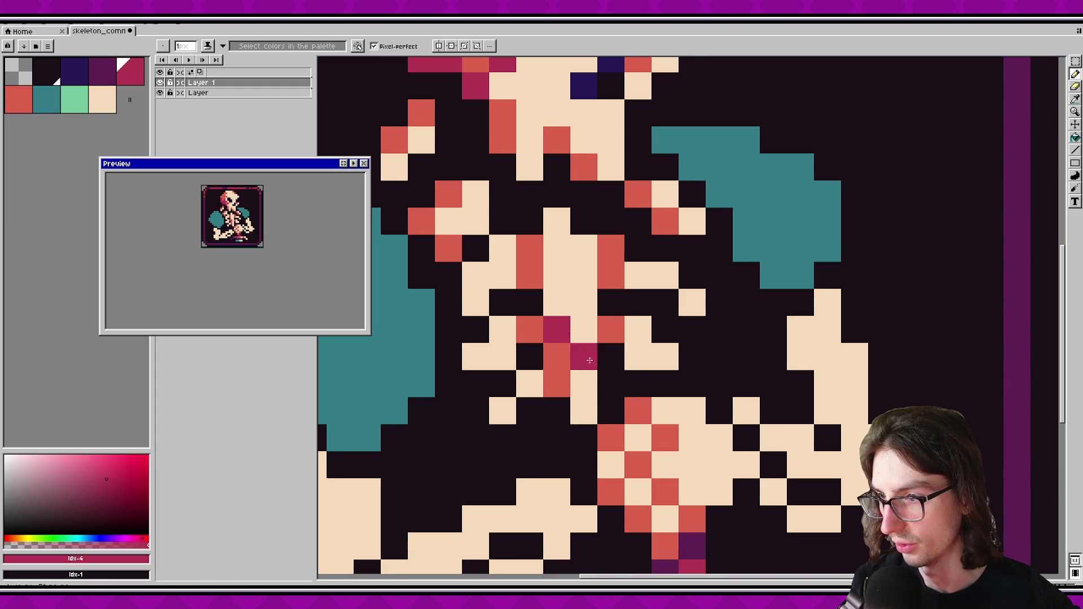
left_click(530, 248)
left_click(449, 248, "alt")
left_click(530, 276)
left_click(502, 248)
left_click_drag(475, 358, 502, 331)
Try cream/red swaps and crimson lower-rib pixels on the ribs, then undo them.
key("alt")
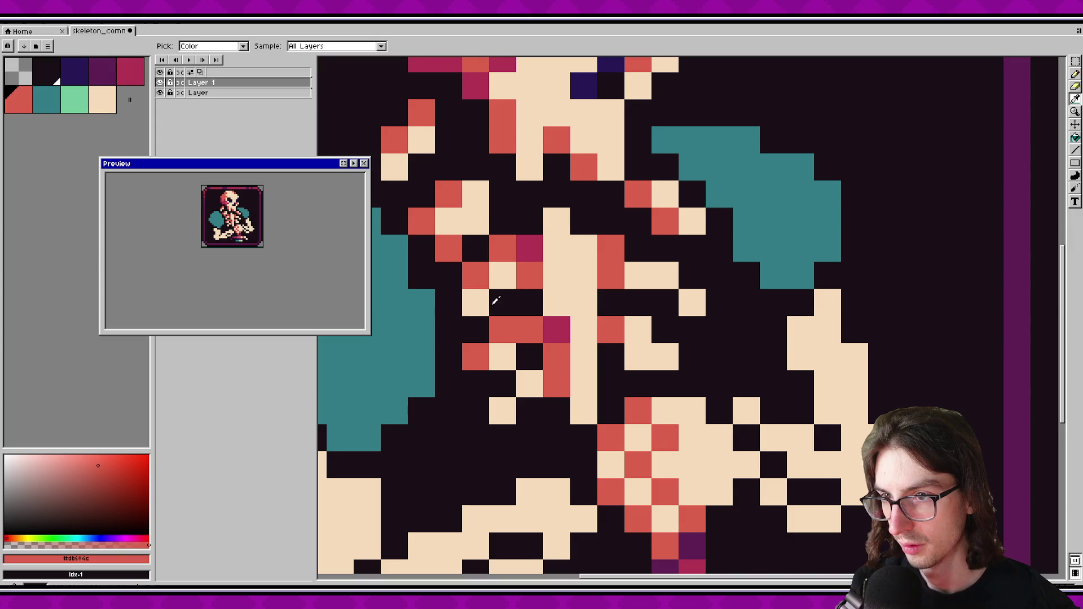
left_click(505, 282, "alt")
left_click(529, 276)
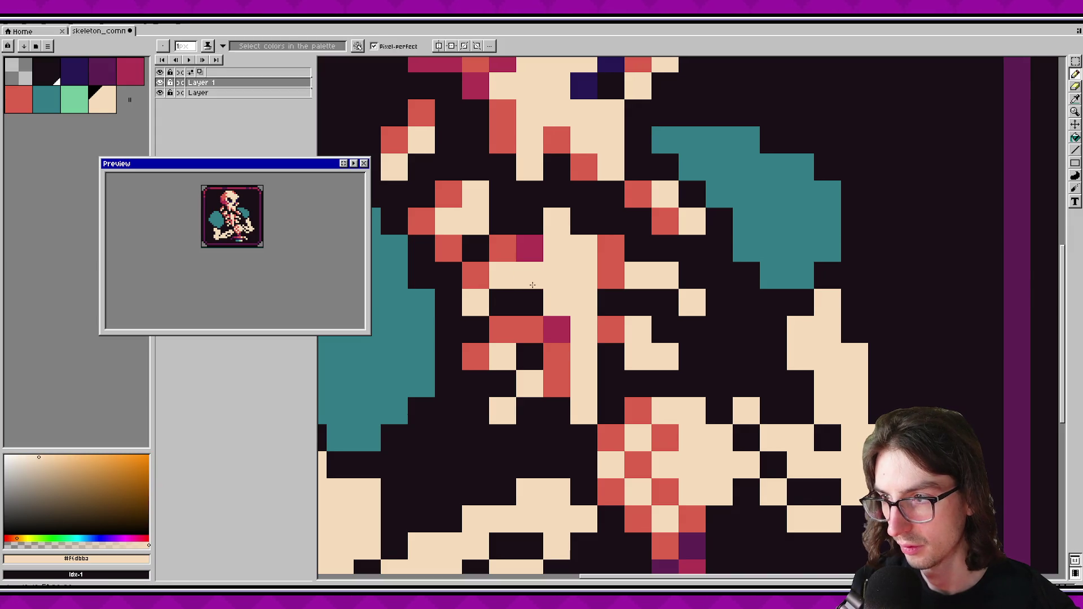
left_click(476, 276, "alt")
left_click(557, 275)
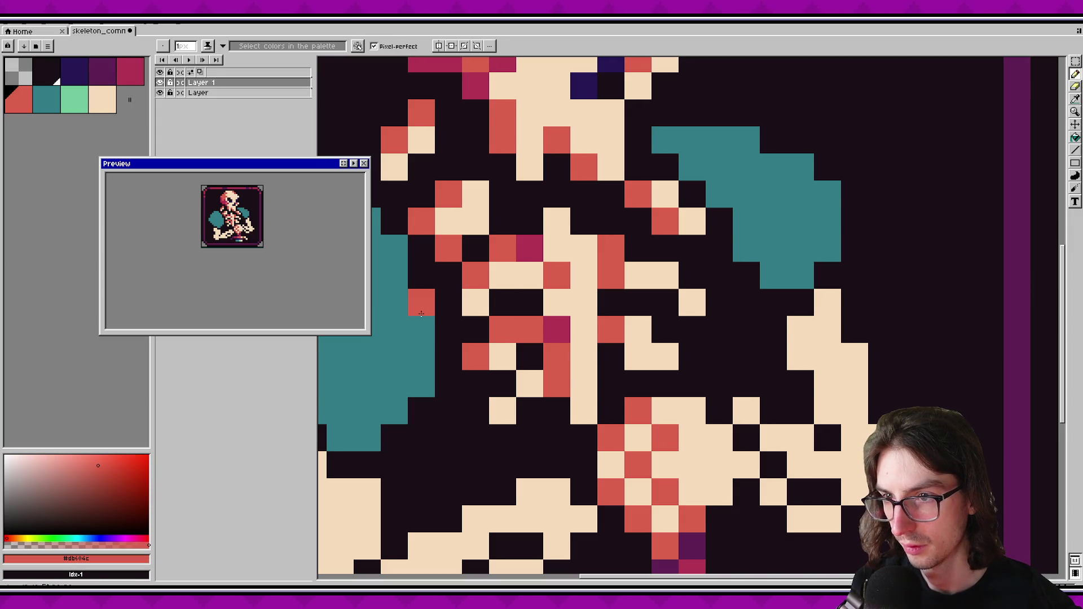
key("ctrl+z")
key("ctrl+z")
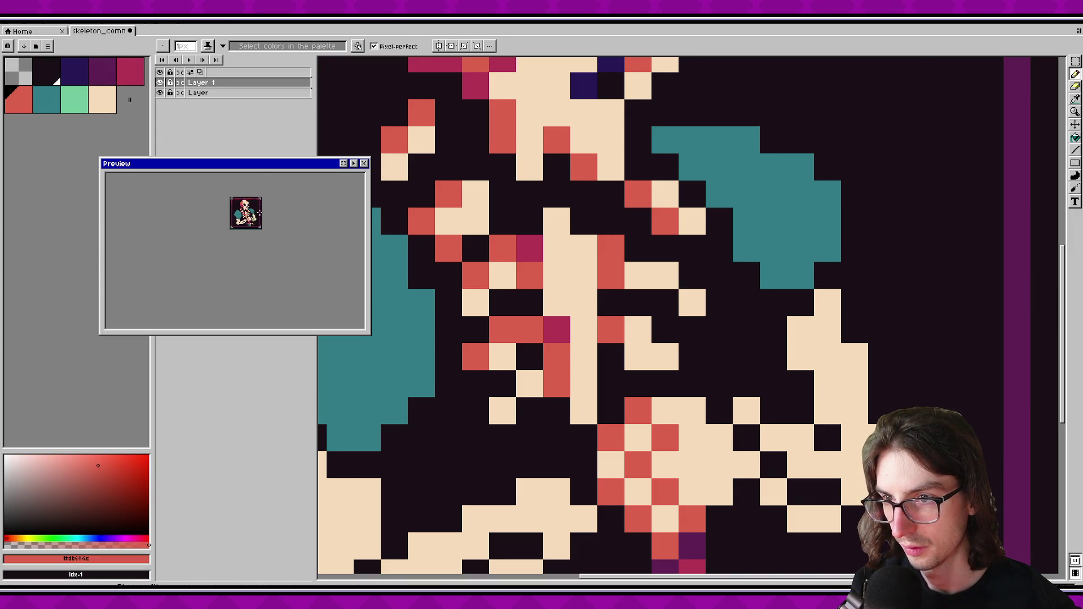
key("alt")
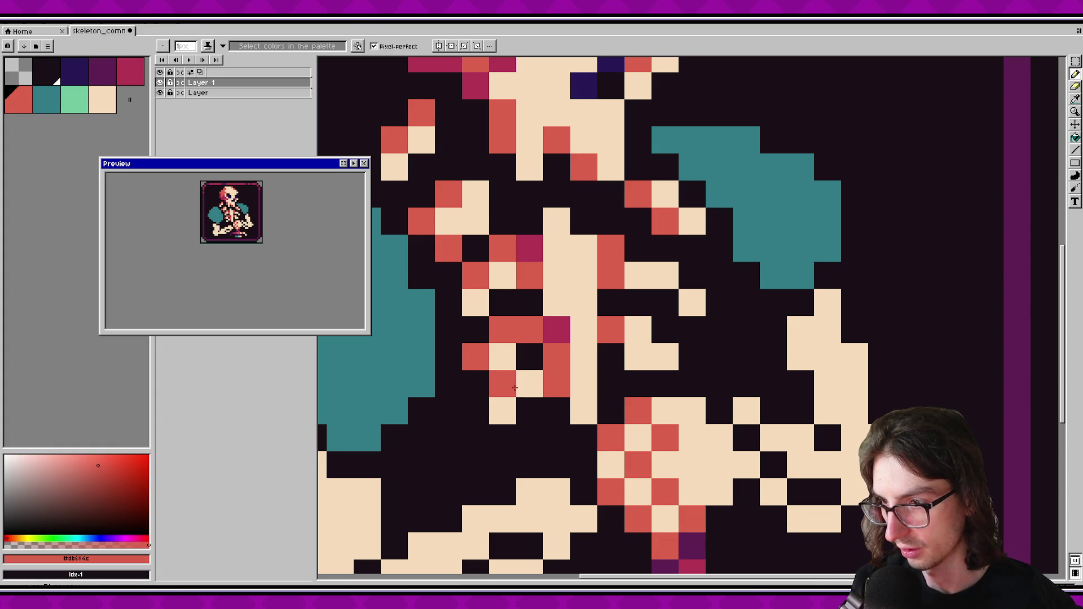
key("bracketleft")
left_click(503, 411)
left_click(530, 384)
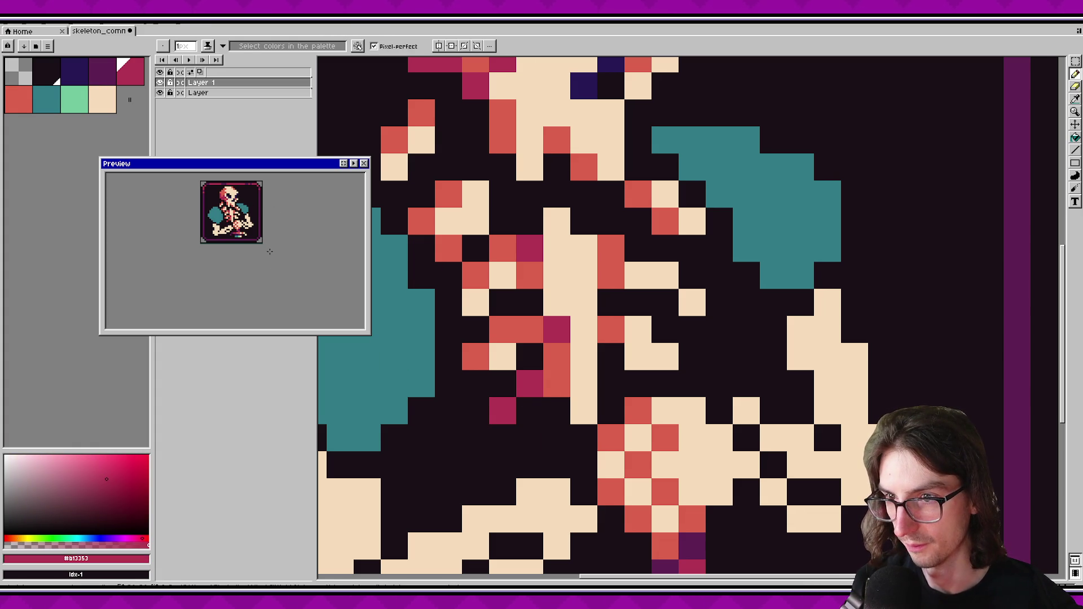
scroll(269, 256, "down", 1)
key("ctrl+z")
key("ctrl+z")
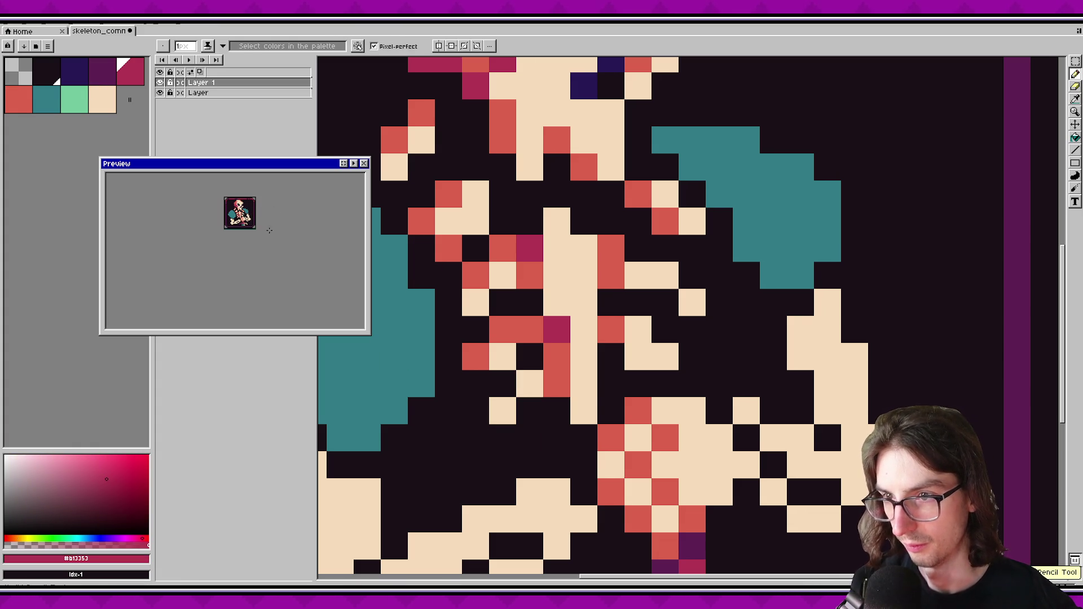
Darken two red spine pixels to crimson and turn a crimson chest pixel cream.
left_click(559, 357)
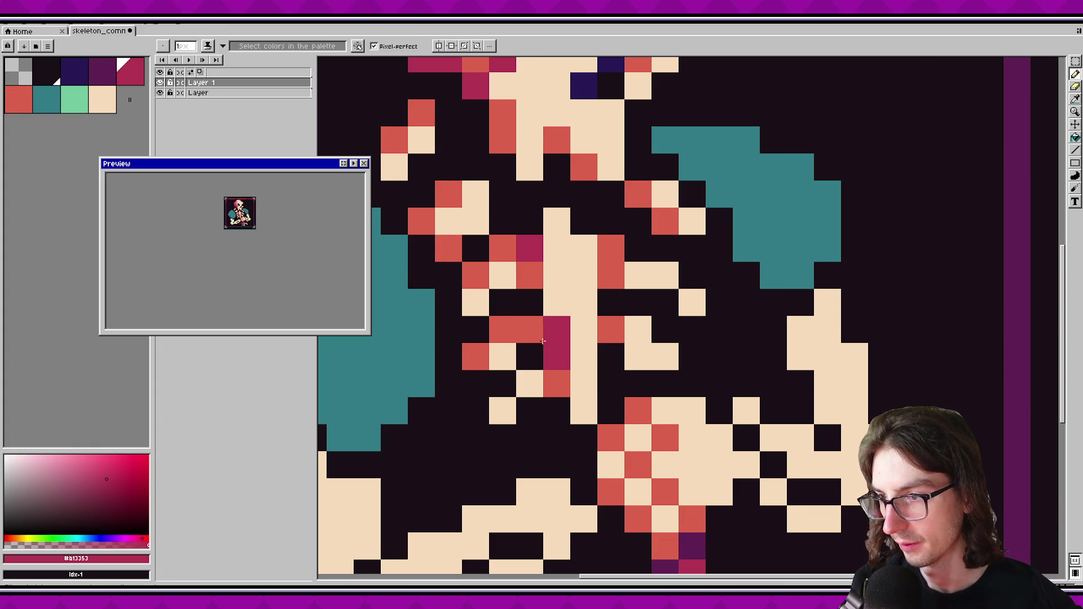
left_click(530, 329)
scroll(233, 225, "up", 1)
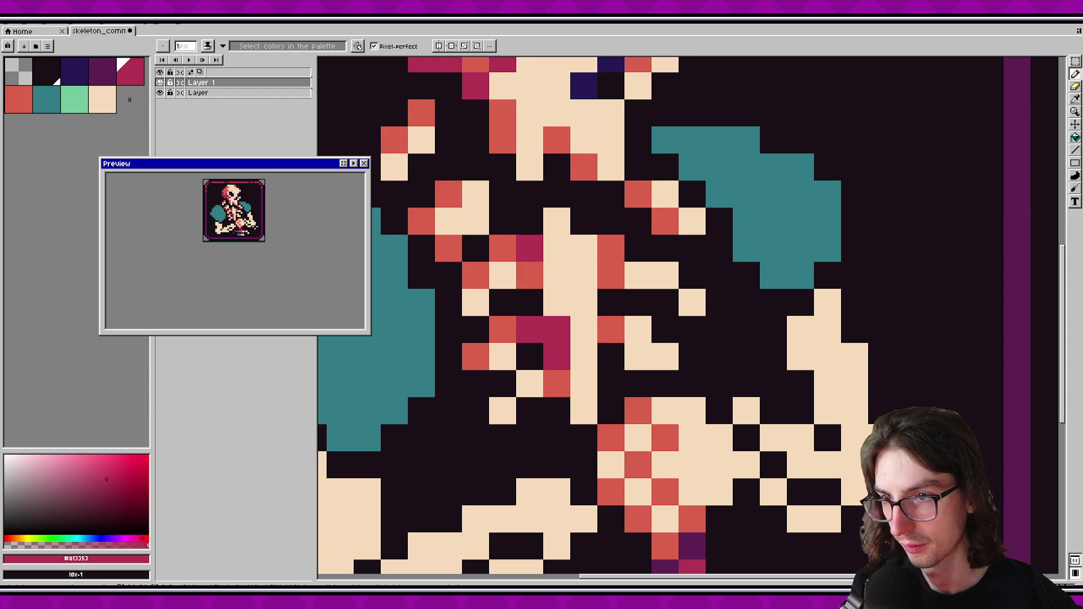
left_click(556, 248, "alt")
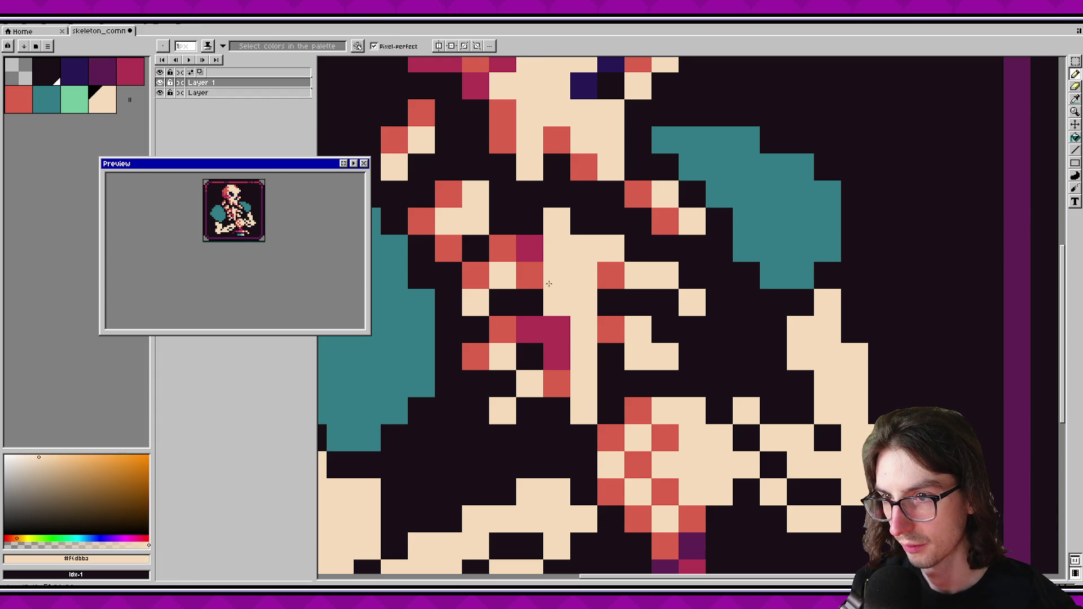
left_click(530, 249)
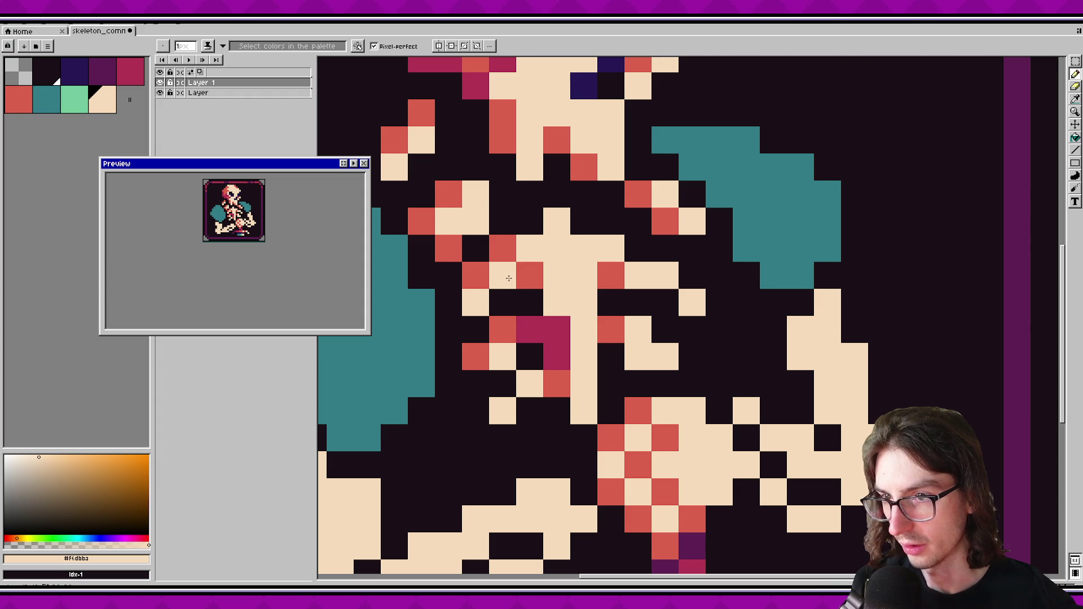
left_click(530, 275)
key("ctrl+z")
Extend a red band across the upper ribs and darken the top of the chest crimson.
left_click(612, 272, "alt")
left_click(557, 221)
left_click(592, 247)
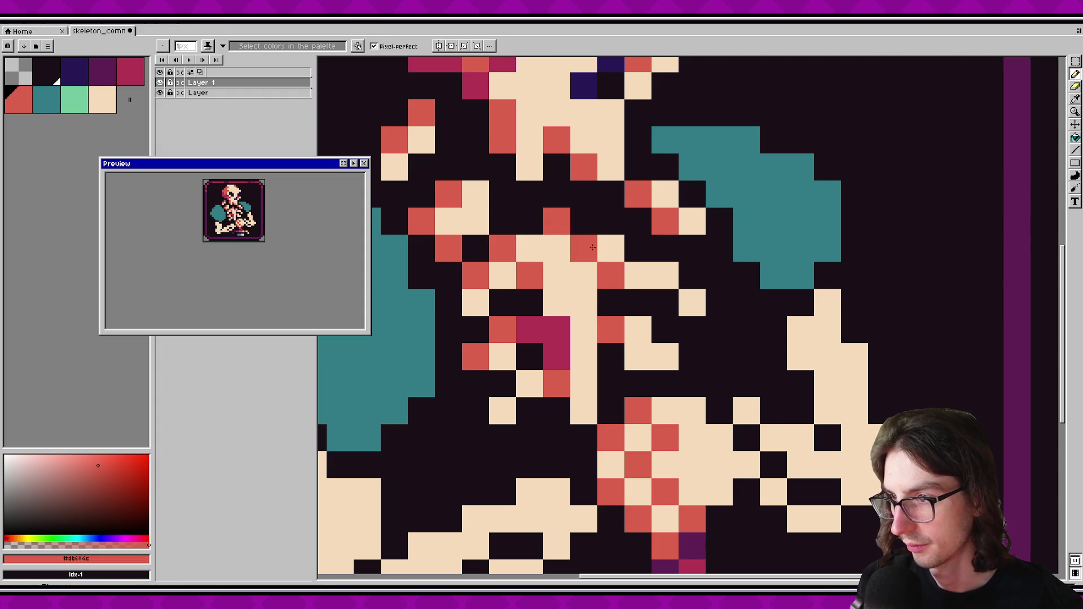
left_click(557, 249)
left_click(530, 248)
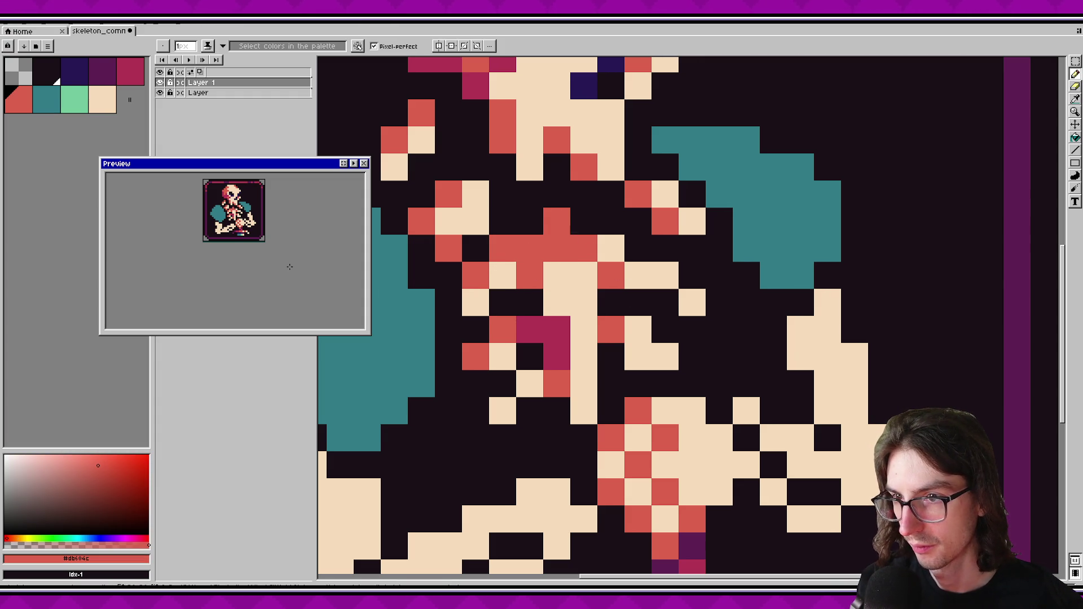
left_click(551, 334, "alt")
left_click(530, 249)
left_click(554, 225)
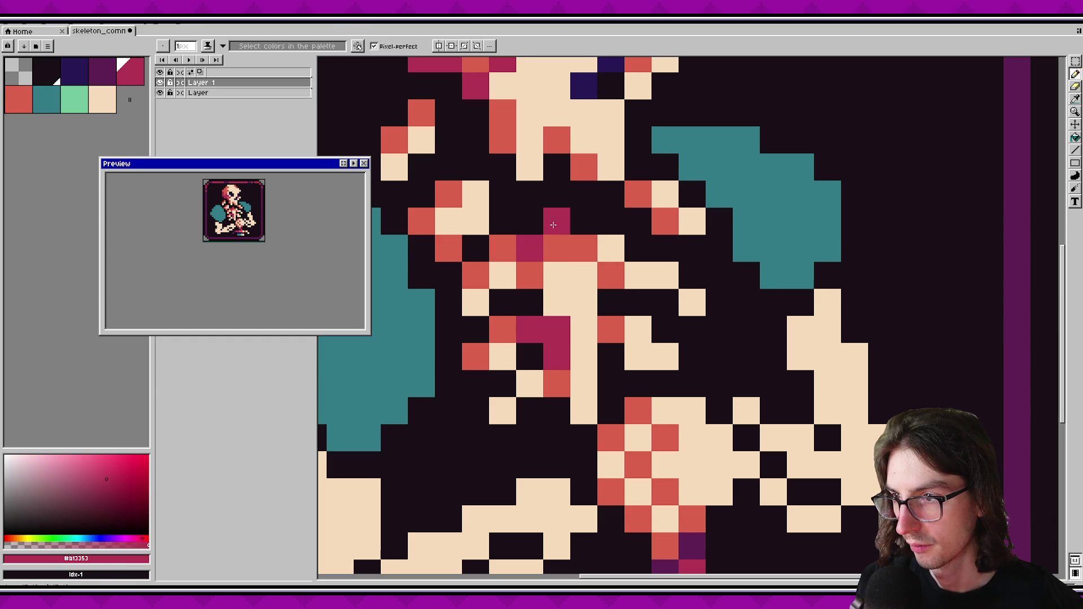
Clear stray crimson ribcage pixels back to background and recolour a crimson rib pixel red.
scroll(259, 234, "down", 2)
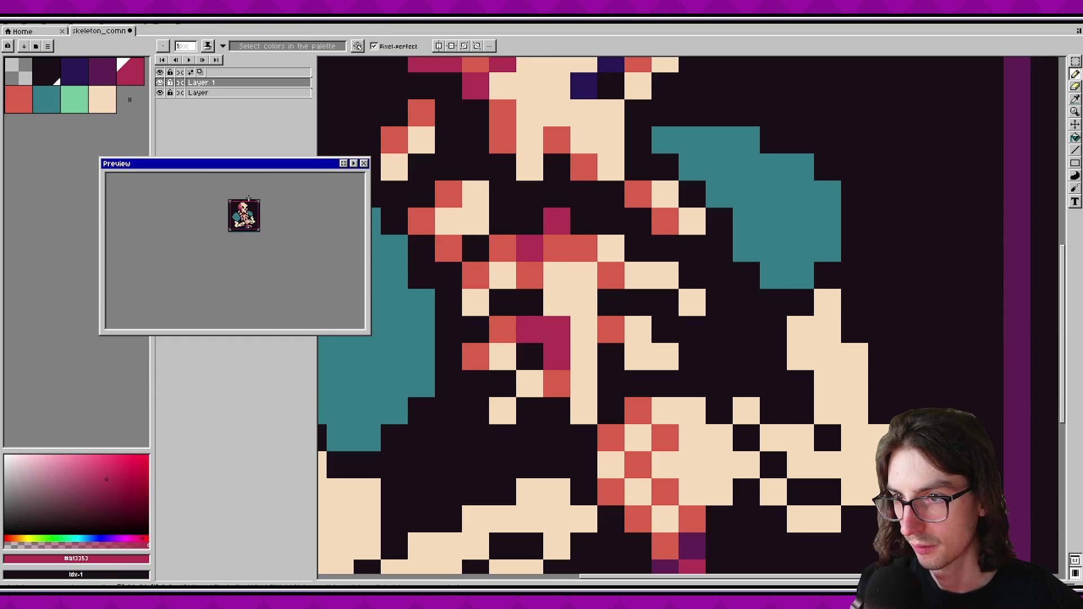
scroll(248, 198, "up", 2)
scroll(502, 302, "down", 1)
left_click(600, 330)
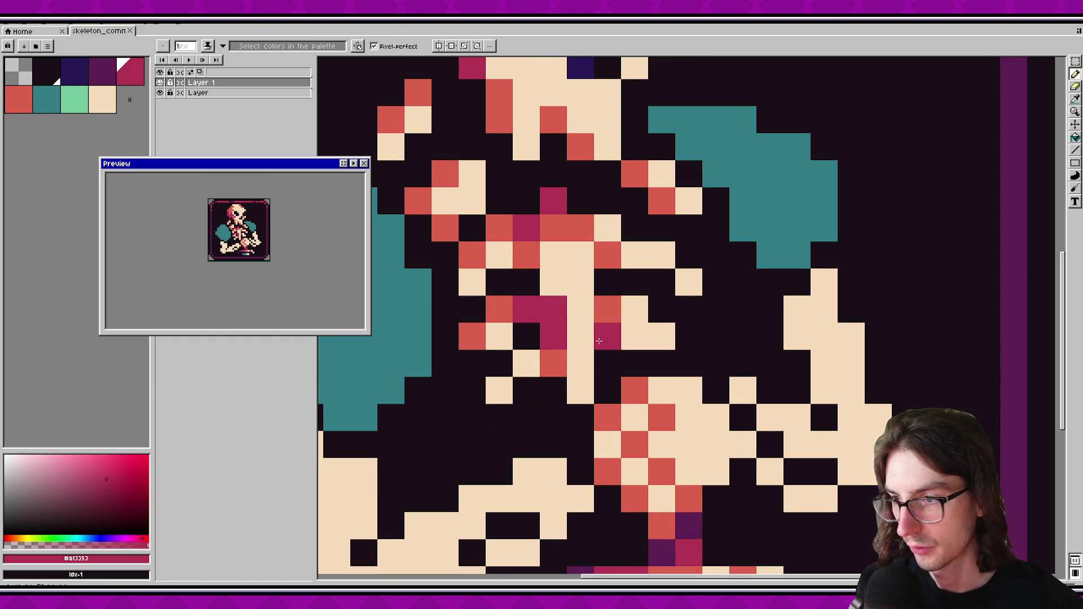
right_click(599, 330)
right_click(527, 309)
left_click(503, 333, "alt")
left_click(500, 309, "alt")
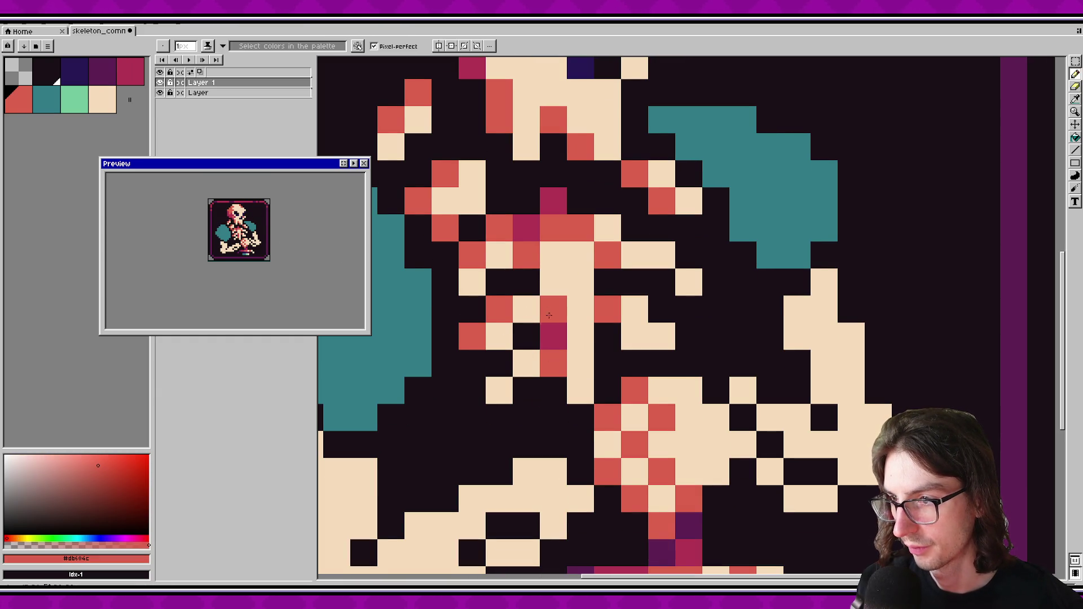
left_click(554, 309)
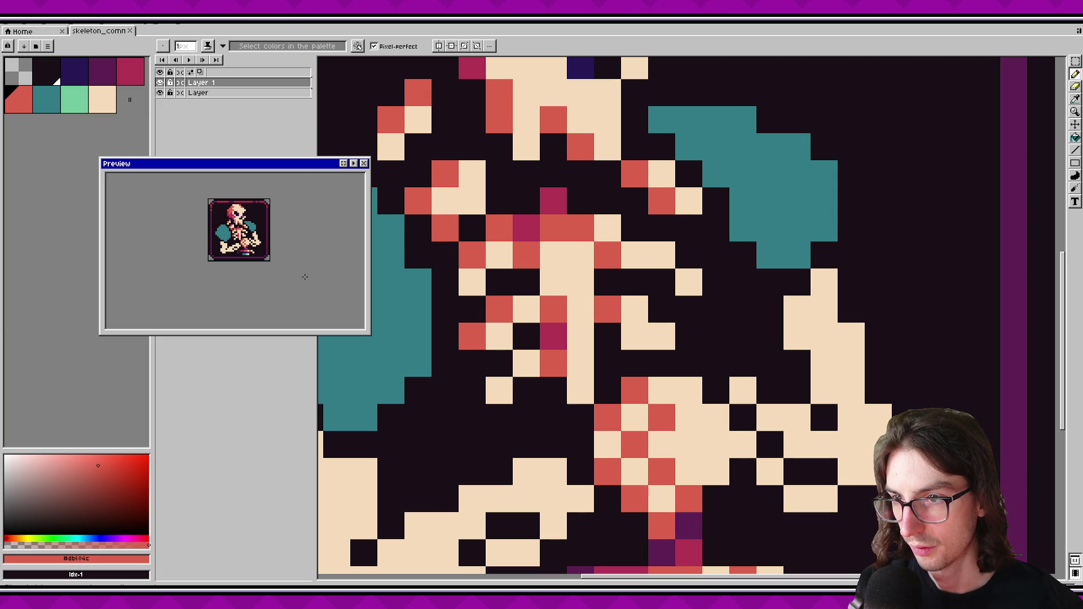
Darken a pixel below the ribs to crimson and paint two more cream rib pixels red.
left_click(581, 391)
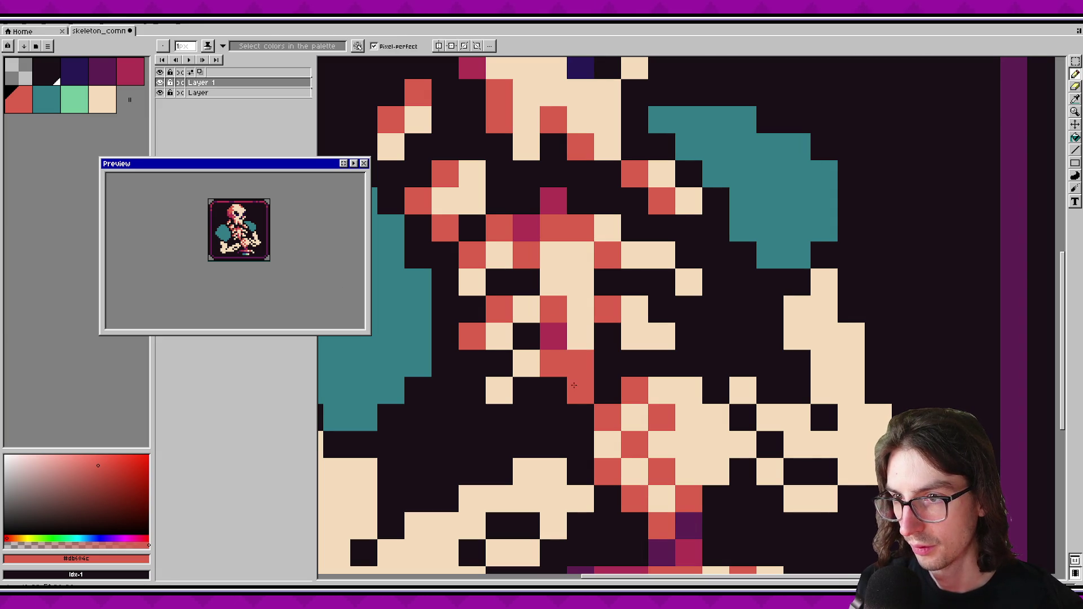
left_click(554, 336, "alt")
left_click(581, 390)
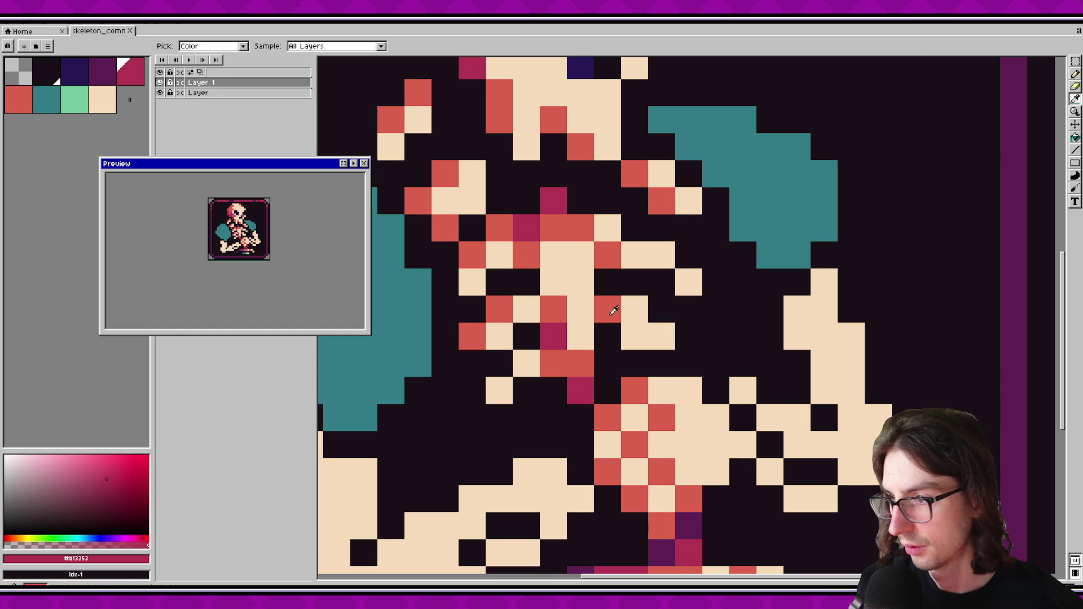
left_click(607, 310, "alt")
left_click(635, 336)
left_click(527, 310)
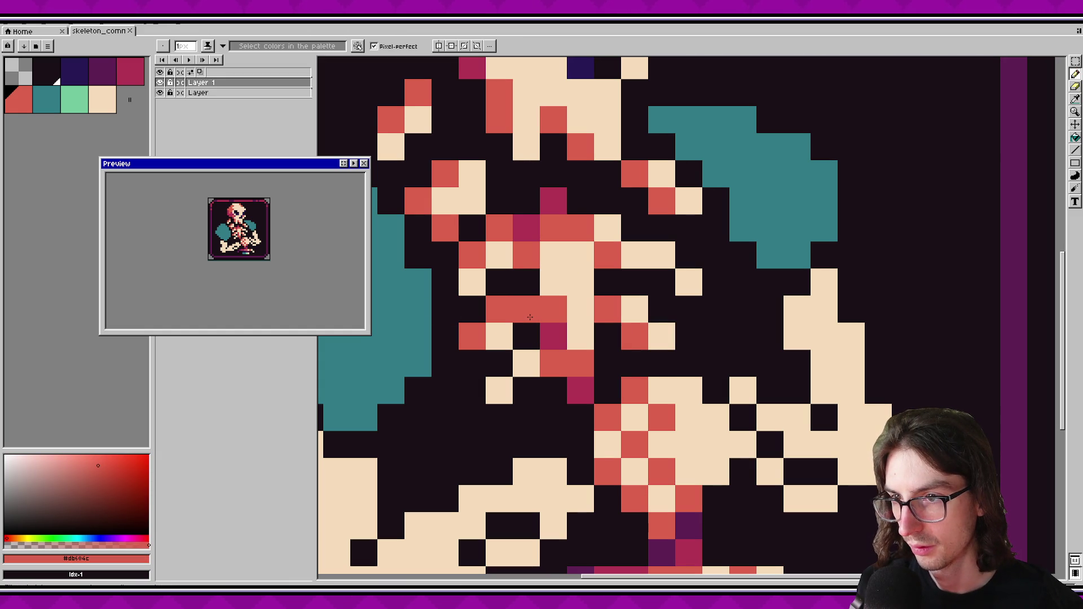
scroll(269, 248, "down", 1)
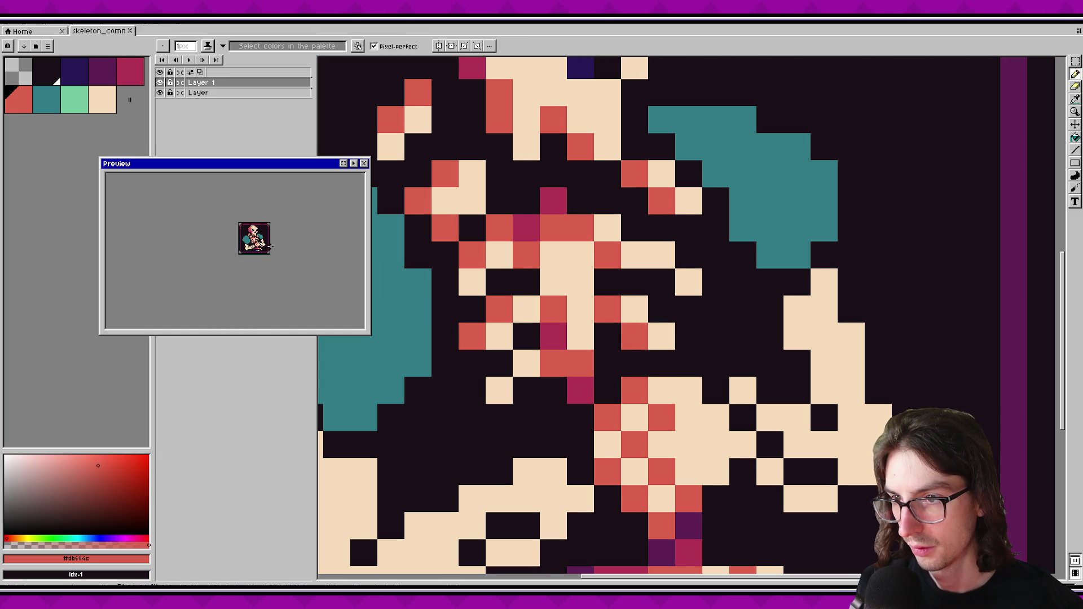
scroll(270, 248, "up", 1)
scroll(607, 286, "down", 4)
scroll(607, 287, "up", 1)
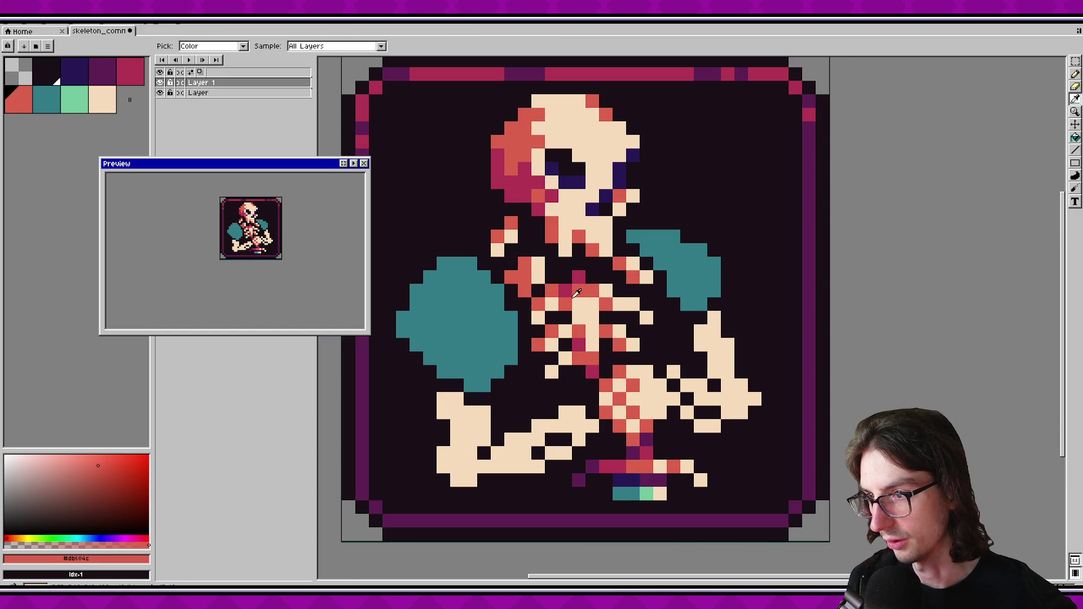
left_click(576, 278, "alt")
left_click_drag(525, 263, 510, 276)
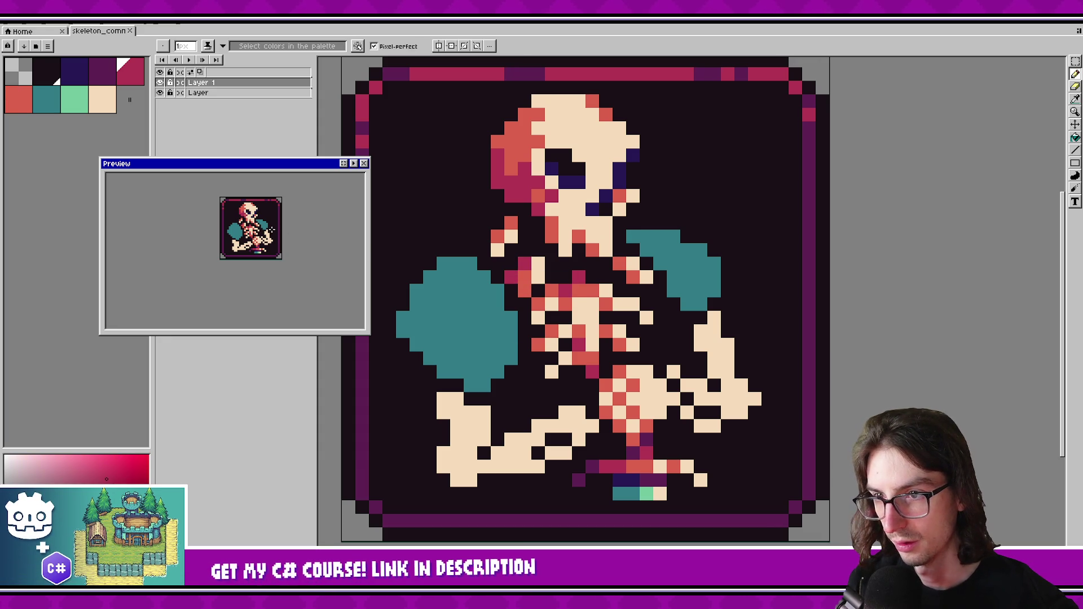
left_click(538, 277, "alt")
left_click(525, 291)
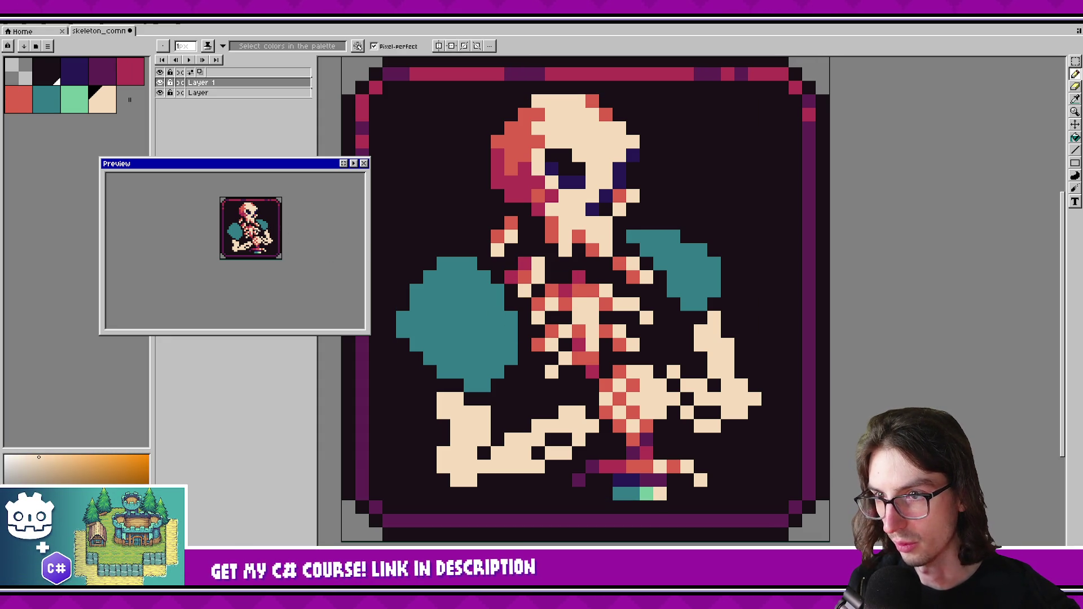
scroll(263, 233, "down", 1)
scroll(249, 226, "up", 1)
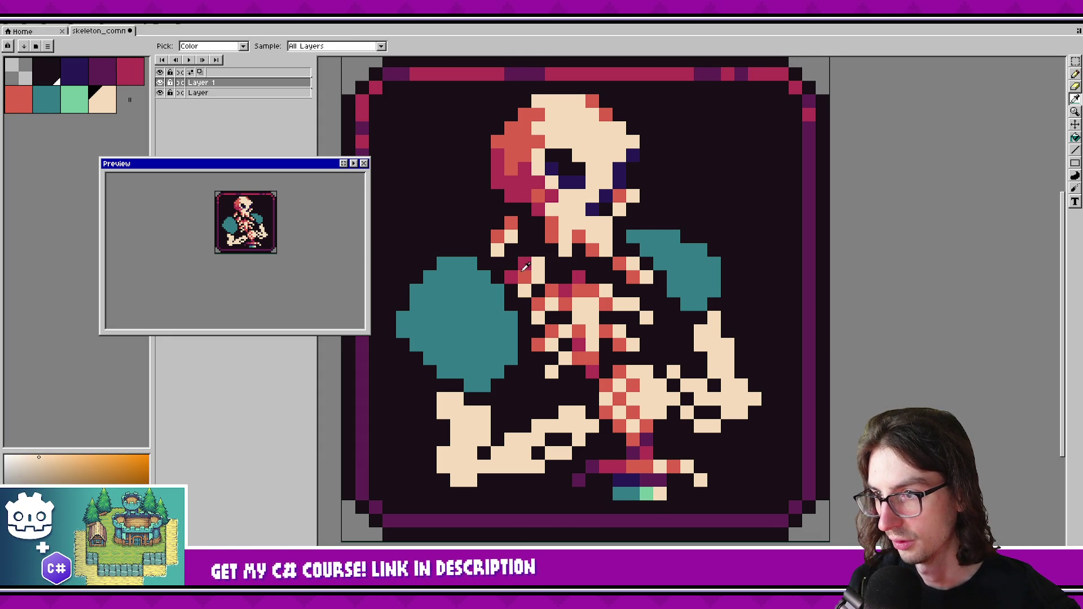
left_click(533, 268, "alt")
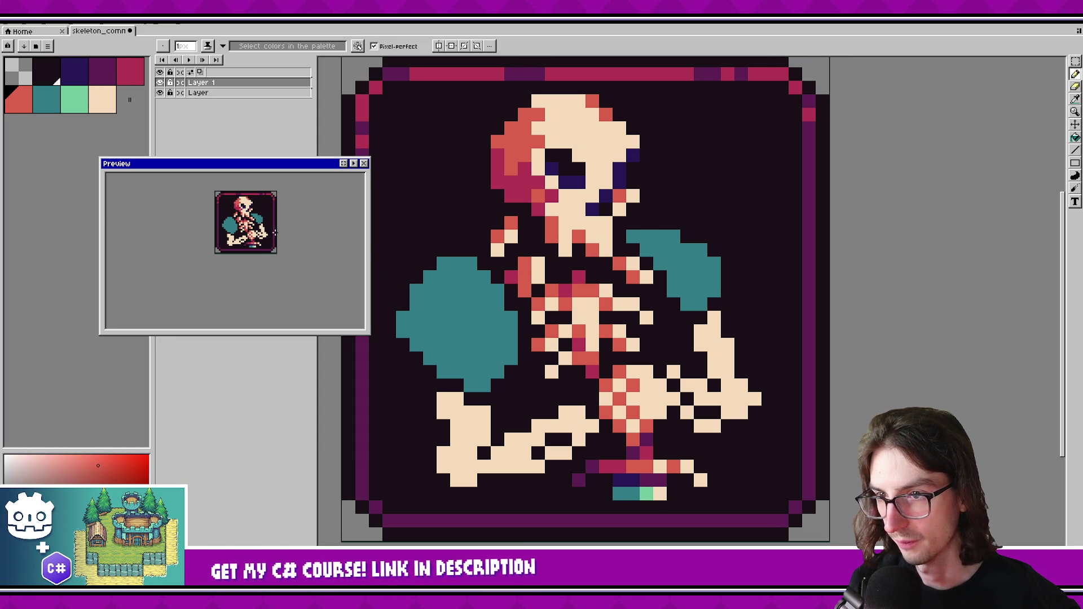
left_click(525, 290, "alt")
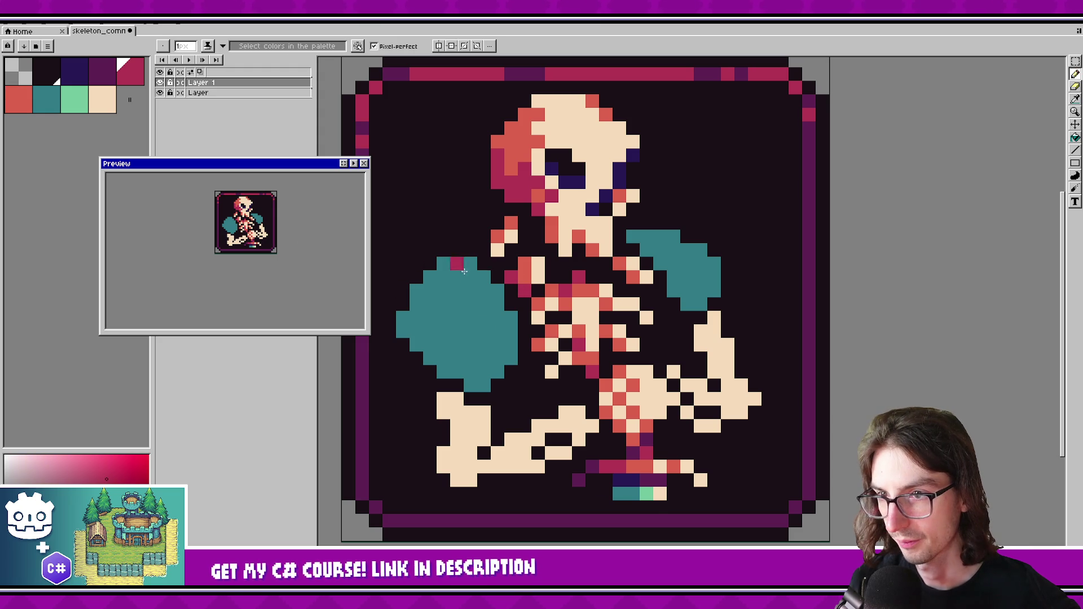
left_click(536, 322, "alt")
left_click(518, 327)
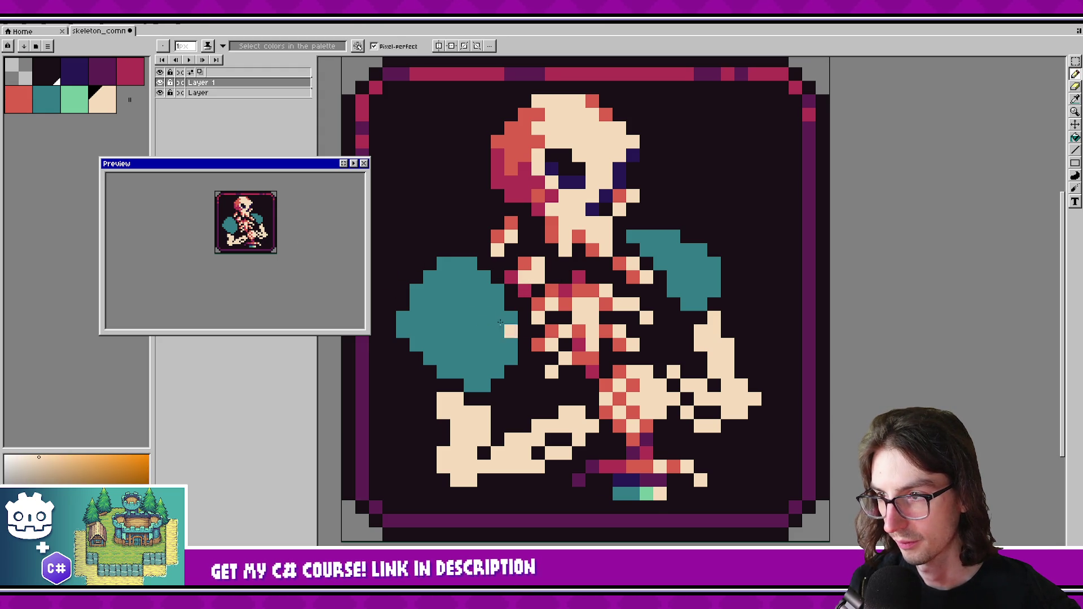
scroll(270, 220, "down", 1)
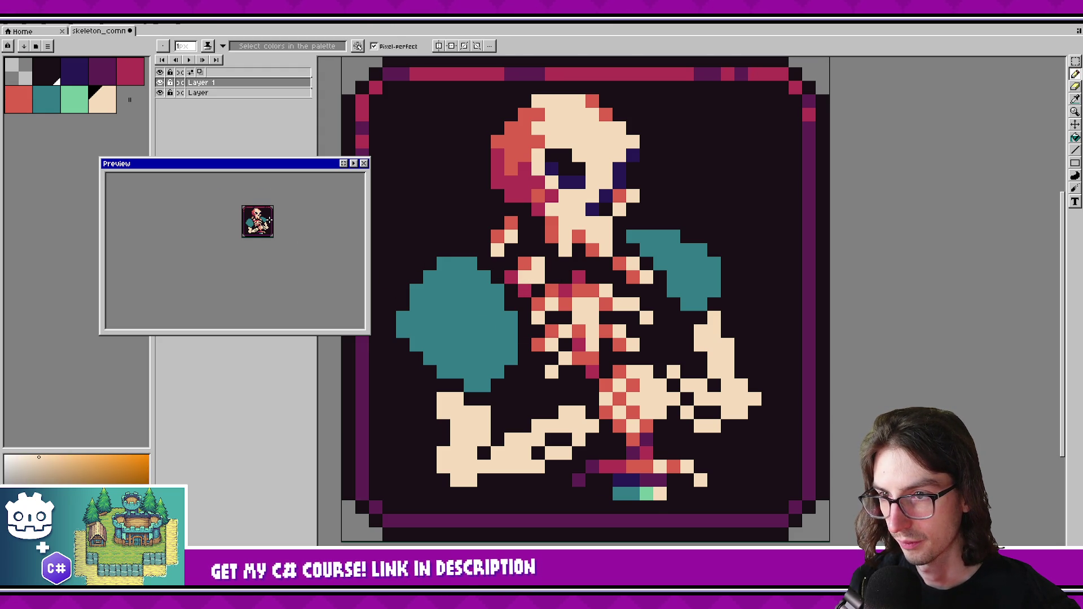
scroll(270, 220, "up", 1)
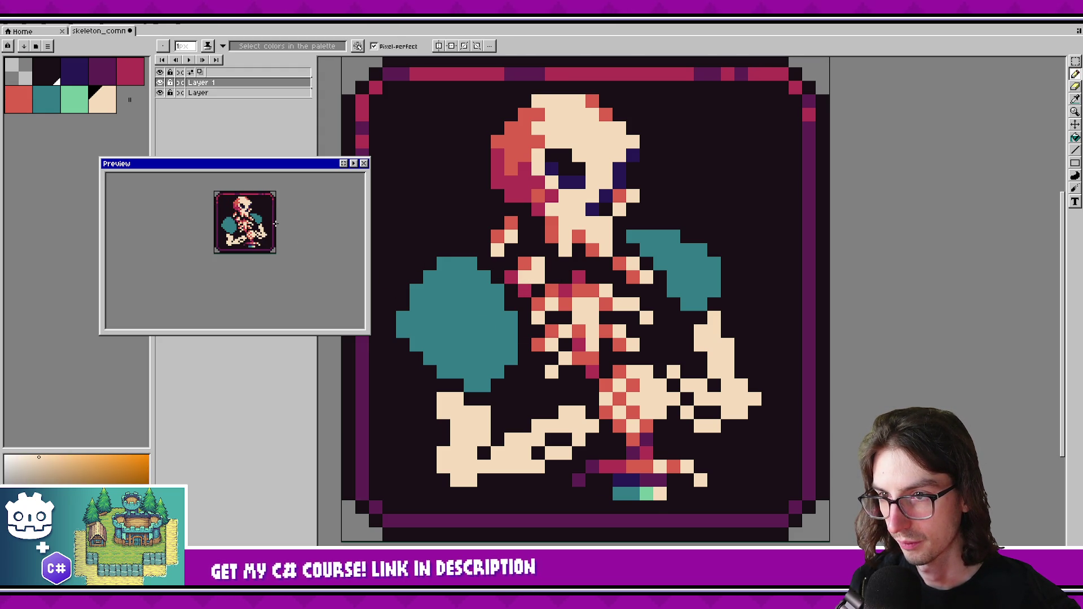
scroll(480, 297, "down", 3)
scroll(584, 309, "down", 3)
scroll(554, 333, "up", 5)
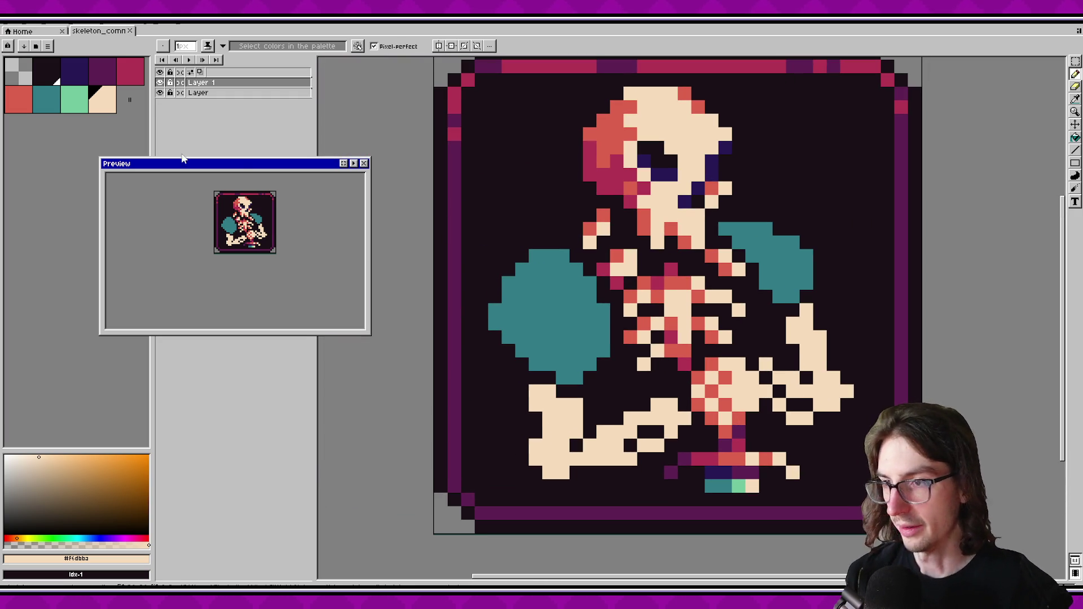
left_click(84, 109)
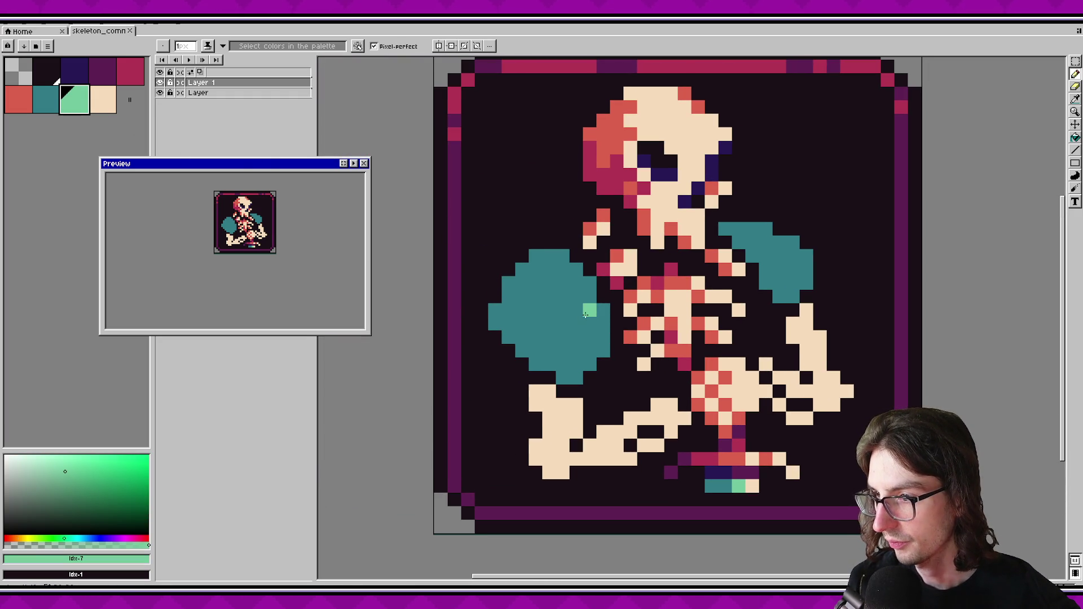
Outline and fill a large mint highlight on the left shoulder pad, add extra mint pixels, and save.
mouse_move(587, 314)
left_mouse_down()
mouse_move(559, 311)
mouse_move(528, 339)
mouse_move(590, 364)
left_mouse_up()
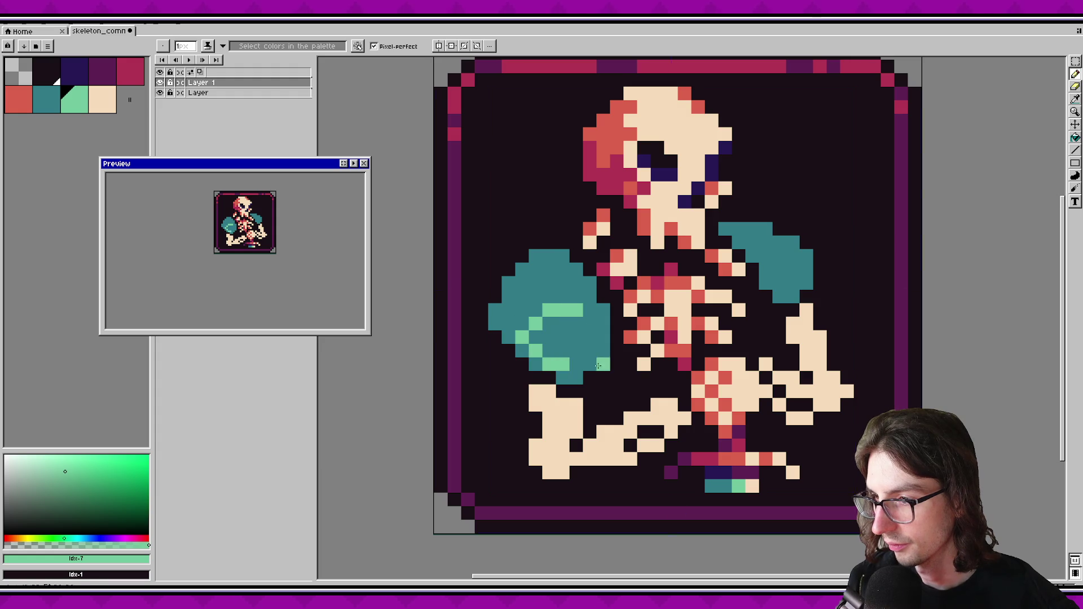
key("ctrl+z")
mouse_move(587, 298)
left_mouse_down()
mouse_move(534, 329)
mouse_move(581, 367)
mouse_move(595, 364)
left_mouse_up()
key("g")
left_click(613, 352)
key("b")
left_click_drag(562, 255, 576, 269)
scroll(574, 299, "down", 1)
scroll(574, 299, "right", 1)
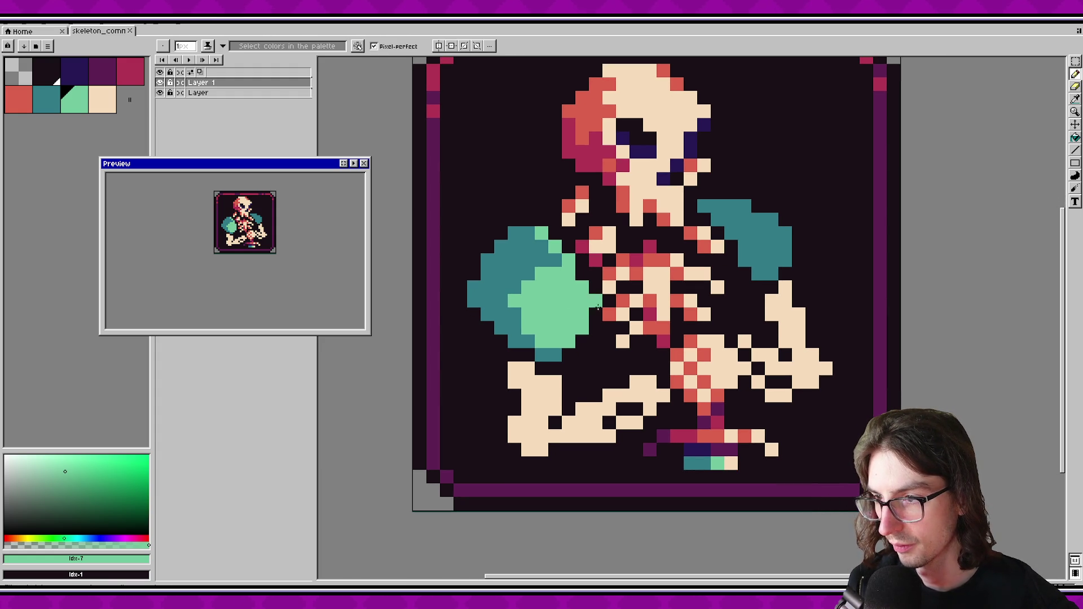
left_click_drag(529, 260, 520, 273)
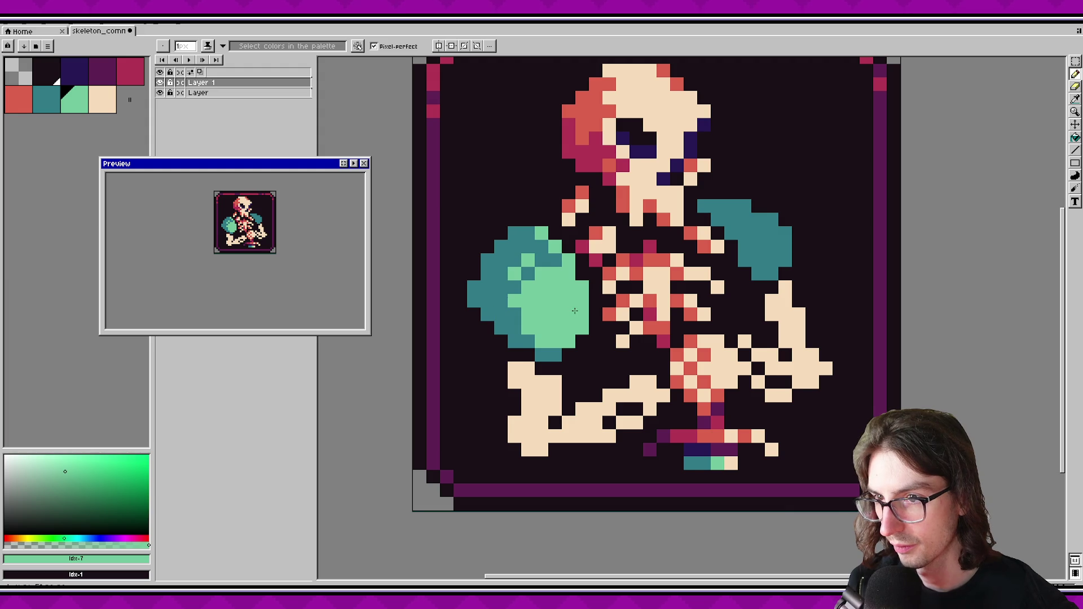
scroll(574, 311, "right", 1)
key("ctrl+s")
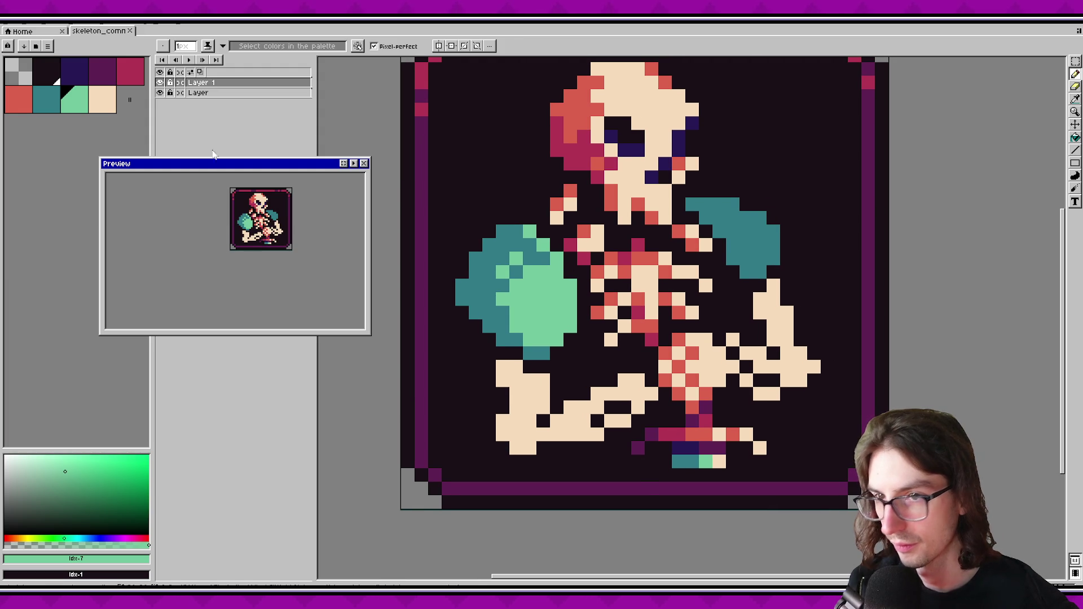
Outline the left pad's outer edge in dark purple and save.
left_click(102, 71)
left_click(476, 259)
scroll(476, 259, "up", 1)
mouse_move(474, 307)
left_mouse_down()
mouse_move(449, 331)
mouse_move(469, 268)
mouse_move(501, 231)
mouse_move(462, 281)
mouse_move(528, 198)
mouse_move(491, 254)
left_mouse_up()
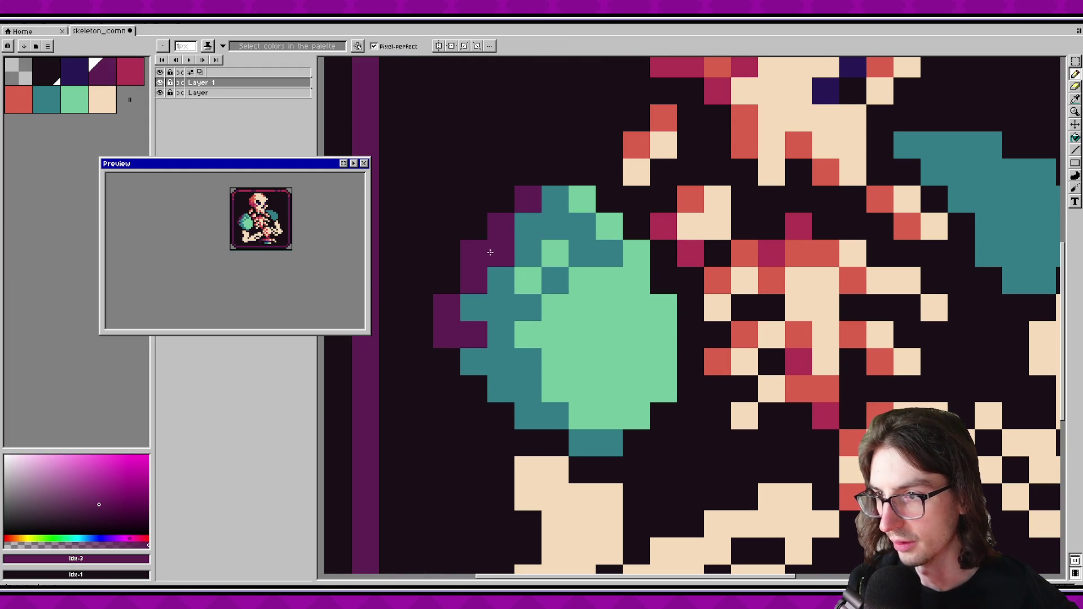
left_click(528, 225)
scroll(544, 369, "down", 1)
key("ctrl+s")
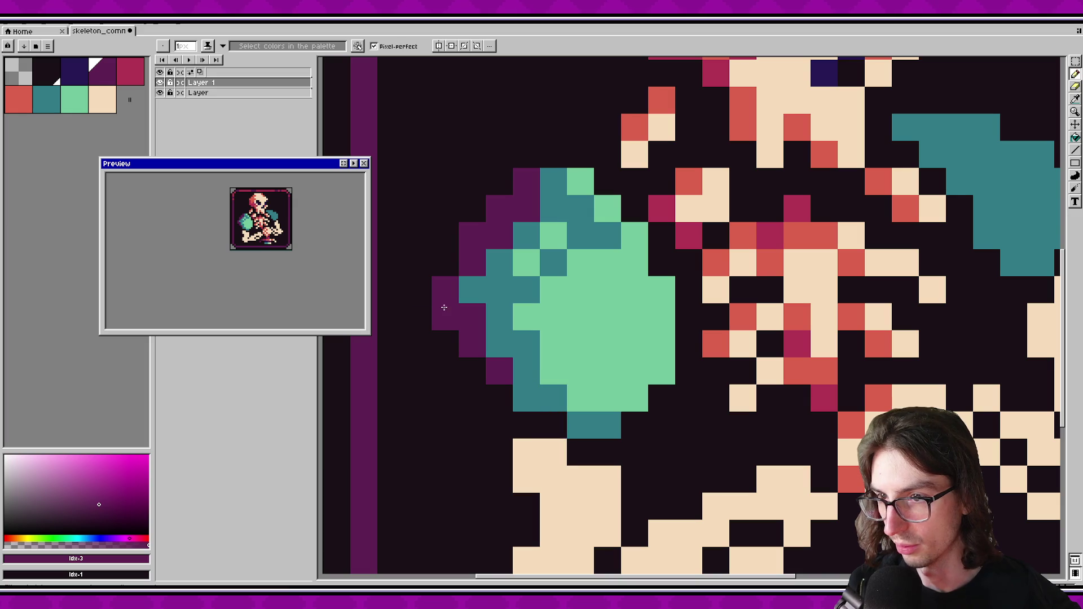
Draw a cream bone stroke across the mint pad, redrawing it further left, and save.
scroll(306, 259, "down", 1)
scroll(311, 262, "up", 1)
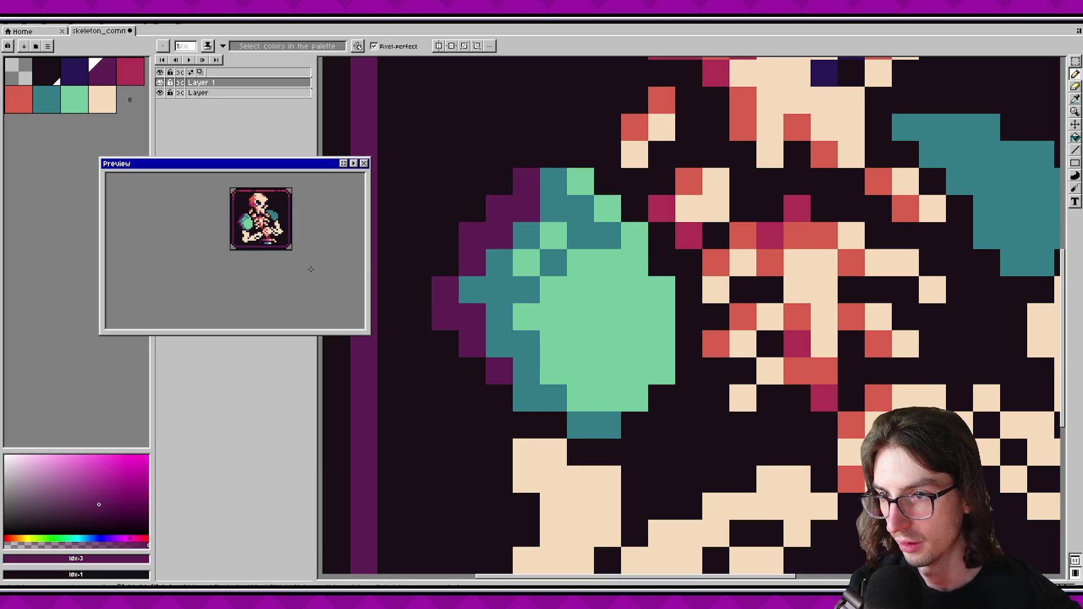
left_click(107, 97)
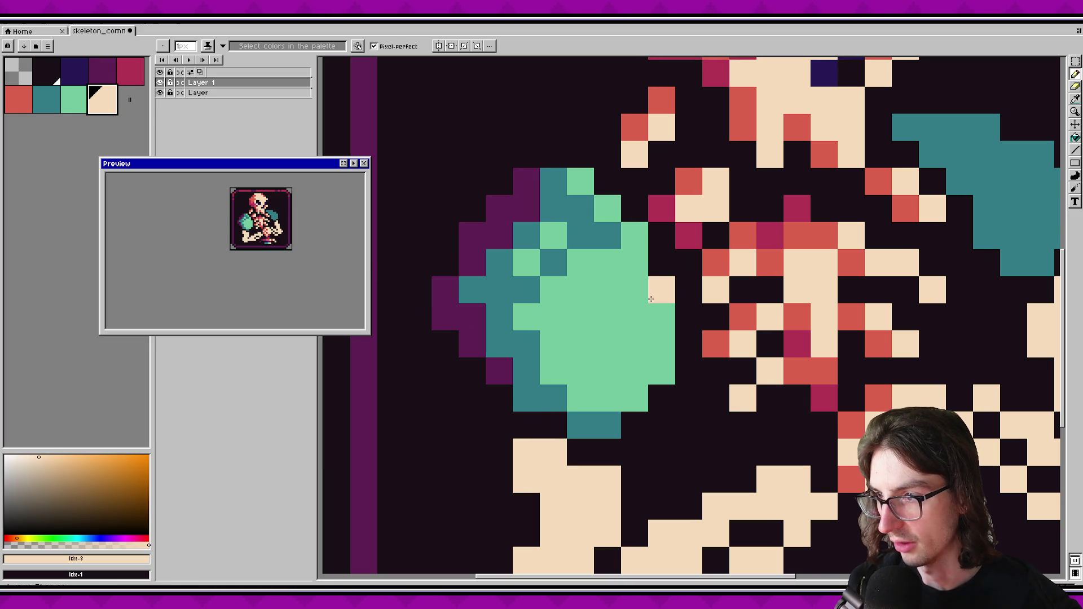
left_click_drag(634, 290, 659, 315)
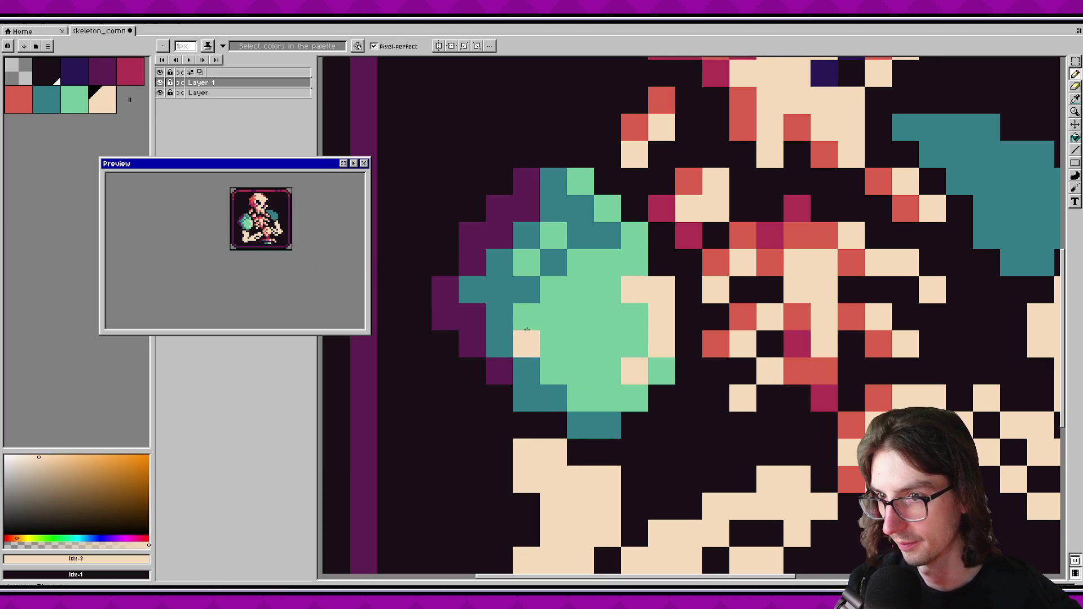
key("v")
key("ctrl+z")
key("ctrl+z")
key("ctrl+z")
key("b")
mouse_move(610, 290)
left_mouse_down()
mouse_move(608, 317)
mouse_move(600, 270)
mouse_move(581, 263)
left_mouse_up()
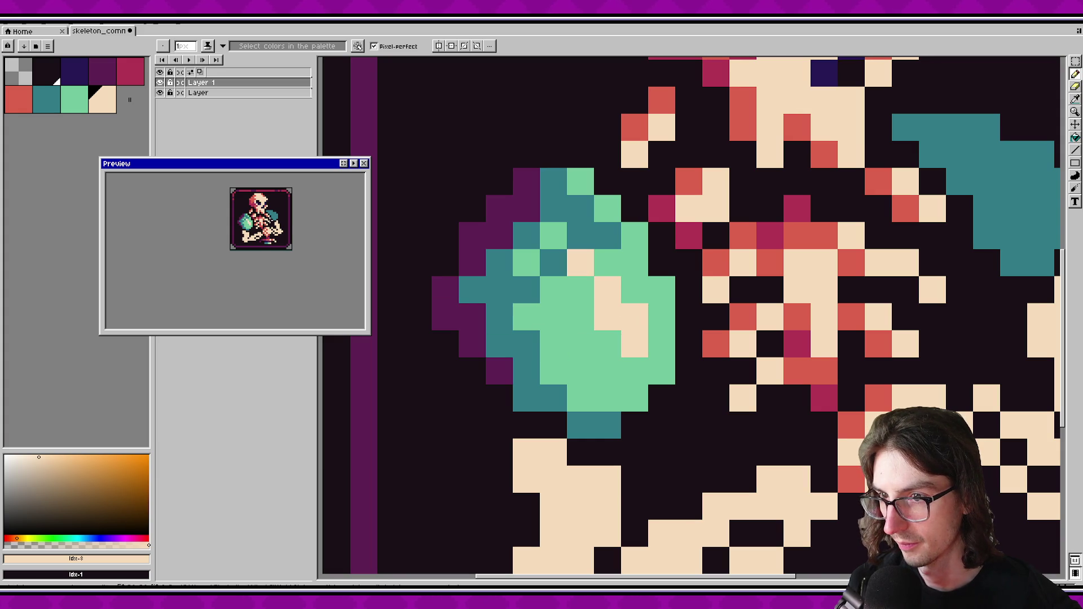
scroll(318, 231, "down", 1)
scroll(318, 230, "up", 1)
key("ctrl+s")
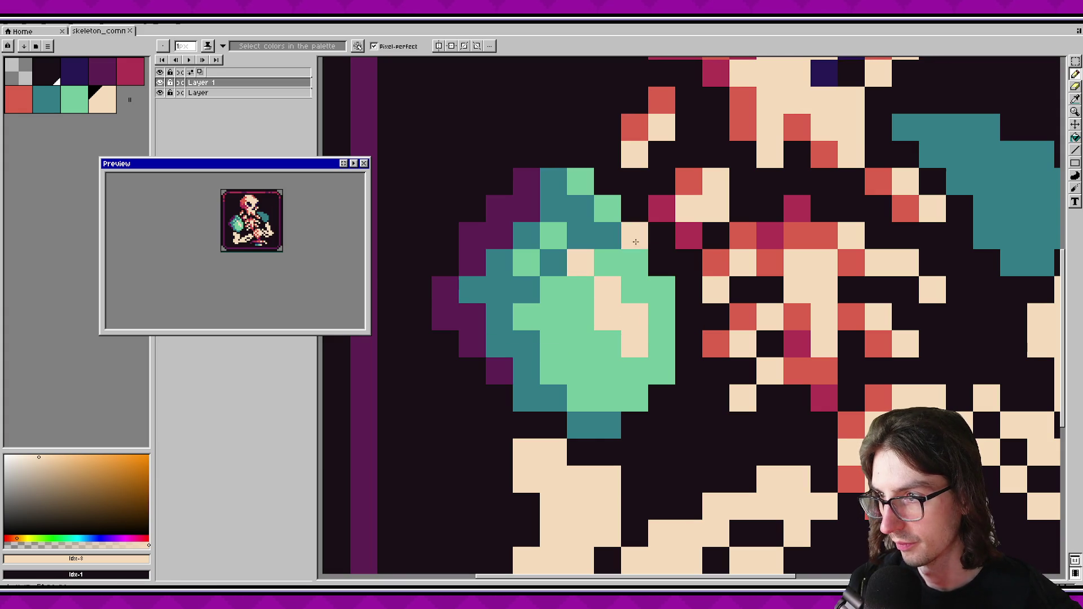
Add one more cream pixel to the bone stroke and sample mint green from the sprite.
left_click(607, 208)
scroll(276, 224, "down", 1)
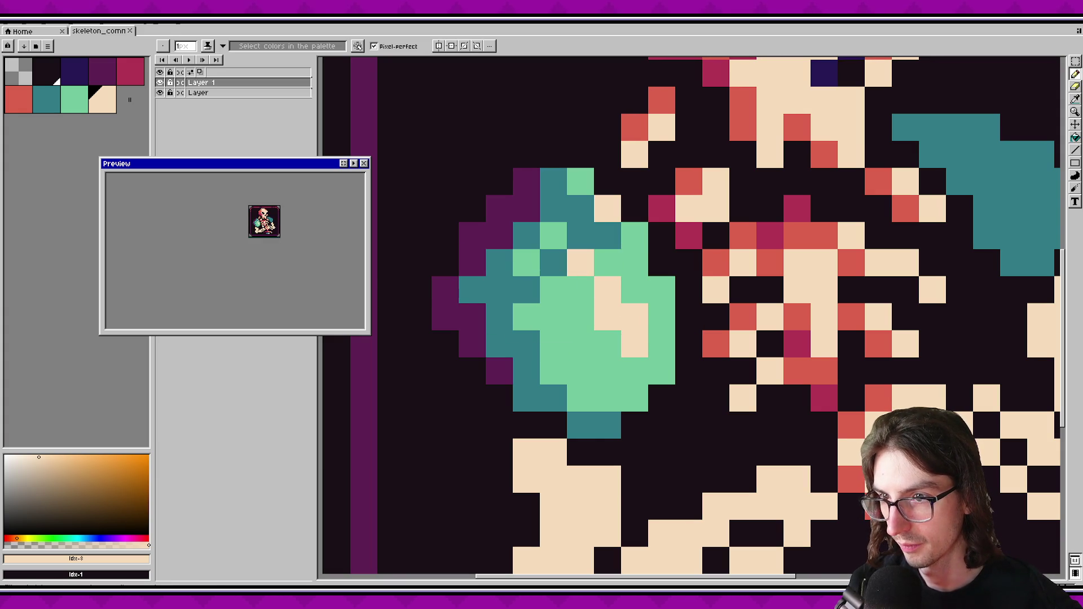
scroll(266, 225, "up", 1)
scroll(569, 274, "down", 3)
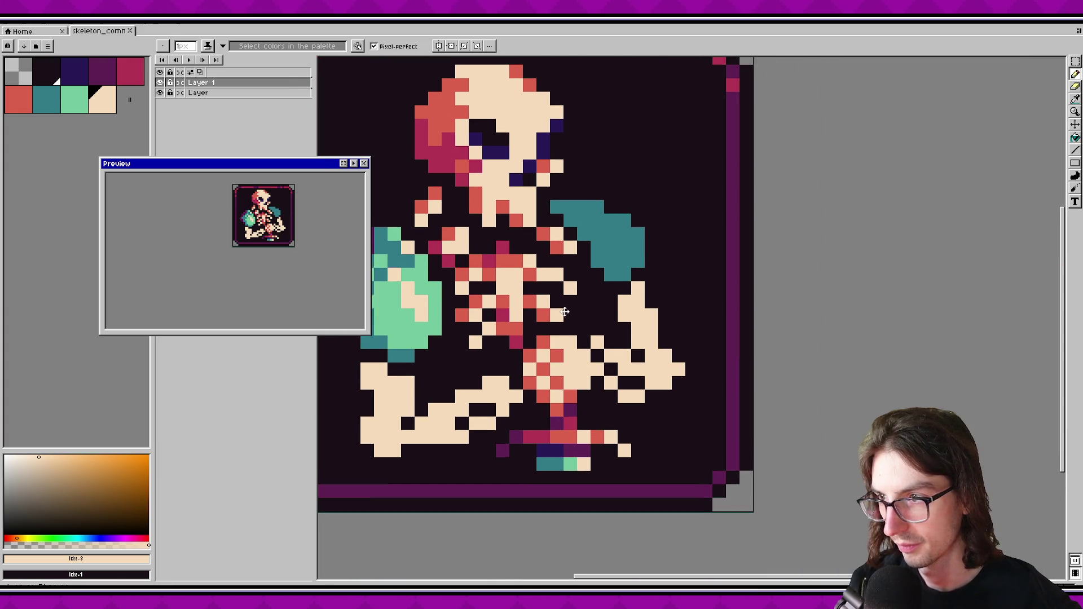
left_click(619, 245, "alt")
scroll(620, 245, "up", 3)
Paint a mint highlight along the right pad's edge and outline its upper and lower left in dark purple.
mouse_move(618, 187)
left_mouse_down()
mouse_move(672, 215)
mouse_move(672, 242)
mouse_move(663, 210)
mouse_move(649, 290)
left_mouse_up()
scroll(510, 268, "up", 1)
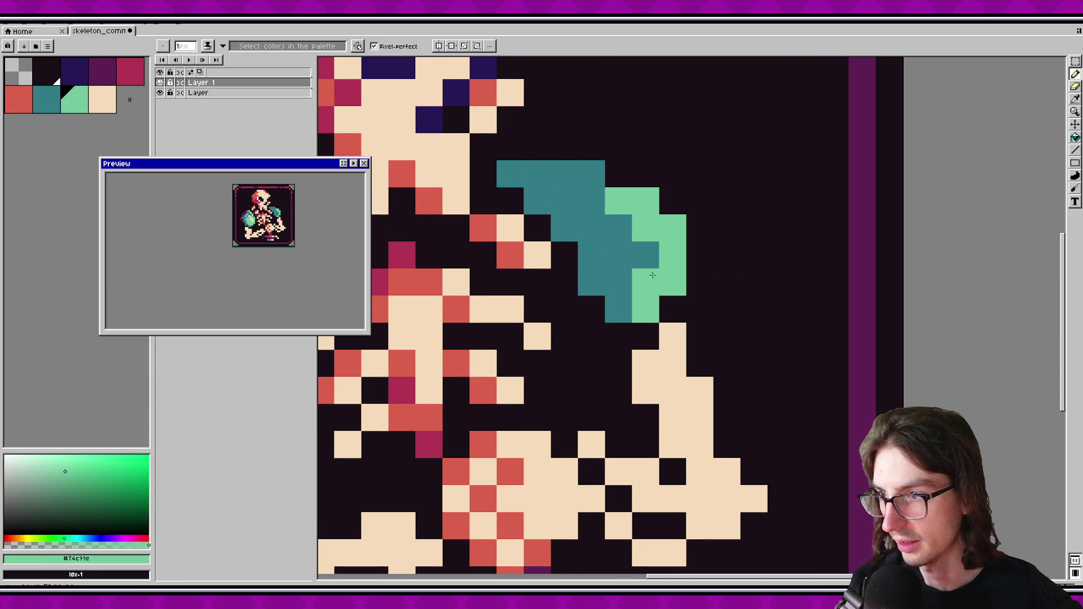
left_click(109, 76)
left_click(537, 200)
mouse_move(509, 174)
left_mouse_down()
mouse_move(561, 174)
mouse_move(564, 229)
left_mouse_up()
left_click_drag(591, 281, 603, 313)
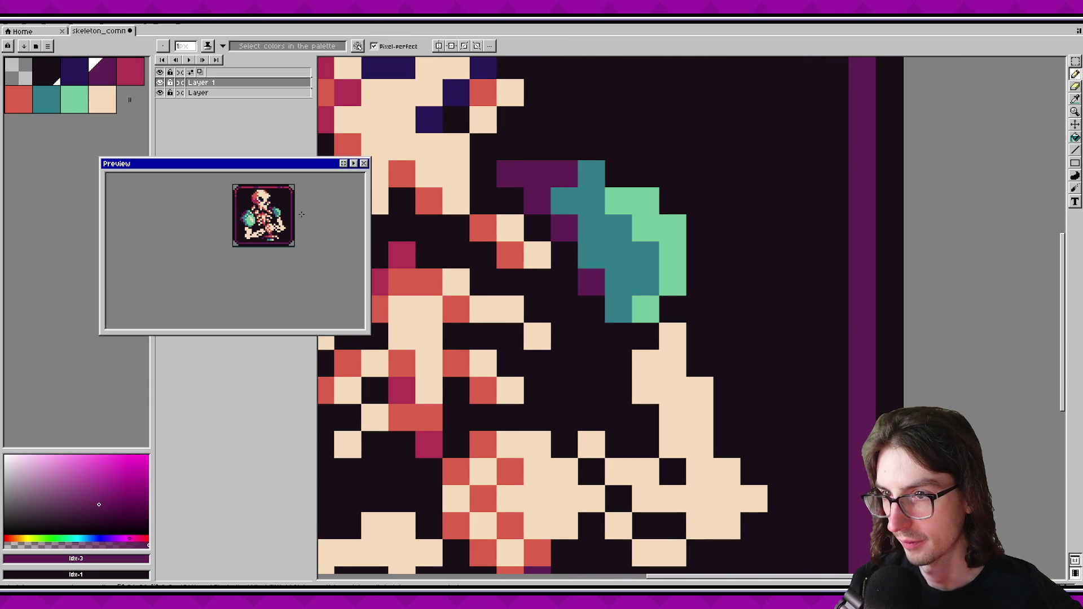
scroll(302, 214, "down", 1)
Repaint several right-pad pixels light green and add a teal pixel on the pad.
left_click(675, 242, "alt")
left_click_drag(649, 251, 627, 242)
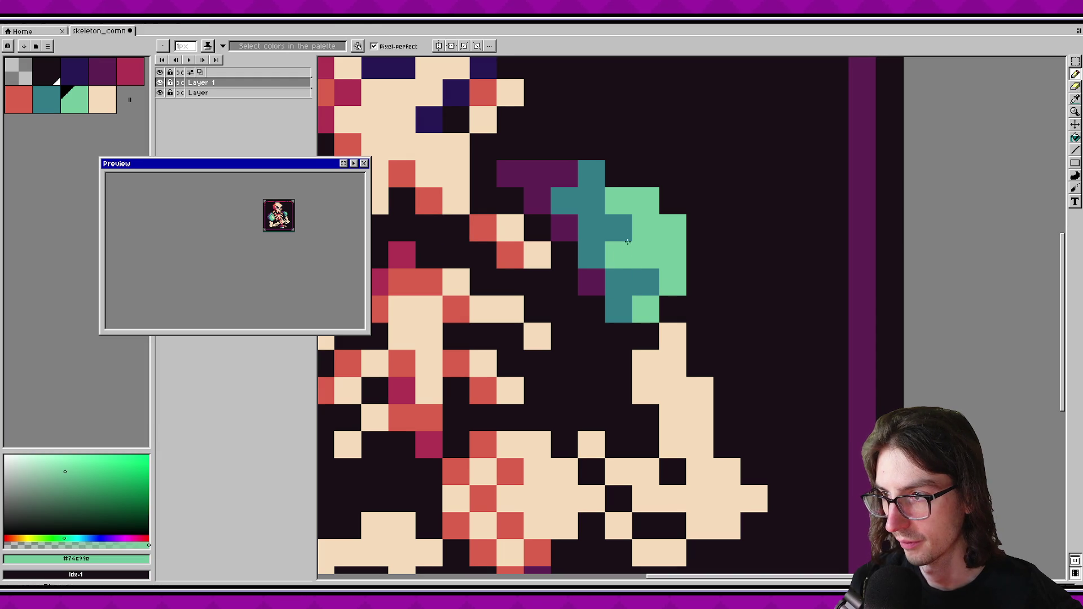
left_click(646, 282)
left_click(619, 228)
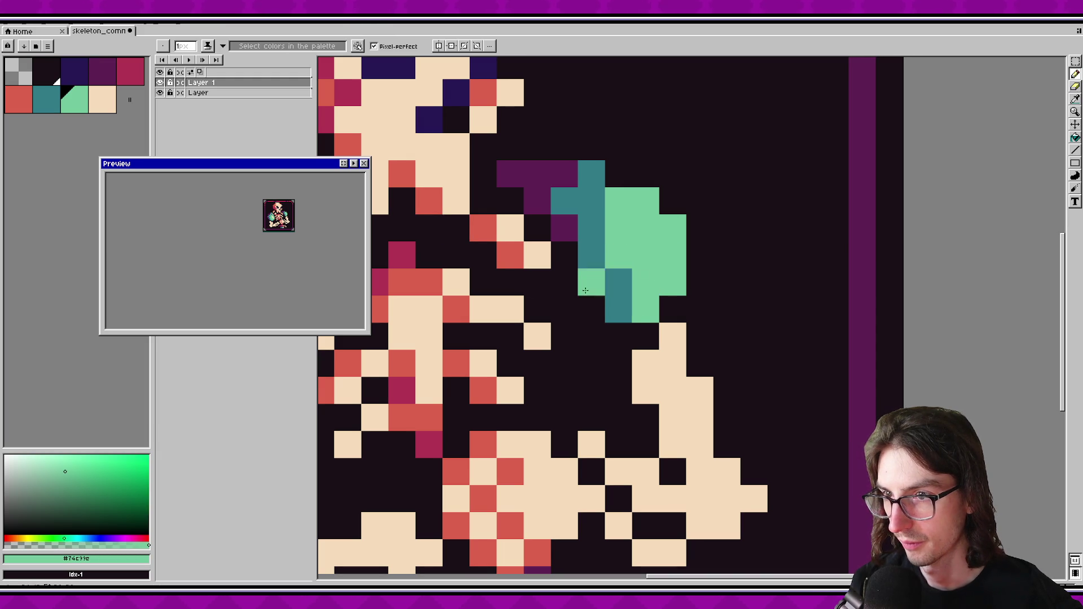
left_click(591, 237, "alt")
left_click(618, 202)
scroll(310, 206, "up", 1)
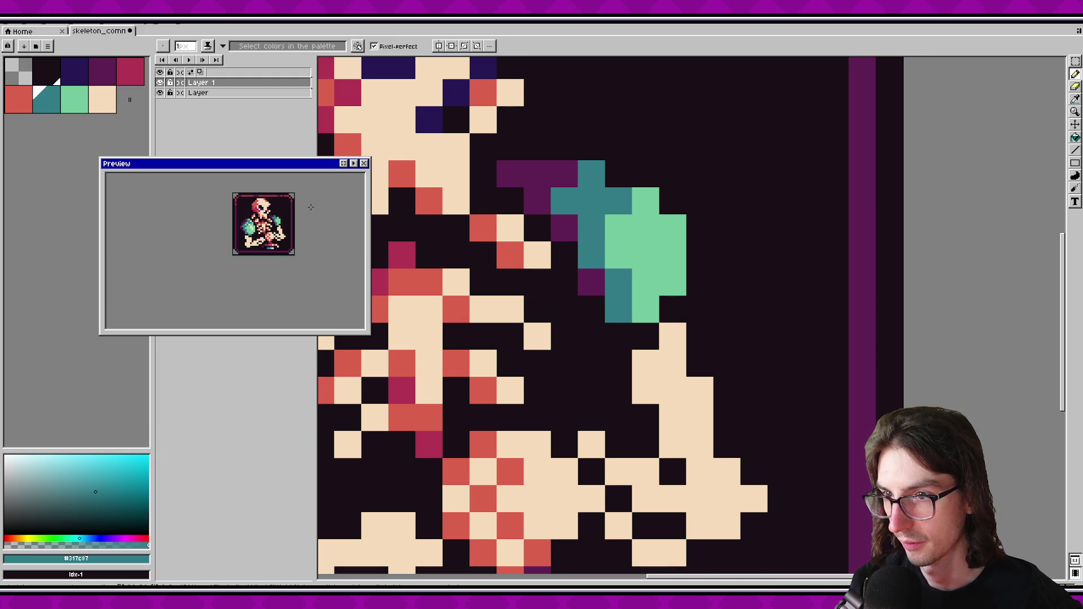
Try placing cream pixels beside the right pad, undoing the misplaced ones.
left_click(536, 251, "alt")
left_click_drag(673, 254, 645, 202)
left_click(655, 260)
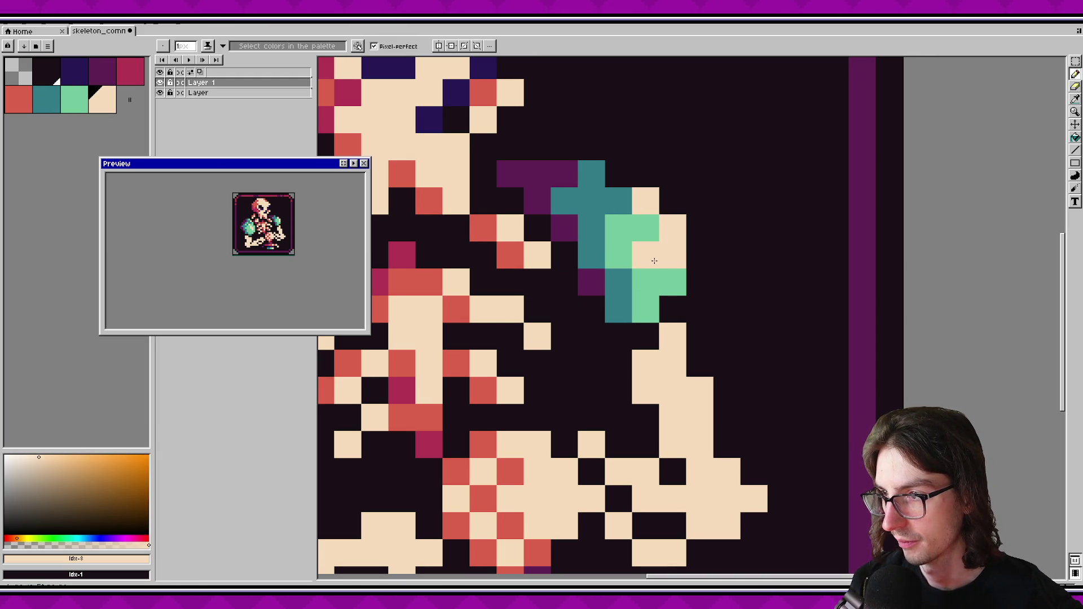
key("ctrl+z")
left_click(654, 274)
key("ctrl+z")
key("ctrl+y")
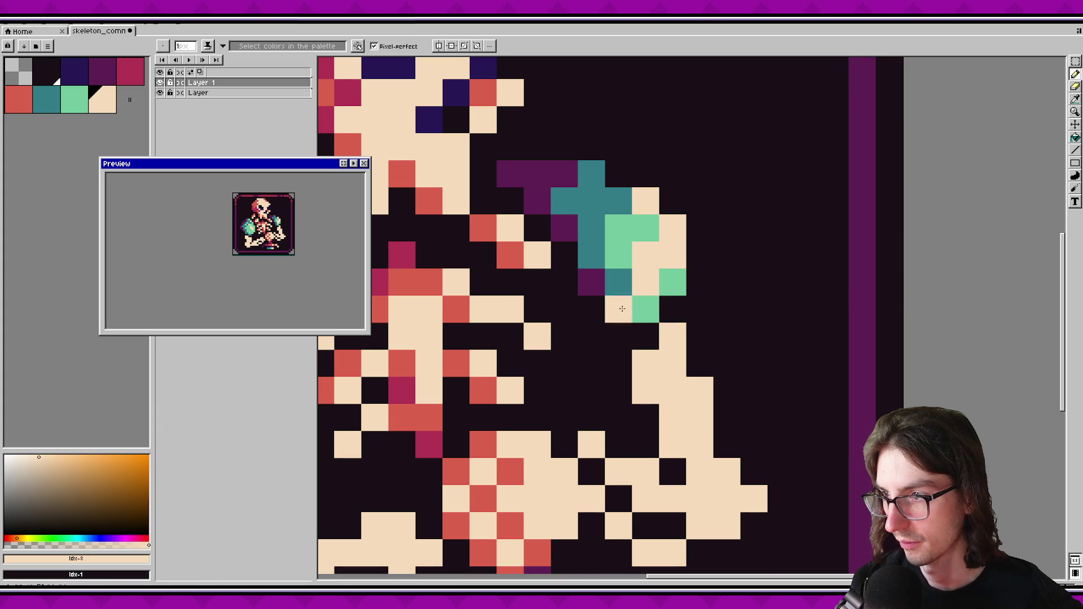
scroll(322, 222, "down", 1)
scroll(321, 221, "up", 1)
key("ctrl+z")
key("ctrl+z")
left_click(667, 271)
key("ctrl+z")
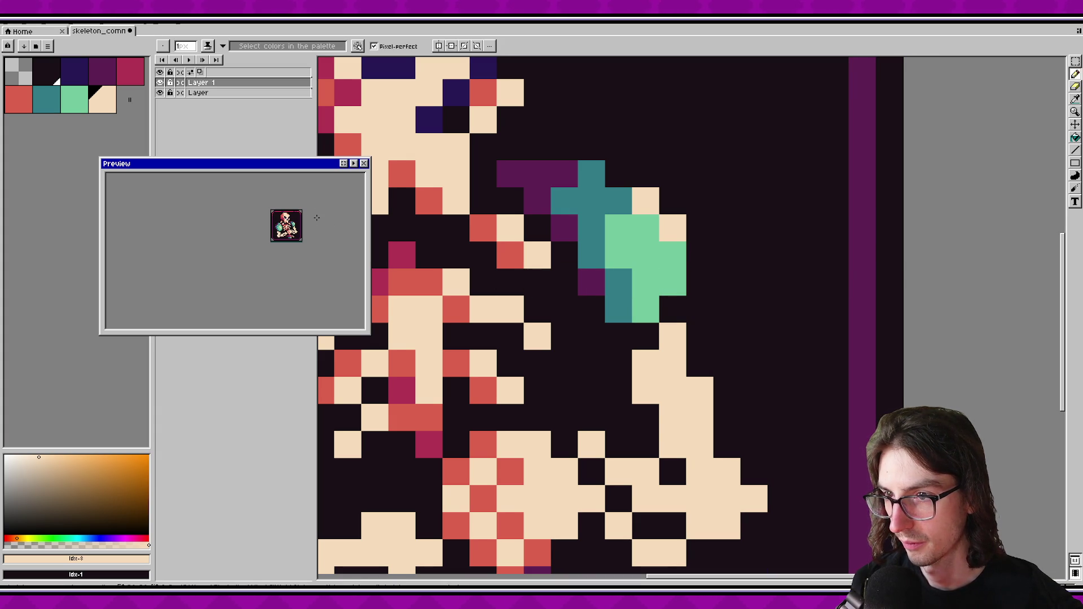
Add teal pixels below and right of the pad, save, and turn one teal pixel dark purple.
left_click(636, 312, "alt")
left_click(621, 312, "alt")
left_click(644, 310)
left_click(671, 282)
key("ctrl+s")
scroll(317, 264, "up", 1)
left_click(593, 278, "alt")
left_click(618, 310)
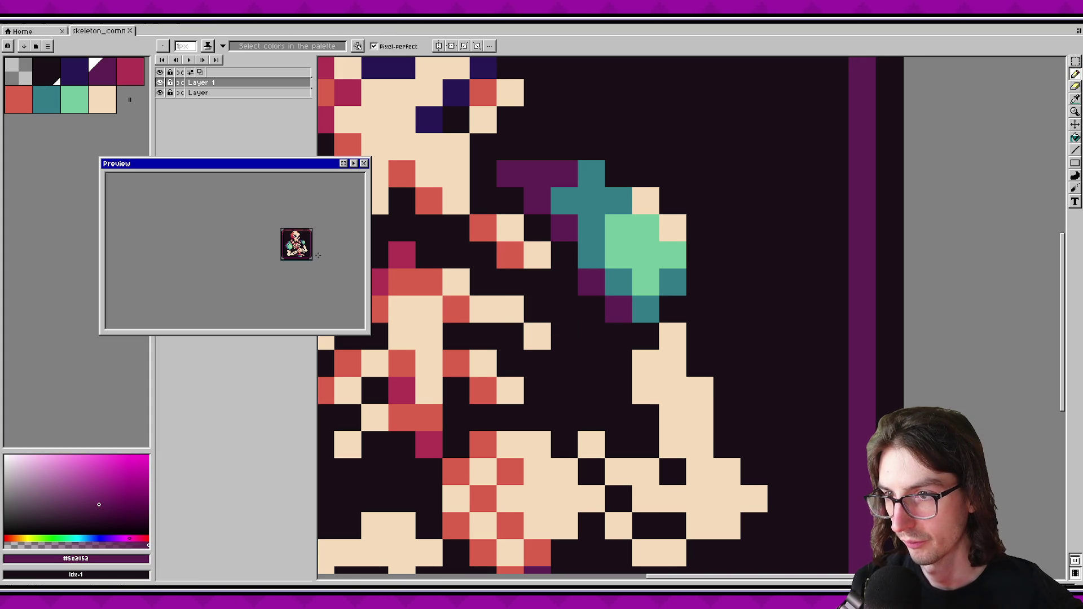
scroll(613, 251, "down", 4)
scroll(613, 251, "down", 5)
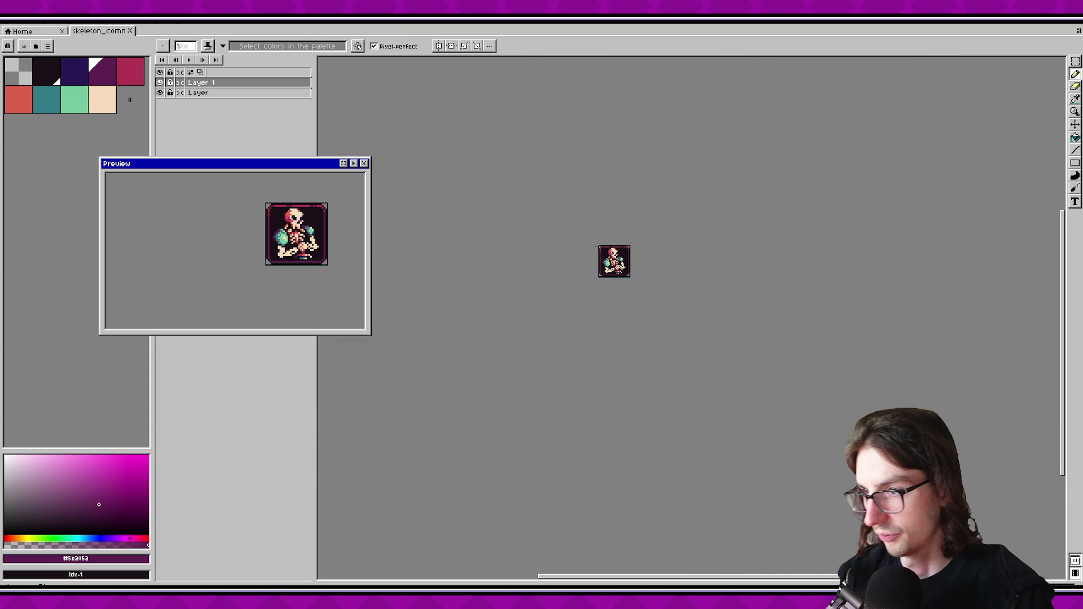
scroll(609, 259, "up", 5)
left_click(577, 319, "alt")
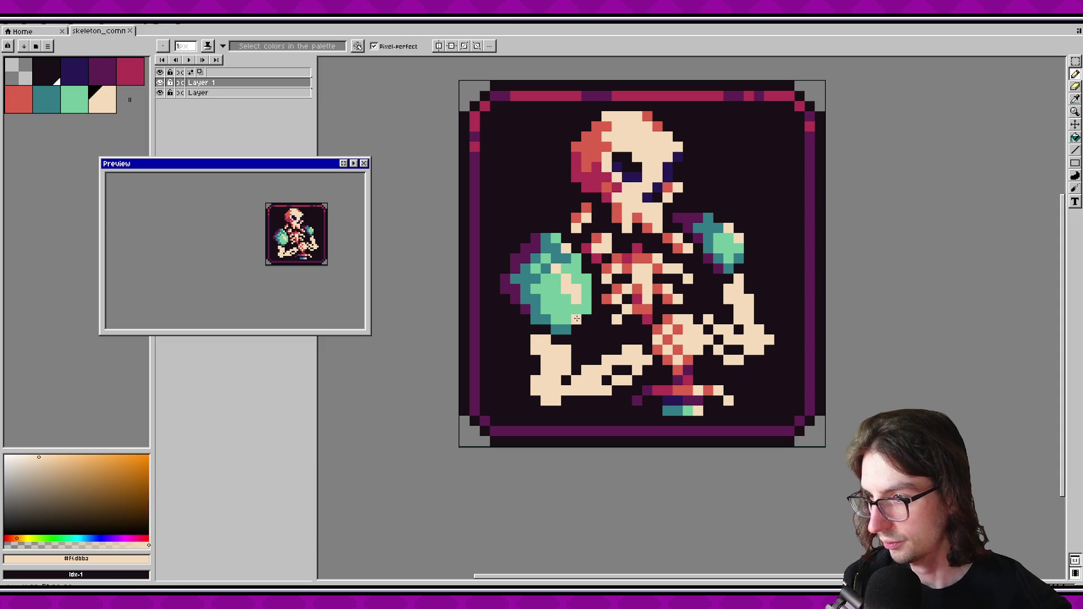
scroll(325, 249, "down", 1)
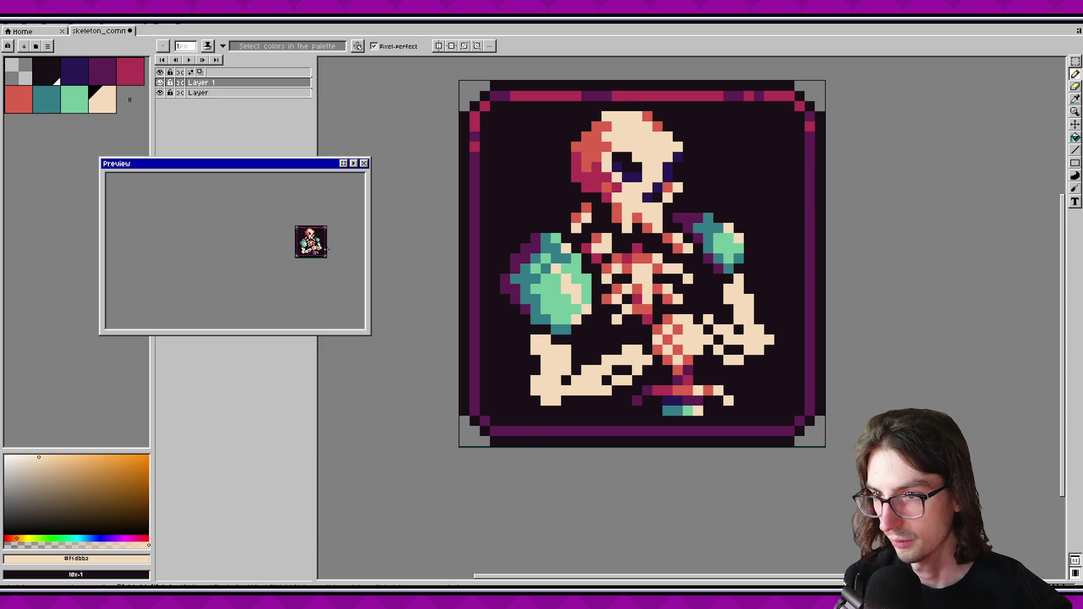
scroll(326, 249, "up", 1)
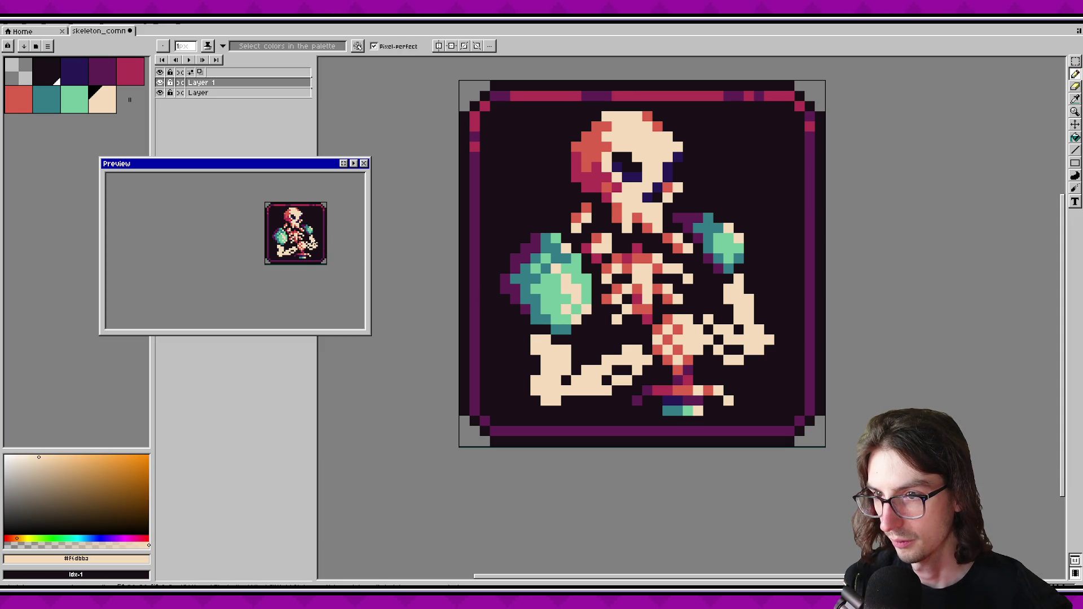
scroll(315, 239, "down", 1)
scroll(320, 248, "up", 1)
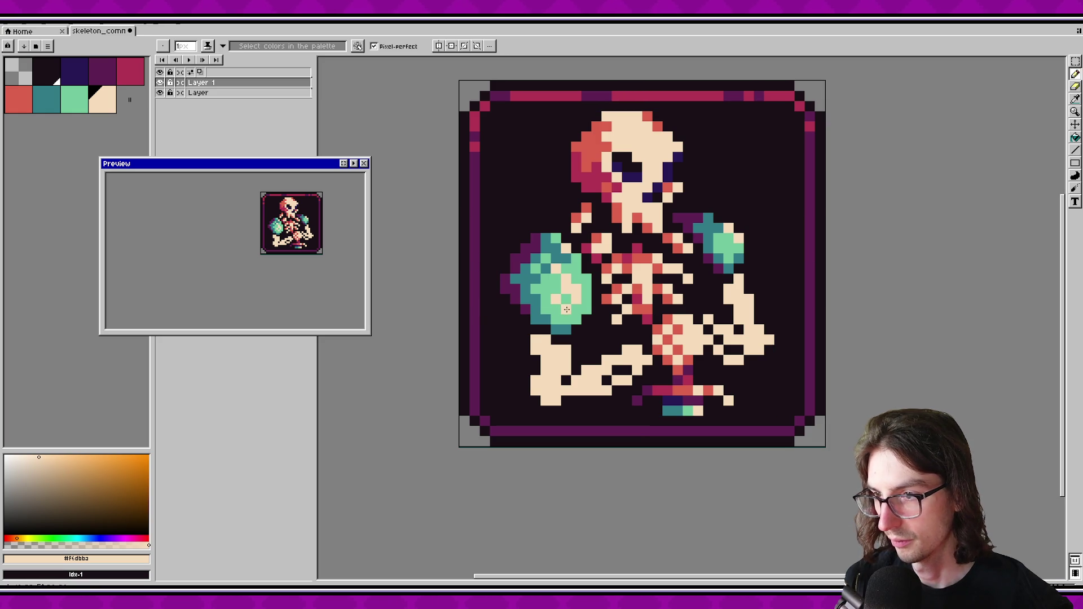
left_click_drag(306, 255, 305, 242)
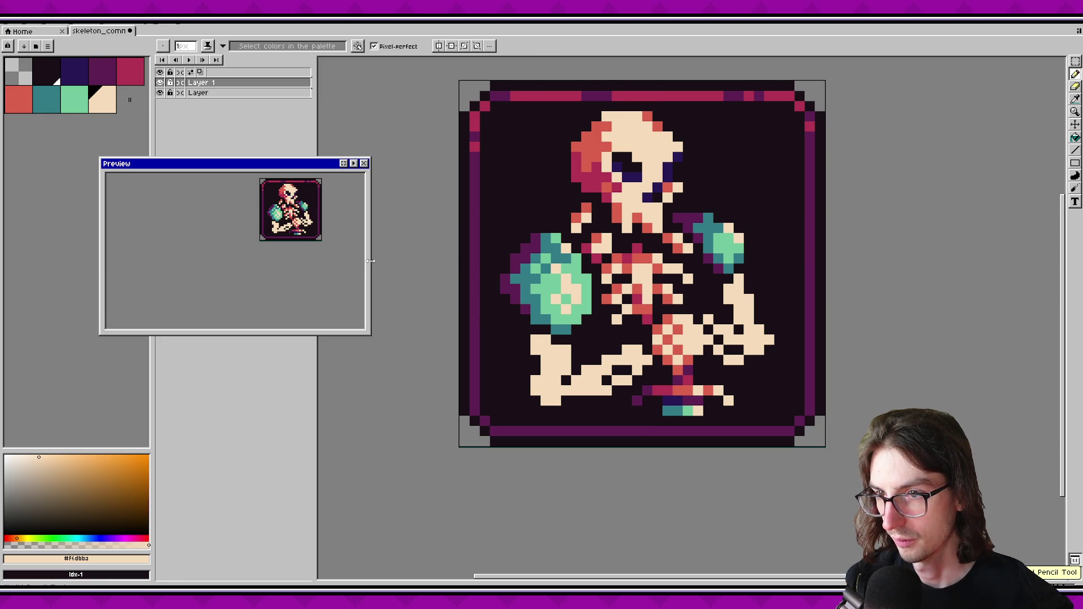
scroll(669, 317, "down", 5)
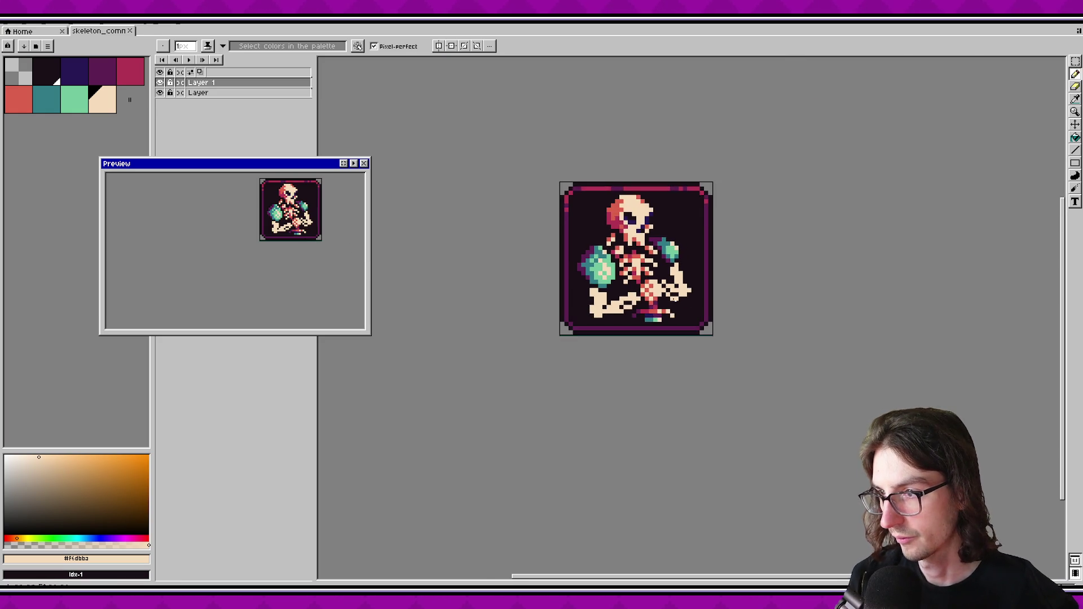
scroll(671, 325, "down", 2)
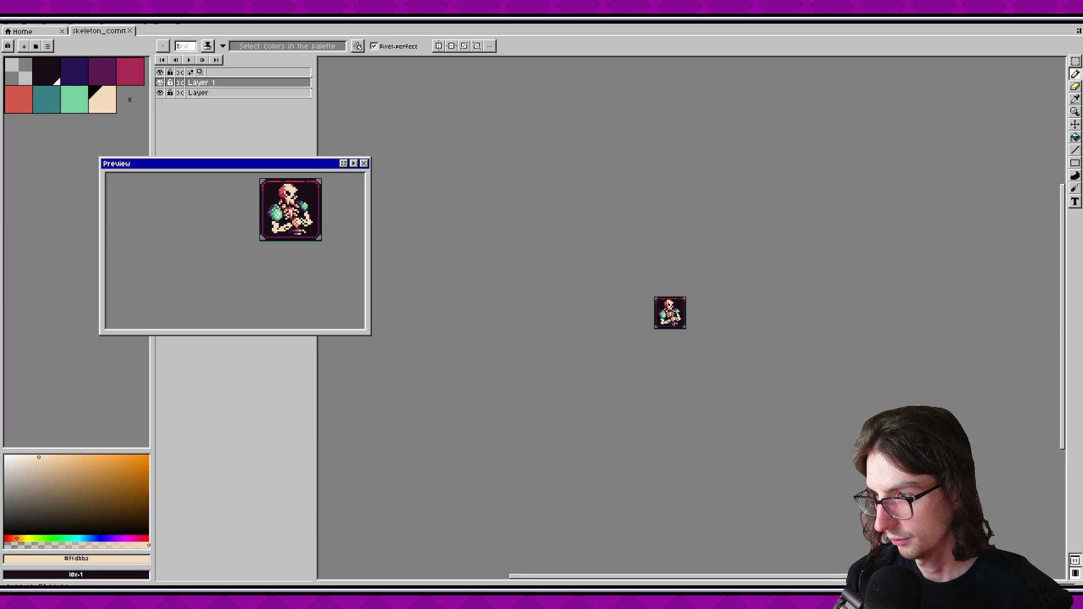
scroll(677, 326, "up", 3)
scroll(607, 290, "up", 3)
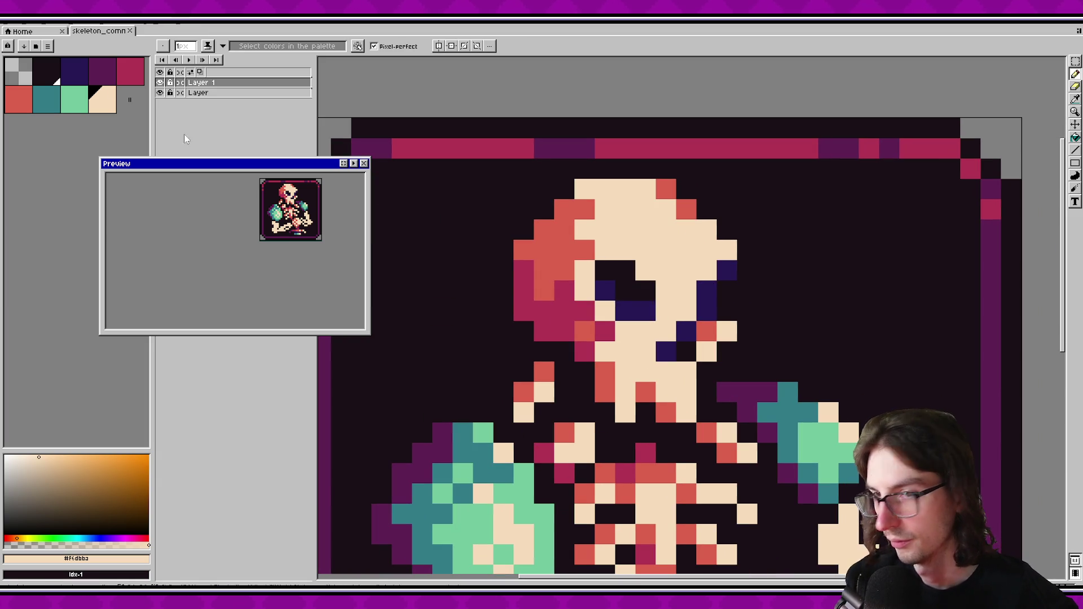
Shade the skull's left edge with crimson pixels and dark purple shadows along its outer edge, then save.
left_click_drag(544, 331, 524, 310)
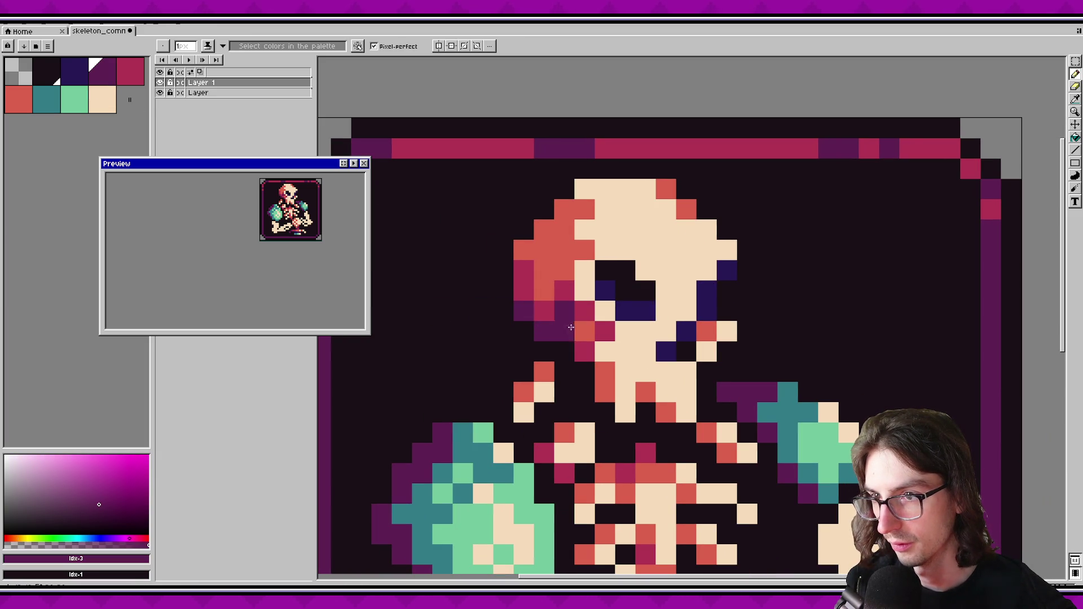
left_click(544, 310, "alt")
left_click(544, 290)
left_click(524, 249)
left_click(544, 229)
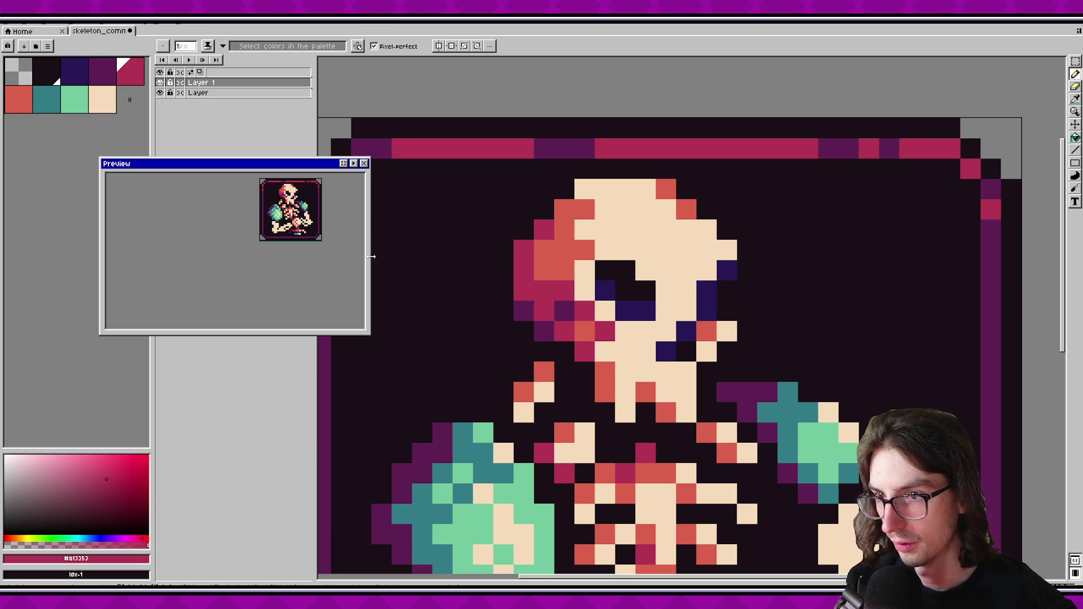
left_click(544, 270)
left_click(544, 331, "alt")
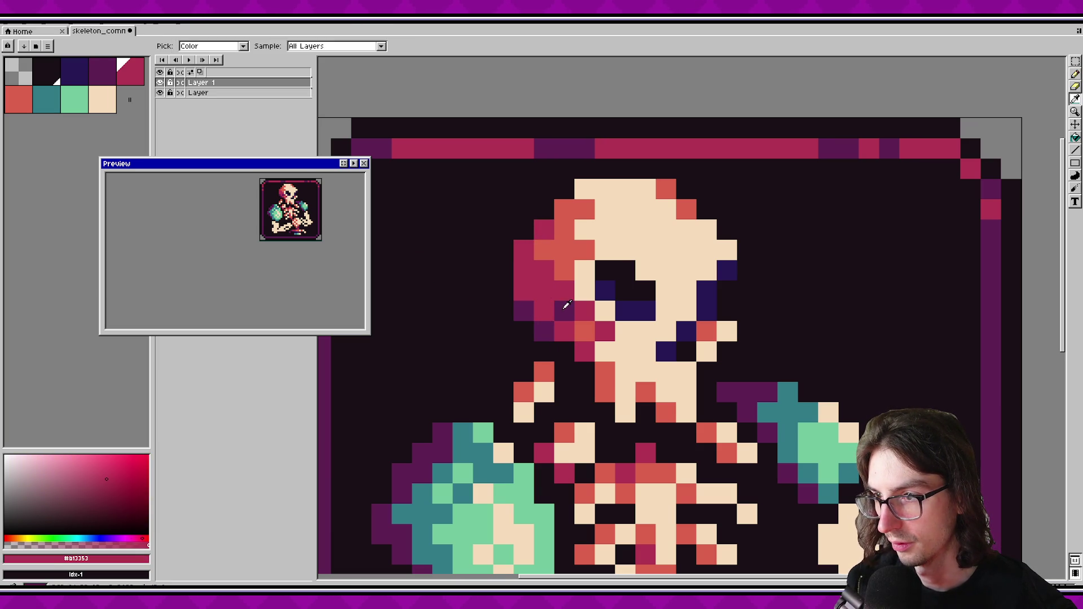
left_click(523, 290)
left_click(523, 270)
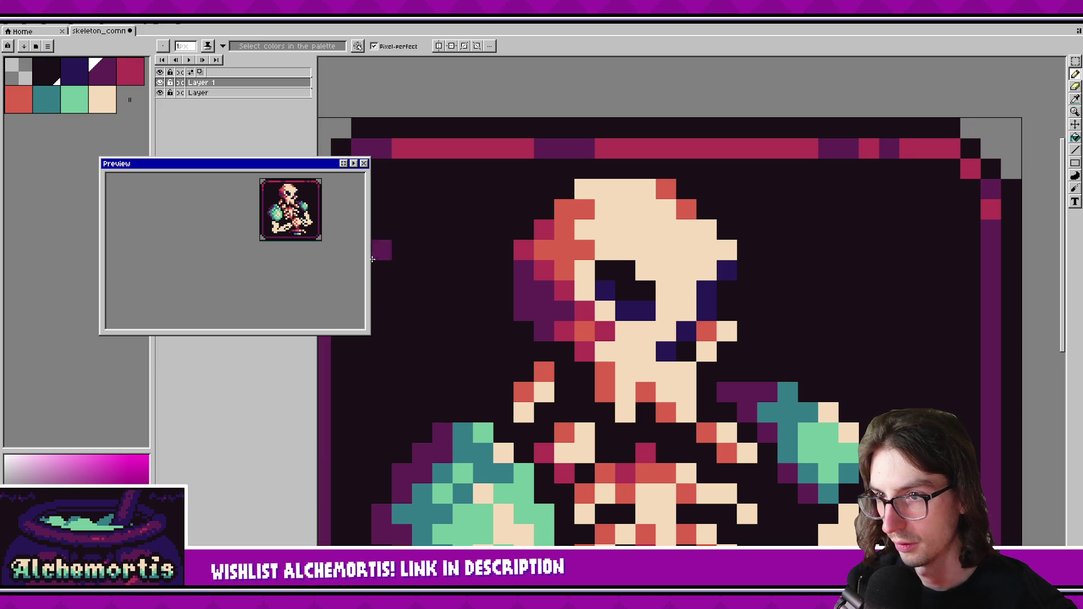
key("ctrl+s")
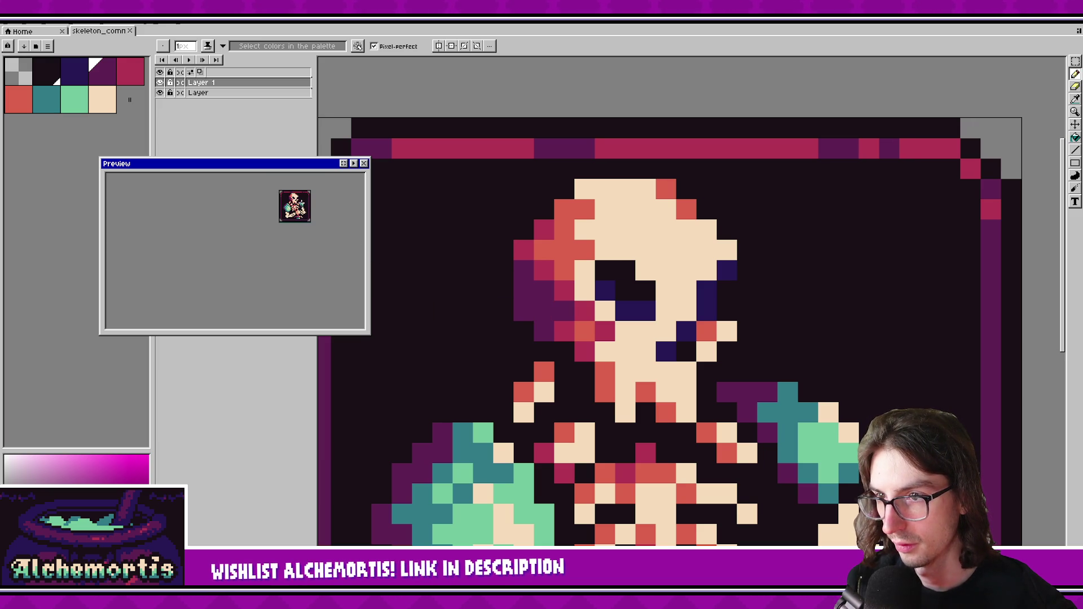
scroll(556, 297, "down", 4)
scroll(557, 297, "up", 4)
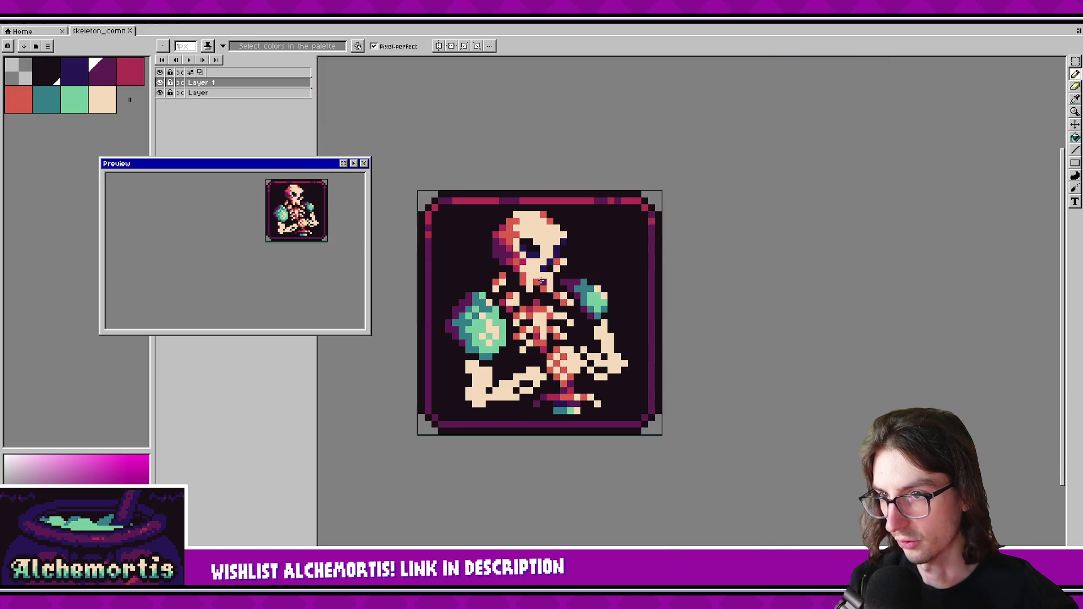
Turn a salmon pixel crimson, add navy shading above the right shoulder pad, and save.
left_click(449, 293, "alt")
left_click(438, 252)
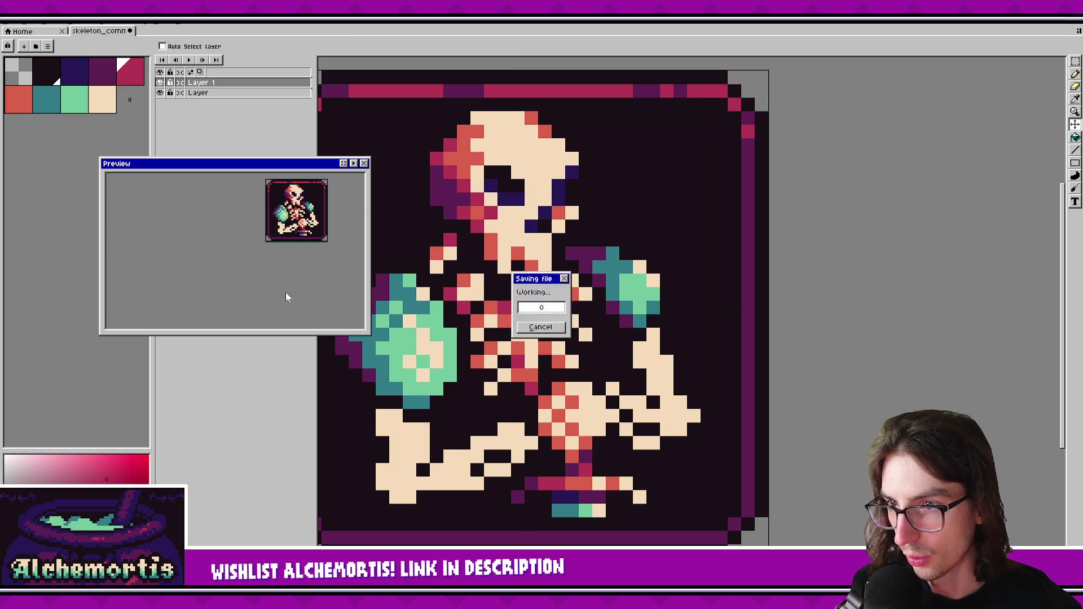
left_click_drag(492, 336, 483, 321)
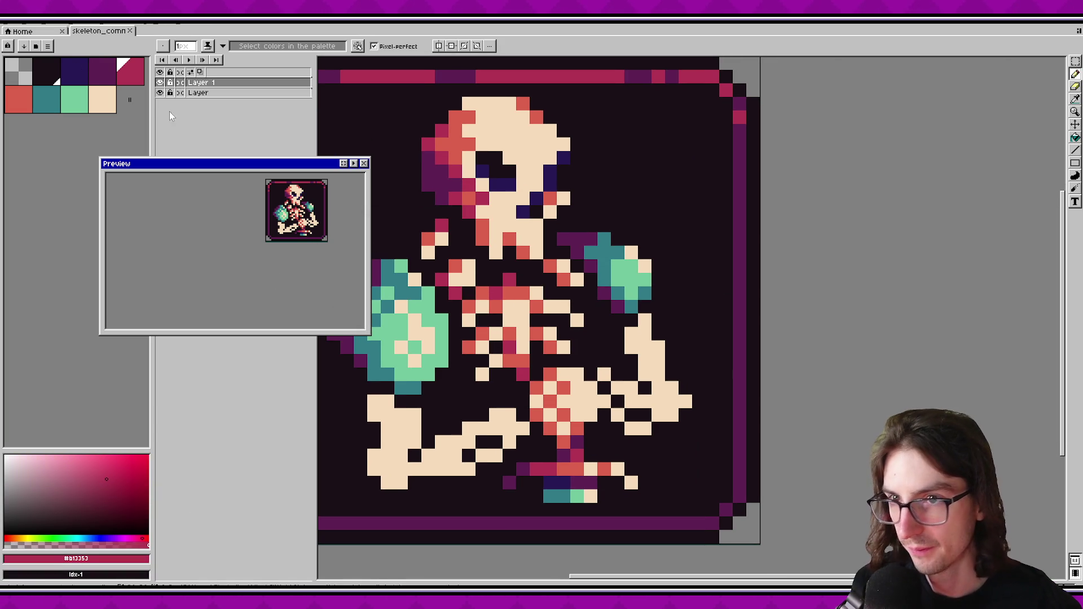
key("bracketleft")
key("bracketleft")
left_click_drag(557, 242, 575, 236)
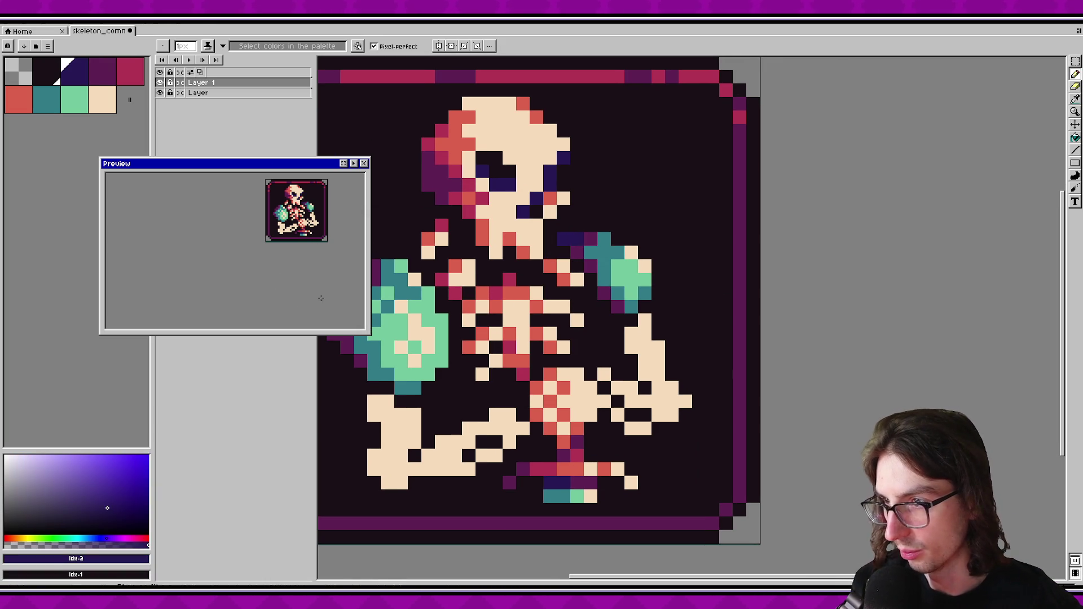
mouse_move(388, 292)
left_mouse_down()
mouse_move(497, 291)
mouse_move(457, 295)
left_mouse_up()
left_click(497, 292)
key("ctrl+s")
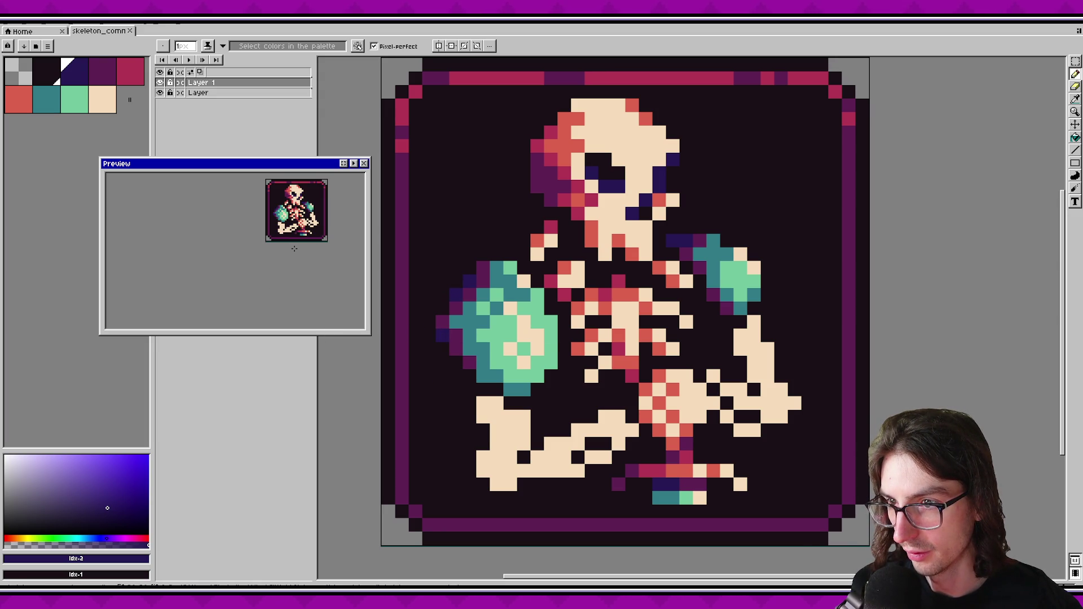
Add a dark purple pixel by the left shoulder pad, save, and undo a stray teal pixel.
left_click(470, 321, "alt")
left_click(431, 346)
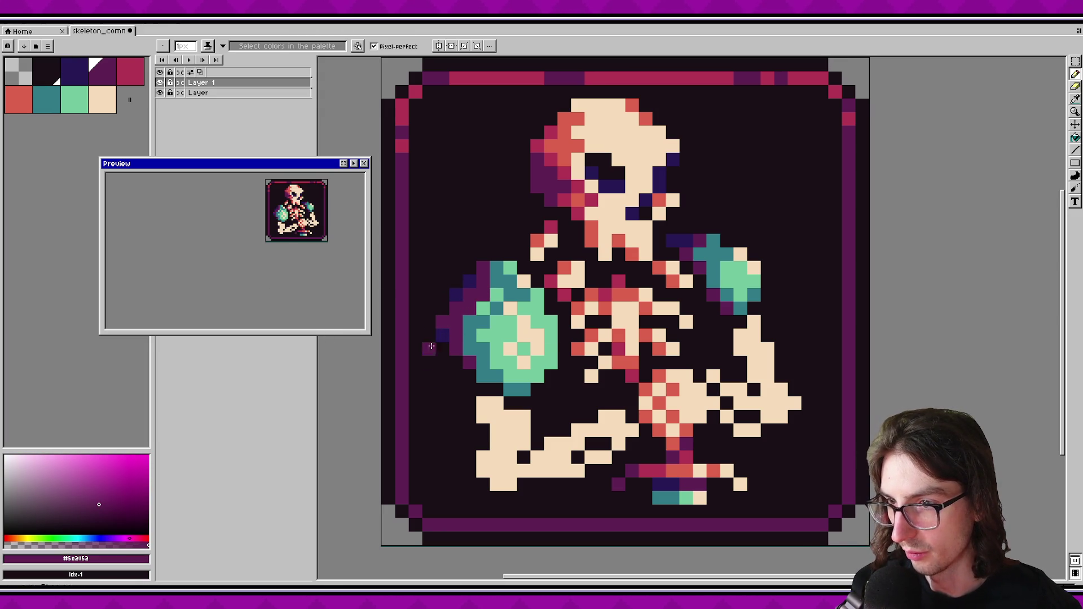
left_click(459, 305, "alt")
key("ctrl+s")
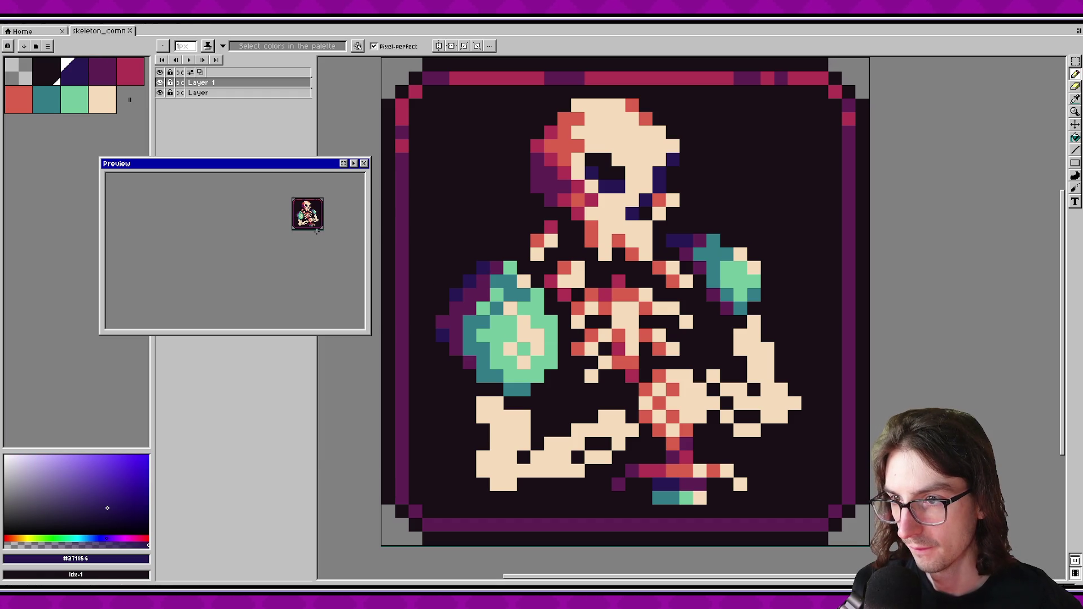
scroll(317, 230, "up", 1)
left_click(469, 336, "alt")
left_click(456, 322)
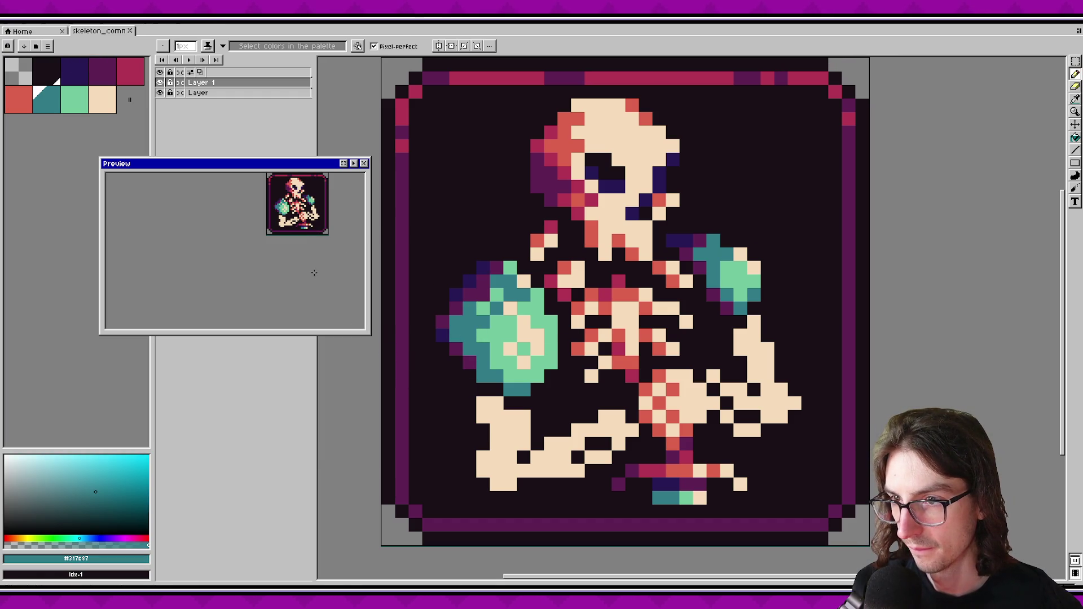
key("ctrl+z")
key("ctrl+z")
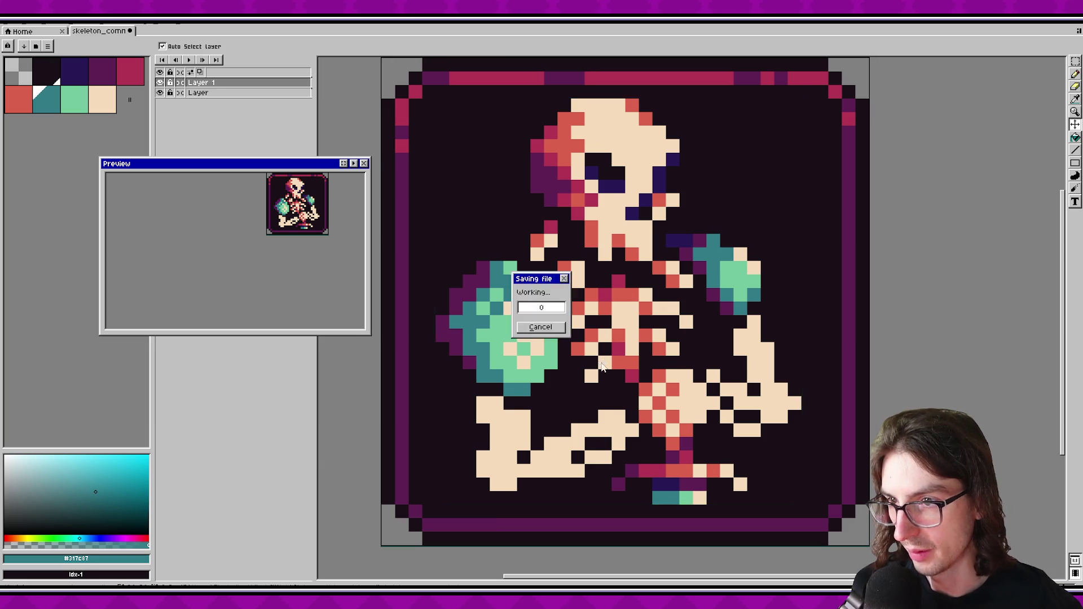
scroll(603, 363, "down", 2)
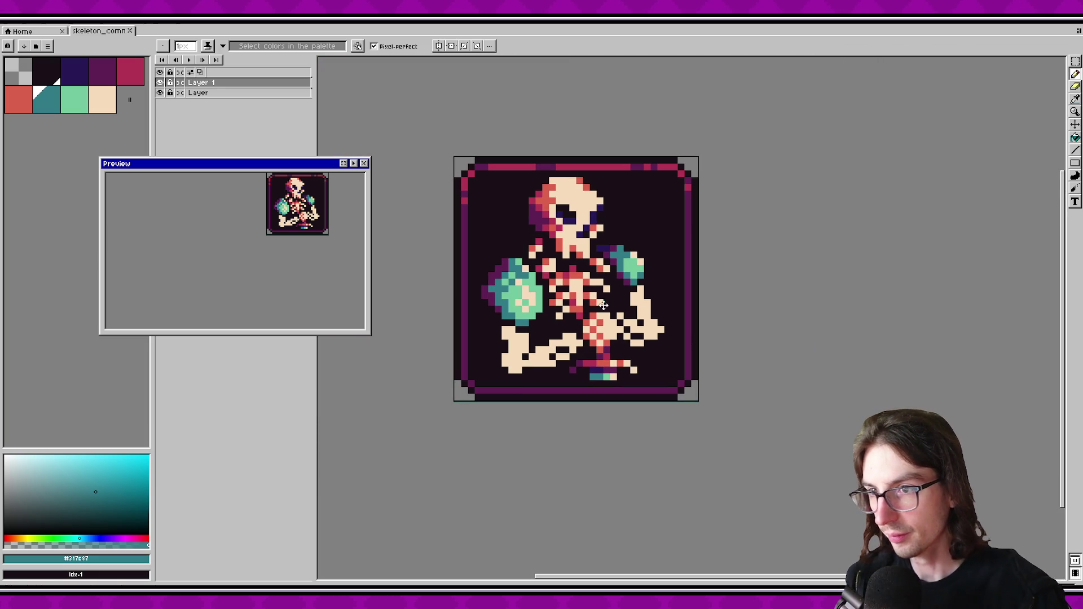
Zoom out to review, then eyedrop dark purple and paint it over the teal pixel under the left pad.
scroll(609, 289, "down", 1)
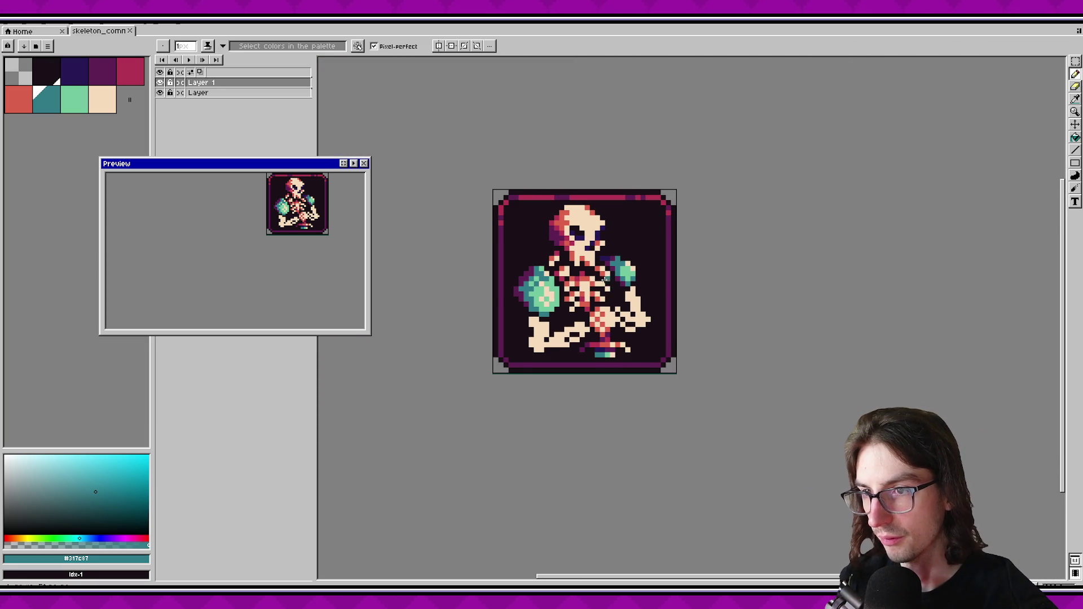
scroll(610, 284, "down", 5)
scroll(628, 293, "up", 5)
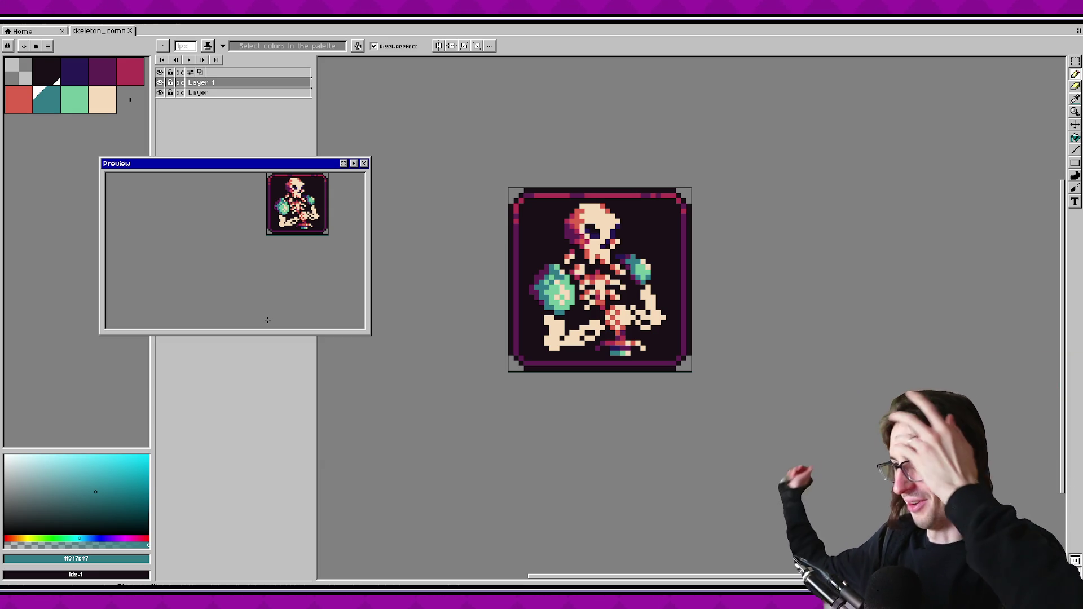
scroll(589, 281, "up", 3)
key("i")
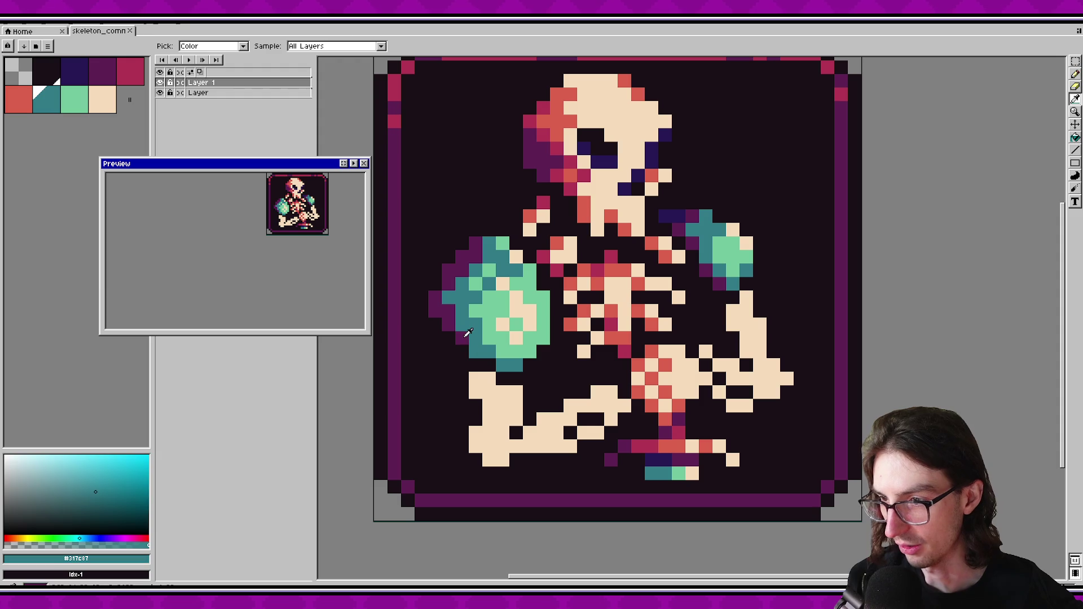
left_click(465, 337, "alt")
left_click(475, 351)
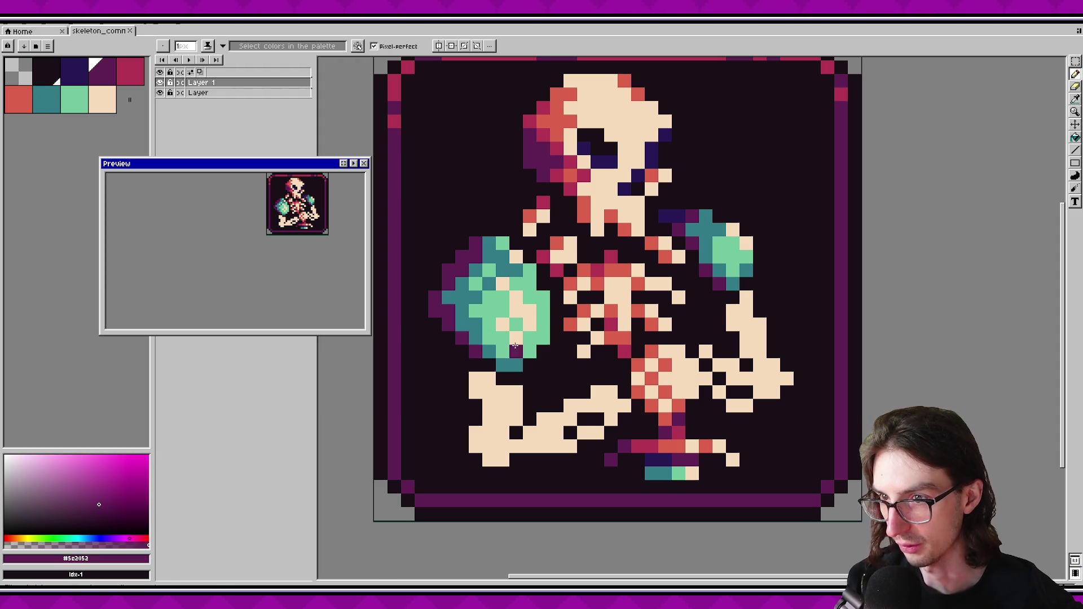
Add a light green pixel at the shoulder pad's bottom edge.
left_click(504, 317, "alt")
scroll(529, 343, "down", 1)
left_click(529, 343)
Sample red from the artwork and shade down the lower arm, undoing the last red pixel.
key("alt")
left_click(614, 307, "alt")
scroll(477, 368, "up", 1)
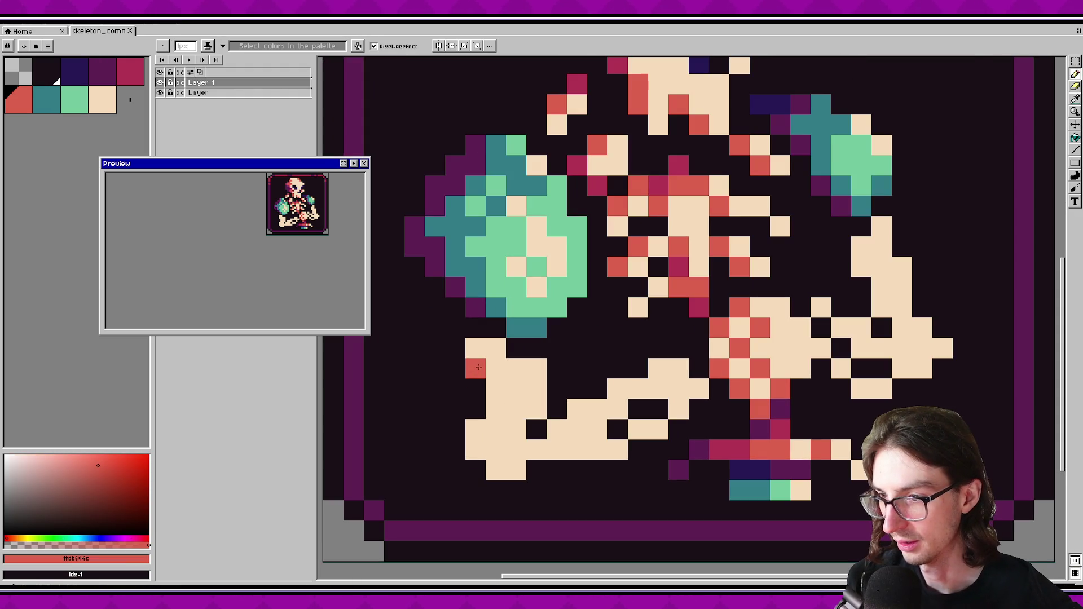
left_click(484, 356)
left_click(496, 389)
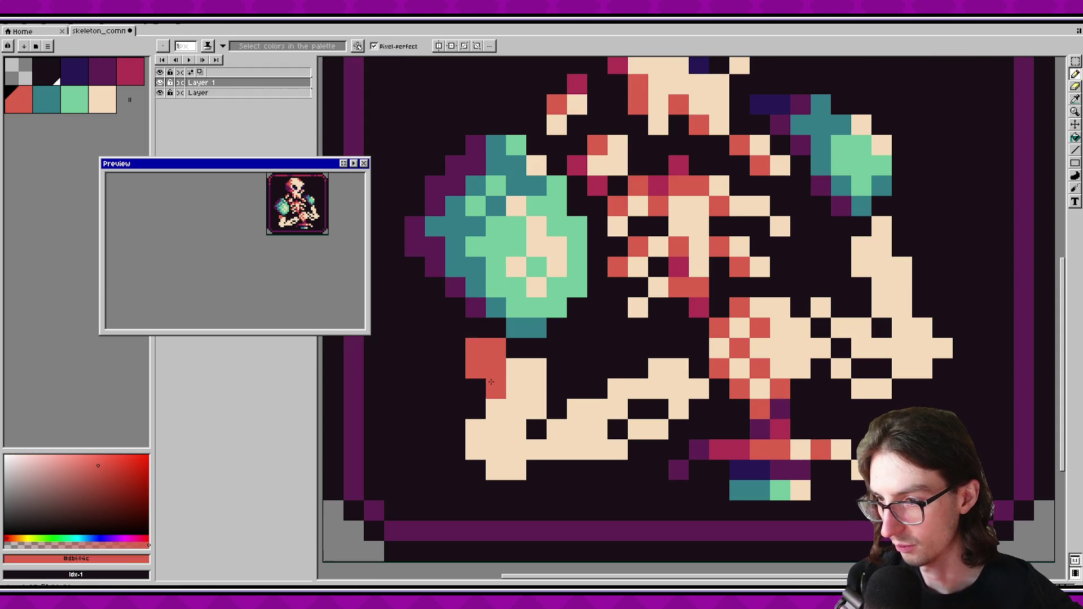
left_click(476, 430)
left_click(496, 450)
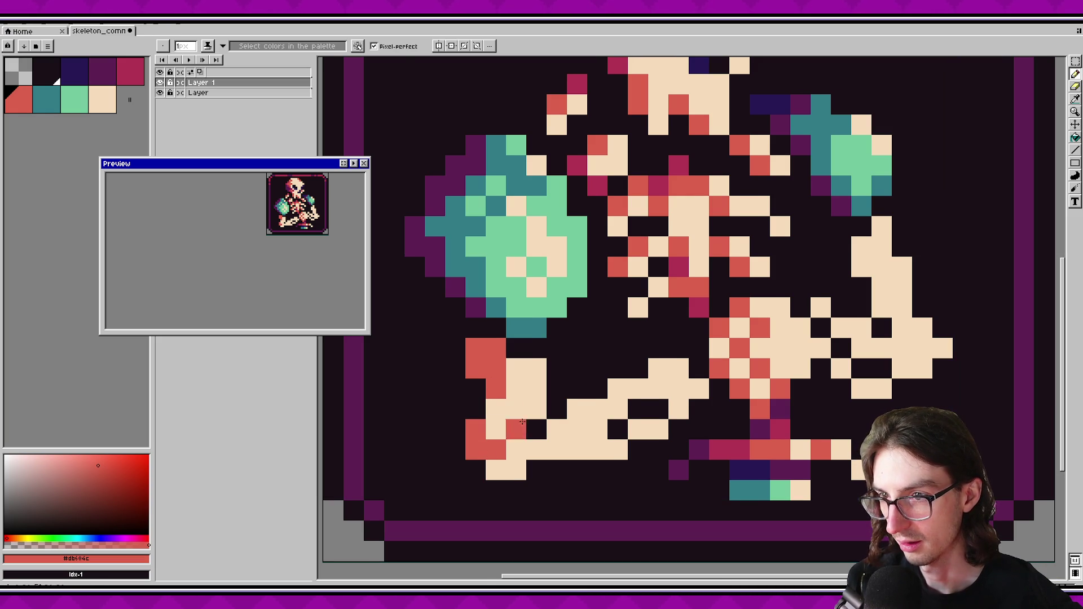
scroll(508, 423, "right", 1)
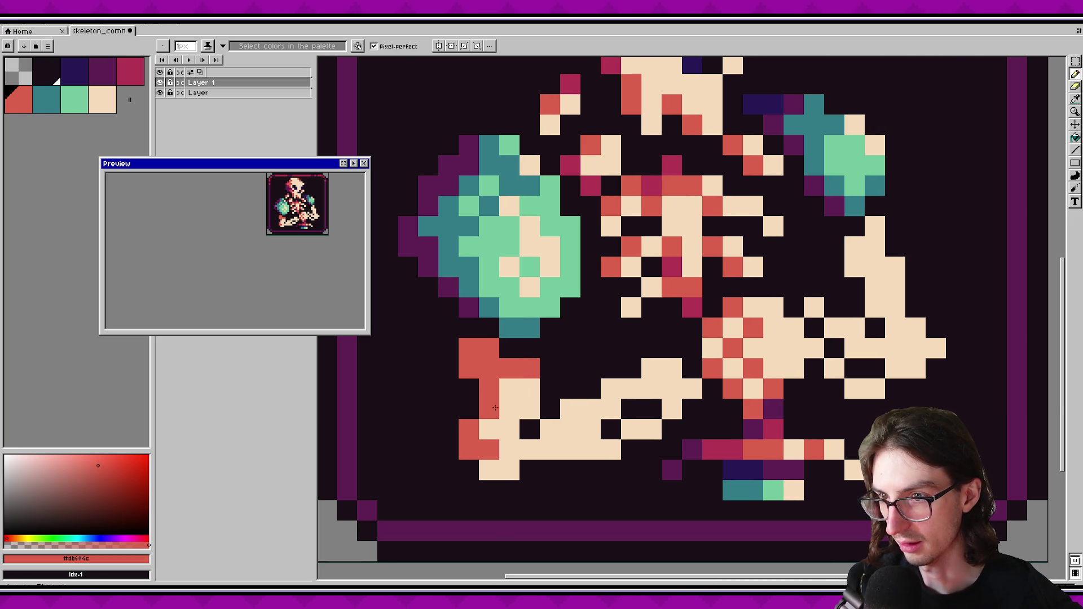
key("ctrl+z")
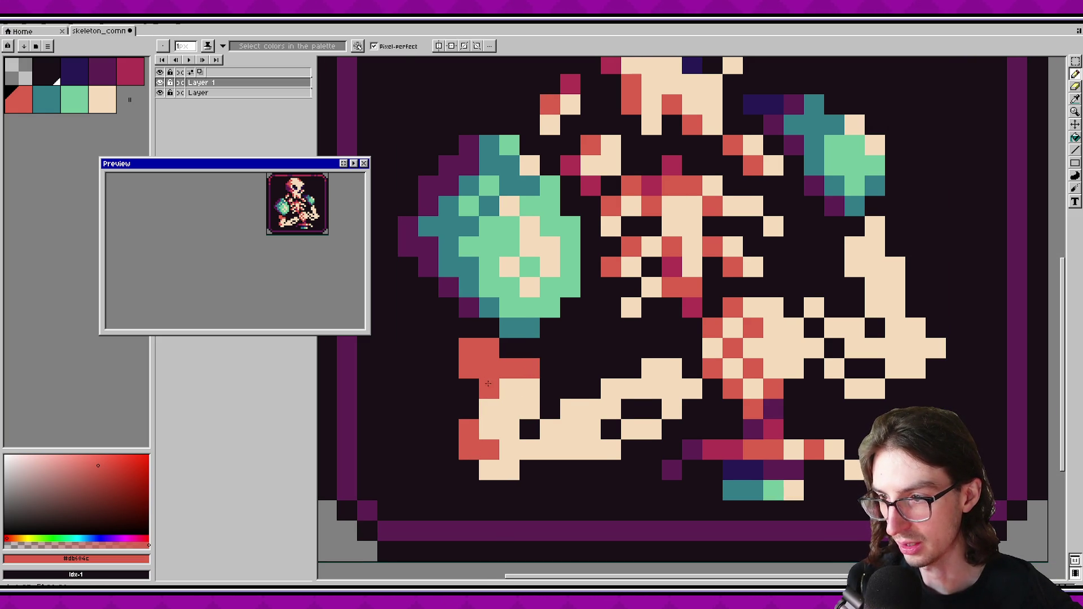
Paint crimson shading over the lower arm's top and save the drawing.
left_click(130, 71)
mouse_move(490, 368)
left_mouse_down()
mouse_move(469, 368)
mouse_move(469, 347)
left_mouse_up()
left_click(490, 390)
left_click(509, 369)
key("ctrl+s")
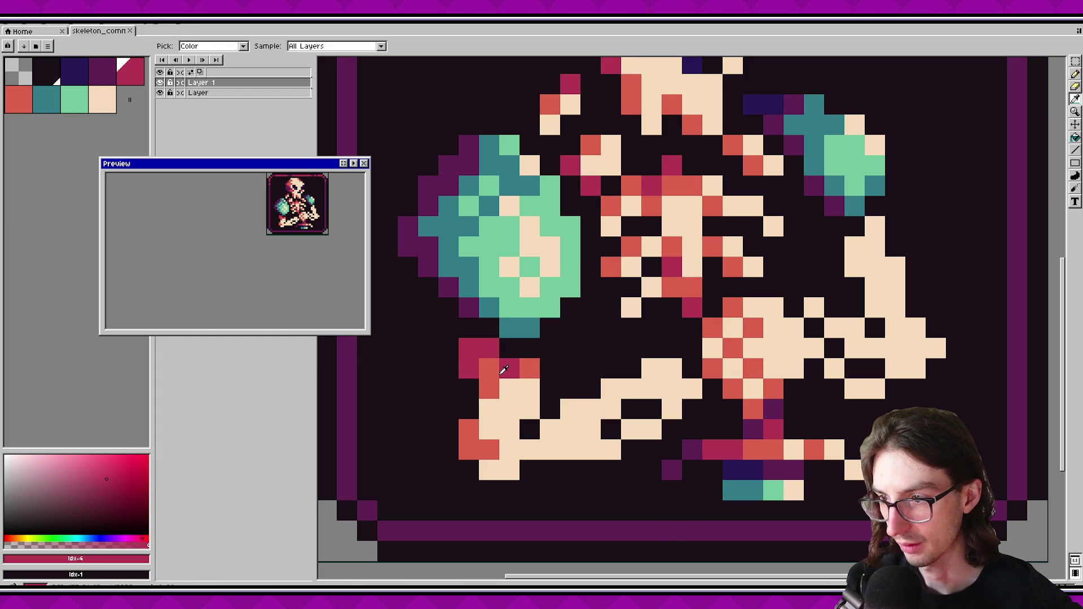
Add red-orange shading lower on the arm, undoing a misplaced hand pixel.
left_click(489, 389, "alt")
left_click_drag(505, 389, 500, 407)
key("v")
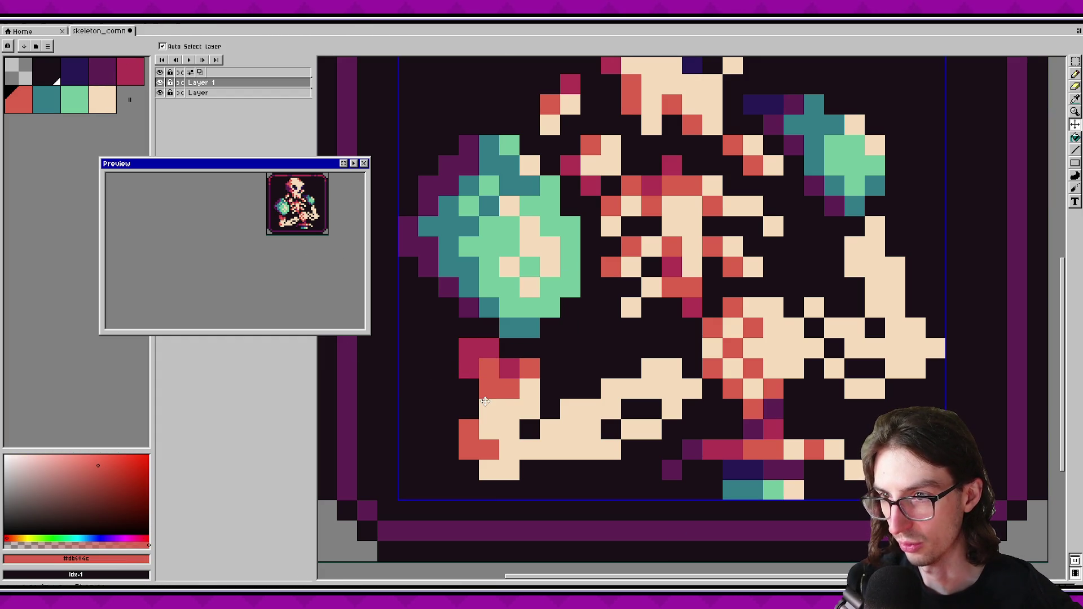
key("i")
left_click(511, 371)
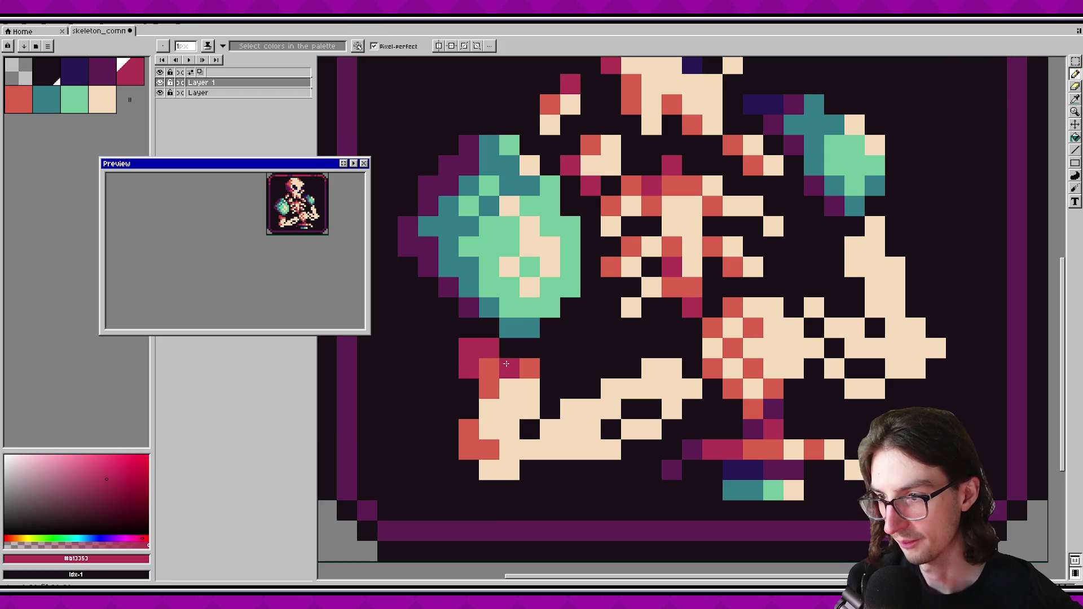
left_click(520, 382)
key("b")
left_click(511, 393)
key("ctrl+z")
Test crimson and dark purple shadow pixels on the hand, then undo the last three.
key("i")
left_click(488, 353)
key("b")
left_click(487, 385)
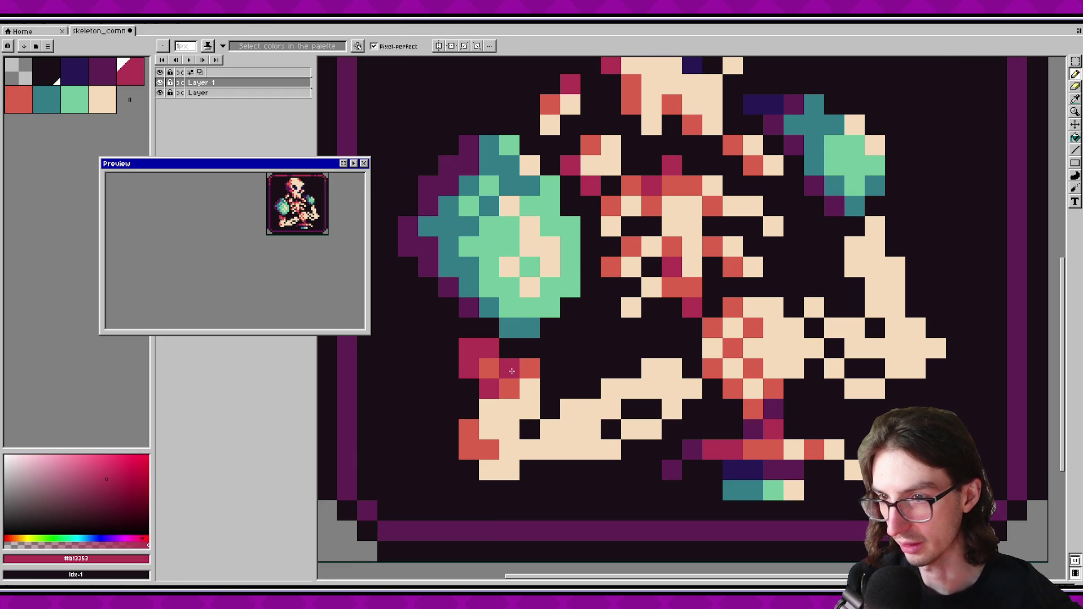
left_click(510, 371)
key("i")
left_click(459, 308)
key("b")
left_click(468, 349)
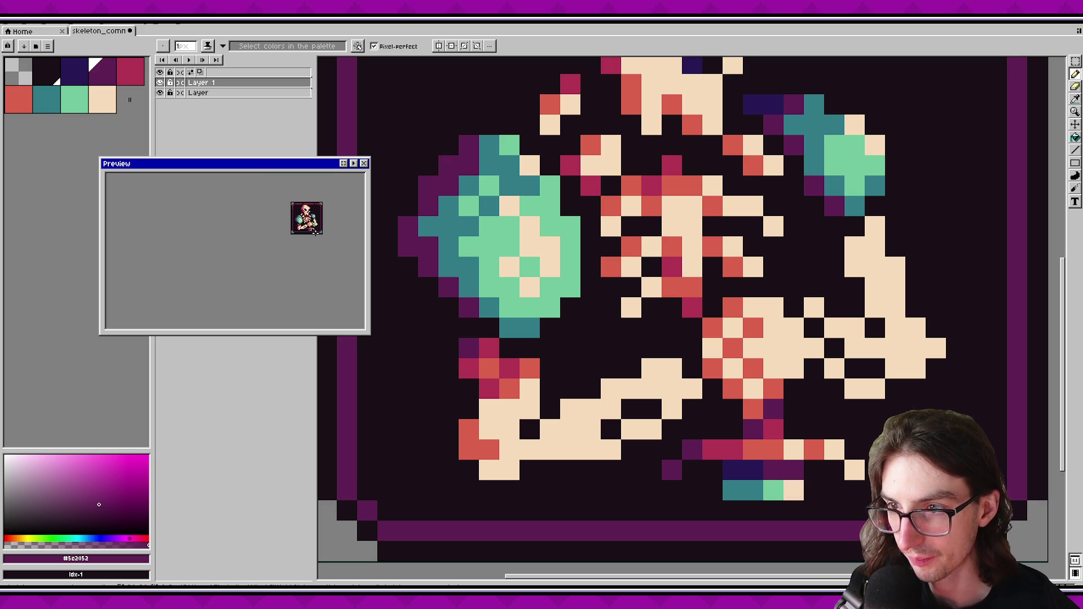
key("ctrl+z")
key("ctrl+z")
key("ctrl+z")
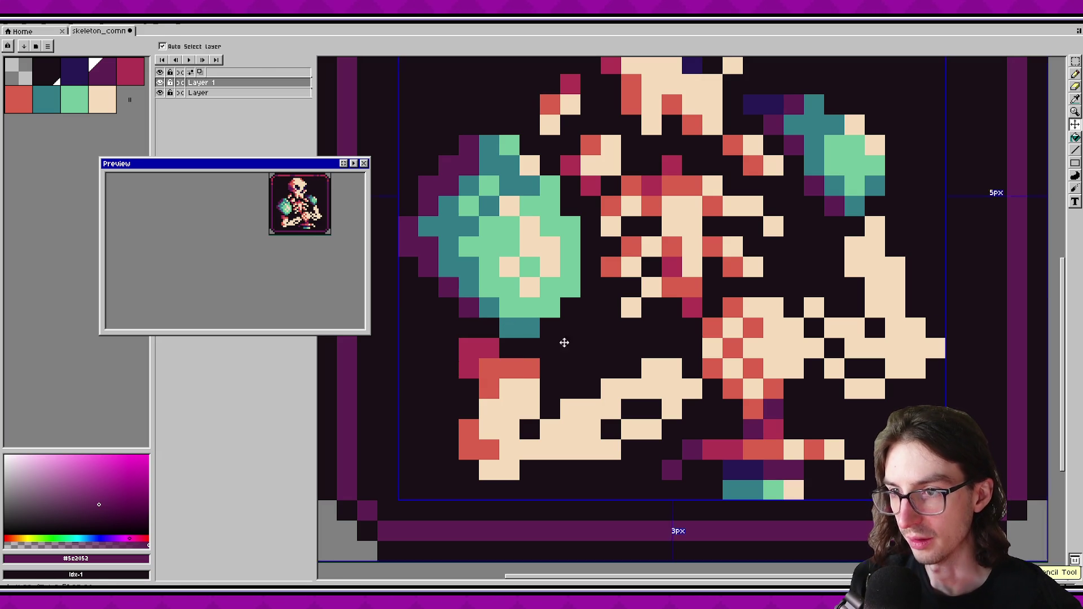
Try recolouring a red-orange hand pixel crimson, then revert it to red-orange.
key("i")
left_click(507, 369)
key("b")
left_click(489, 368)
key("ctrl+z")
key("ctrl+z")
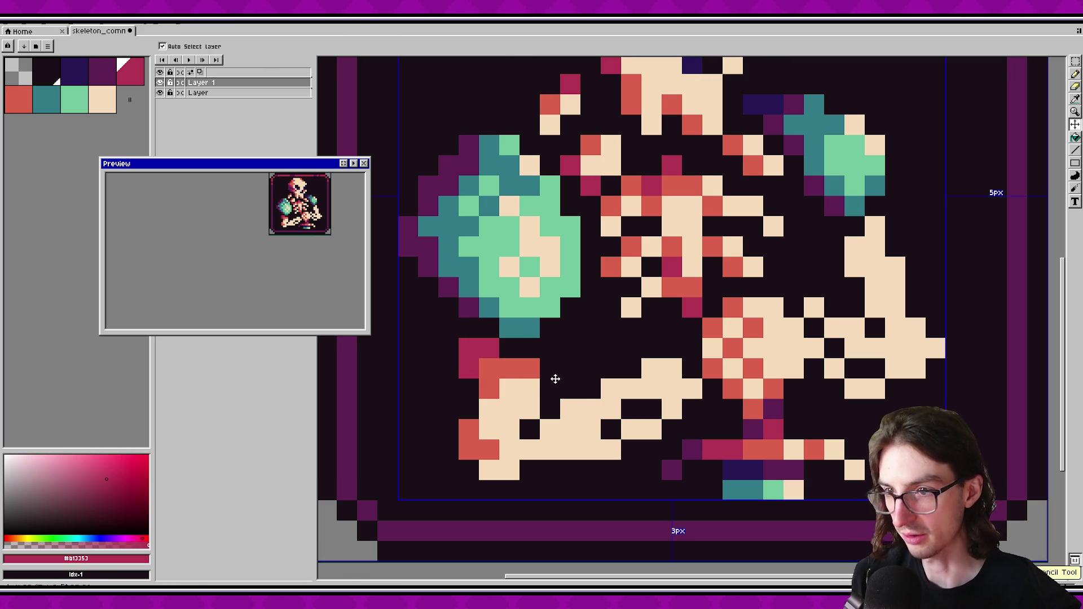
key("ctrl+z")
scroll(524, 367, "down", 3)
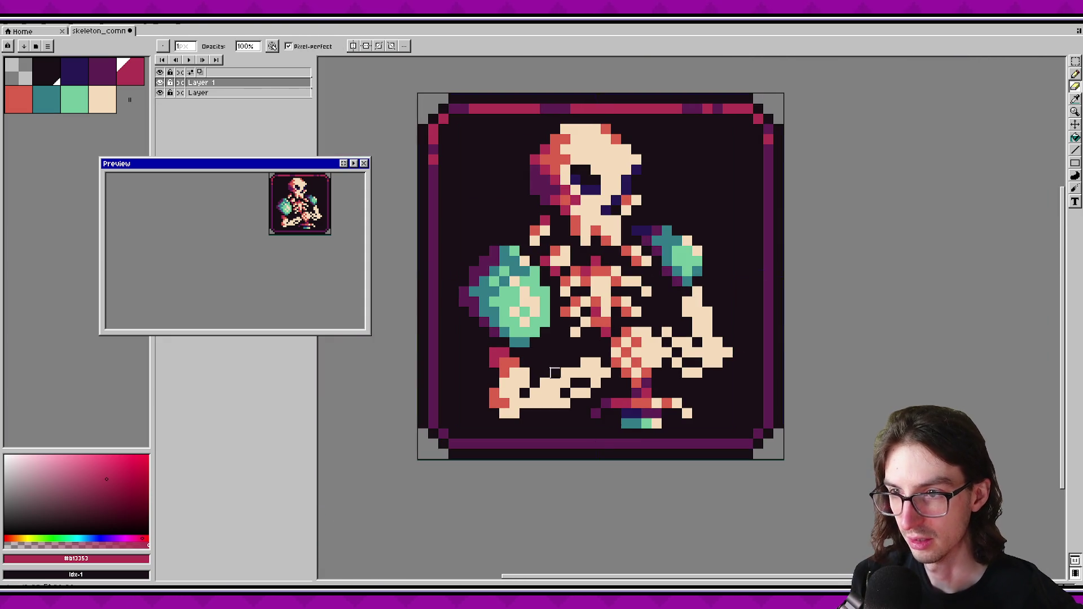
Paint coral-red shading along the lower-left hand and arm bone, then save.
left_click(525, 371, "alt")
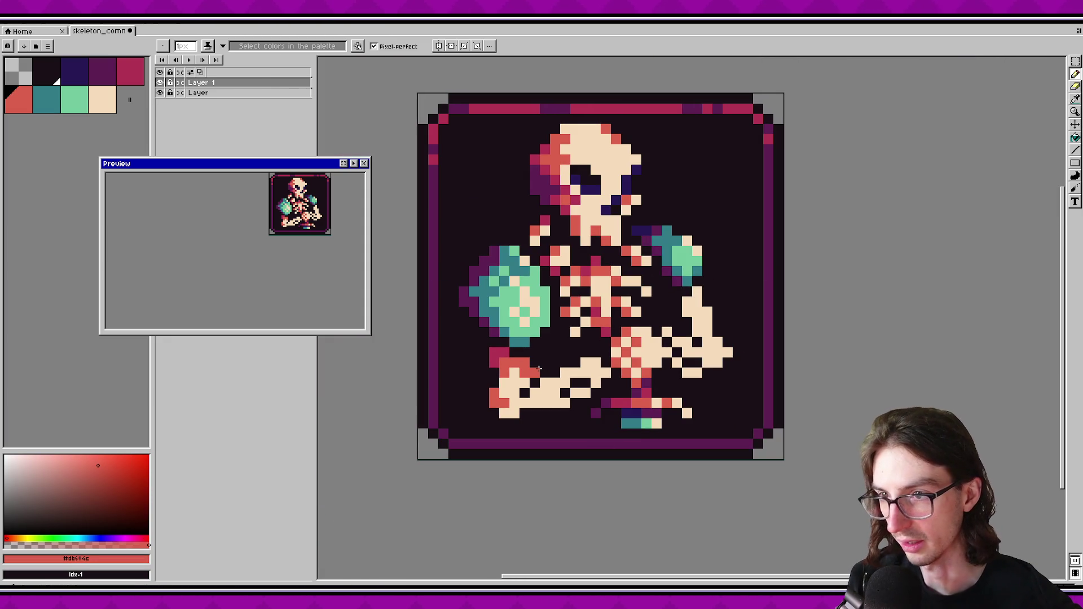
left_click(499, 354, "alt")
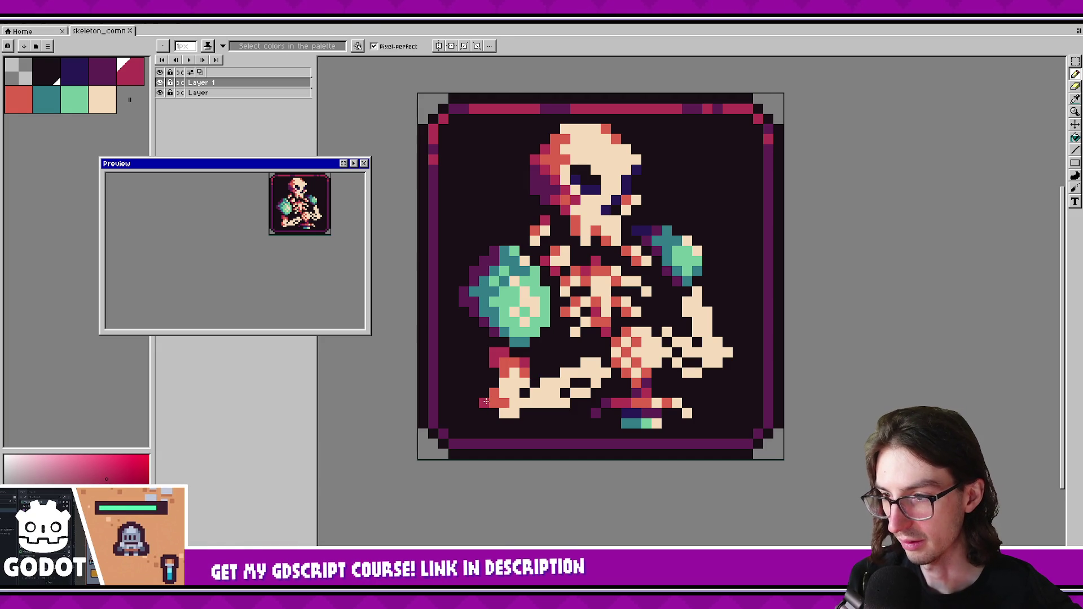
key("v")
key("b")
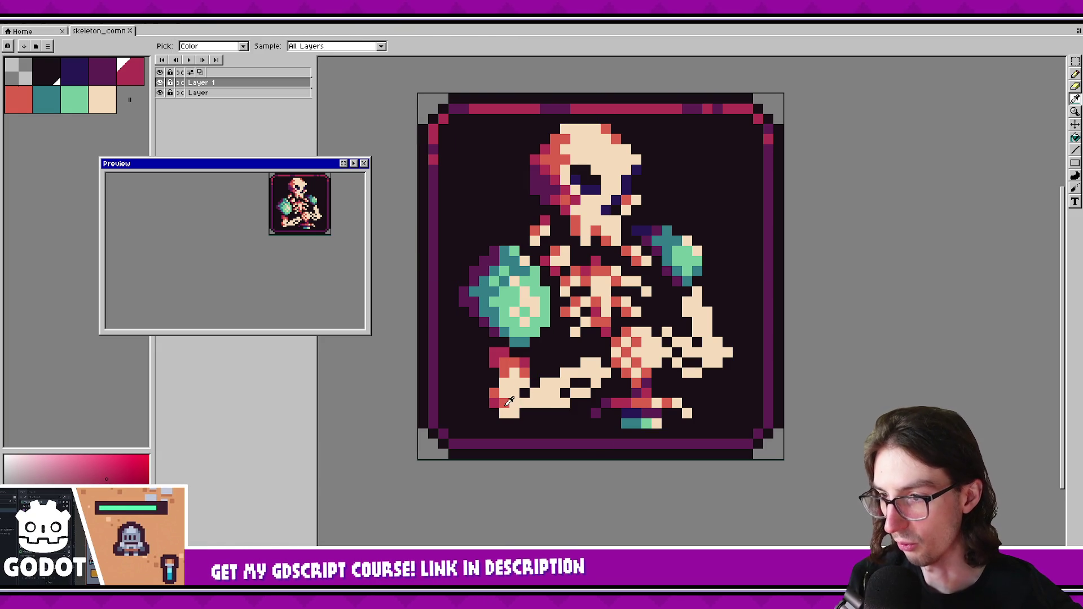
left_click(512, 413, "alt")
left_click_drag(512, 412, 515, 404)
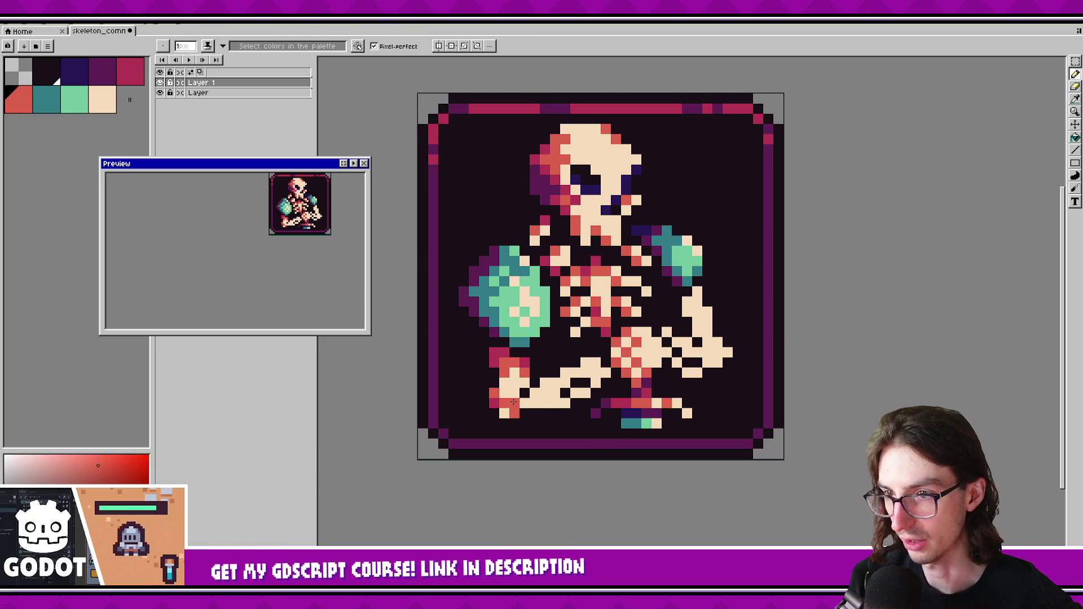
left_click(545, 382)
left_click(565, 373)
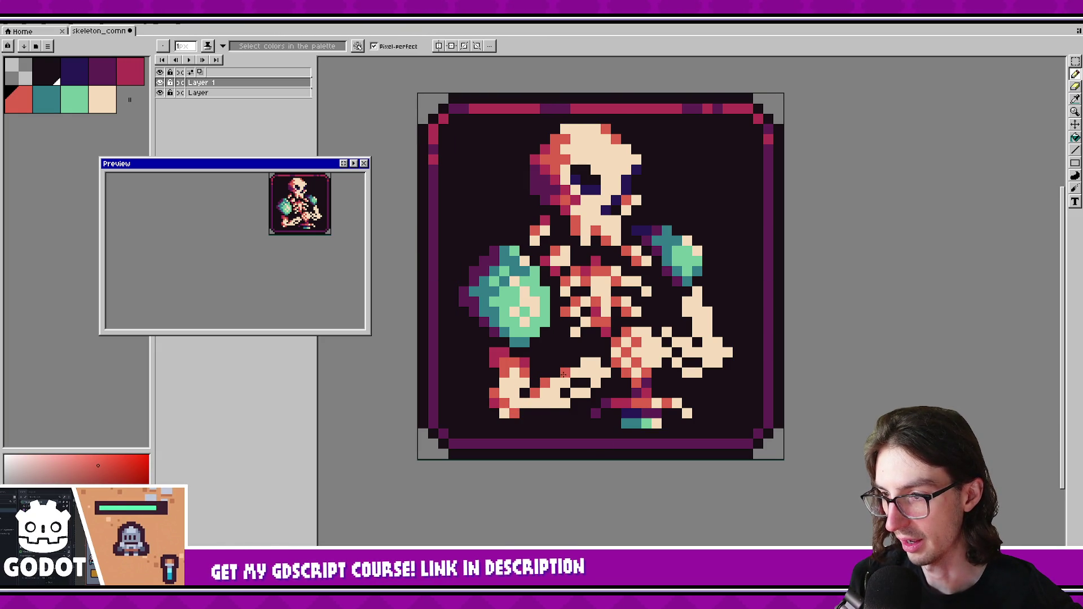
key("ctrl+s")
Save again, then try cream pixels over the hand's shading and undo them.
mouse_move(567, 403)
left_mouse_down()
mouse_move(546, 381)
mouse_move(554, 373)
left_mouse_up()
key("ctrl+s")
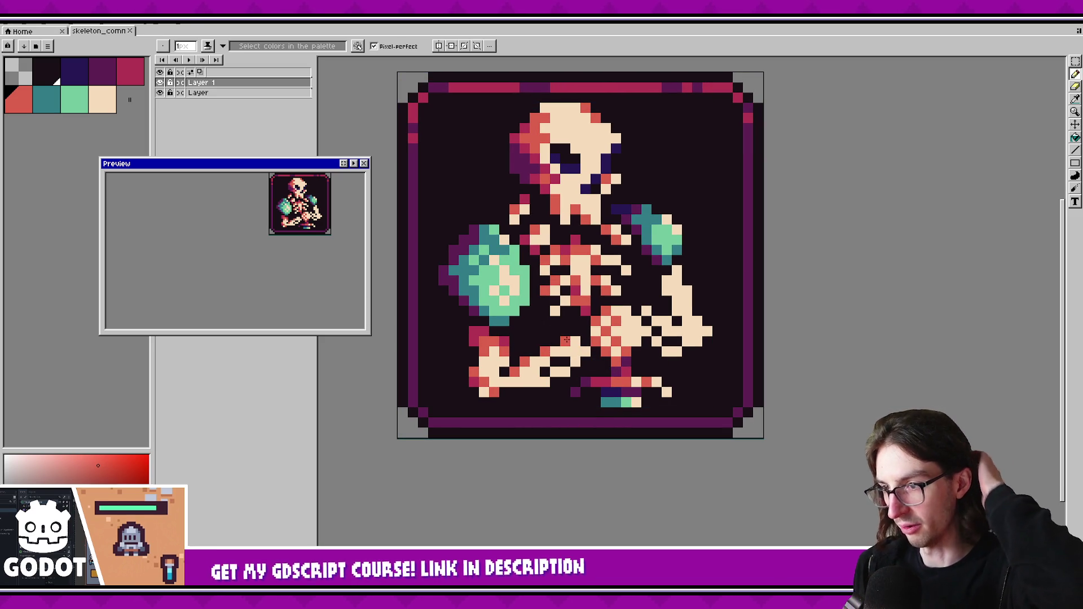
left_click(533, 364, "alt")
left_click_drag(525, 368, 518, 369)
key("ctrl+z")
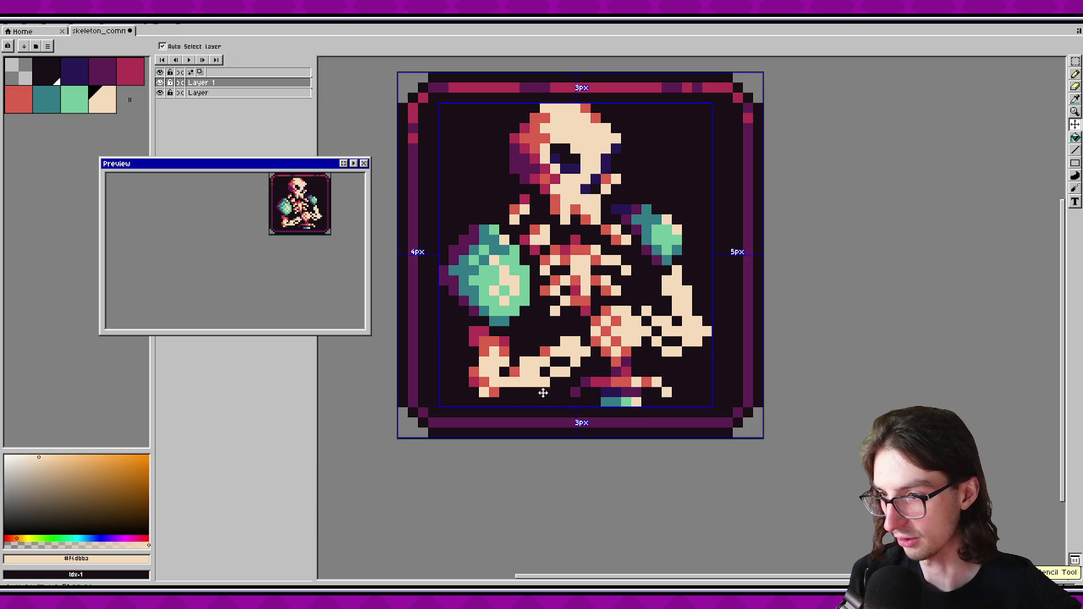
Add two red shading pixels on the lower arm and save the portrait.
left_click(517, 371, "alt")
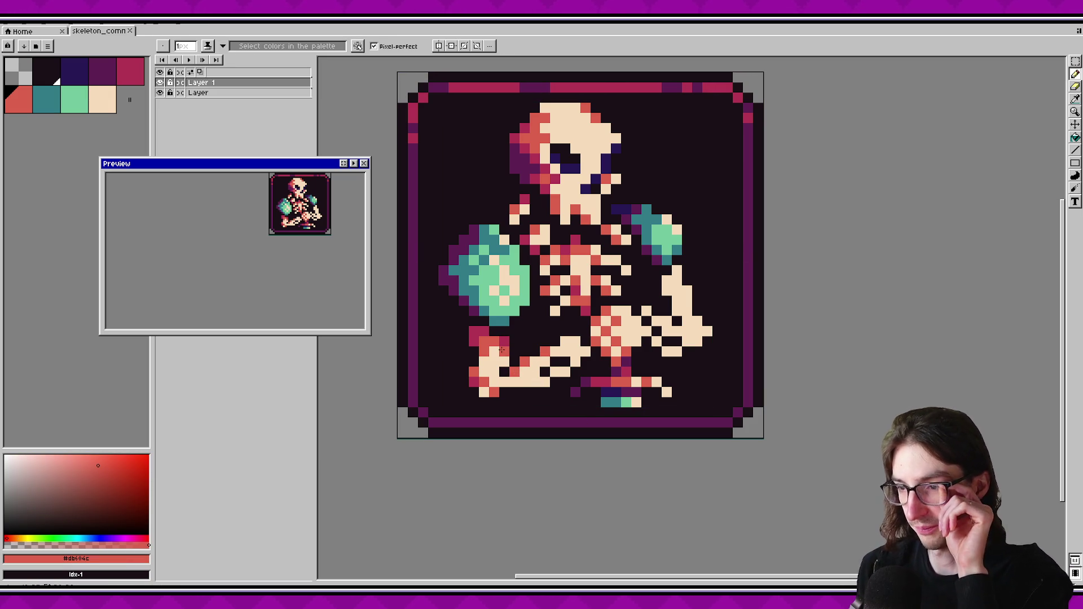
left_click(584, 351)
left_click(616, 351)
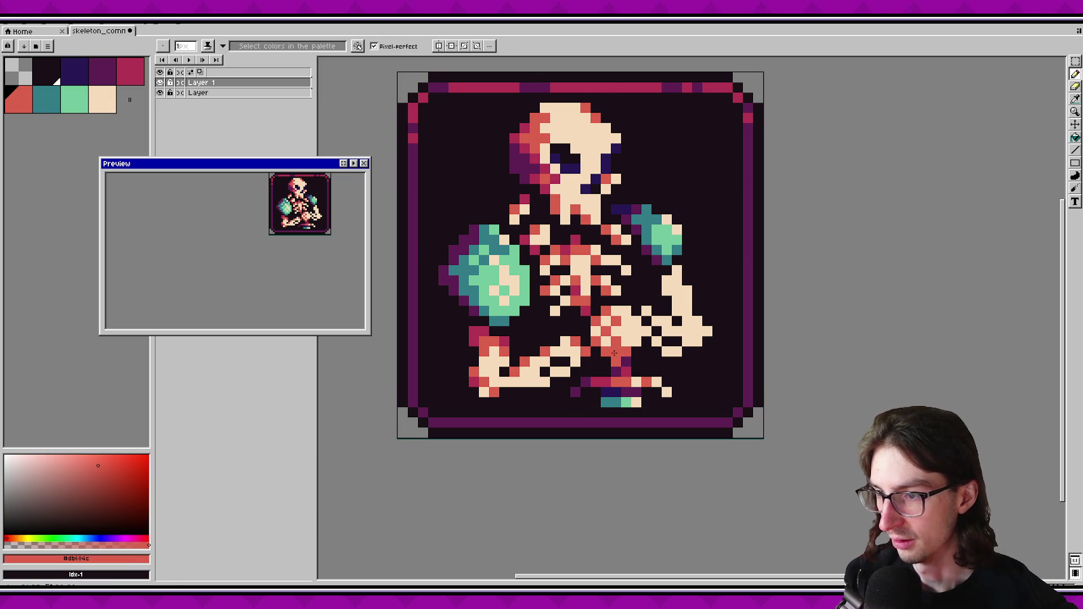
scroll(611, 344, "right", 1)
key("ctrl+s")
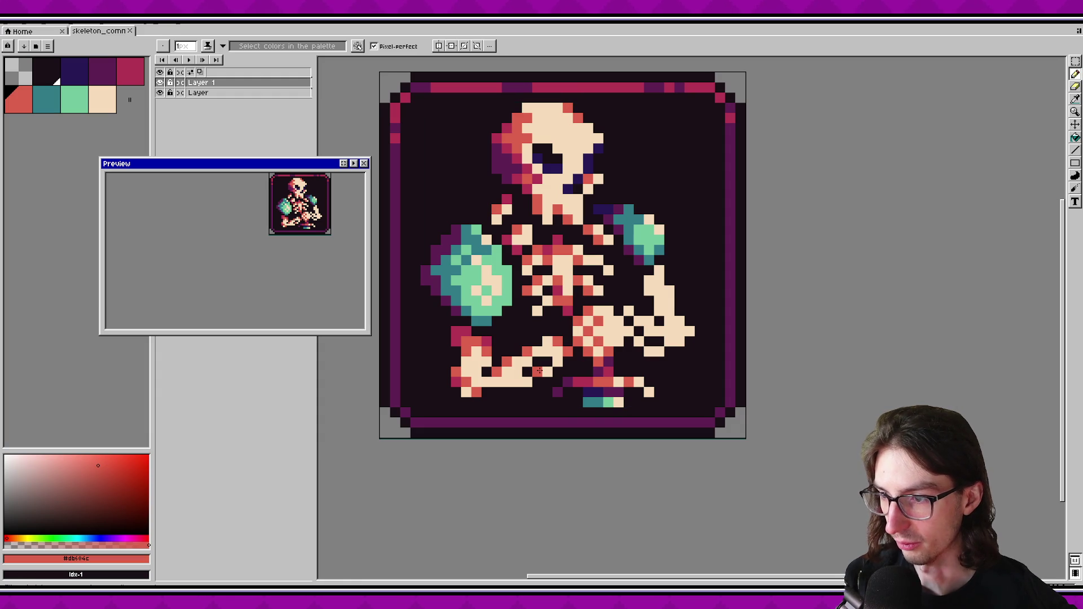
Try a red pixel below the pelvis, then undo it.
scroll(587, 367, "right", 1)
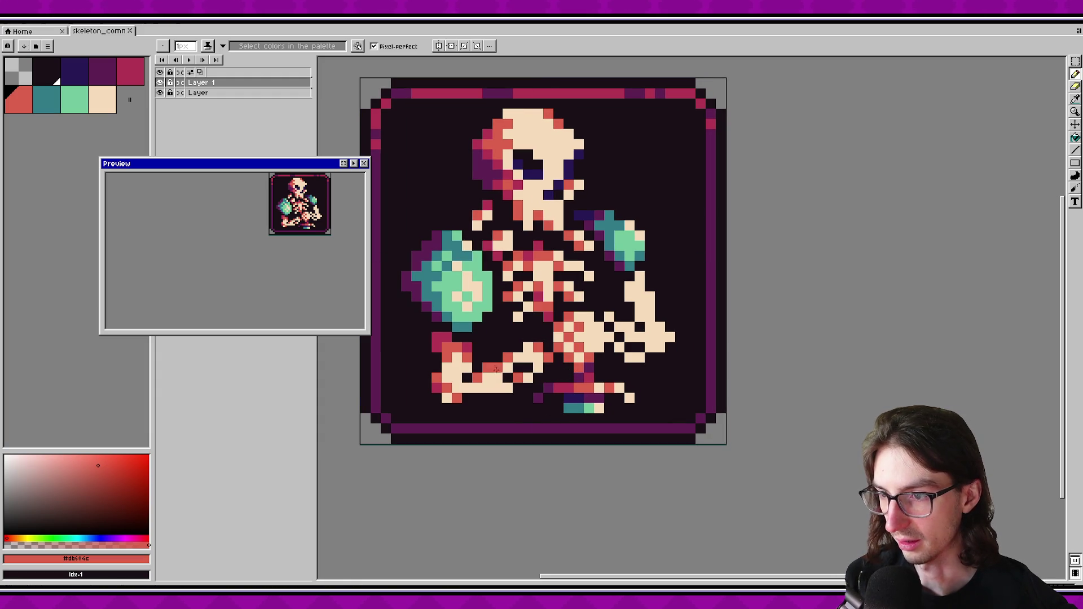
left_click(531, 398)
key("ctrl+z")
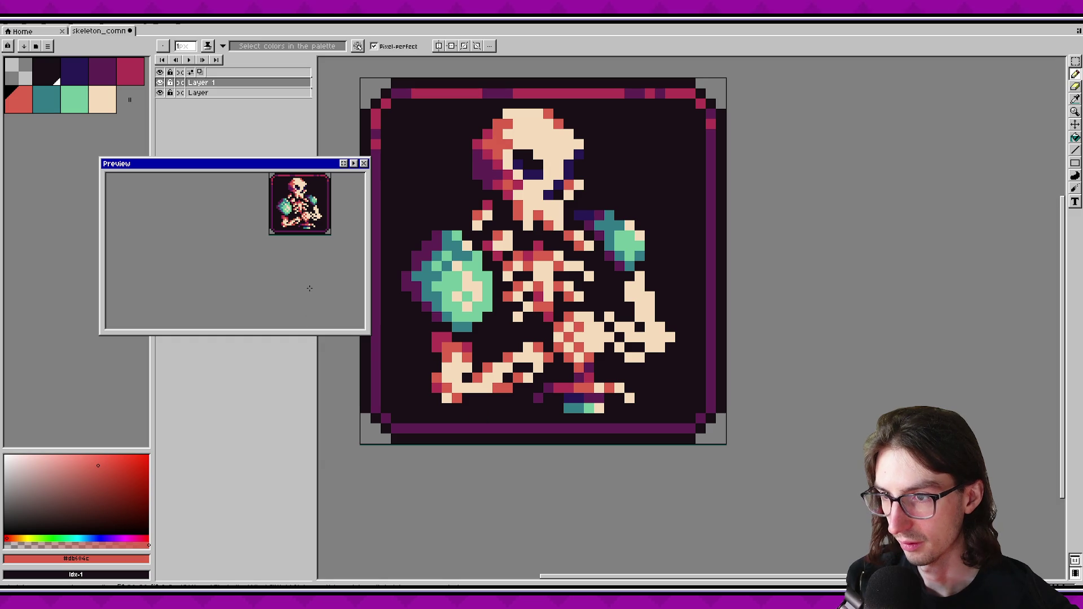
left_click(546, 308, "alt")
key("ctrl+s")
left_click_drag(315, 244, 311, 246)
scroll(311, 246, "down", 1)
scroll(313, 240, "up", 1)
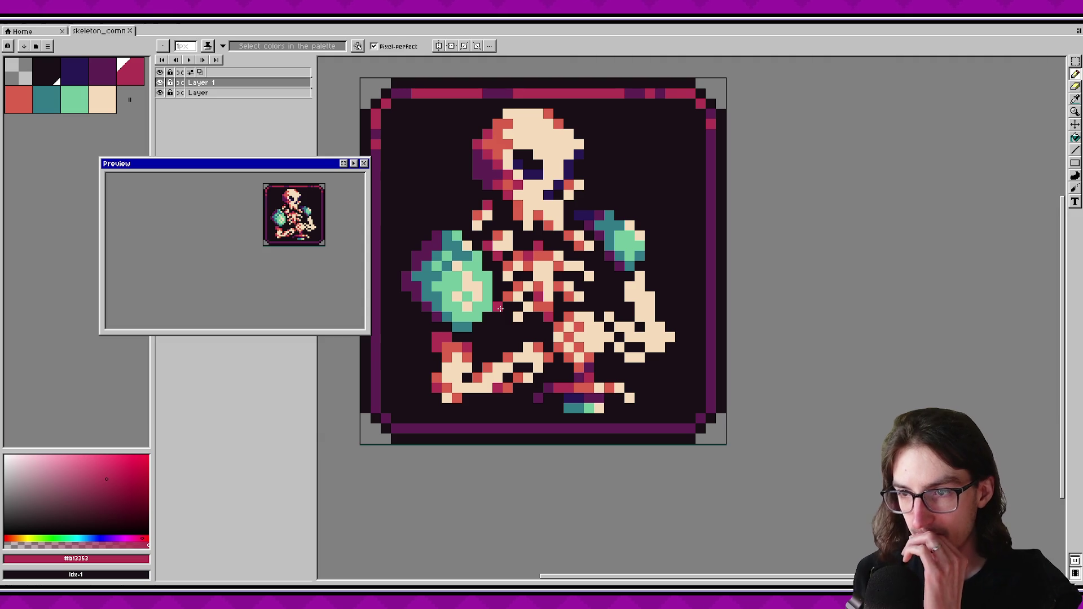
scroll(570, 333, "up", 2)
left_click(570, 332, "alt")
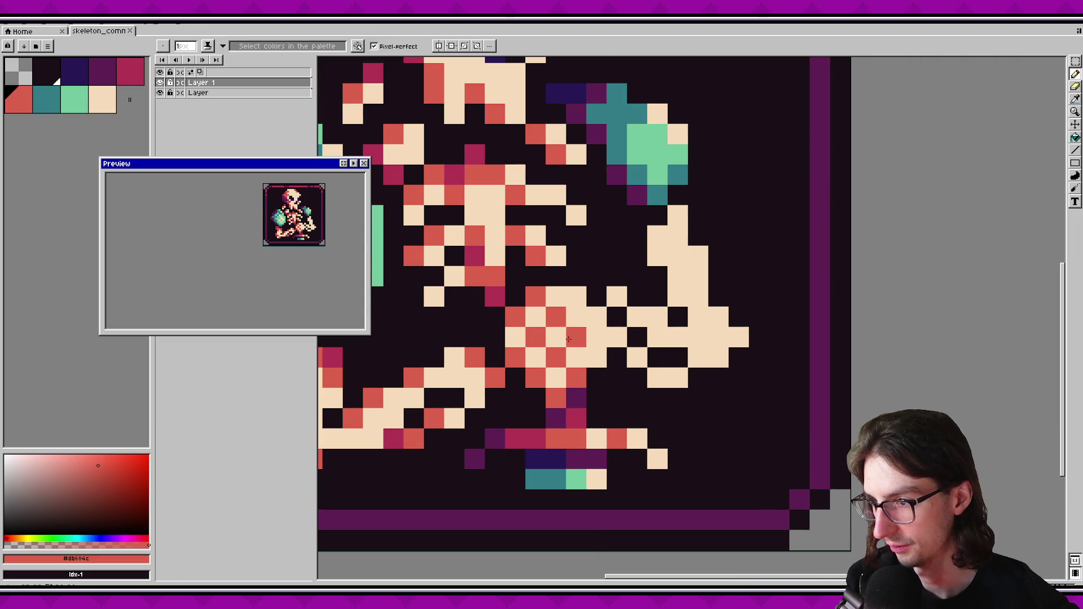
left_click(526, 315, "alt")
left_click(526, 314)
key("ctrl+z")
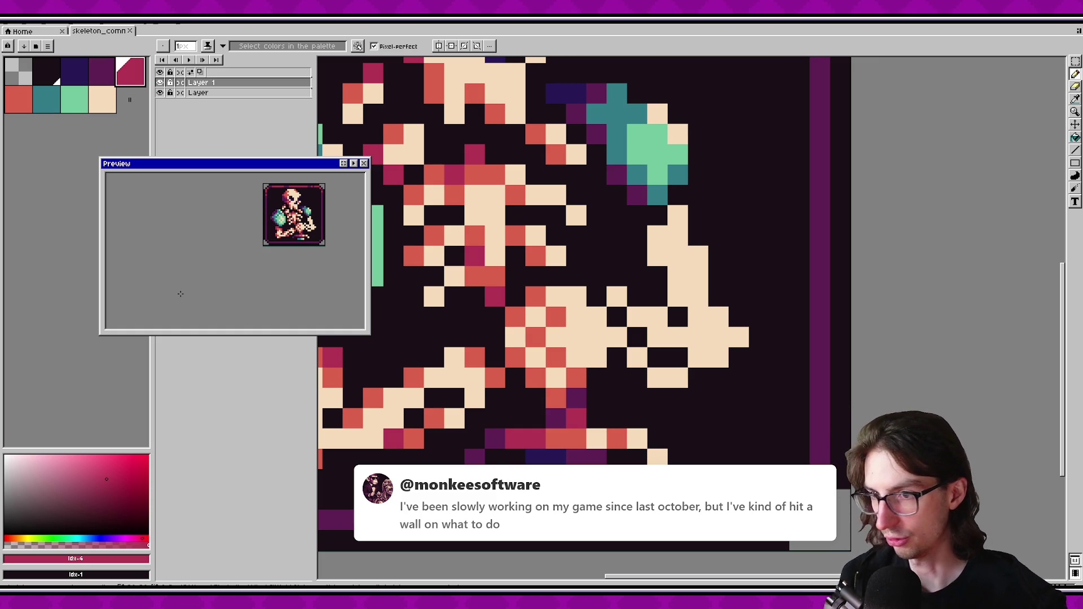
left_click(579, 455, "alt")
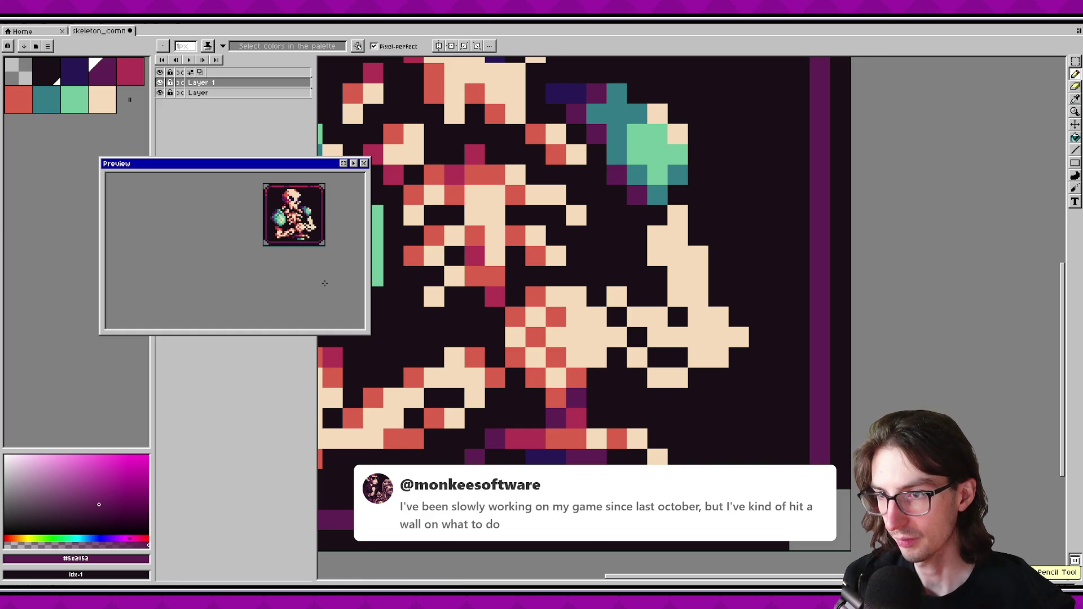
scroll(695, 352, "down", 2)
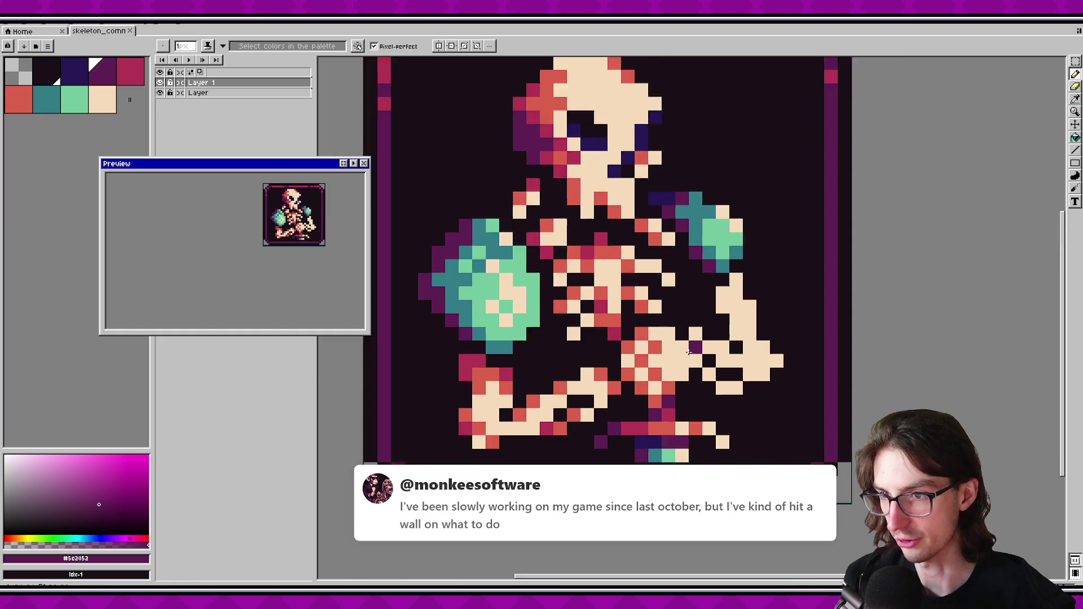
scroll(694, 352, "down", 1)
key("i")
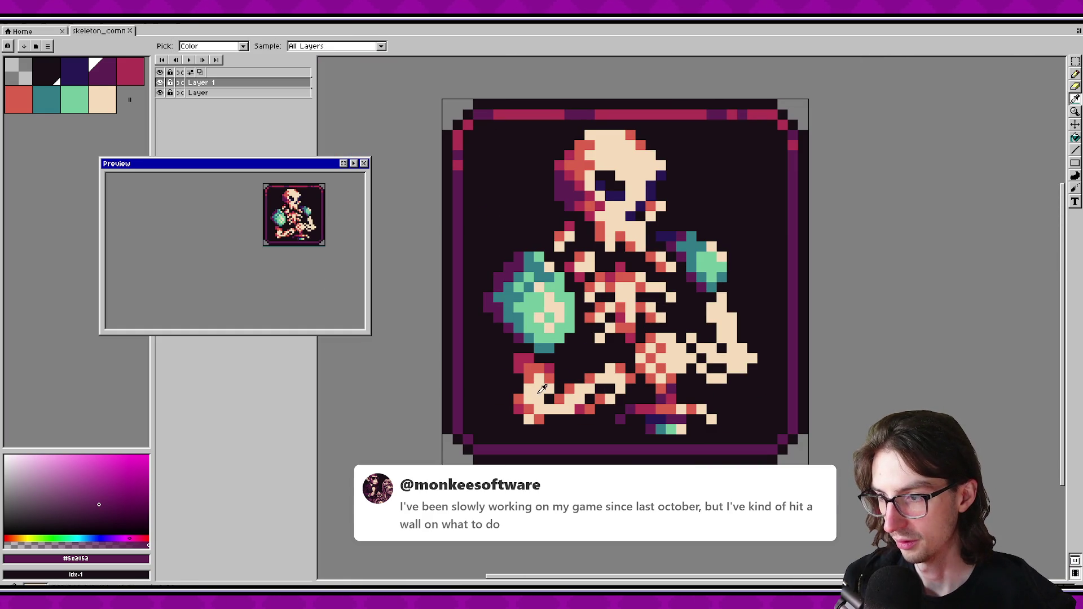
left_click(543, 389)
left_click_drag(589, 358, 516, 371)
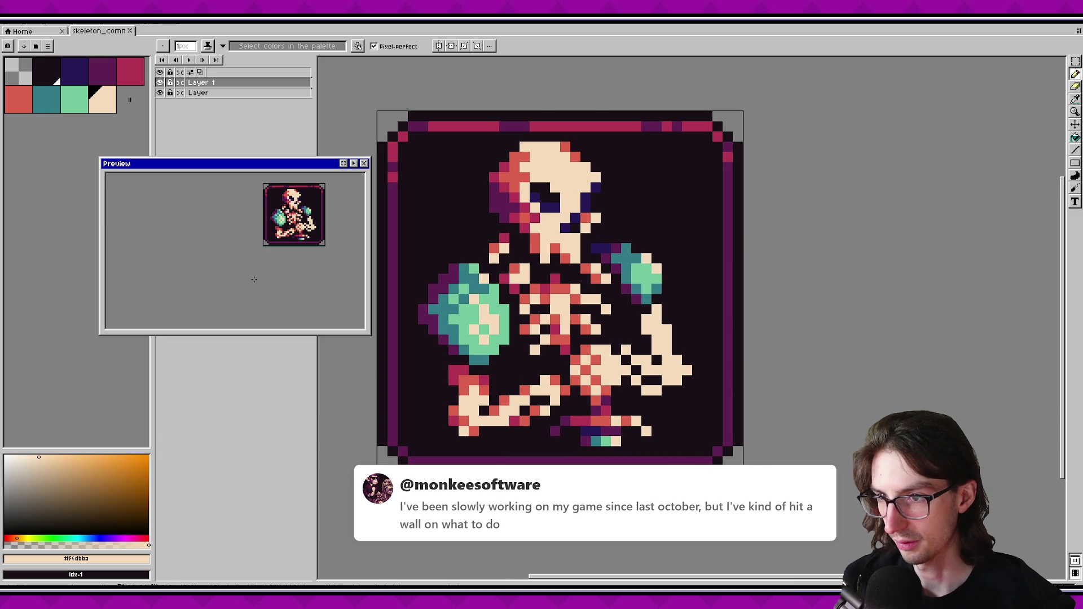
left_click(559, 341, "alt")
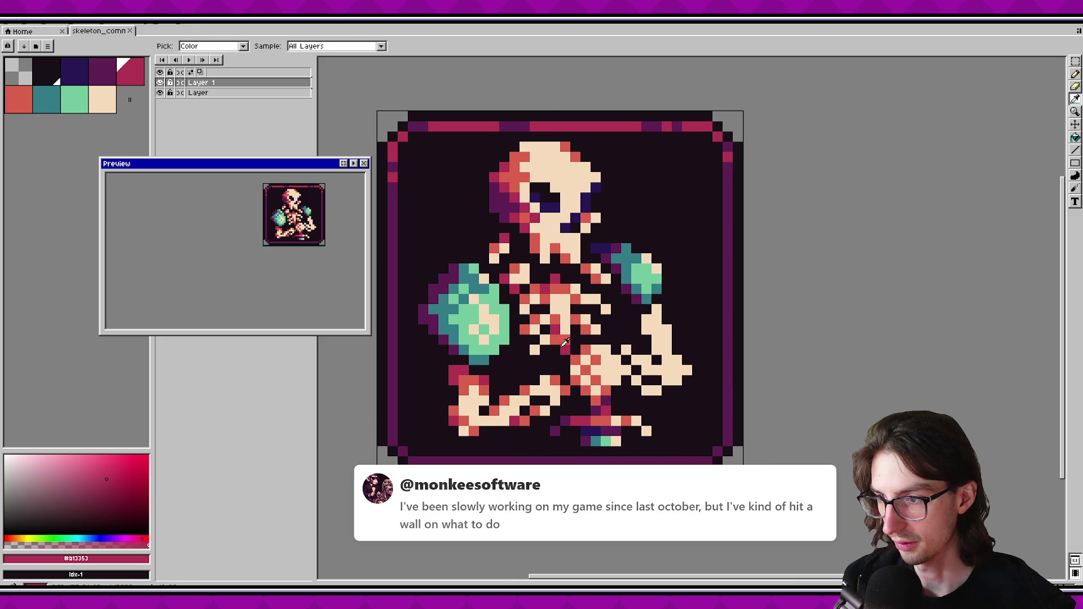
left_click(600, 400, "alt")
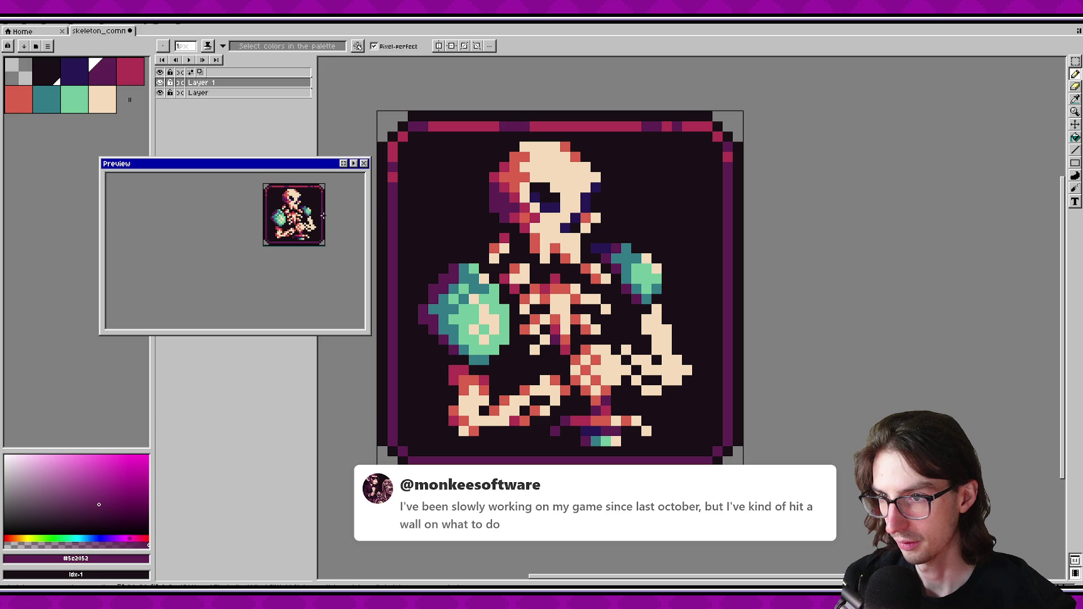
scroll(324, 218, "down", 2)
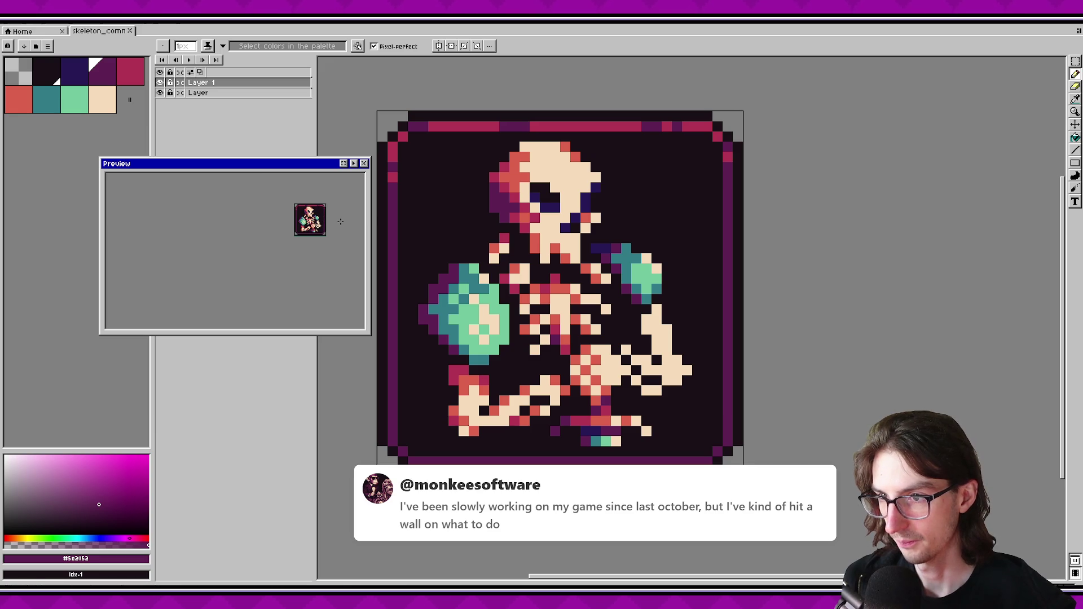
scroll(328, 220, "up", 1)
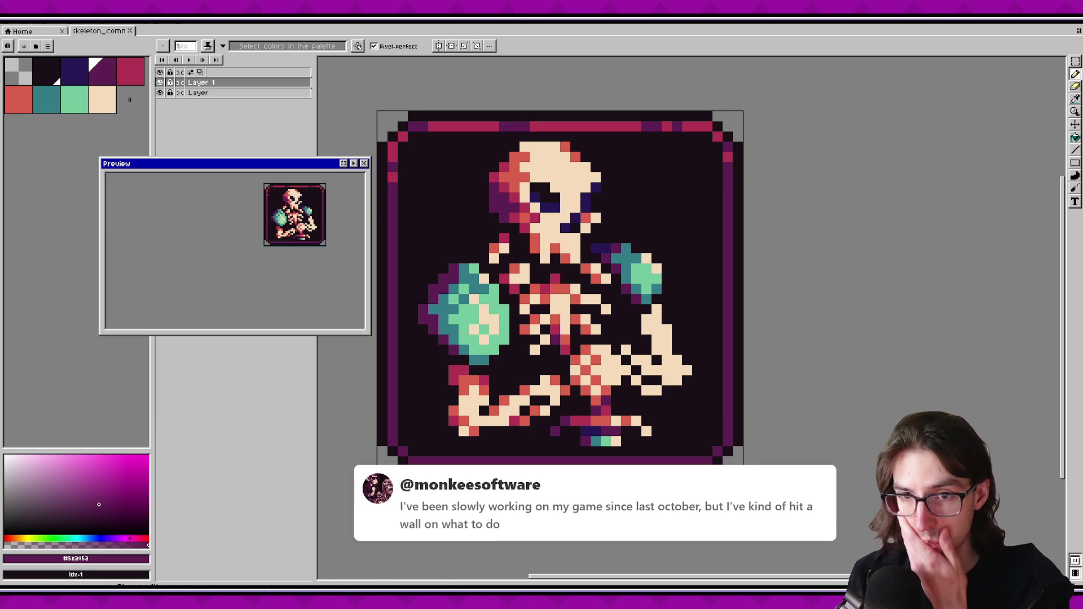
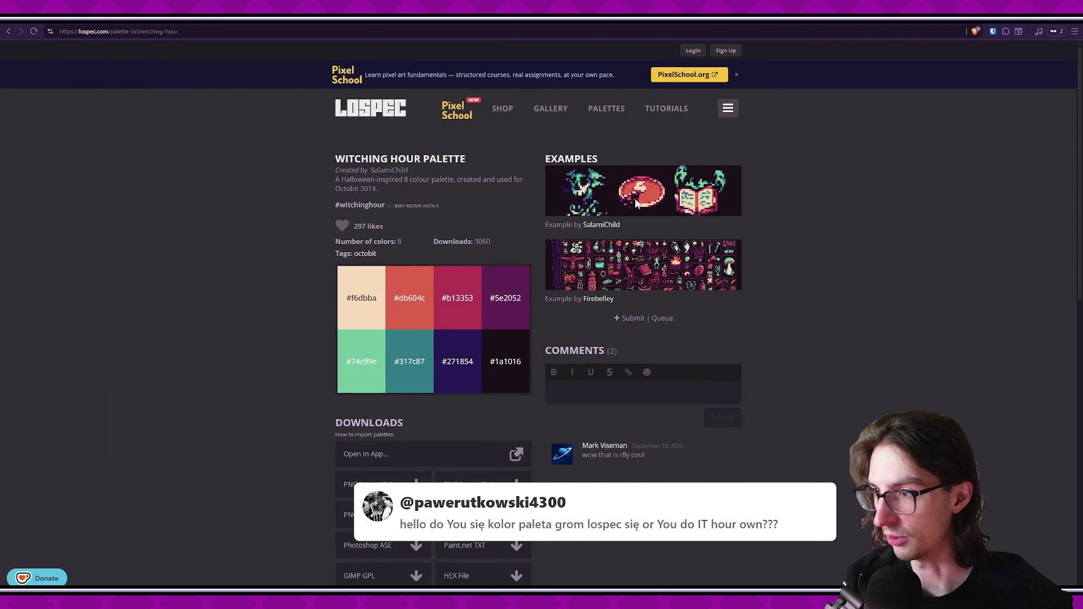
Enlarge the Witching Hour palette reference page and scroll up to view it.
triple_click(647, 284)
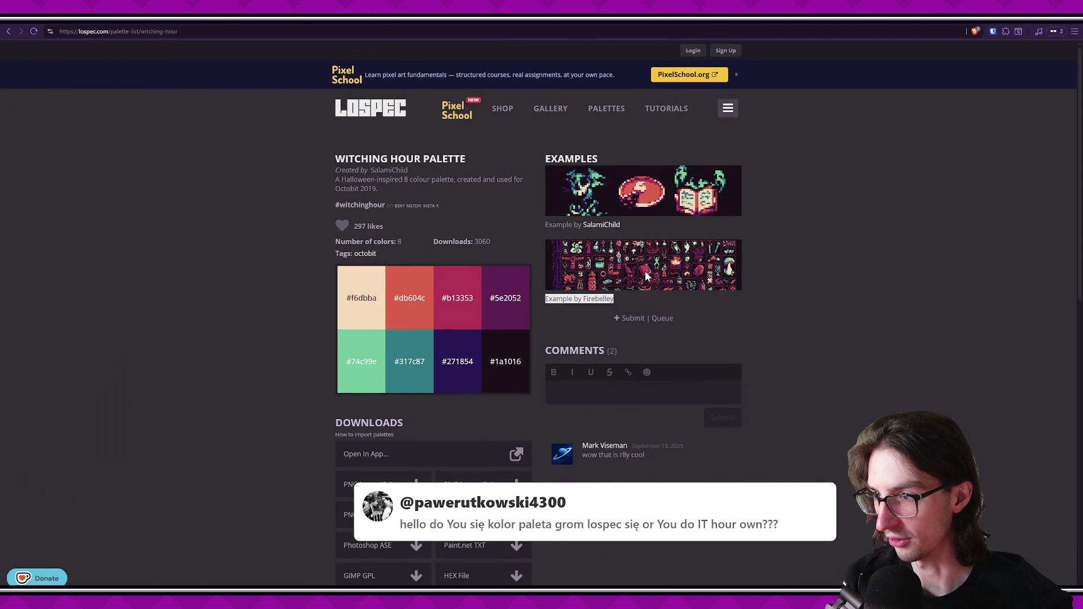
left_click(730, 299)
triple_click(593, 328)
left_click(638, 269)
key("ctrl+plus")
key("ctrl+plus")
key("ctrl+plus")
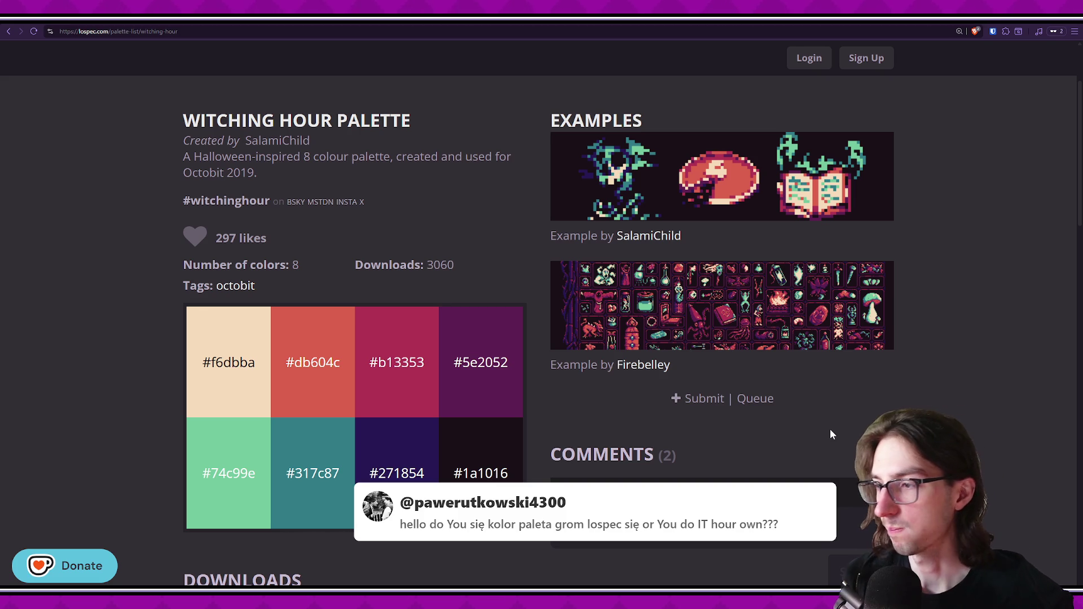
scroll(830, 435, "up", 3)
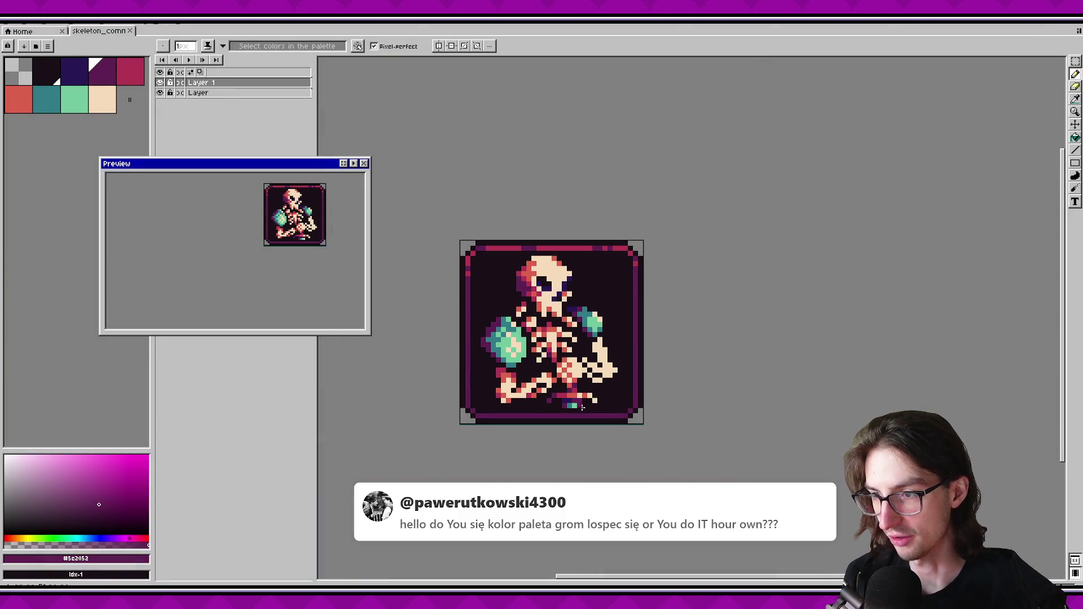
scroll(643, 431, "up", 1)
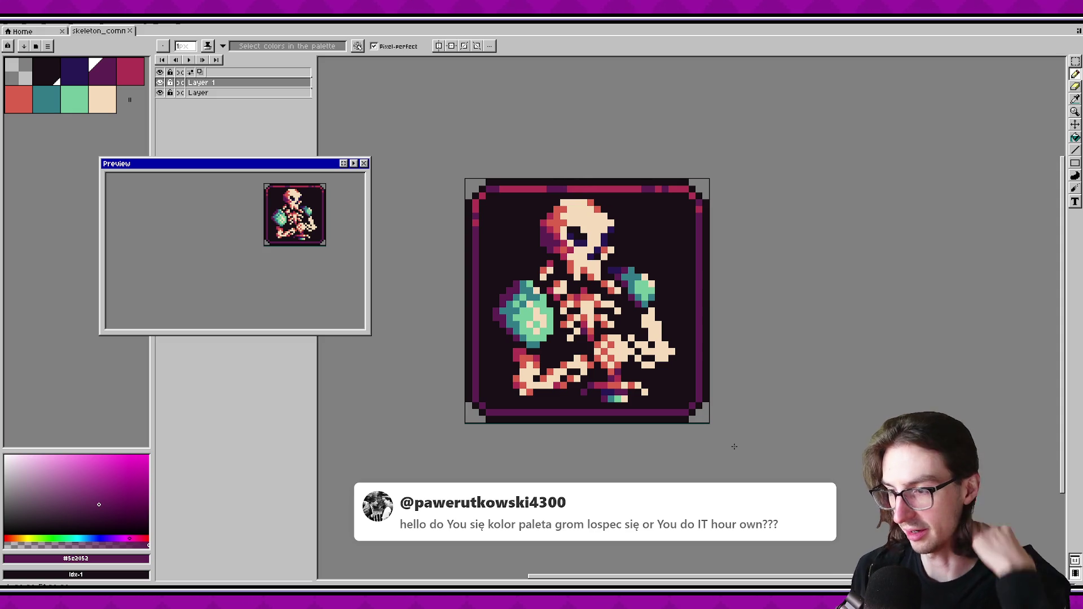
scroll(609, 360, "up", 1)
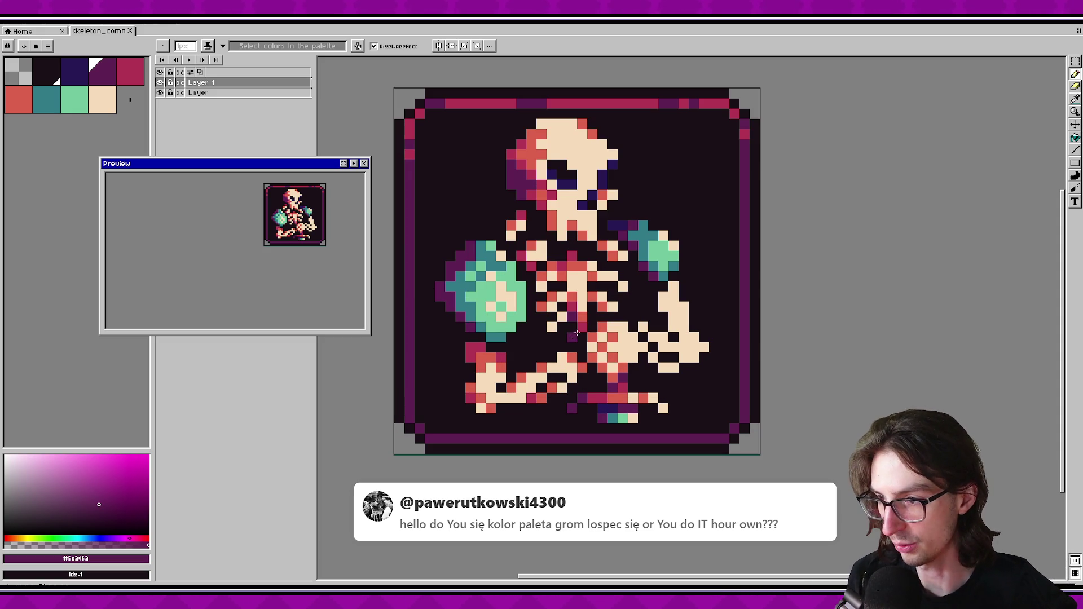
Paint coral #db604c shading along the skeleton's right arm, redoing one misplaced pixel.
left_click(515, 313, "alt")
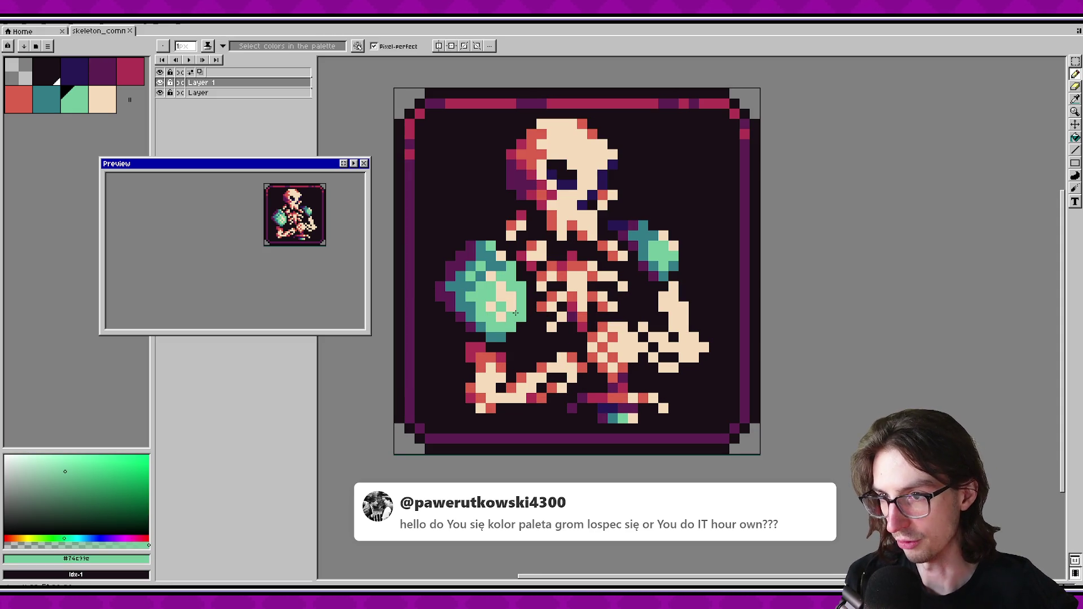
left_click(502, 347, "alt")
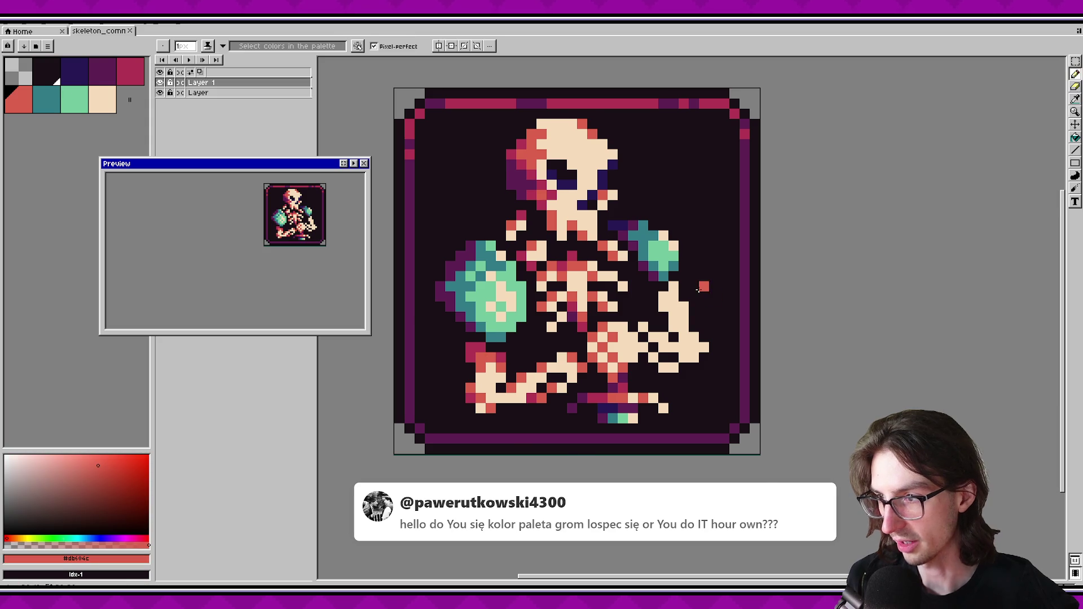
scroll(703, 295, "up", 1)
left_click_drag(665, 284, 651, 310)
left_click(677, 337)
key("ctrl+z")
left_click(666, 325)
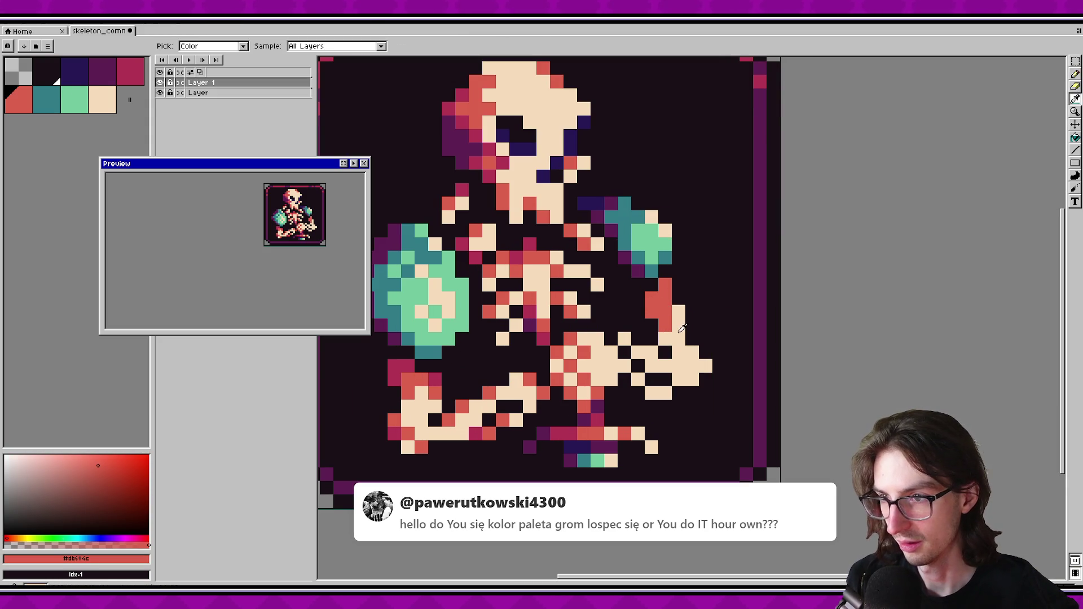
Switch to crimson and add a crimson pixel on the skeleton's arm.
left_click(679, 338, "alt")
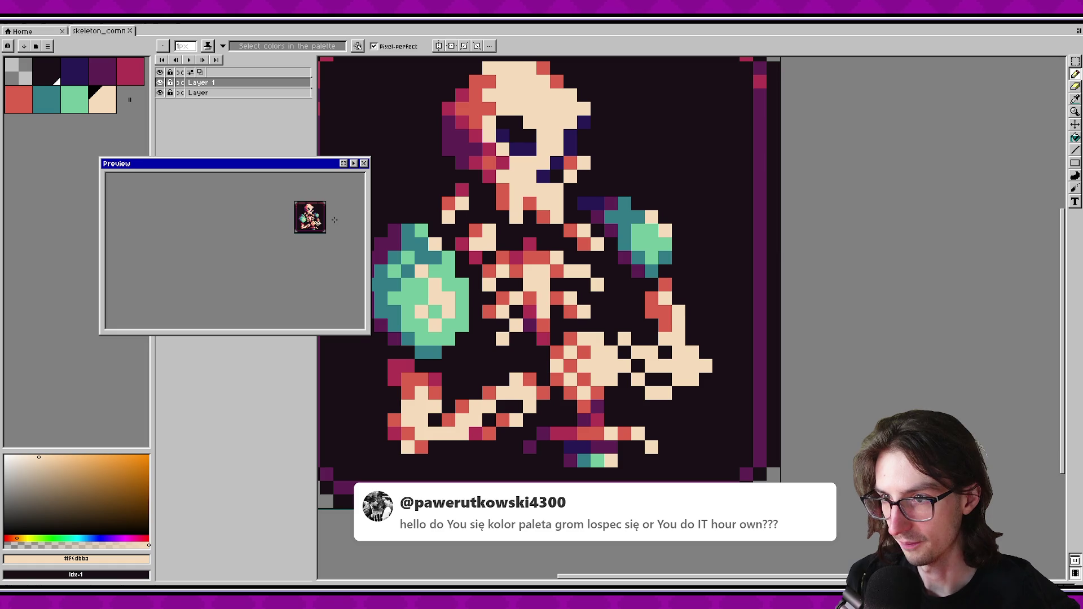
left_click(652, 325, "alt")
left_click(654, 319)
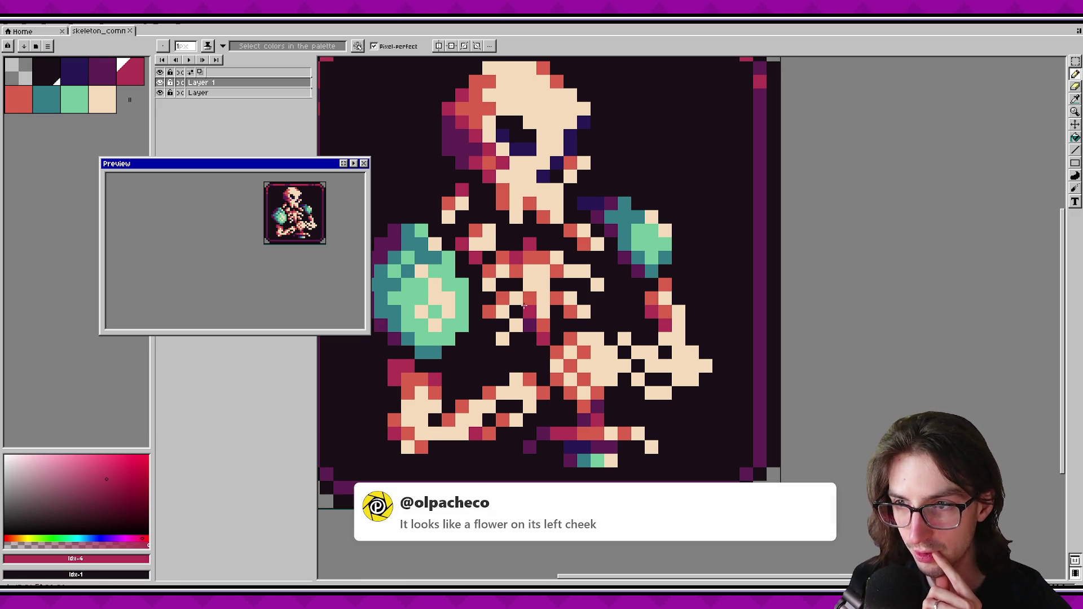
scroll(524, 306, "down", 5)
scroll(598, 315, "down", 1)
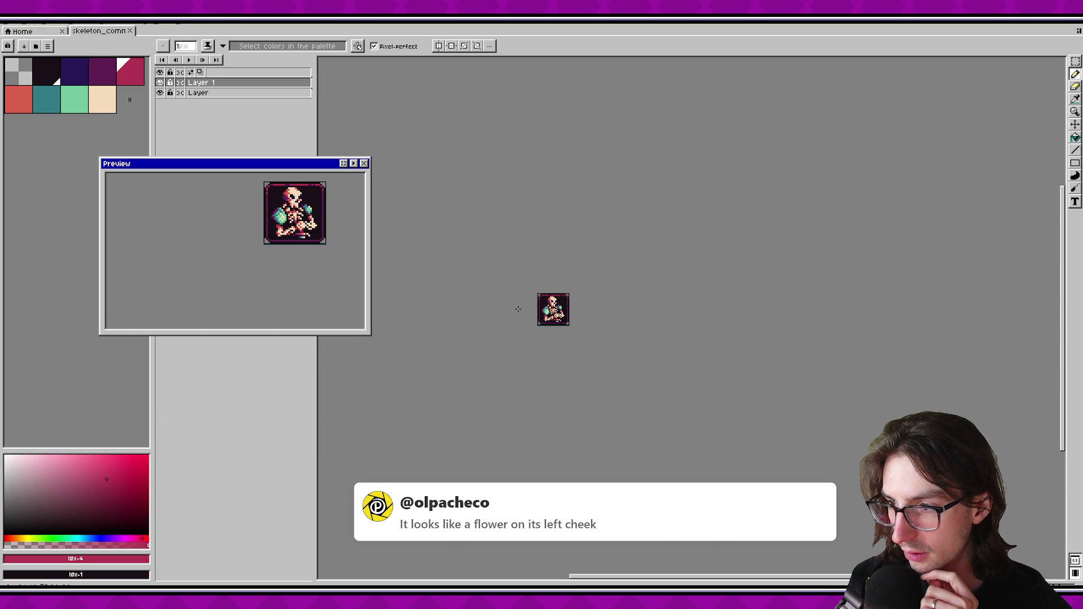
scroll(580, 318, "up", 4)
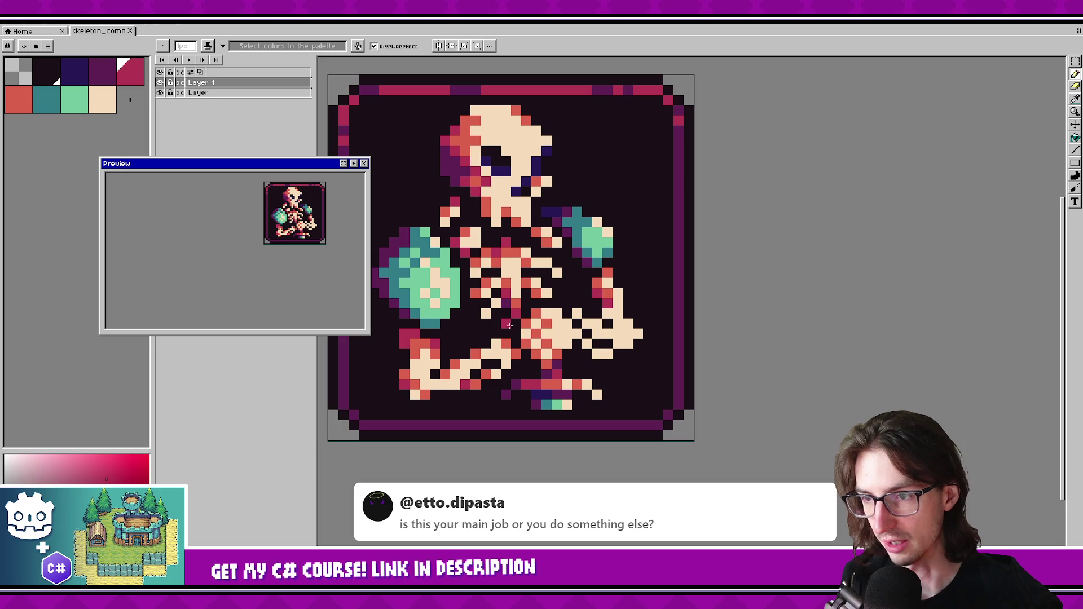
Recolour one light arm pixel red #db604c.
left_click_drag(539, 358, 531, 362)
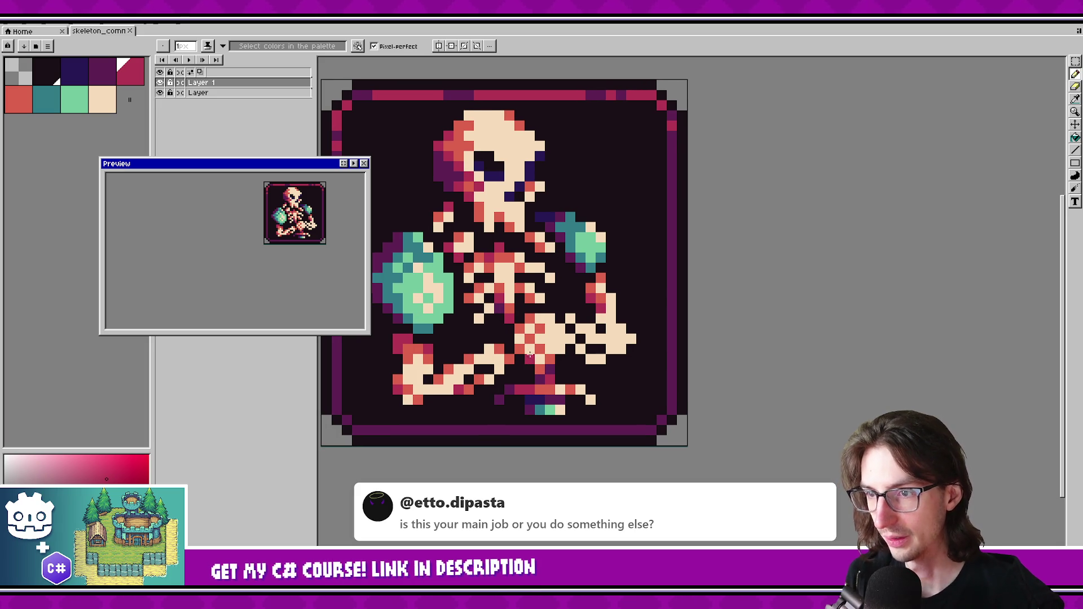
scroll(540, 318, "up", 1)
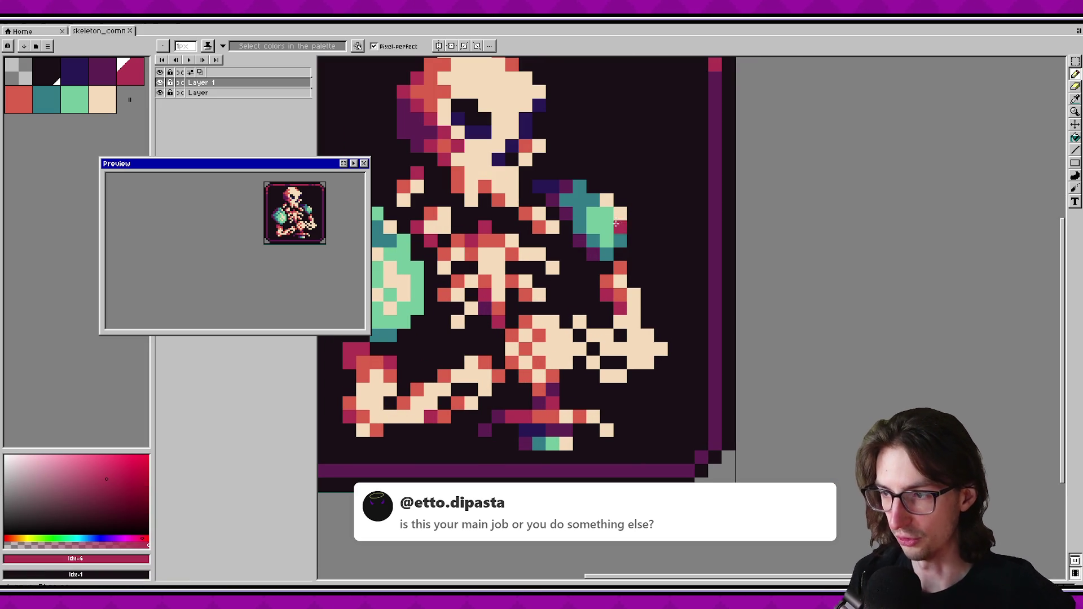
left_click(620, 294, "alt")
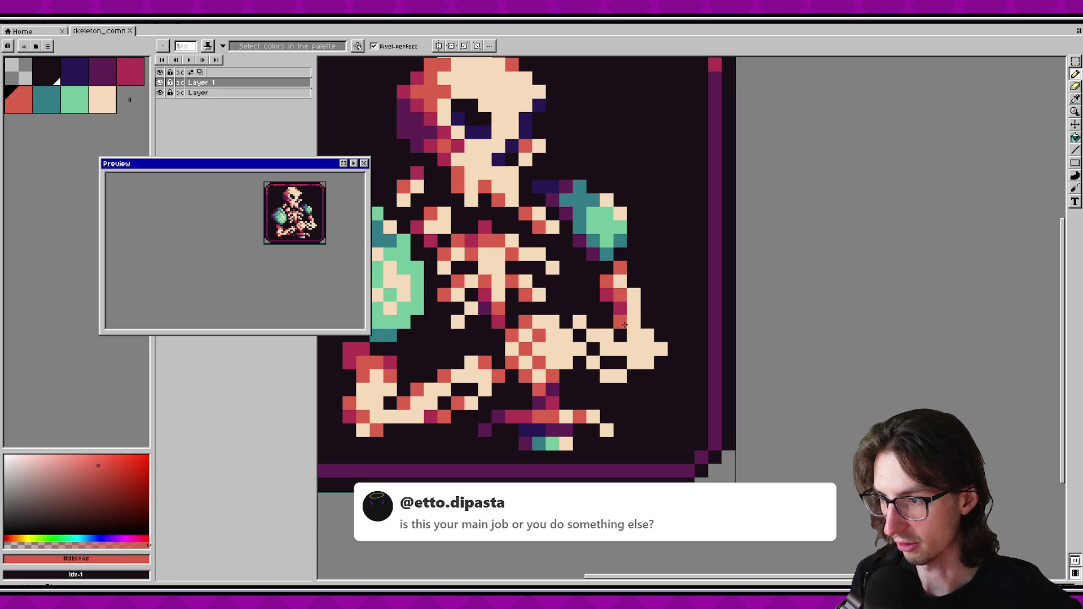
left_click(633, 335)
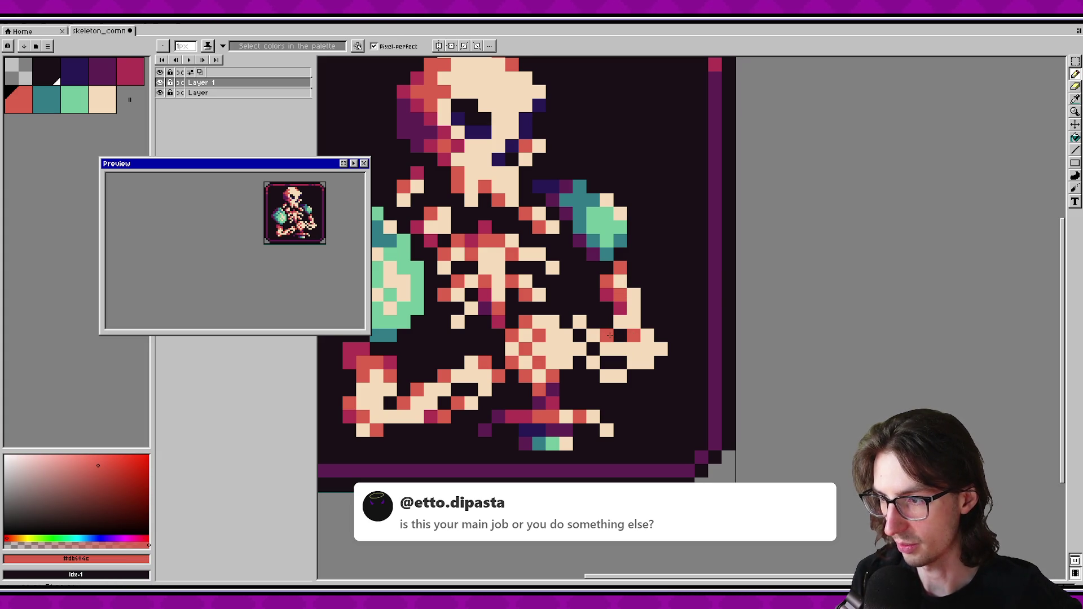
Save the sprite and return to the pencil for single pixels.
key("ctrl+s")
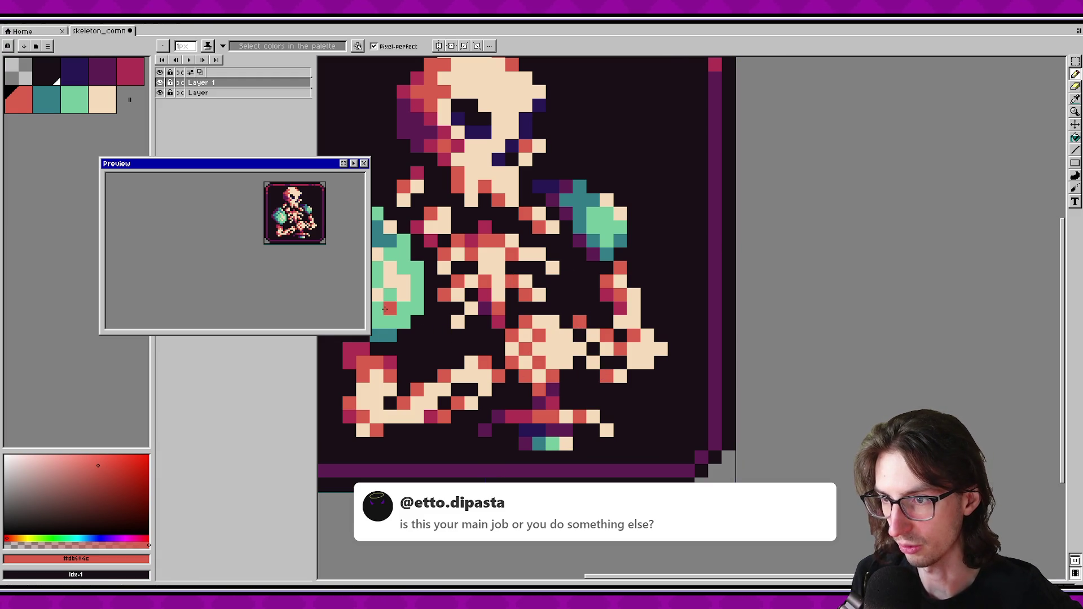
key("ctrl")
key("ctrl+s")
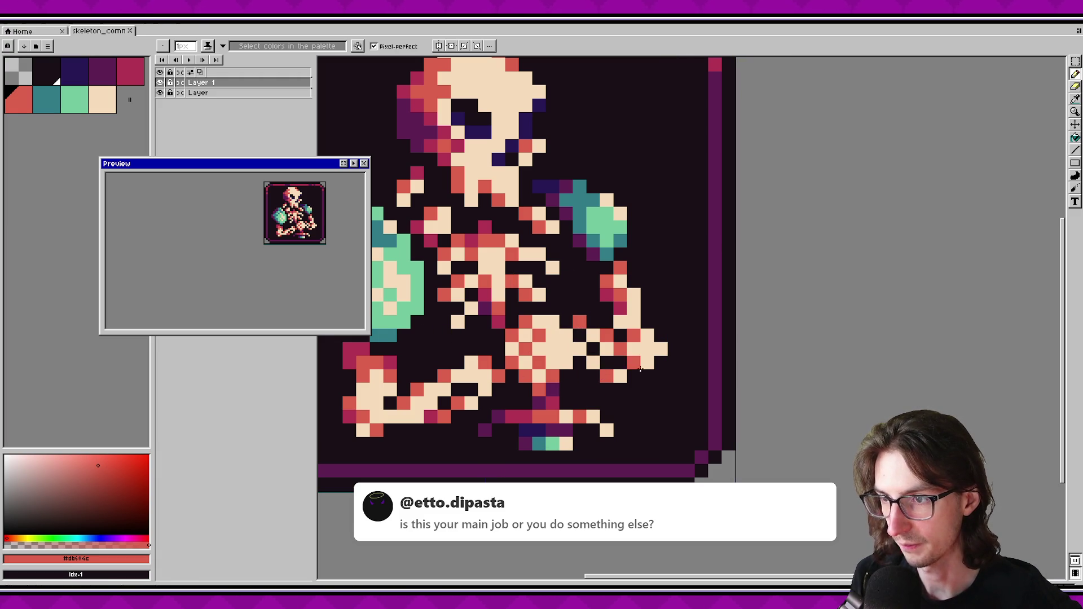
key("v")
key("b")
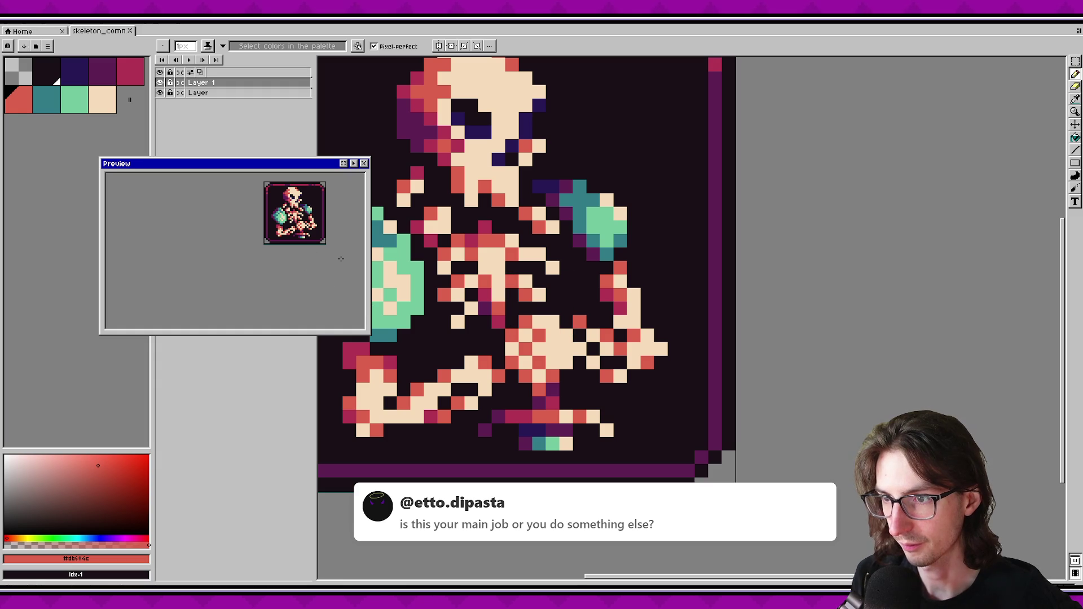
scroll(316, 231, "up", 1)
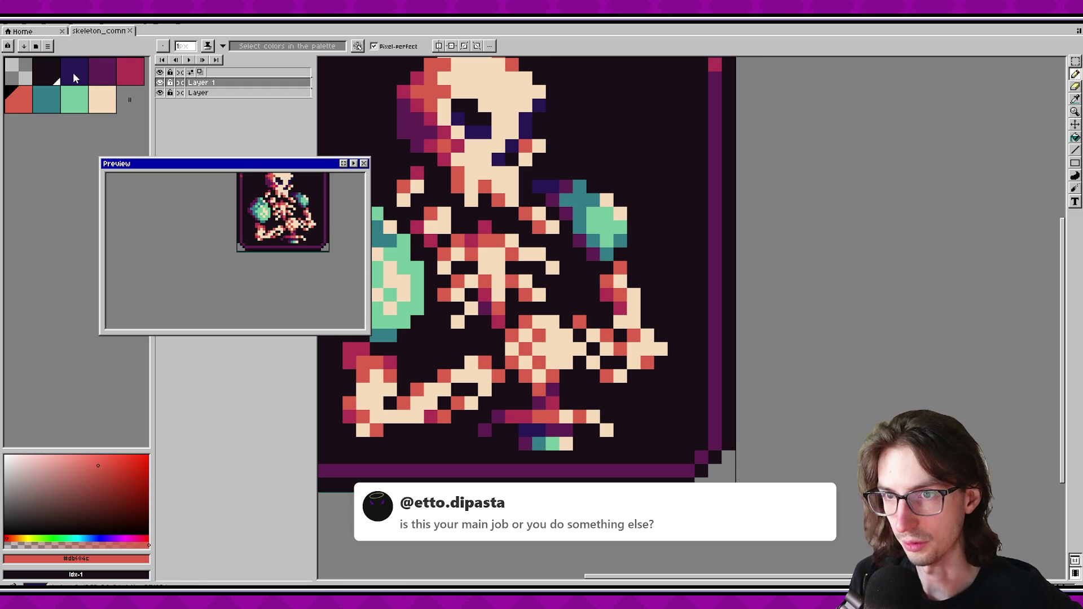
Add two dark navy shadow pixels and a purple #5c2052 pixel, then save.
left_click(68, 76)
left_click(540, 403)
left_click(554, 389)
left_click(554, 403, "alt")
left_click(576, 401)
key("ctrl+s")
Paint a crimson pixel on the skeleton, sample red from the artwork, and save.
scroll(324, 238, "down", 1)
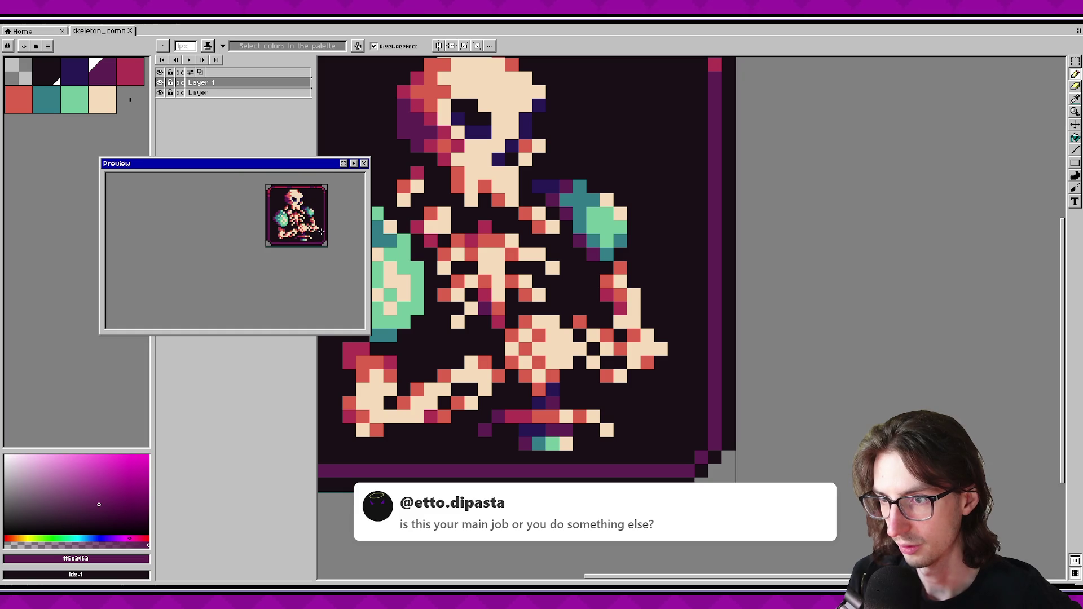
scroll(324, 229, "up", 1)
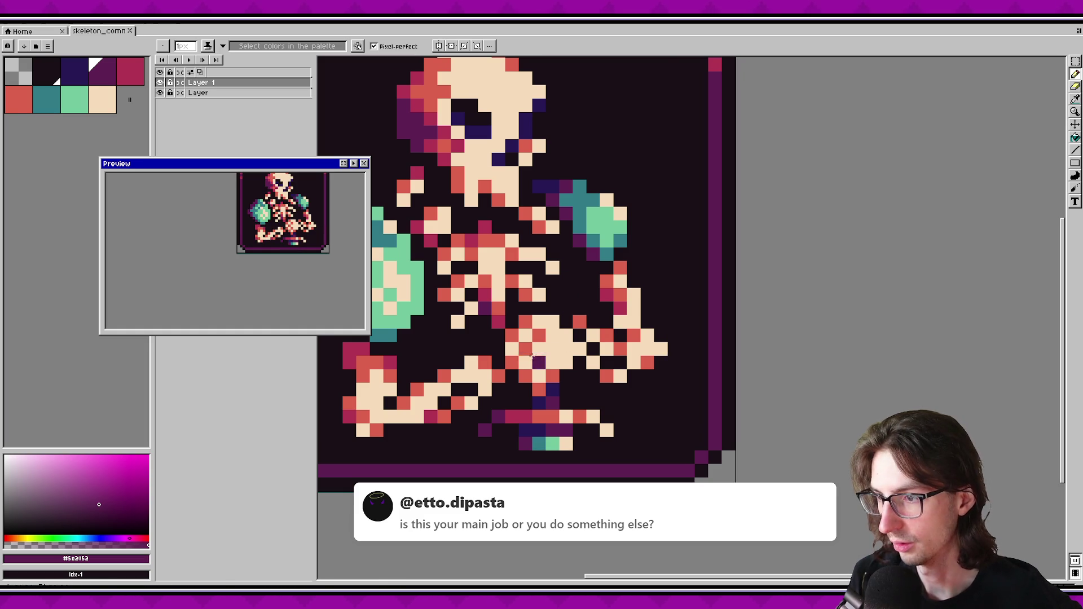
left_click(130, 71)
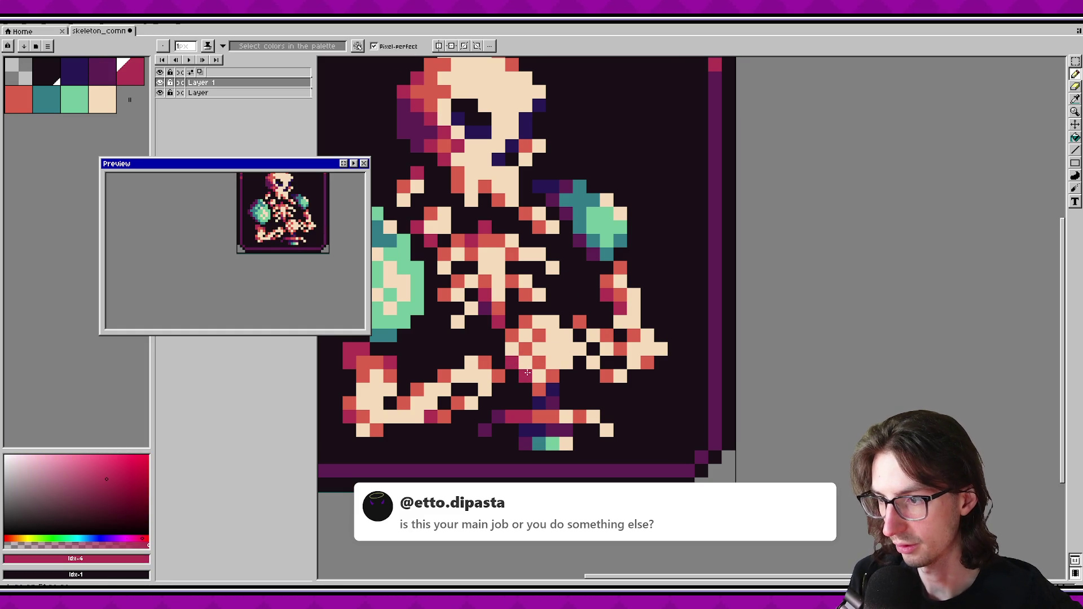
left_click(495, 357)
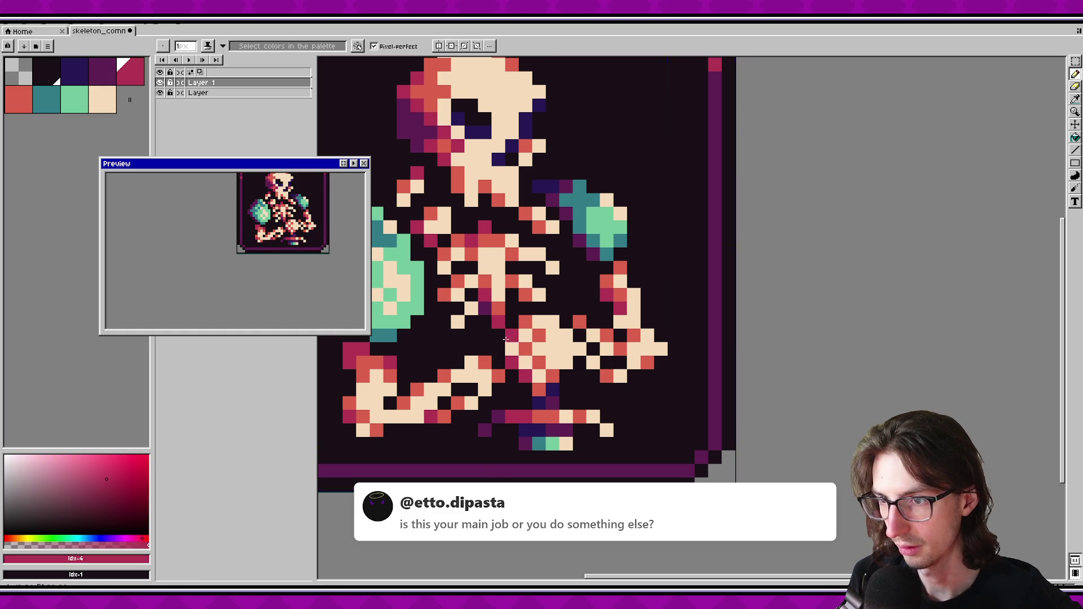
left_click(533, 361, "alt")
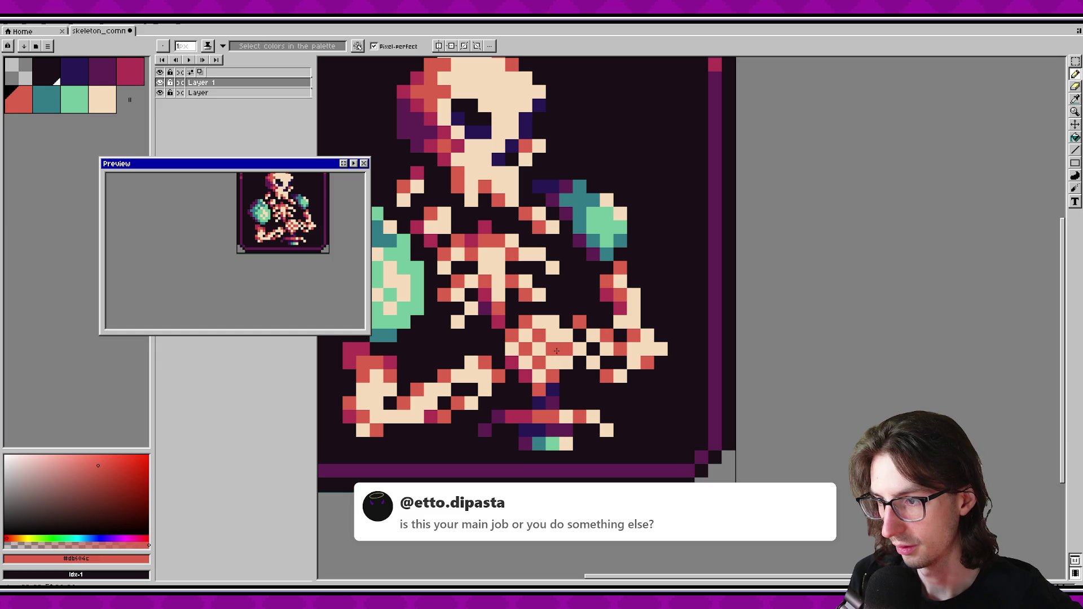
scroll(318, 237, "down", 3)
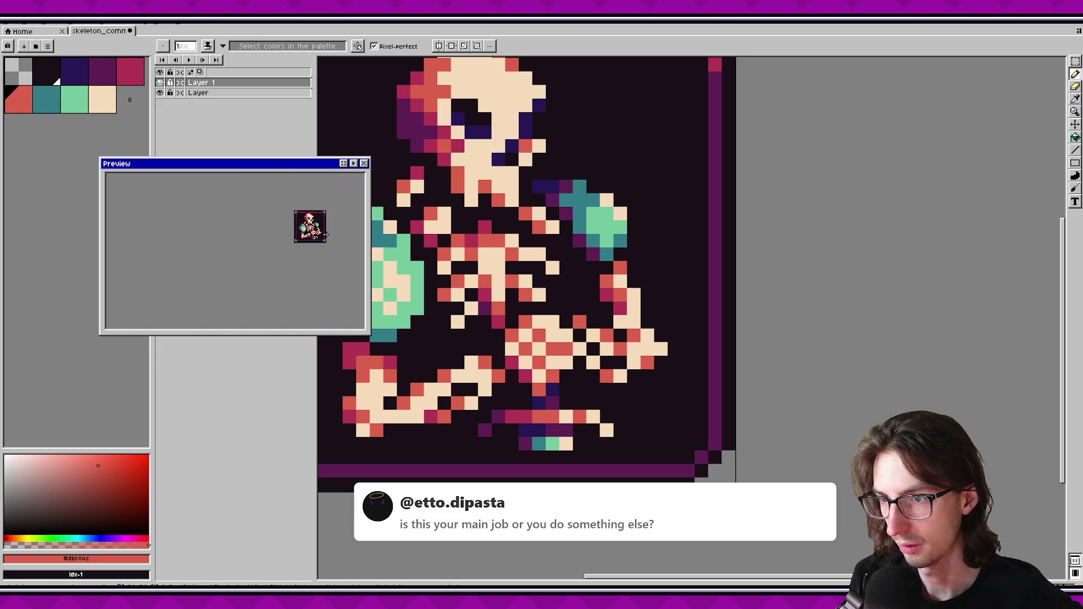
scroll(327, 235, "up", 2)
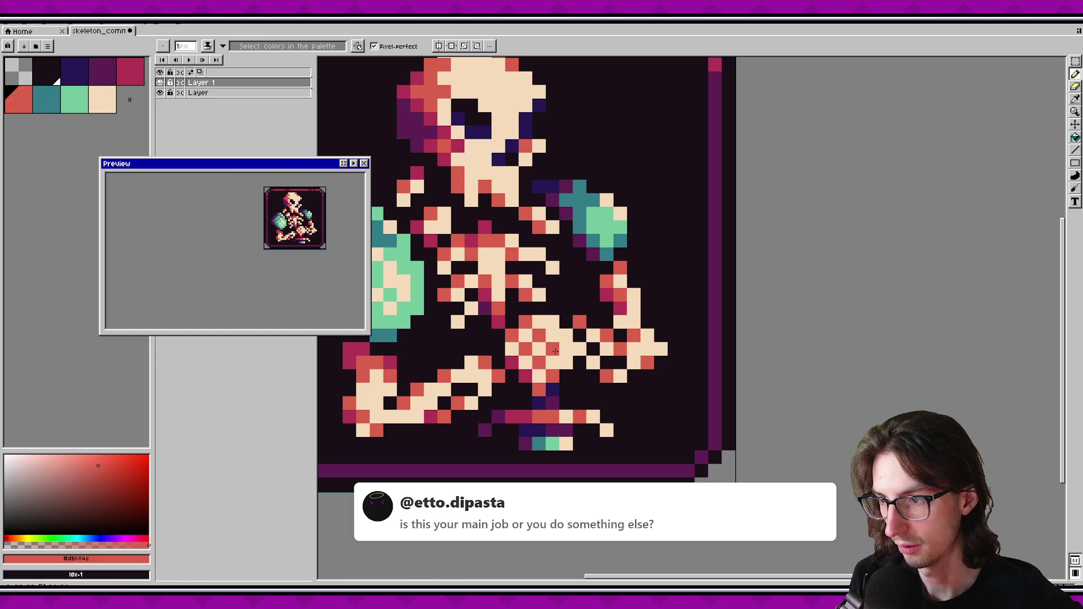
key("ctrl+s")
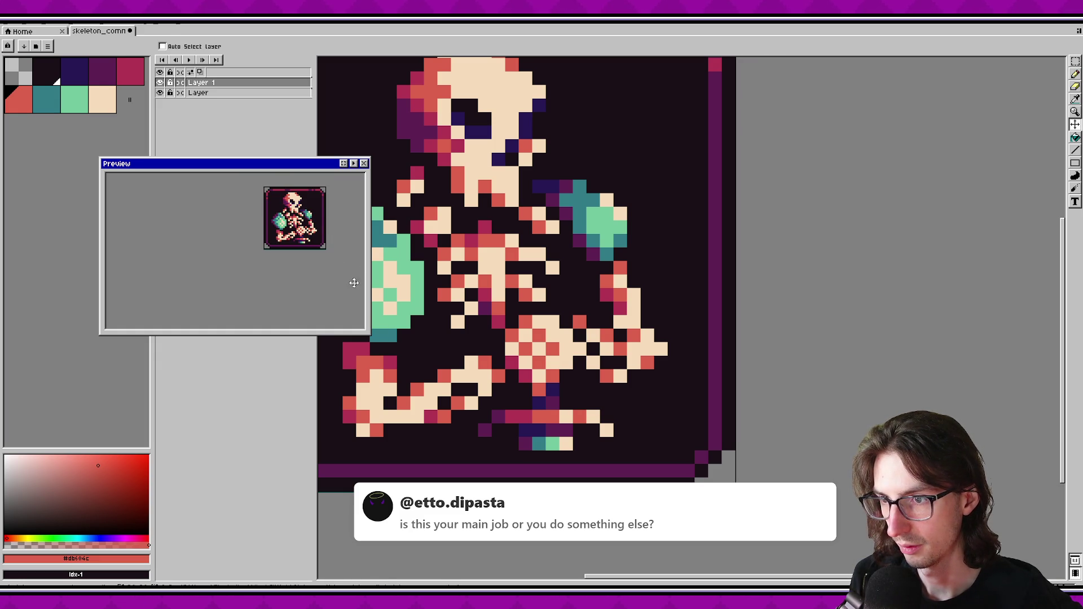
Undo recent edits, try a cream pixel near the hand, undo it, and save.
scroll(332, 267, "up", 1)
key("ctrl+z")
key("ctrl+z")
key("ctrl+z")
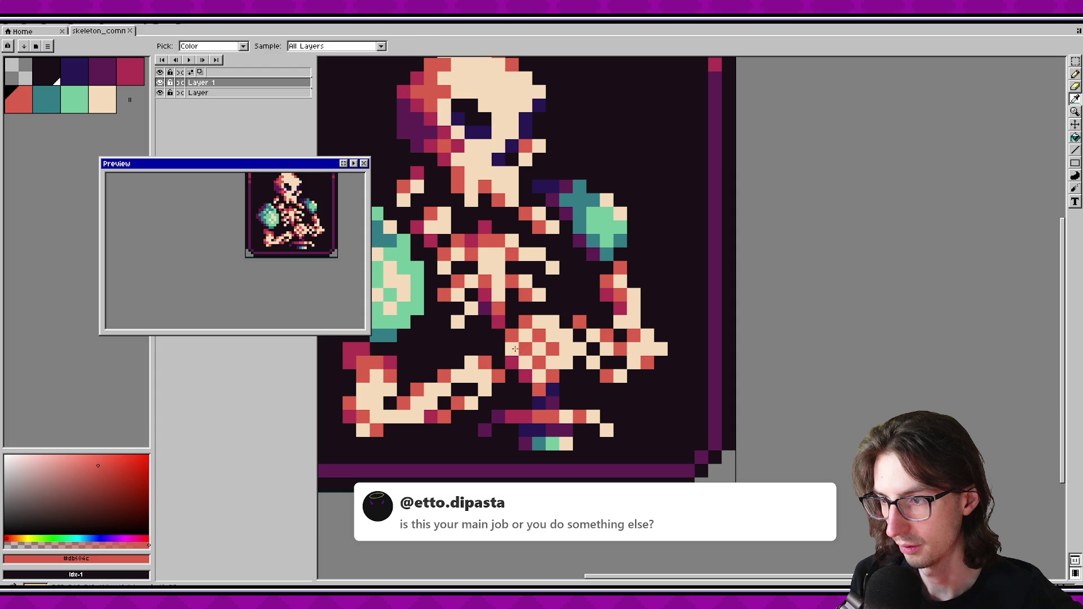
left_click(525, 376, "alt")
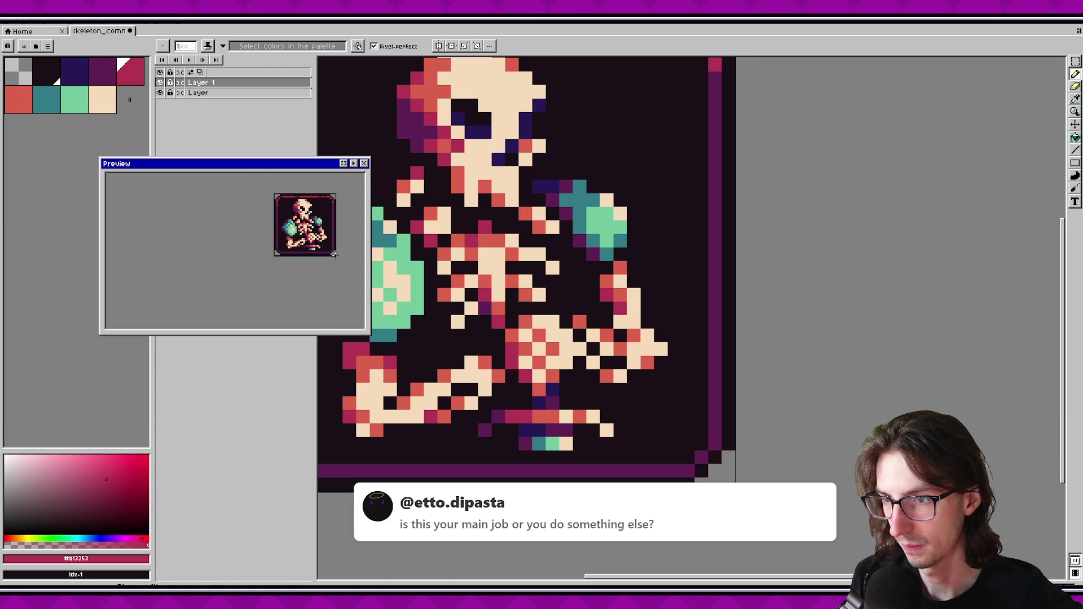
left_click(554, 351, "alt")
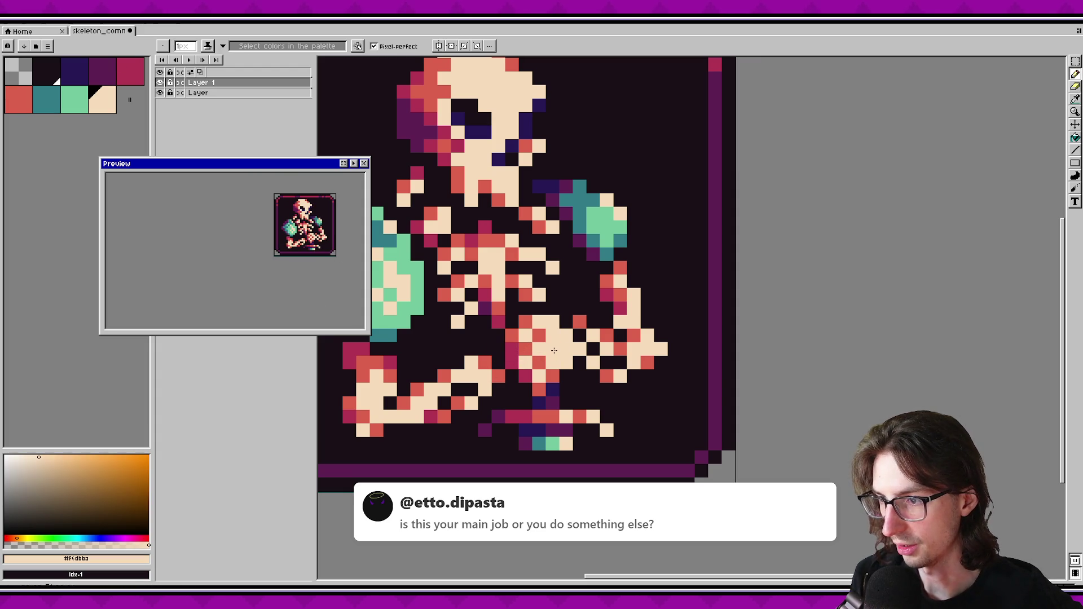
left_click_drag(554, 350, 545, 337)
key("ctrl+z")
key("ctrl+z")
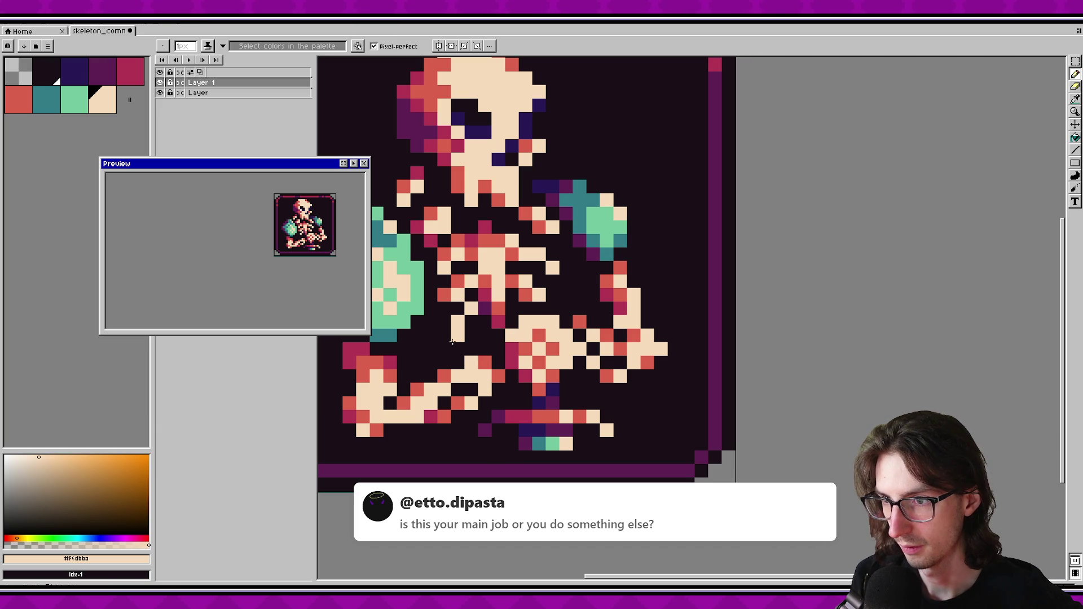
key("ctrl+s")
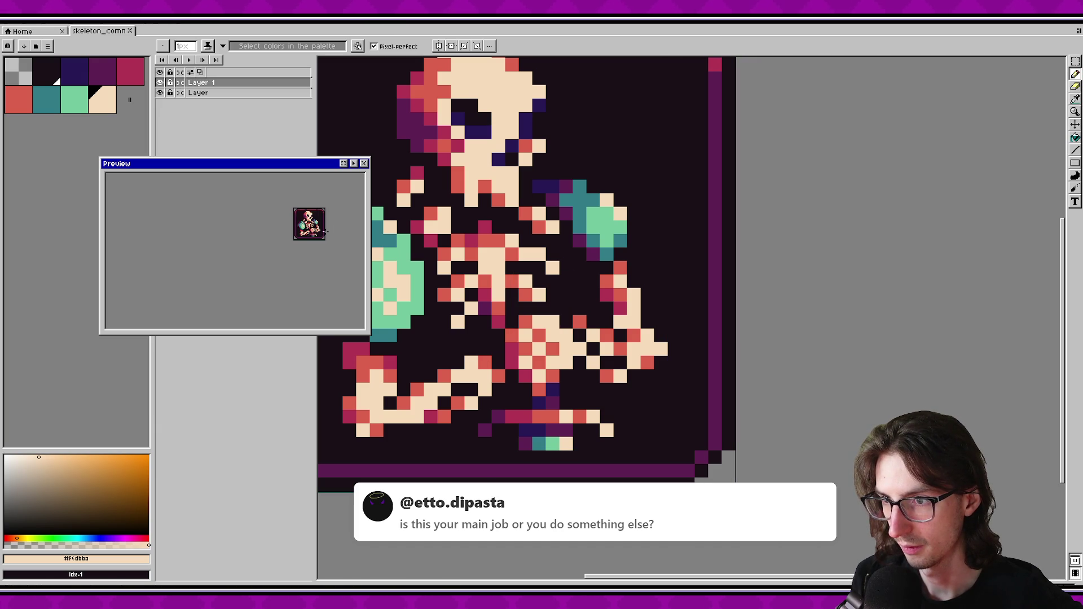
Sample dark purple from the sprite with the eyedropper, return to the pencil, and save.
scroll(326, 230, "up", 1)
key("i")
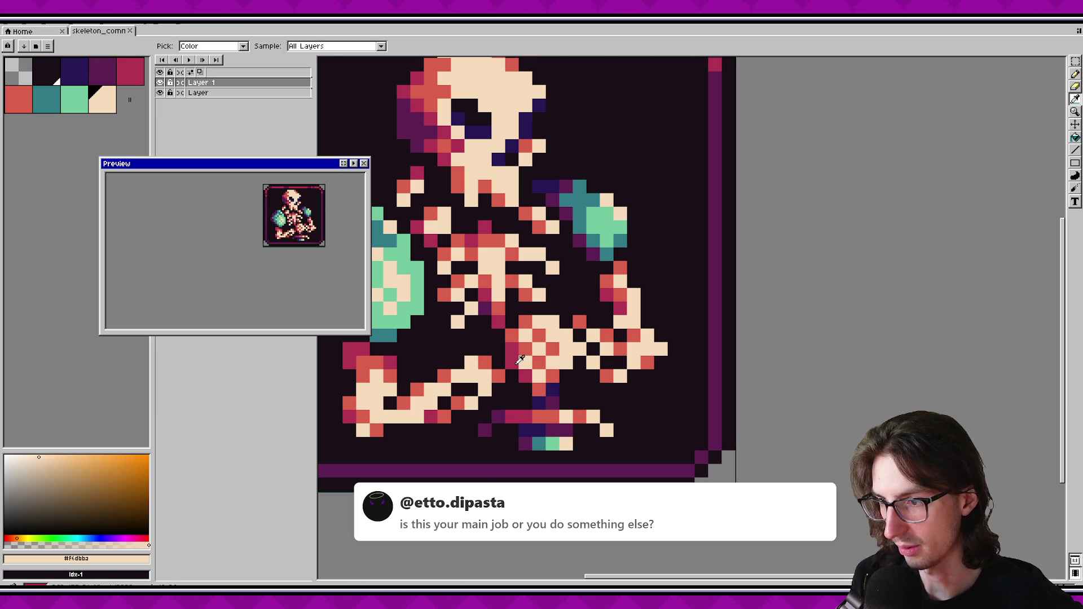
left_click(520, 360)
key("b")
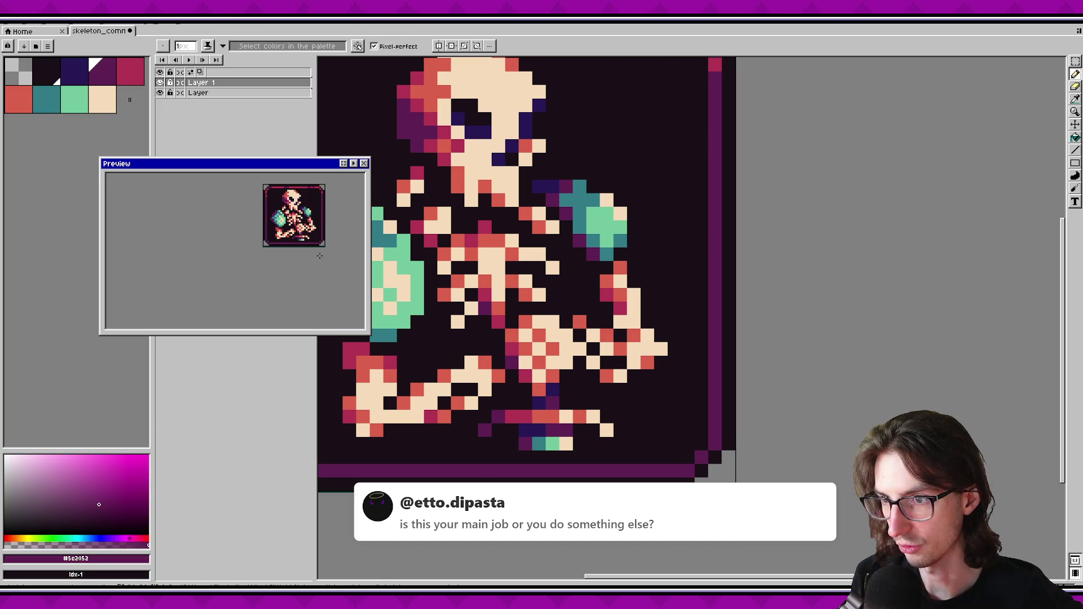
key("ctrl+s")
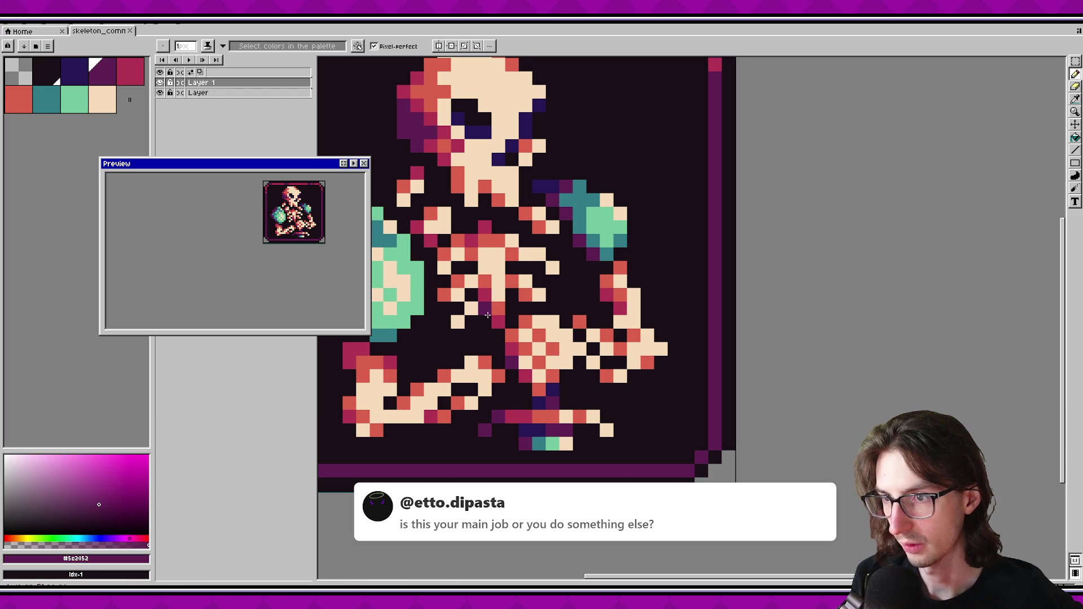
Draw a red pixel on the ribcage and a crimson pixel near the hand, saving.
left_click_drag(516, 320, 471, 306)
left_click(453, 296, "alt")
left_click(443, 304)
left_click(575, 295, "alt")
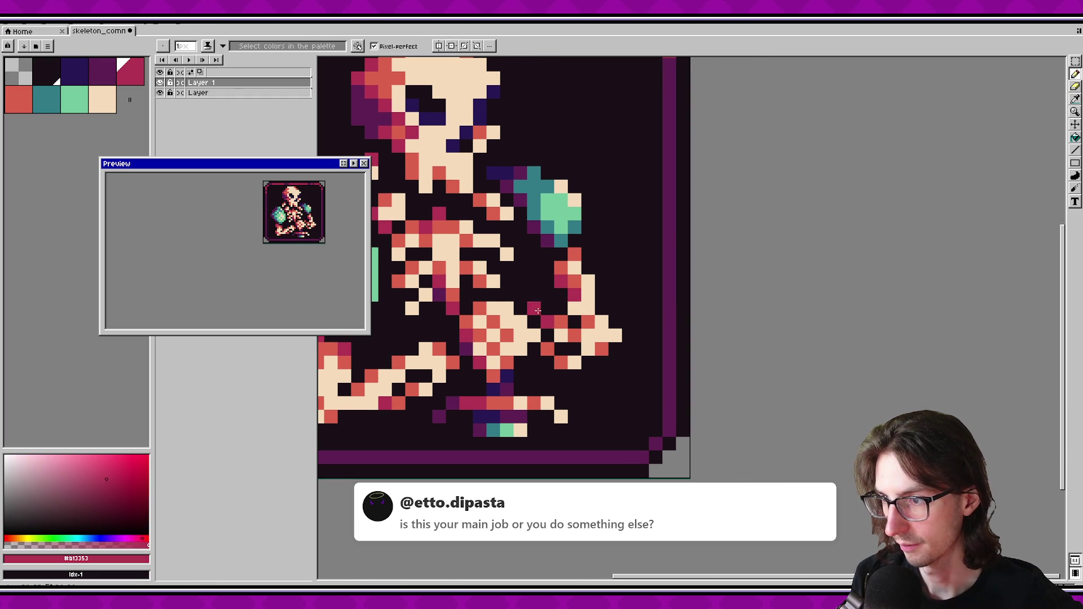
key("ctrl+s")
left_click(441, 295)
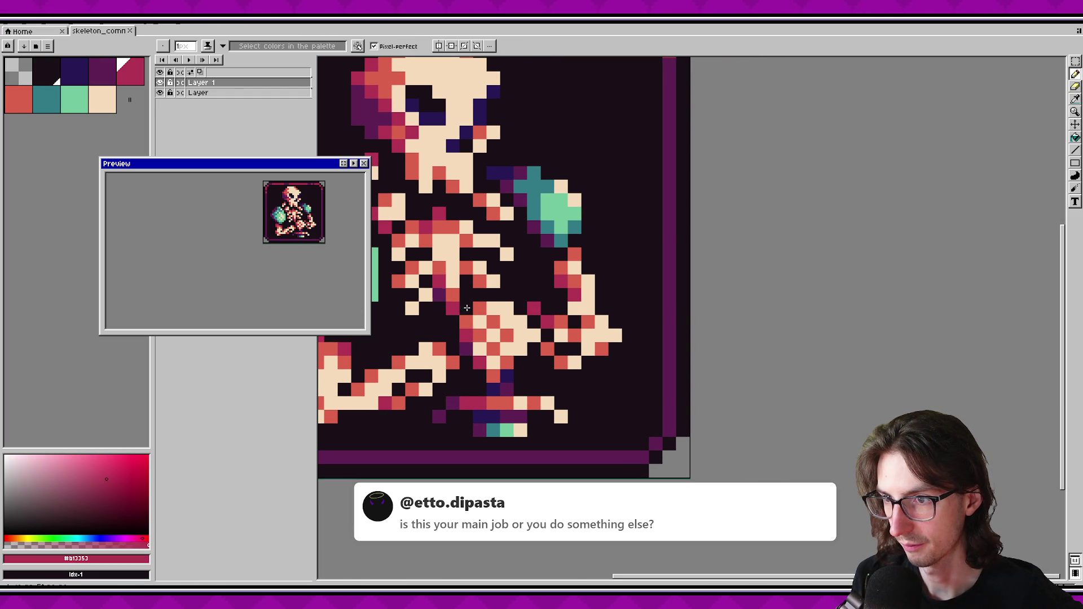
Touch up pixels near the hand in cream, red and crimson, then save the file.
left_click(568, 319, "alt")
left_click(558, 328, "alt")
left_click(551, 323)
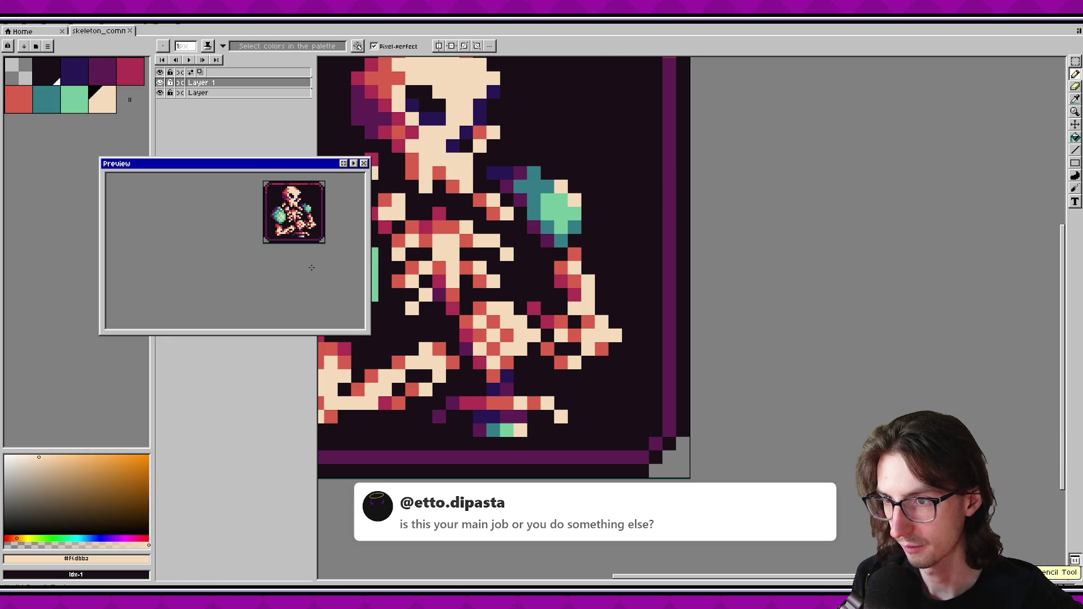
key("ctrl+y")
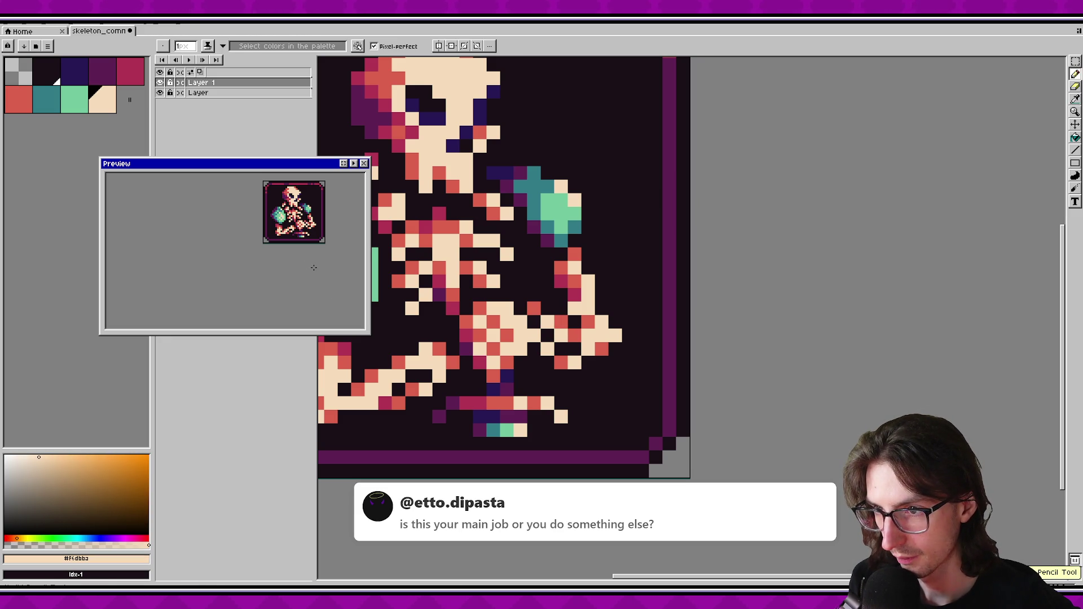
left_click(601, 349, "alt")
left_click(551, 346, "alt")
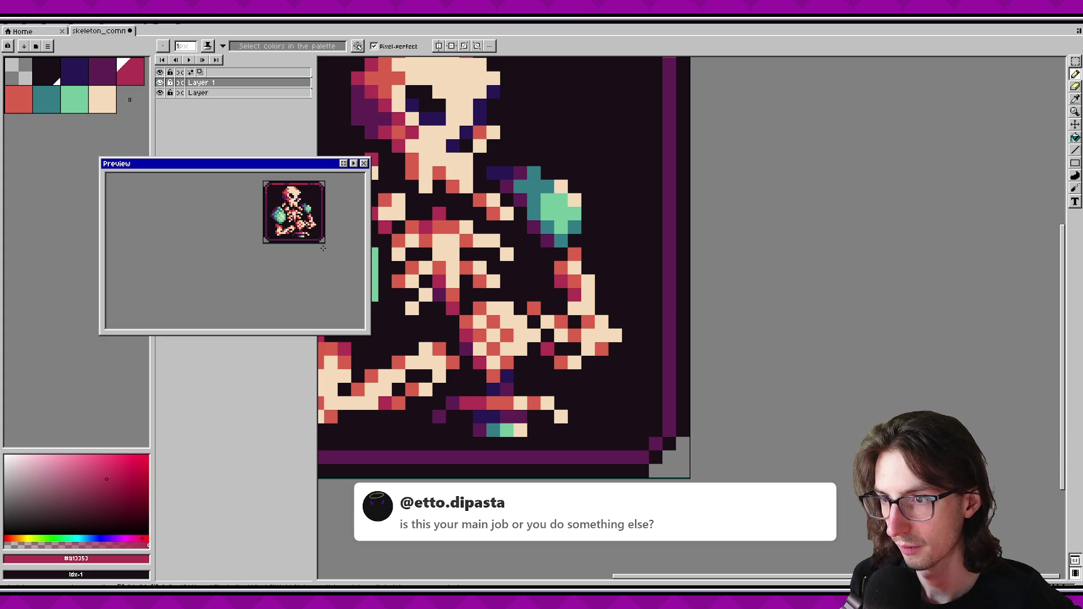
scroll(323, 247, "down", 1)
scroll(323, 247, "up", 1)
key("ctrl+s")
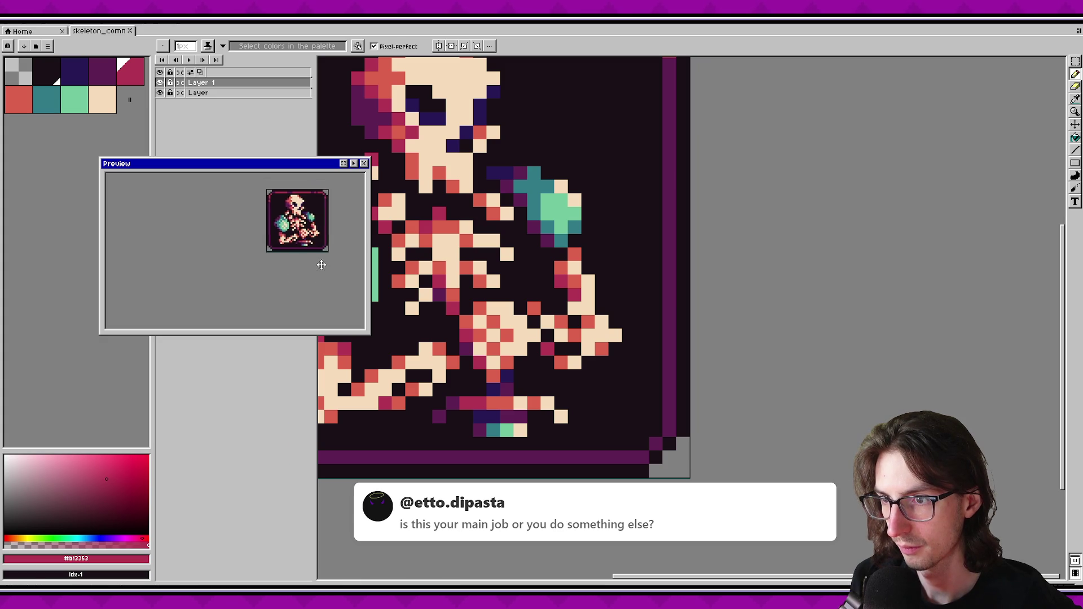
scroll(579, 351, "down", 6)
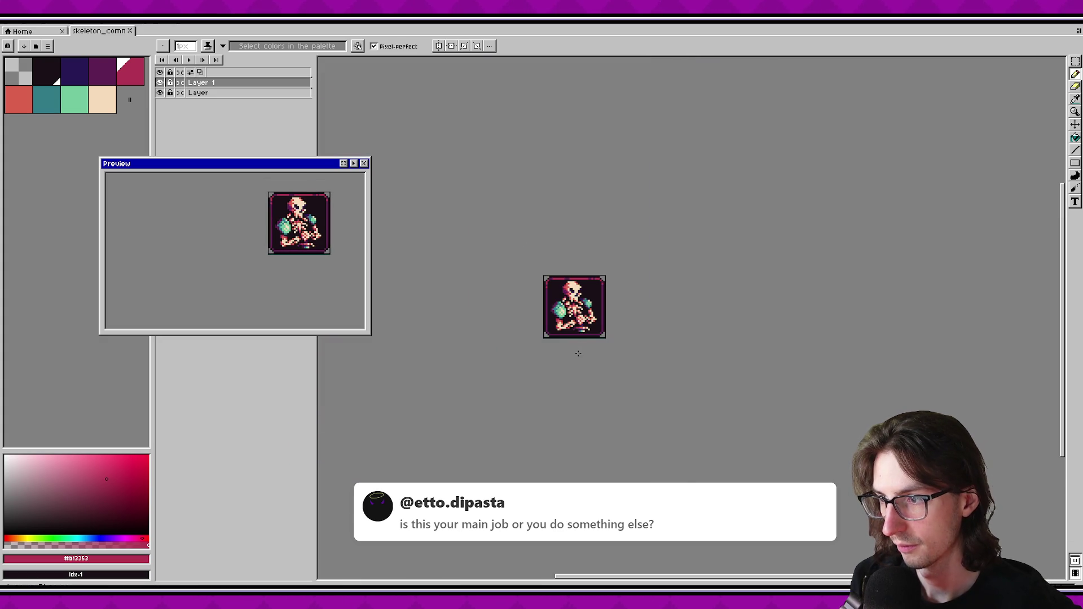
Zoom the canvas in one step and switch to the Sword Slinger Steam page.
scroll(470, 345, "up", 1)
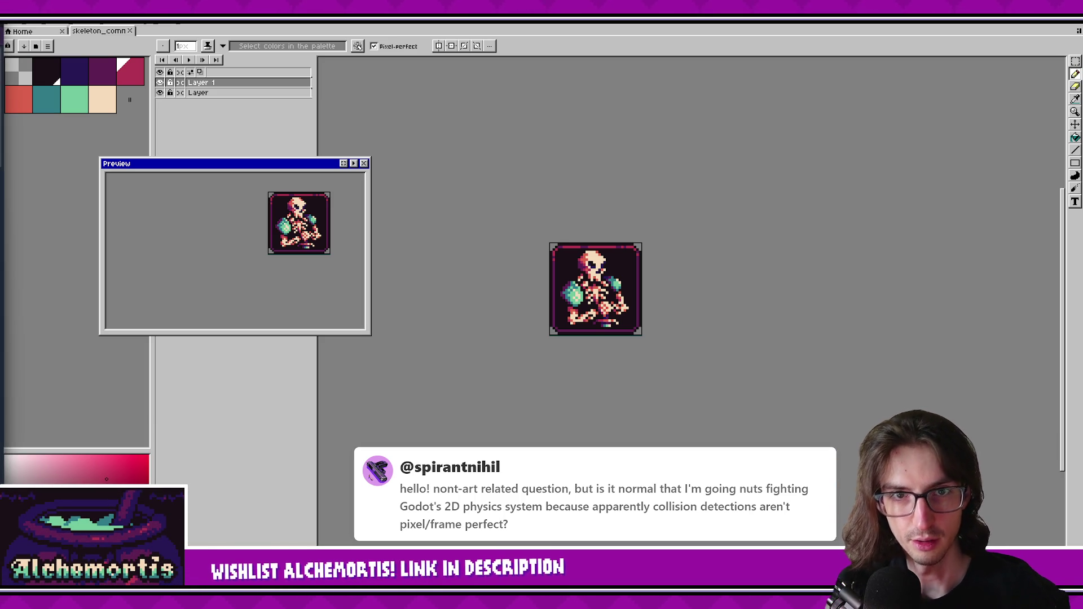
key("alt+Tab")
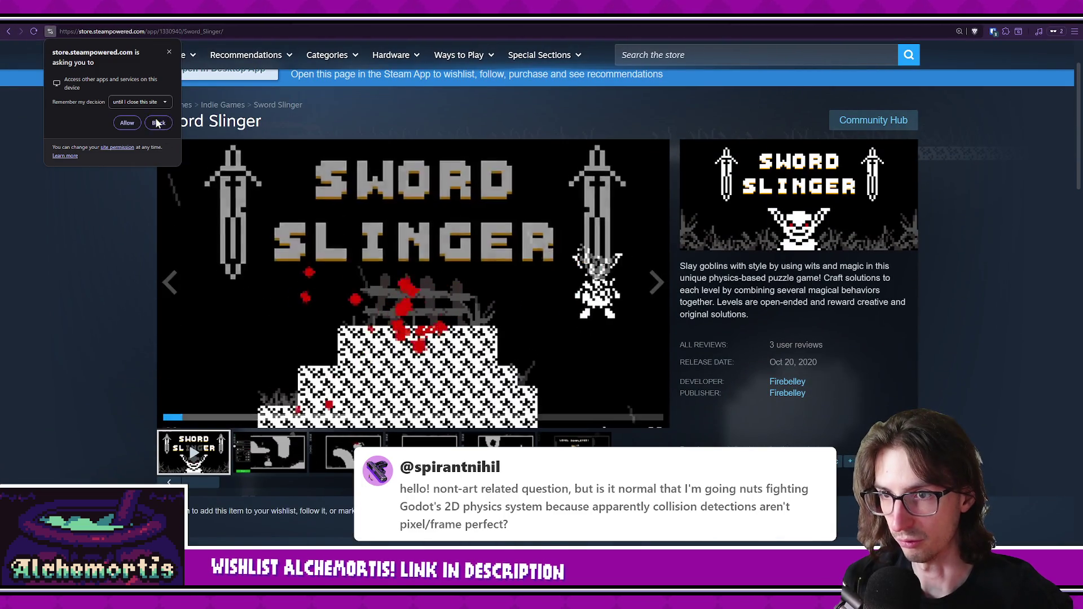
Block the site permission prompt, watch the Sword Slinger trailer, then return to Aseprite.
left_click(76, 201)
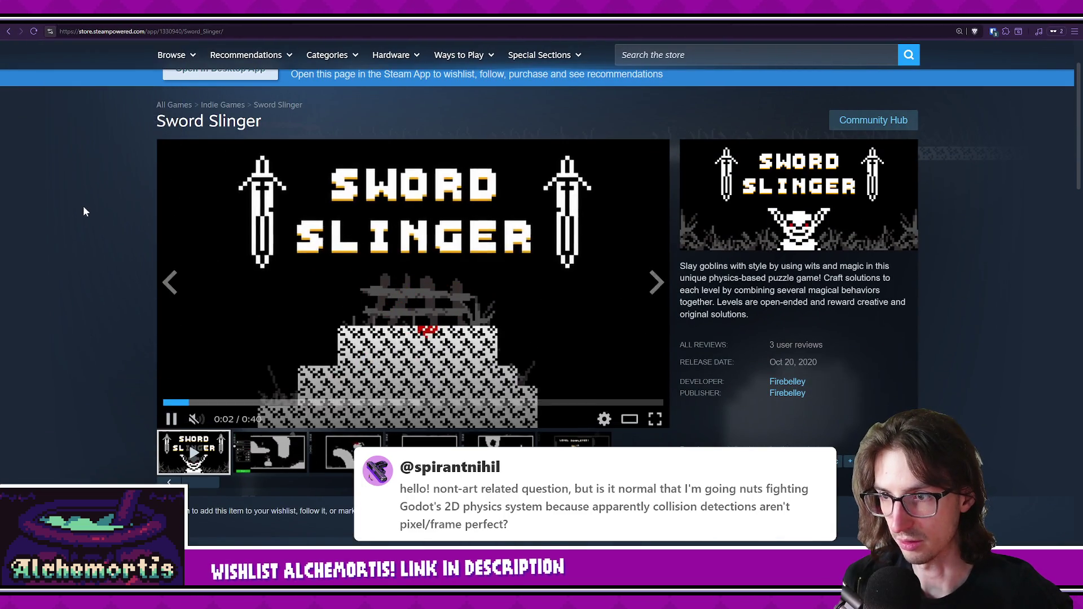
scroll(130, 252, "up", 1)
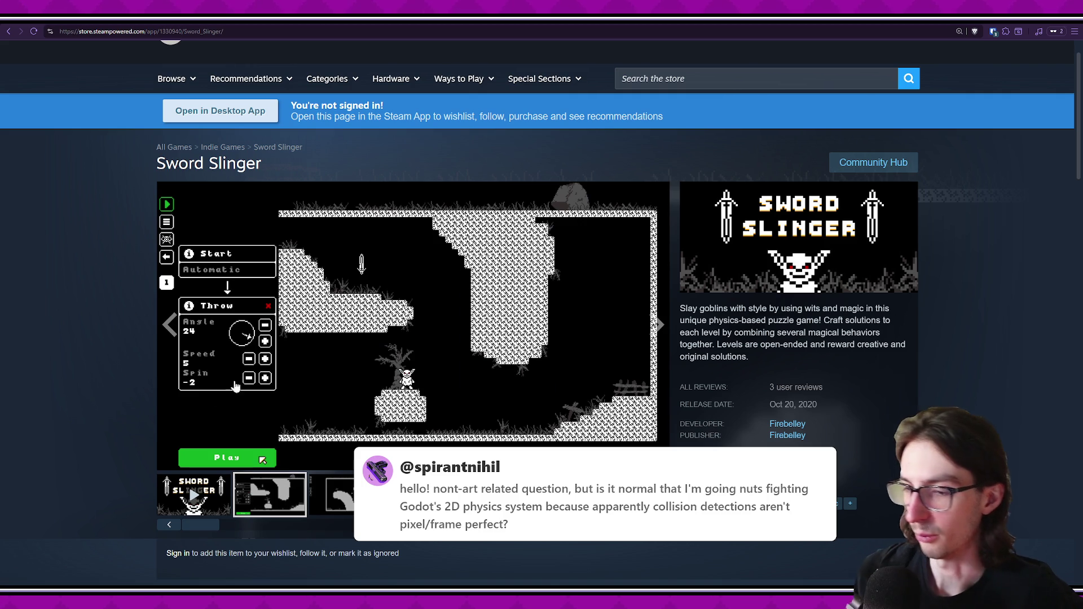
left_click(205, 512)
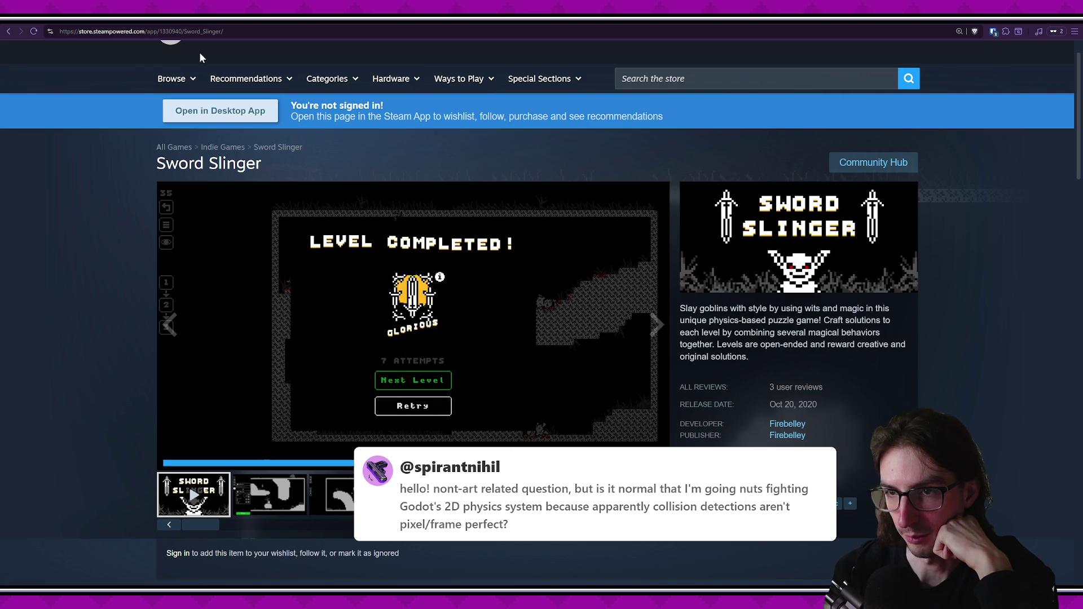
key("alt+Tab")
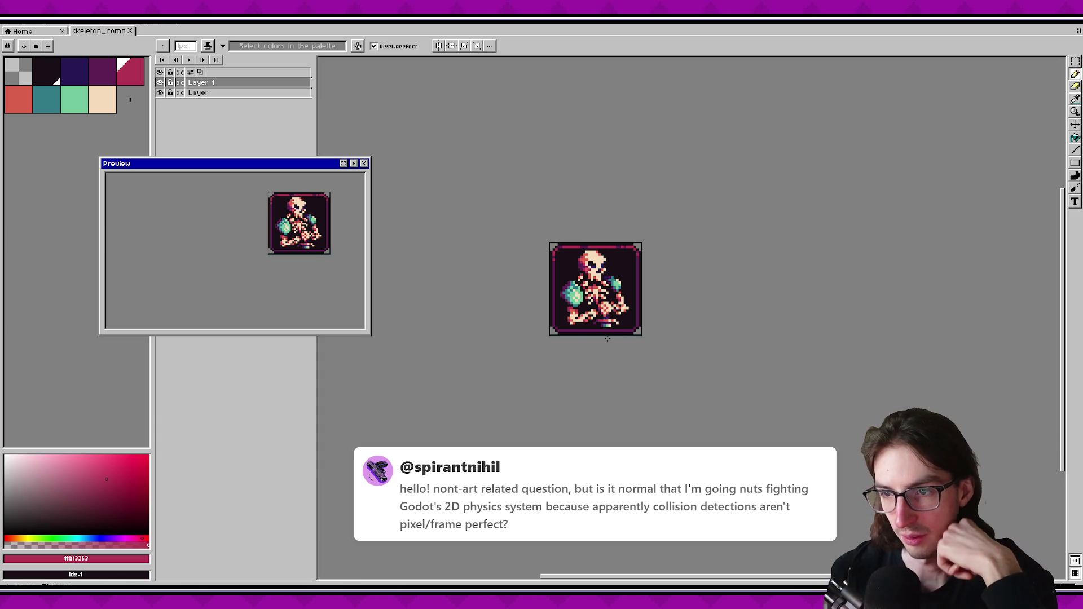
Zoom in, recentre the sprite in the Preview window, and sample dark purple from the skeleton.
scroll(560, 319, "up", 4)
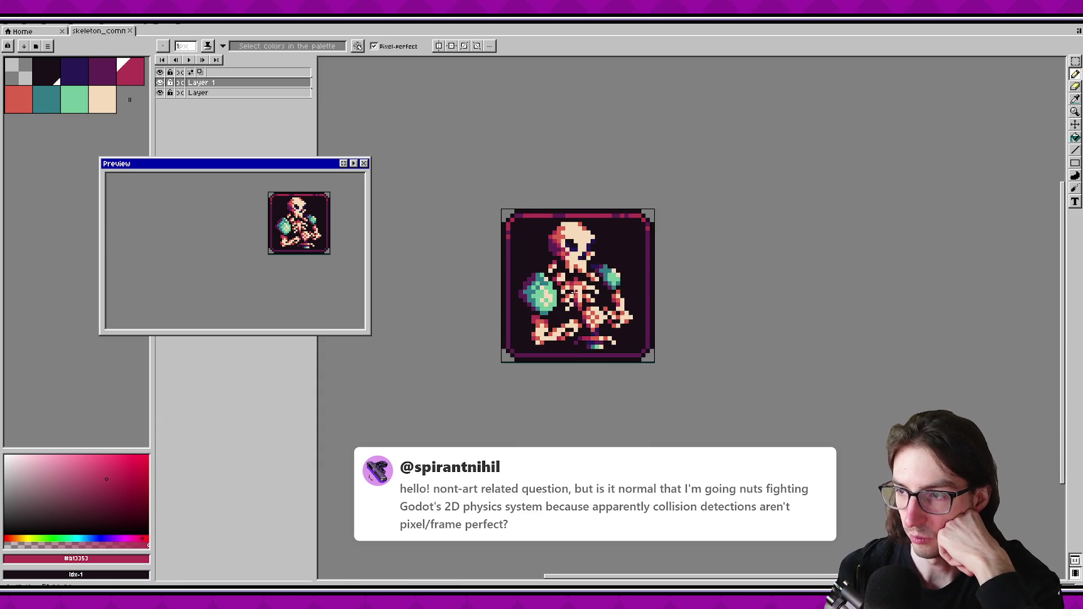
left_click_drag(560, 319, 535, 352)
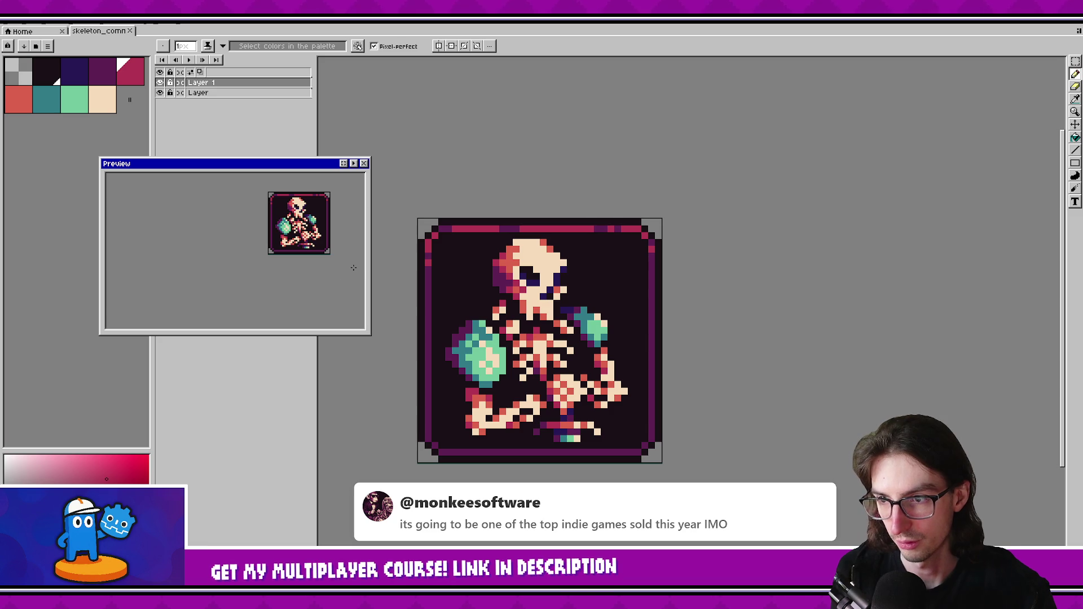
left_click_drag(347, 267, 308, 278)
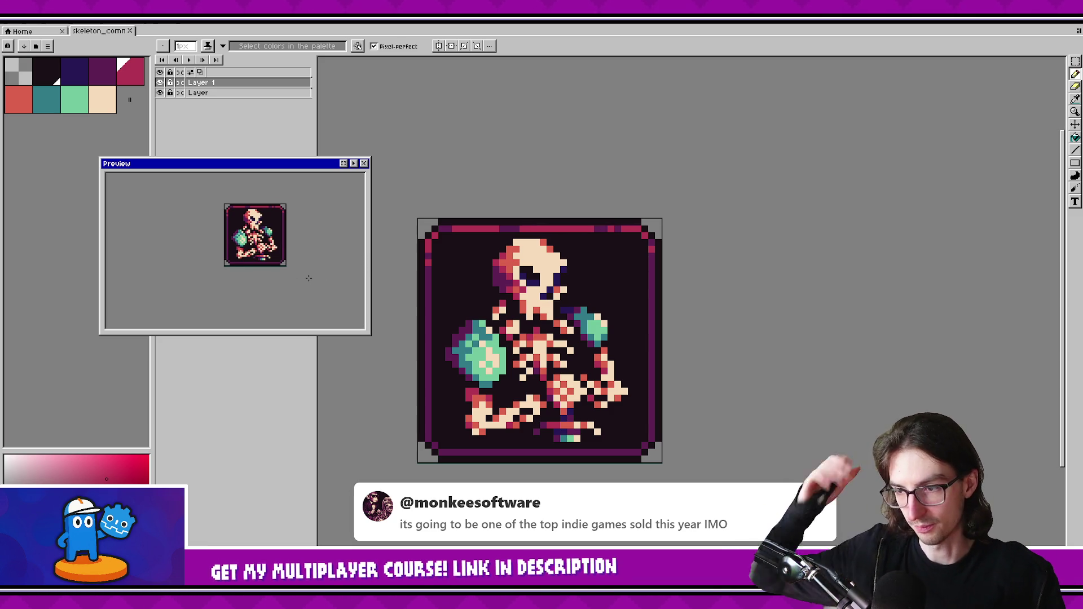
scroll(461, 345, "up", 1)
key("i")
left_click(453, 382)
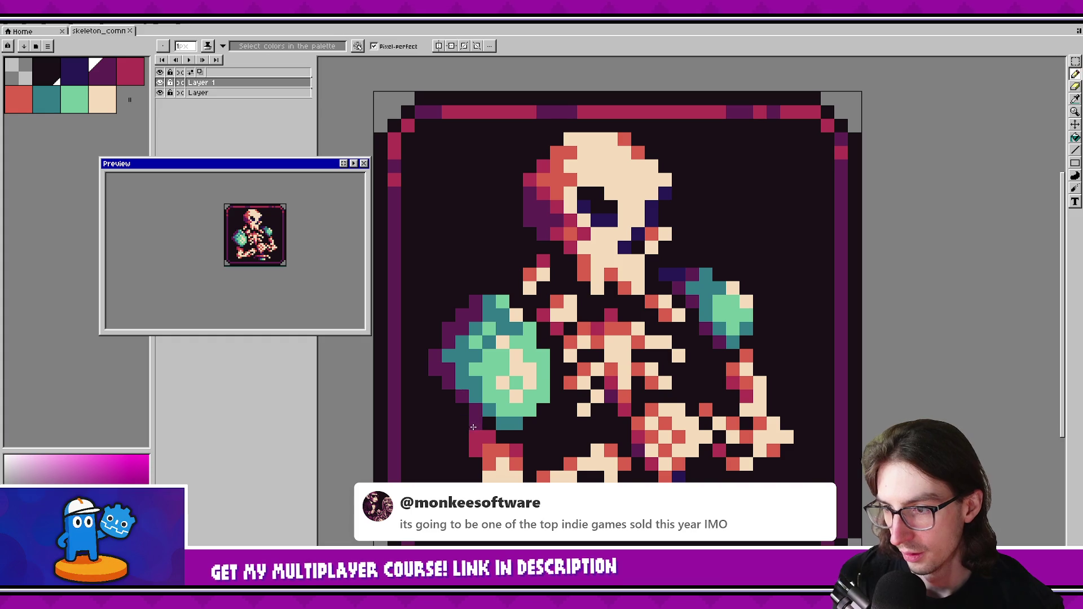
scroll(286, 263, "down", 1)
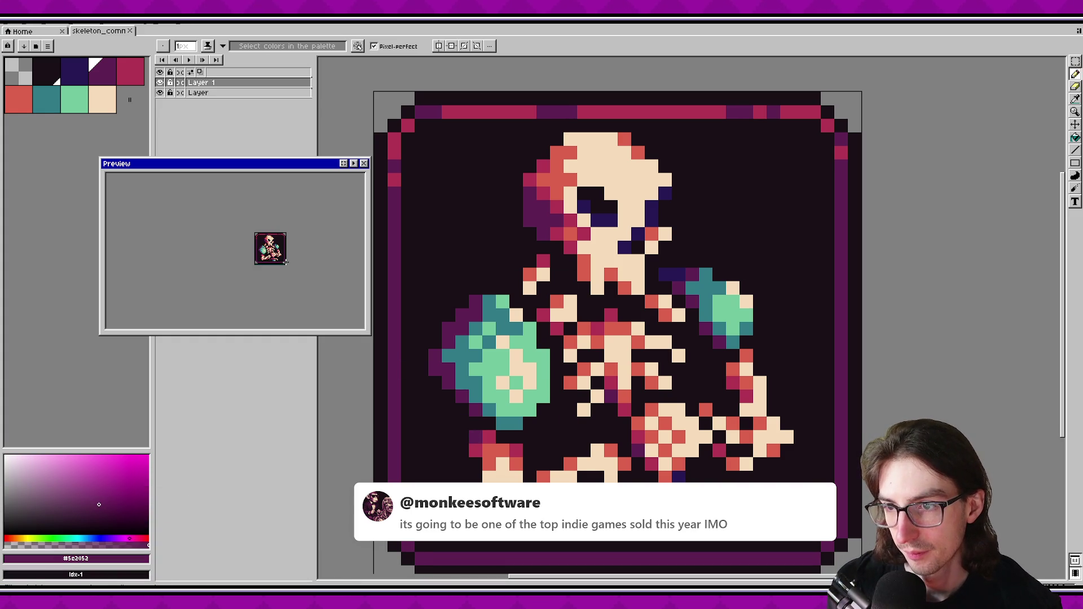
left_click_drag(652, 355, 644, 347)
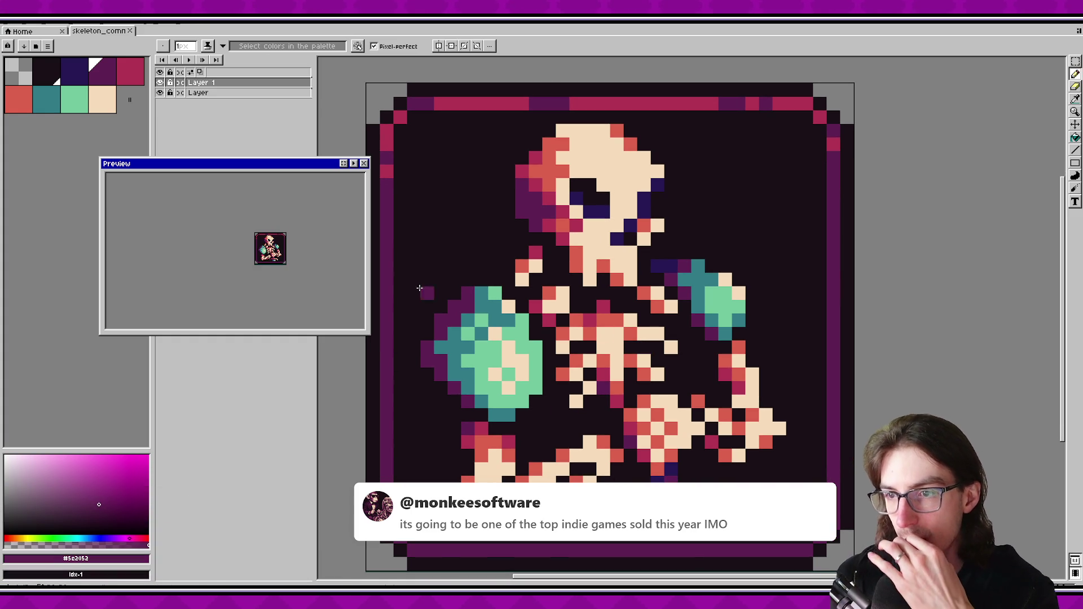